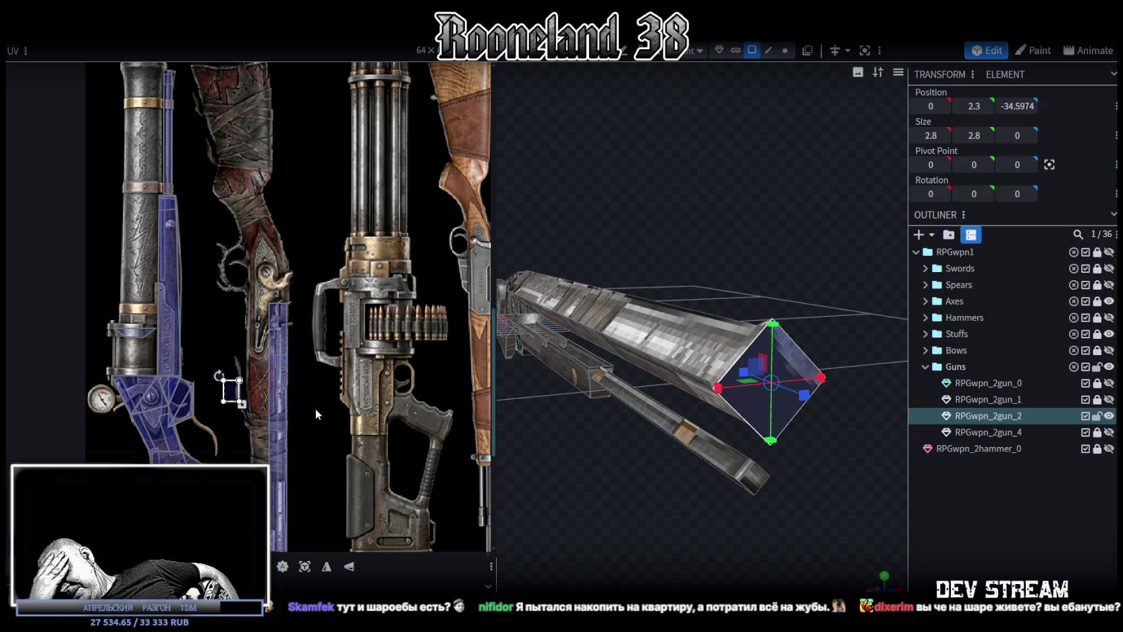
Select the barrel's square end face and shrink its UV box over a dark patch of the texture.
{"action": "left_click", "coordinate": [233, 388]}
{"action": "scroll", "coordinate": [270, 348], "scroll_direction": "up", "scroll_amount": 5}
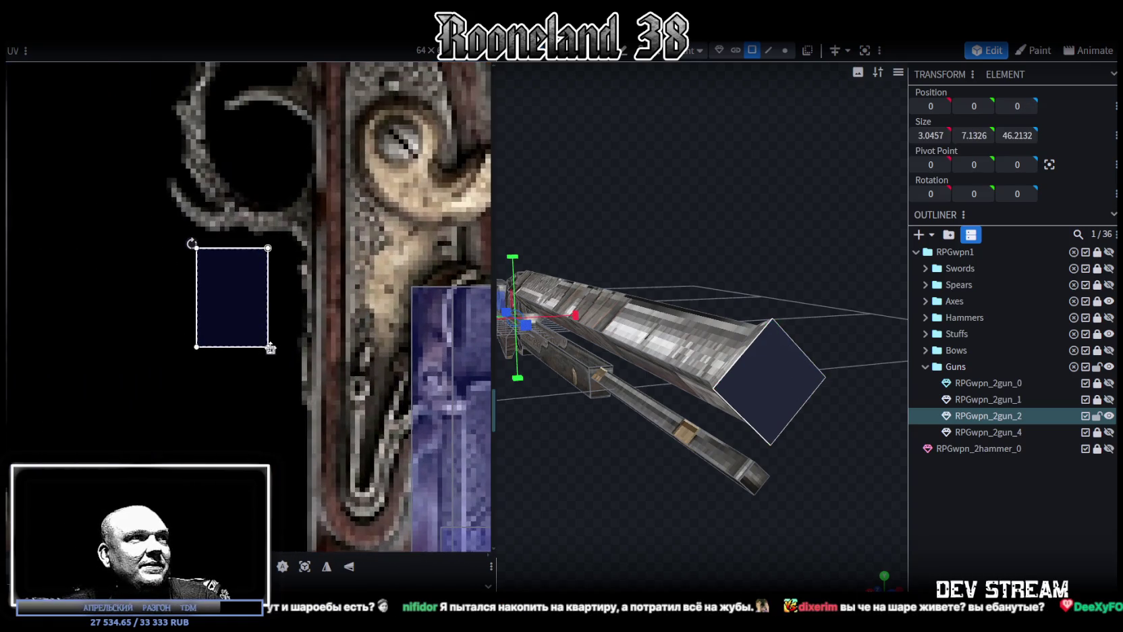
{"action": "left_click_drag", "start_coordinate": [270, 348], "coordinate": [262, 311]}
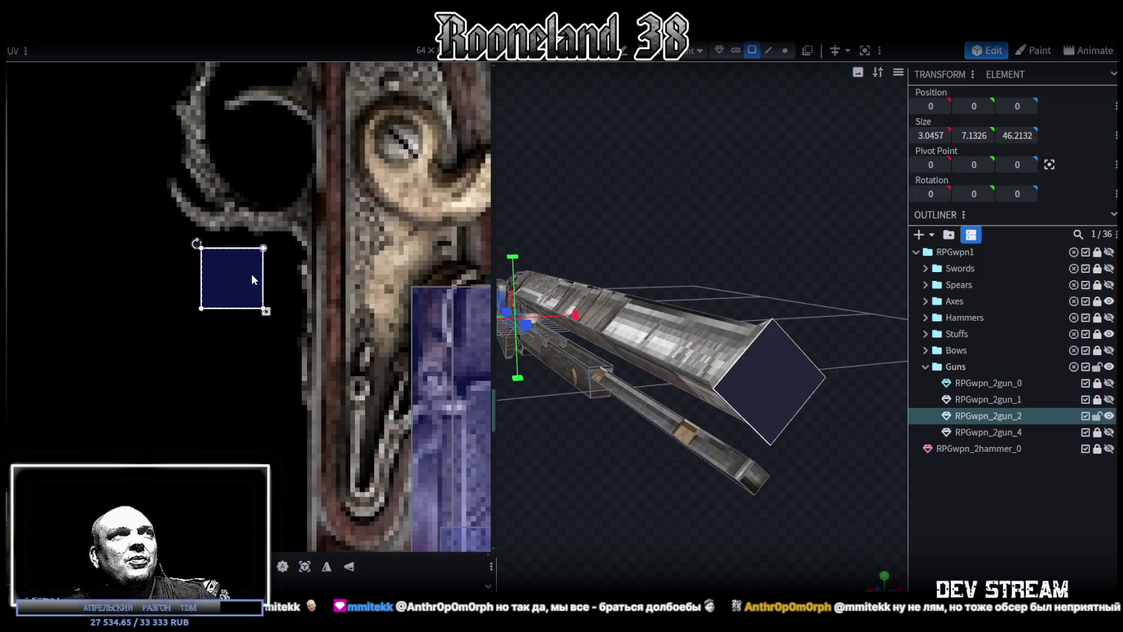
Zoom the UV editor back out to view the whole weapon texture atlas.
{"action": "scroll", "coordinate": [248, 261], "scroll_direction": "down", "scroll_amount": 5}
{"action": "scroll", "coordinate": [246, 258], "scroll_direction": "up", "scroll_amount": 4}
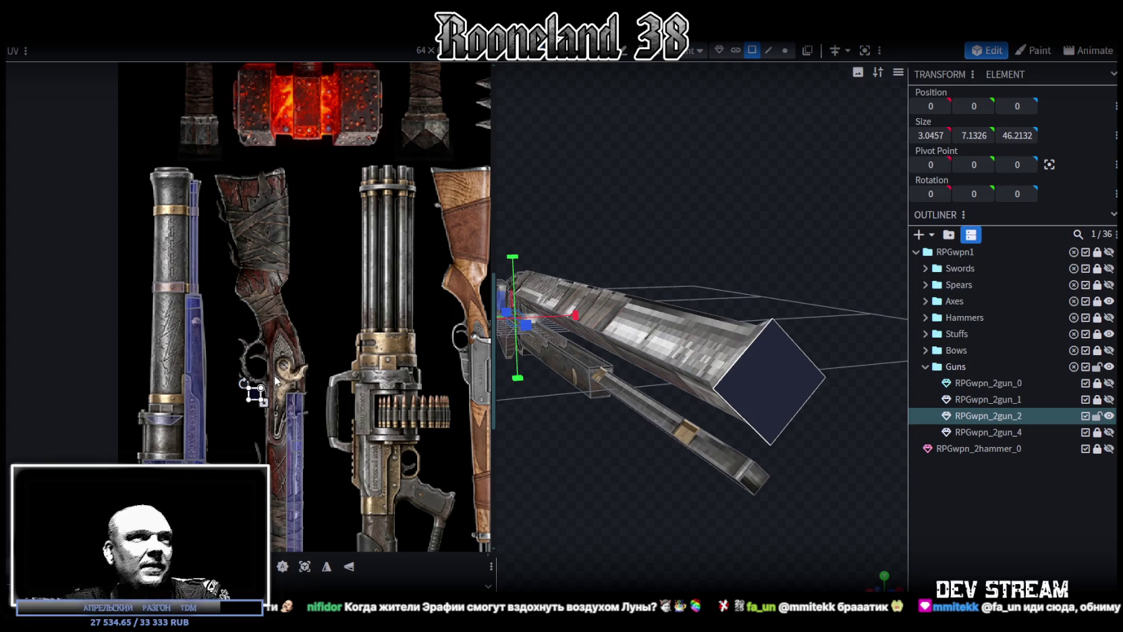
Select the thin rod under the barrel and slide it about 12 units along Z.
{"action": "mouse_move", "coordinate": [557, 419]}
{"action": "left_mouse_down"}
{"action": "mouse_move", "coordinate": [590, 442]}
{"action": "mouse_move", "coordinate": [561, 478]}
{"action": "mouse_move", "coordinate": [786, 467]}
{"action": "mouse_move", "coordinate": [829, 450]}
{"action": "mouse_move", "coordinate": [648, 436]}
{"action": "mouse_move", "coordinate": [671, 449]}
{"action": "mouse_move", "coordinate": [539, 378]}
{"action": "left_mouse_up"}
{"action": "mouse_move", "coordinate": [668, 419]}
{"action": "left_mouse_down"}
{"action": "mouse_move", "coordinate": [713, 448]}
{"action": "mouse_move", "coordinate": [721, 436]}
{"action": "mouse_move", "coordinate": [577, 403]}
{"action": "mouse_move", "coordinate": [594, 464]}
{"action": "mouse_move", "coordinate": [702, 432]}
{"action": "mouse_move", "coordinate": [671, 414]}
{"action": "mouse_move", "coordinate": [668, 384]}
{"action": "mouse_move", "coordinate": [773, 344]}
{"action": "mouse_move", "coordinate": [743, 406]}
{"action": "mouse_move", "coordinate": [711, 337]}
{"action": "left_mouse_up"}
{"action": "left_click", "coordinate": [803, 319]}
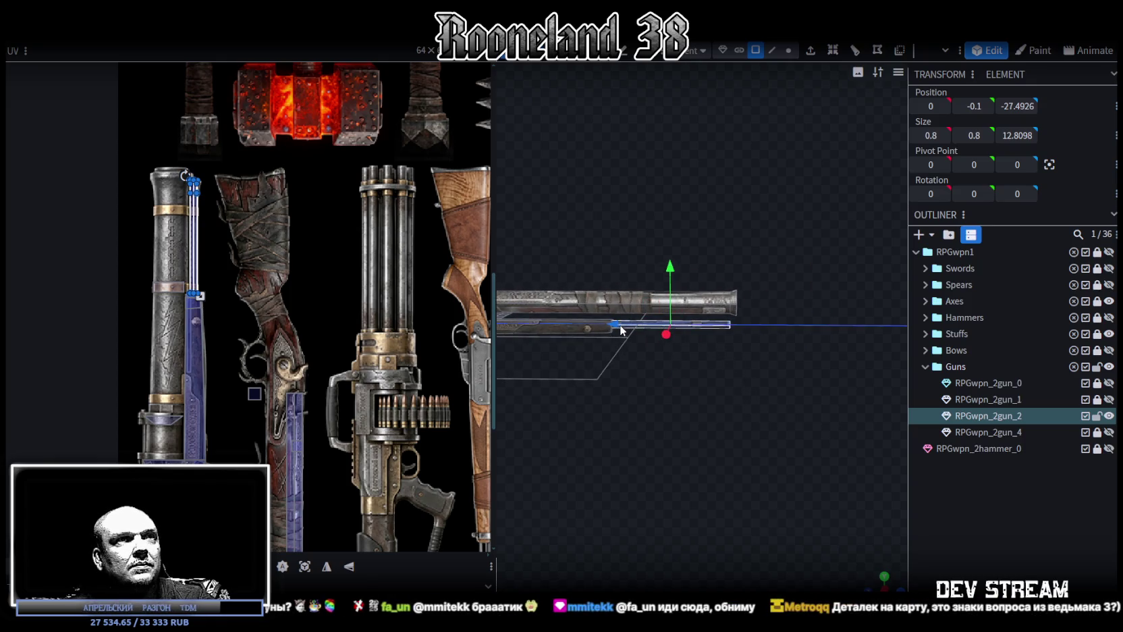
{"action": "scroll", "coordinate": [741, 406], "scroll_direction": "up", "scroll_amount": 3}
{"action": "left_click", "coordinate": [761, 344]}
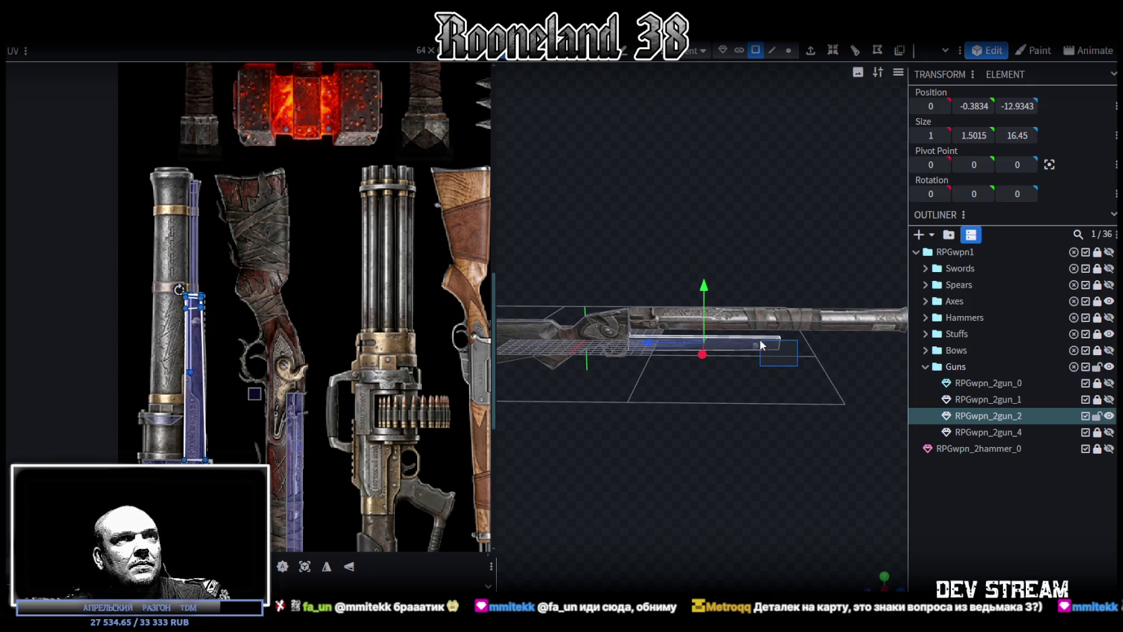
{"action": "left_click_drag", "start_coordinate": [760, 344], "coordinate": [708, 389]}
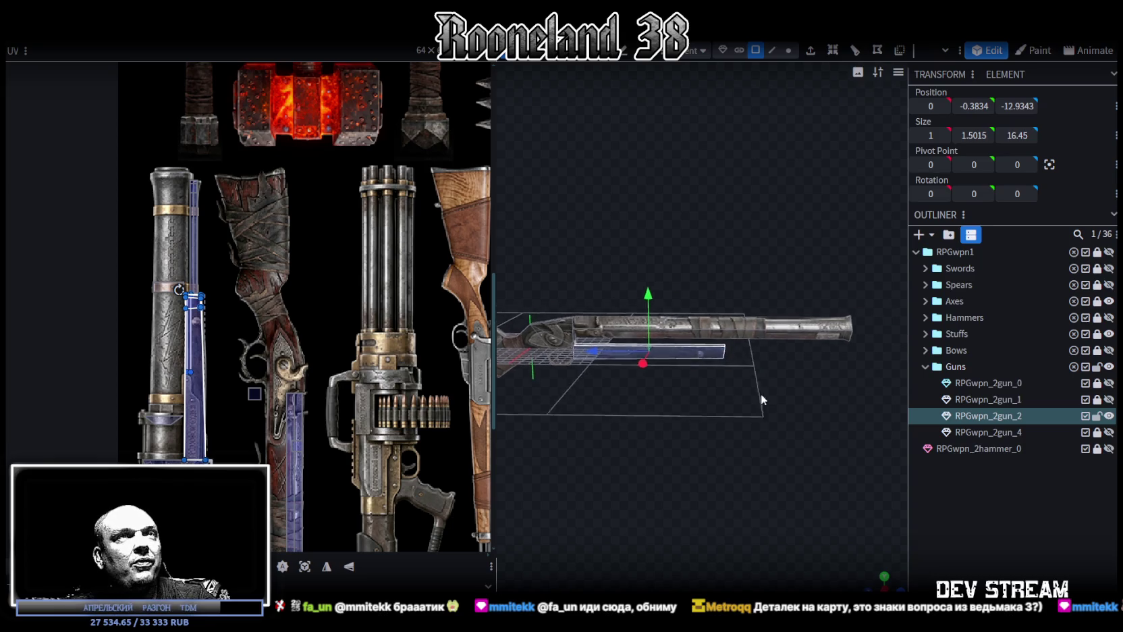
{"action": "left_click", "coordinate": [688, 375]}
{"action": "mouse_move", "coordinate": [646, 353]}
{"action": "left_mouse_down"}
{"action": "mouse_move", "coordinate": [760, 373]}
{"action": "mouse_move", "coordinate": [719, 397]}
{"action": "mouse_move", "coordinate": [684, 458]}
{"action": "mouse_move", "coordinate": [742, 448]}
{"action": "mouse_move", "coordinate": [696, 438]}
{"action": "mouse_move", "coordinate": [731, 382]}
{"action": "left_mouse_up"}
{"action": "scroll", "coordinate": [312, 294], "scroll_direction": "down", "scroll_amount": 5}
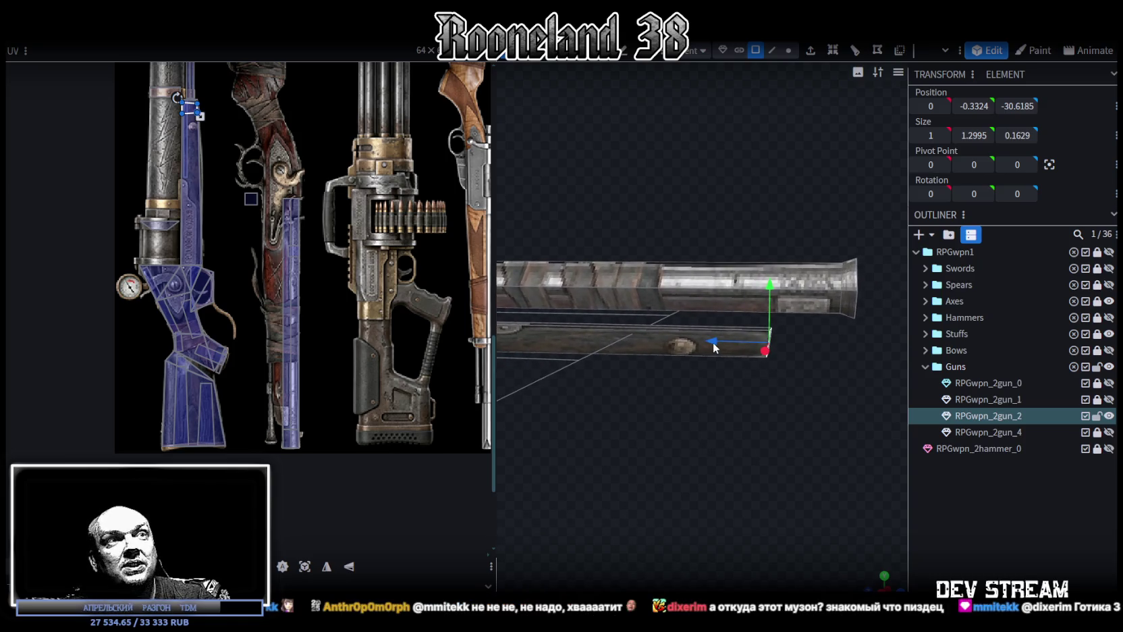
{"action": "mouse_move", "coordinate": [713, 342]}
{"action": "left_mouse_down"}
{"action": "mouse_move", "coordinate": [800, 357]}
{"action": "mouse_move", "coordinate": [743, 432]}
{"action": "mouse_move", "coordinate": [824, 408]}
{"action": "mouse_move", "coordinate": [758, 433]}
{"action": "mouse_move", "coordinate": [770, 393]}
{"action": "mouse_move", "coordinate": [757, 415]}
{"action": "mouse_move", "coordinate": [820, 415]}
{"action": "mouse_move", "coordinate": [816, 470]}
{"action": "mouse_move", "coordinate": [761, 433]}
{"action": "mouse_move", "coordinate": [696, 444]}
{"action": "mouse_move", "coordinate": [705, 425]}
{"action": "left_mouse_up"}
In edge mode, select a long edge of the gun and raise it 1.6 on Y.
{"action": "left_click", "coordinate": [821, 414]}
{"action": "left_click", "coordinate": [803, 456]}
{"action": "left_click", "coordinate": [767, 50]}
{"action": "left_click", "coordinate": [772, 321]}
{"action": "left_click_drag", "start_coordinate": [722, 370], "coordinate": [670, 366]}
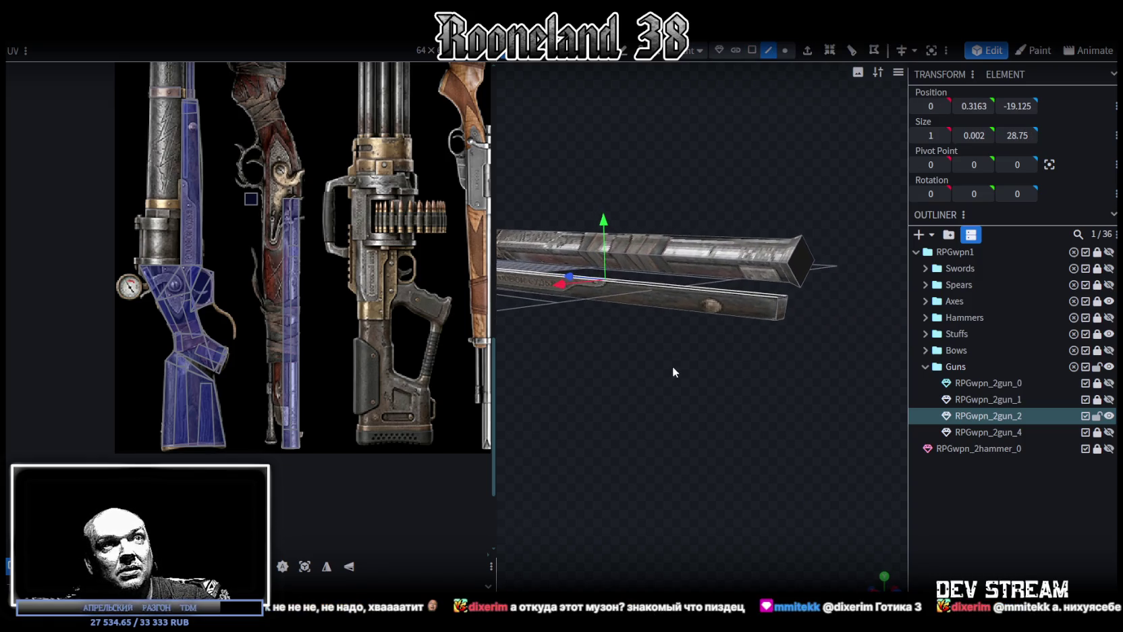
{"action": "key", "text": "s"}
{"action": "left_click_drag", "start_coordinate": [610, 219], "coordinate": [606, 199]}
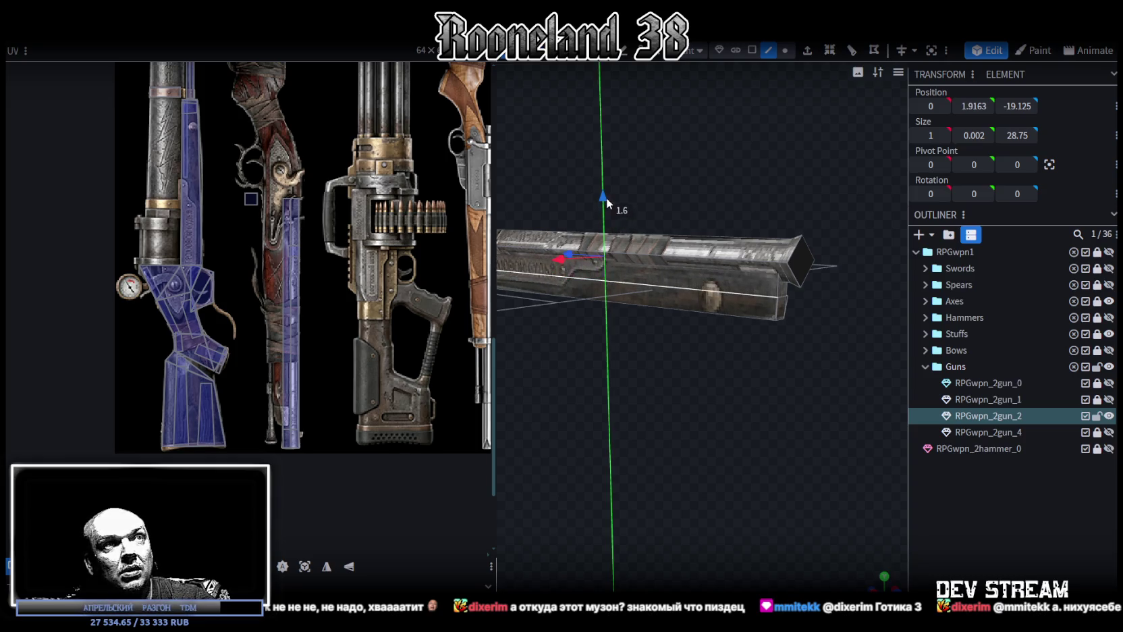
Widen the selected edge to 1.2 on X.
{"action": "mouse_move", "coordinate": [670, 397]}
{"action": "left_mouse_down"}
{"action": "mouse_move", "coordinate": [689, 409]}
{"action": "mouse_move", "coordinate": [679, 337]}
{"action": "left_mouse_up"}
{"action": "key", "text": "s"}
{"action": "left_click_drag", "start_coordinate": [676, 284], "coordinate": [681, 286]}
{"action": "mouse_move", "coordinate": [705, 425]}
{"action": "left_mouse_down"}
{"action": "mouse_move", "coordinate": [757, 442]}
{"action": "mouse_move", "coordinate": [753, 425]}
{"action": "left_mouse_up"}
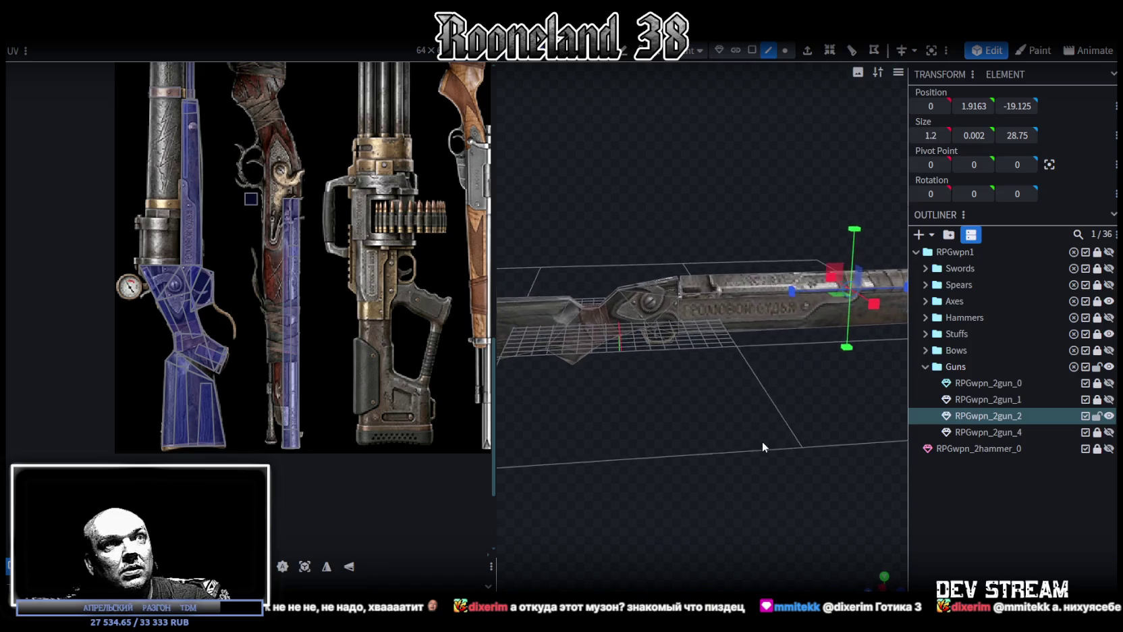
{"action": "left_click_drag", "start_coordinate": [719, 365], "coordinate": [746, 392]}
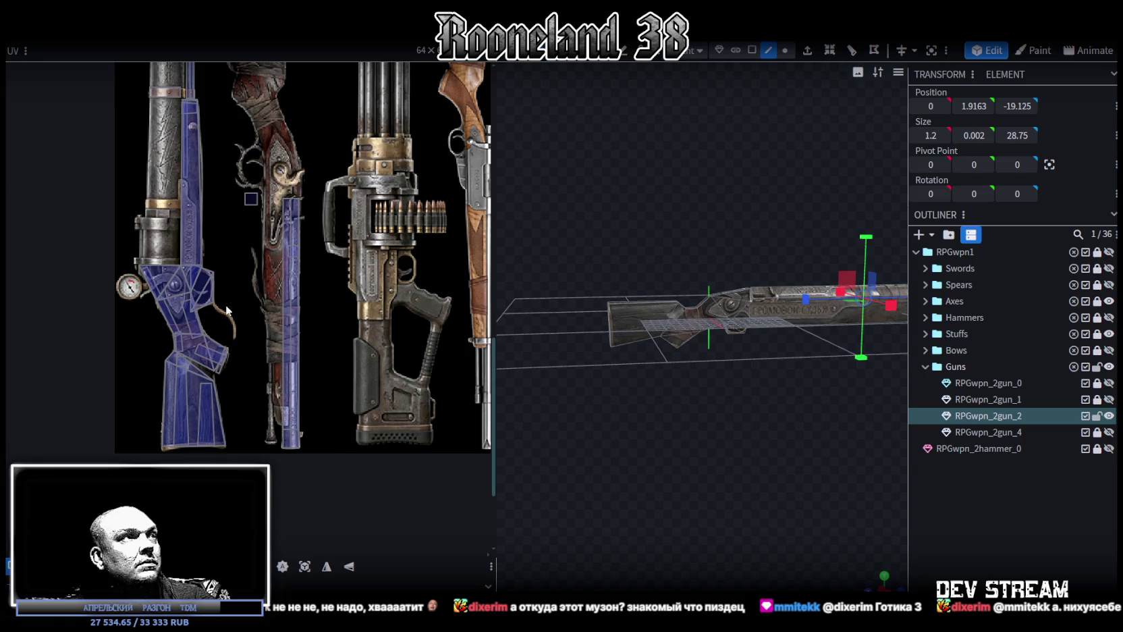
{"action": "left_click_drag", "start_coordinate": [239, 279], "coordinate": [122, 457]}
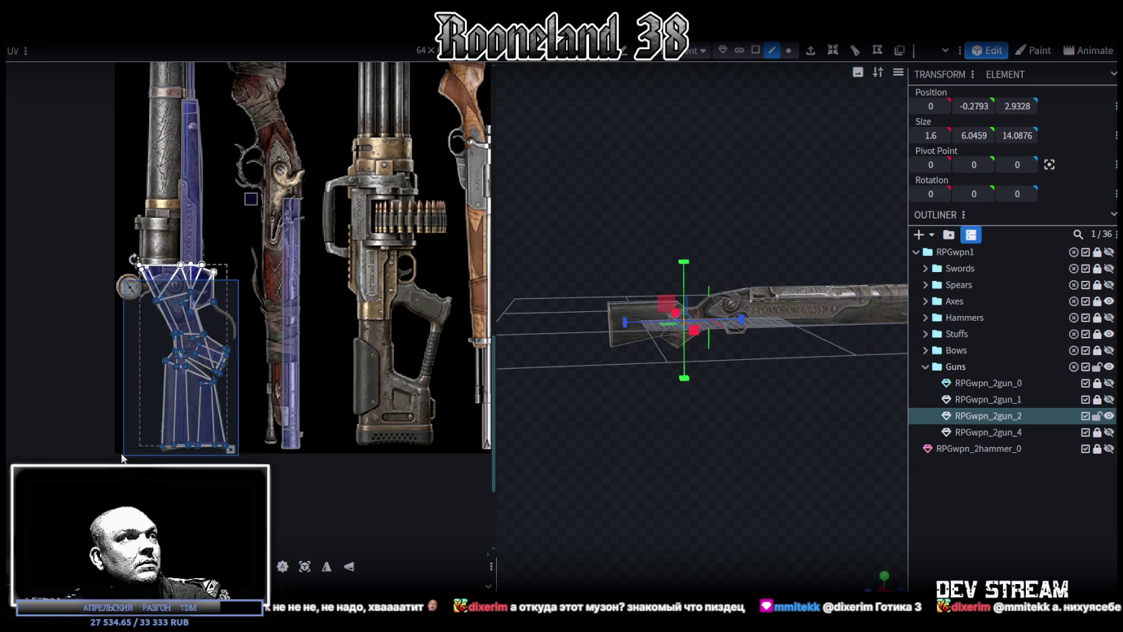
Mirror the stock UV island on Y and X and lay it over the second rifle's wrapped stock.
{"action": "left_click_drag", "start_coordinate": [243, 278], "coordinate": [133, 459]}
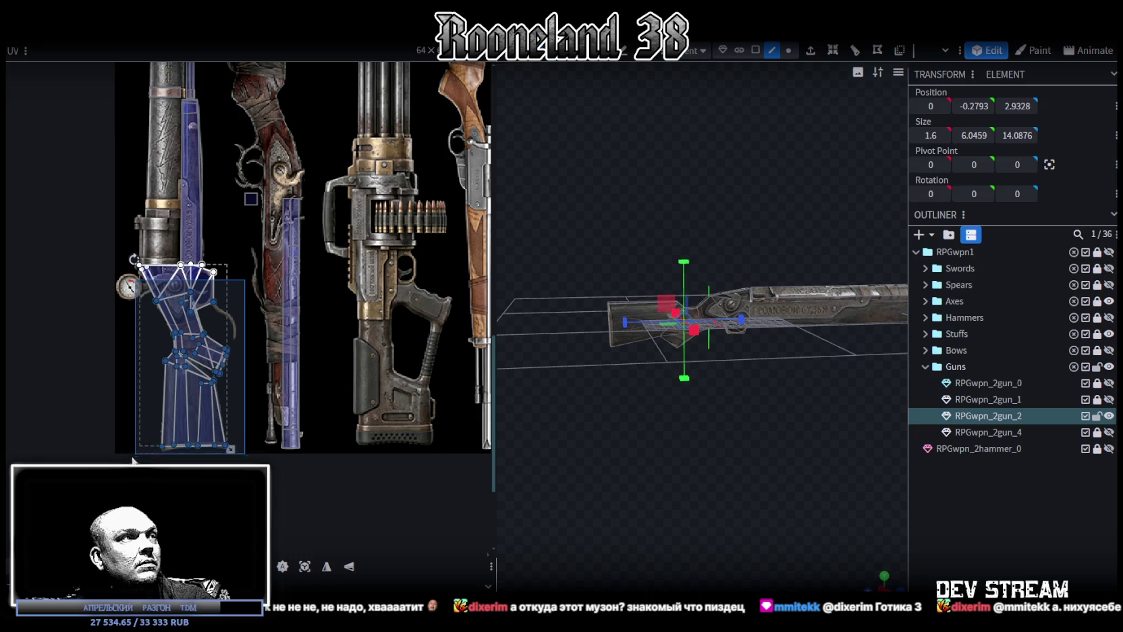
{"action": "scroll", "coordinate": [207, 429], "scroll_direction": "up", "scroll_amount": 3}
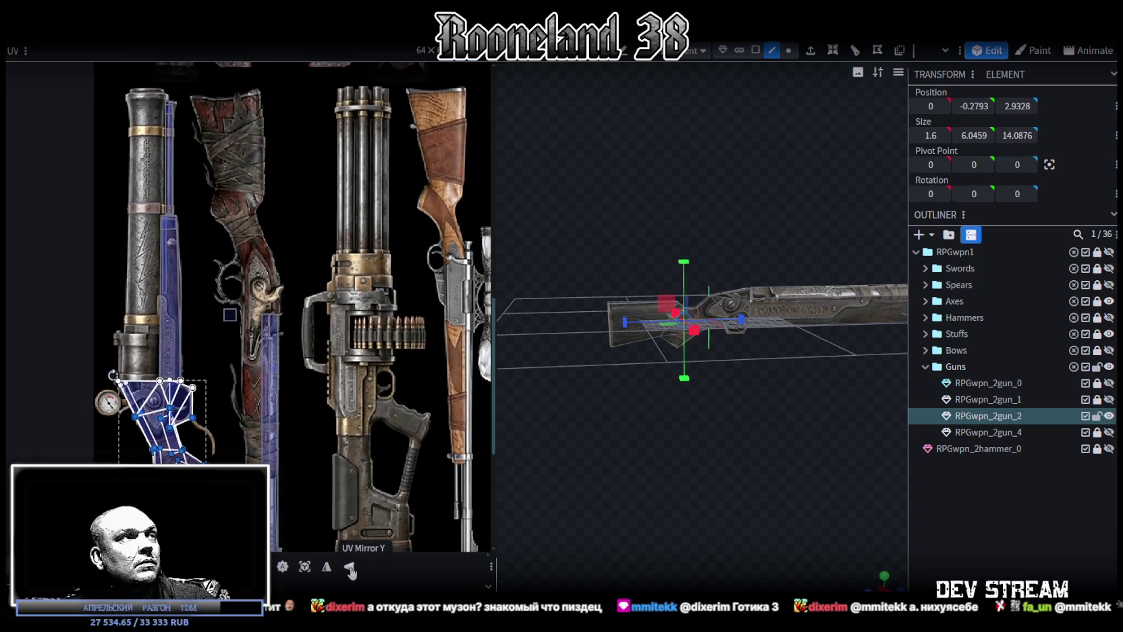
{"action": "left_click", "coordinate": [350, 570]}
{"action": "left_click_drag", "start_coordinate": [162, 418], "coordinate": [256, 152]}
{"action": "scroll", "coordinate": [329, 277], "scroll_direction": "up", "scroll_amount": 2}
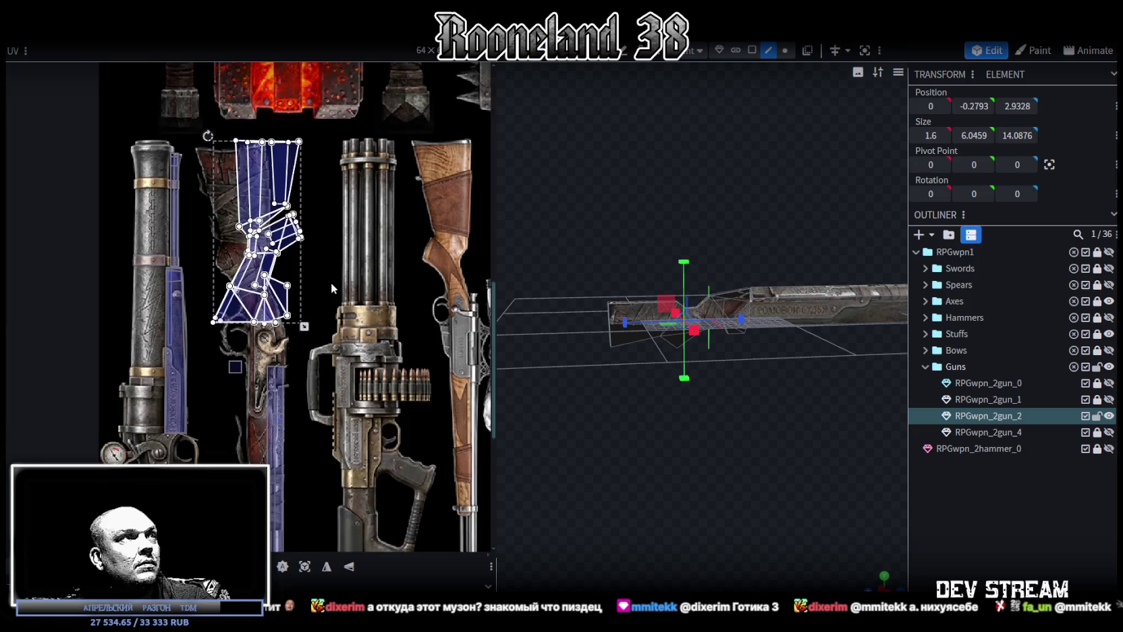
{"action": "scroll", "coordinate": [288, 294], "scroll_direction": "up", "scroll_amount": 3}
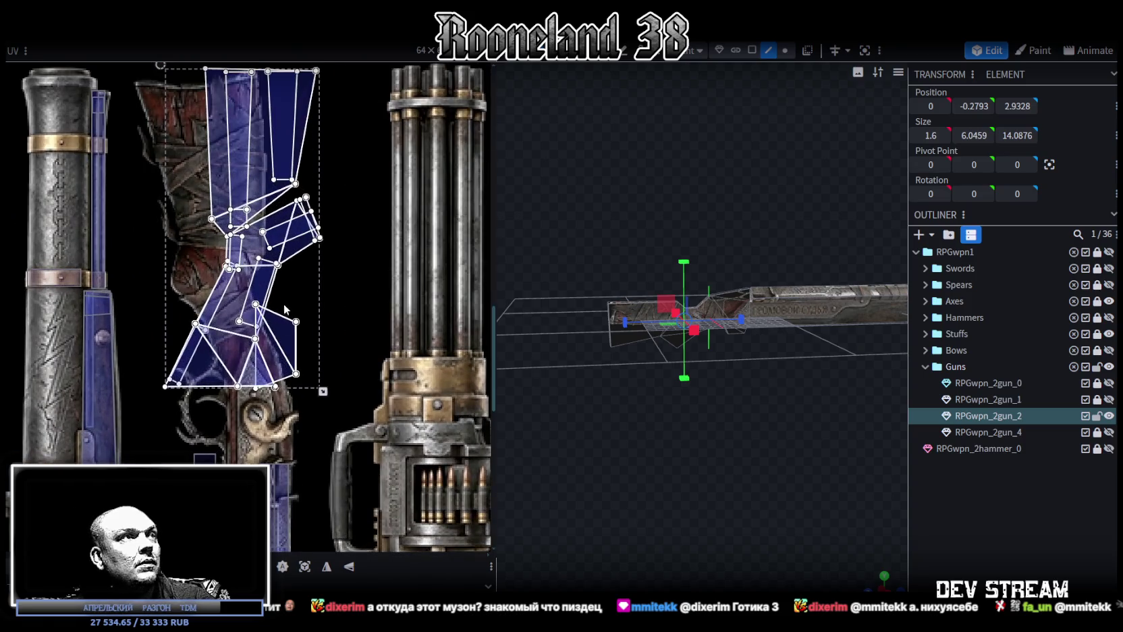
{"action": "left_click", "coordinate": [323, 567]}
{"action": "left_click_drag", "start_coordinate": [229, 155], "coordinate": [210, 184]}
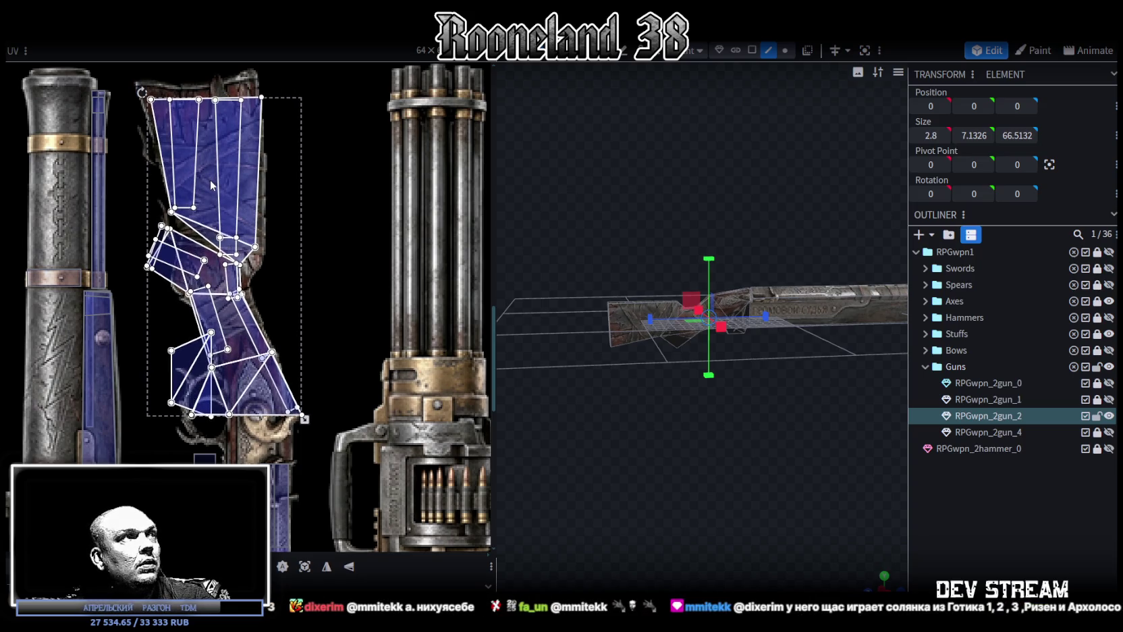
{"action": "left_click_drag", "start_coordinate": [211, 184], "coordinate": [210, 180]}
{"action": "scroll", "coordinate": [215, 184], "scroll_direction": "down", "scroll_amount": 4}
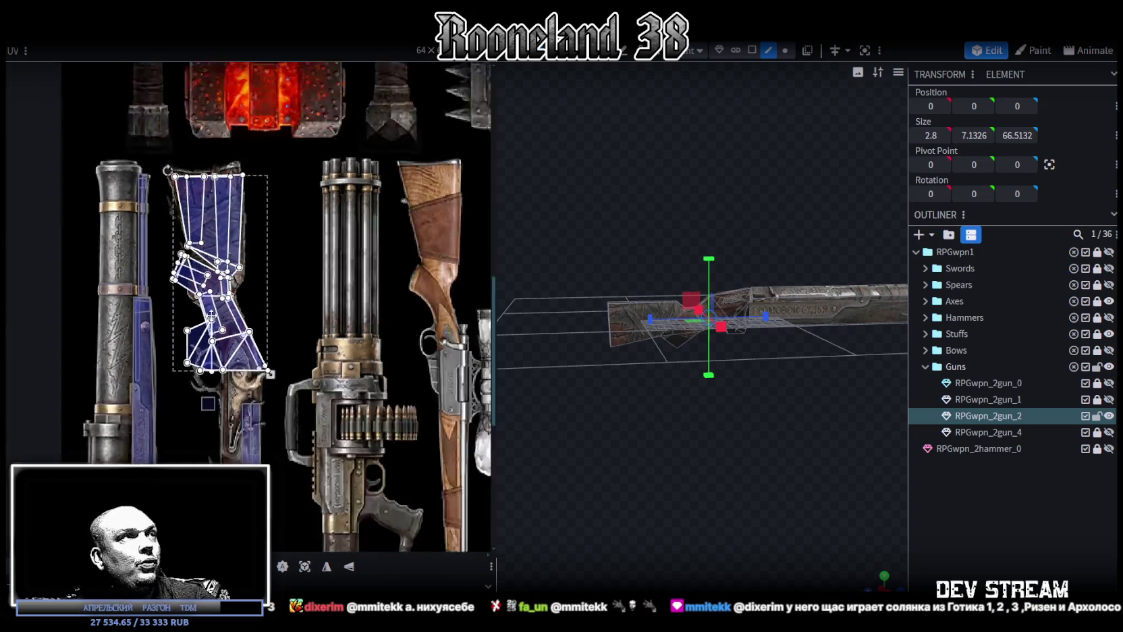
{"action": "scroll", "coordinate": [584, 425], "scroll_direction": "up", "scroll_amount": 2}
Box-select the stock's faces in the viewport and project them from a side-on view.
{"action": "mouse_move", "coordinate": [651, 459]}
{"action": "left_mouse_down"}
{"action": "mouse_move", "coordinate": [657, 442]}
{"action": "mouse_move", "coordinate": [666, 450]}
{"action": "left_mouse_up"}
{"action": "left_click_drag", "start_coordinate": [508, 199], "coordinate": [745, 371]}
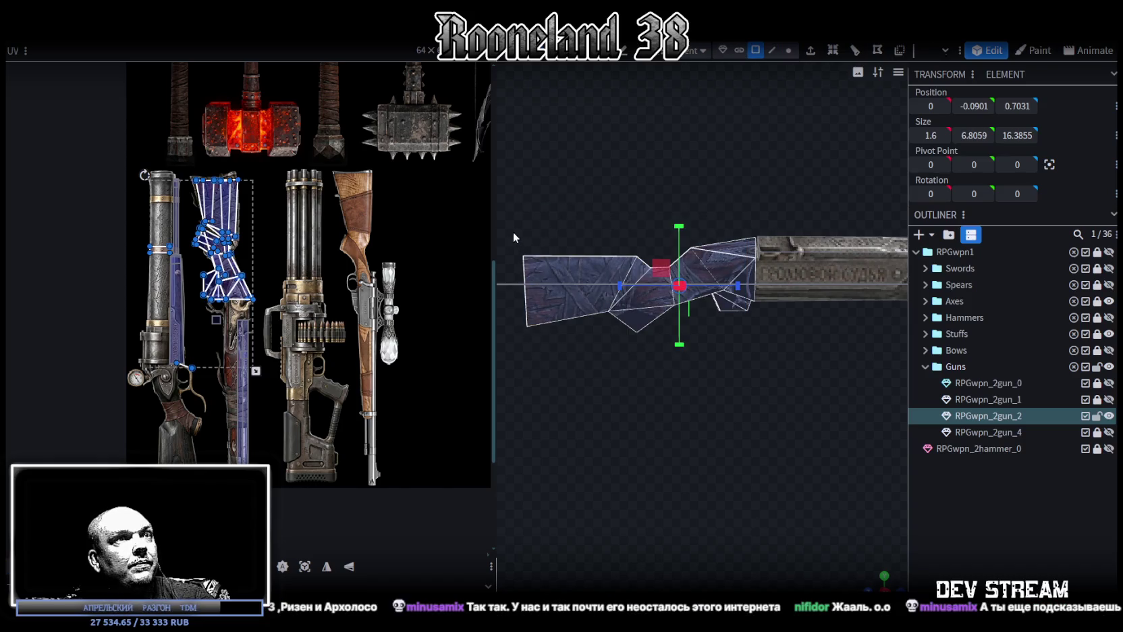
{"action": "left_click_drag", "start_coordinate": [513, 232], "coordinate": [746, 367]}
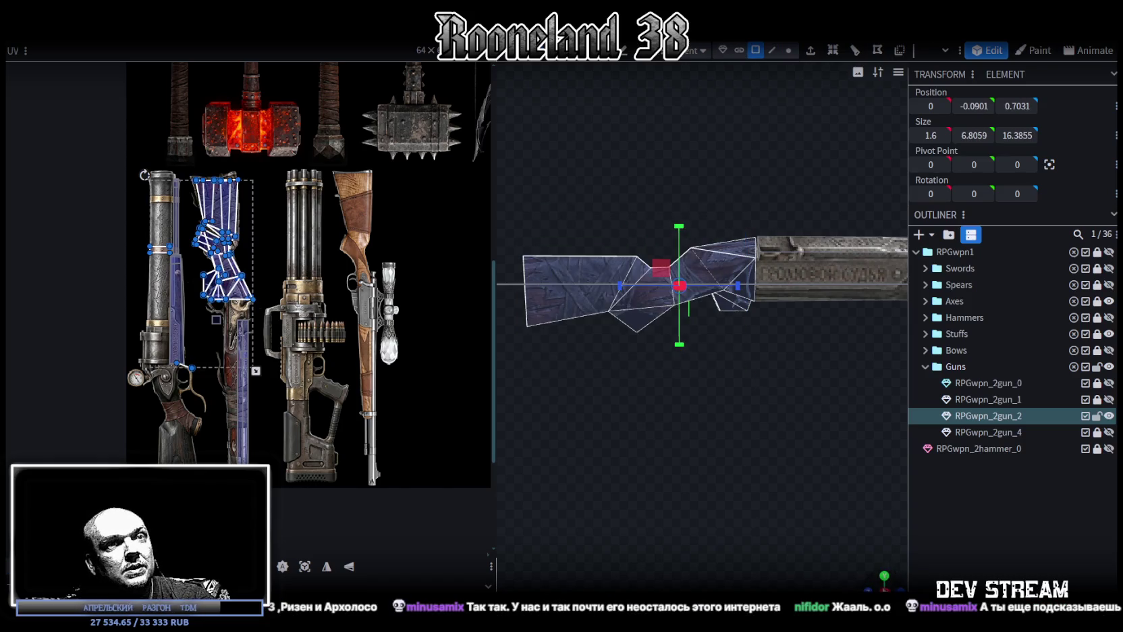
{"action": "left_click_drag", "start_coordinate": [843, 550], "coordinate": [682, 448]}
{"action": "right_click_drag", "start_coordinate": [680, 442], "coordinate": [695, 409]}
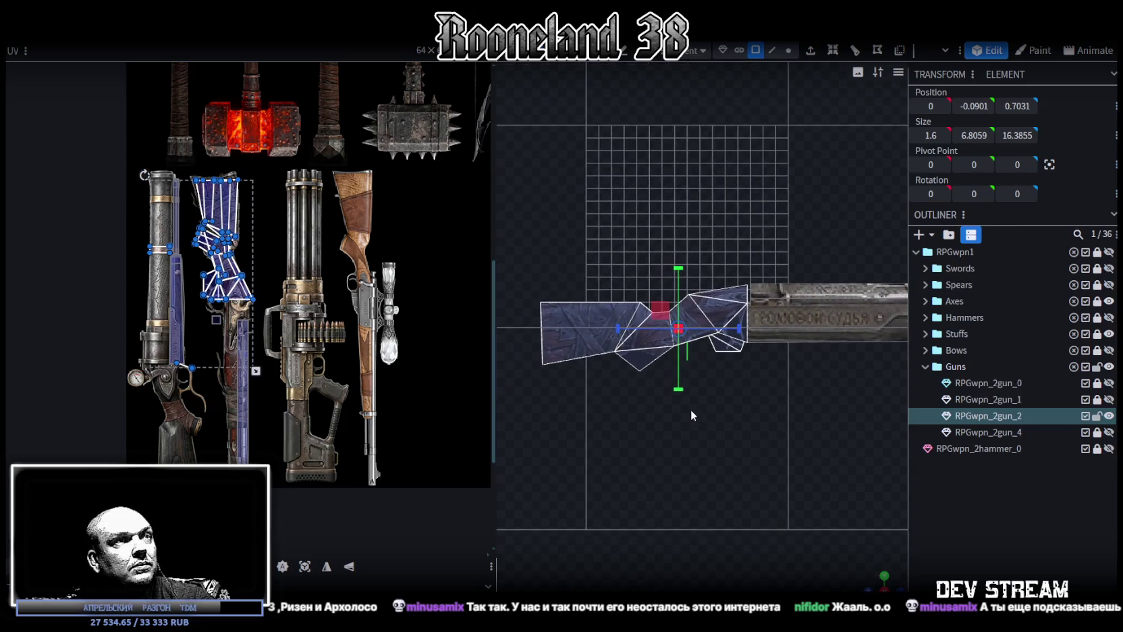
{"action": "left_click", "coordinate": [306, 569]}
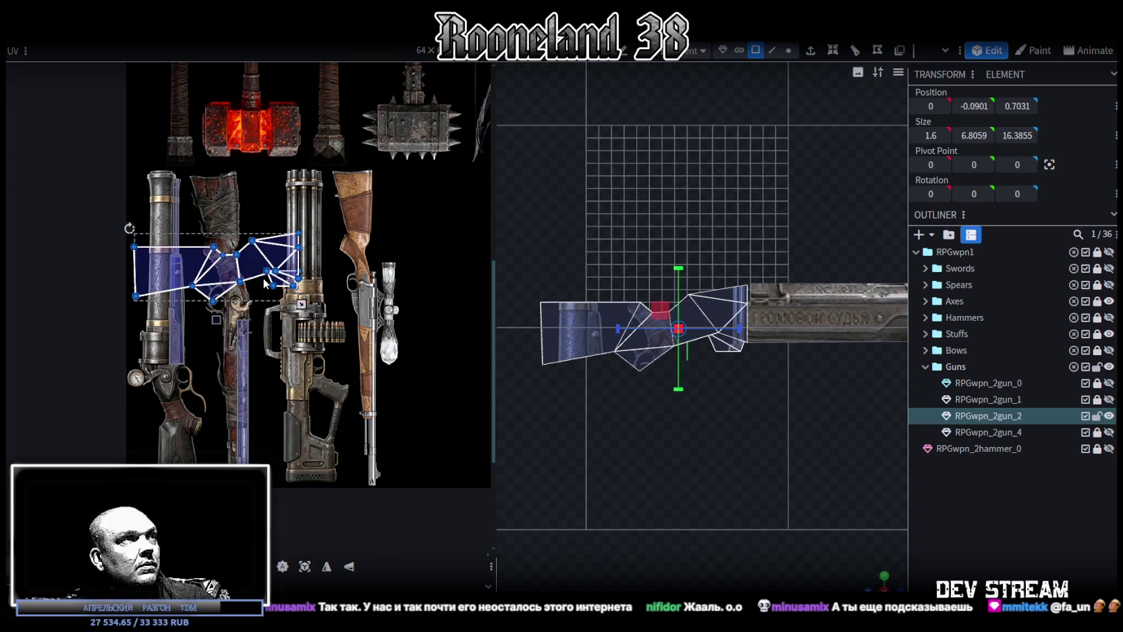
Cycle the projected stock island's UV orientation and move it onto the wrapped stock strip.
{"action": "left_click_drag", "start_coordinate": [265, 284], "coordinate": [276, 238]}
{"action": "right_click", "coordinate": [277, 238]}
{"action": "left_click", "coordinate": [363, 531]}
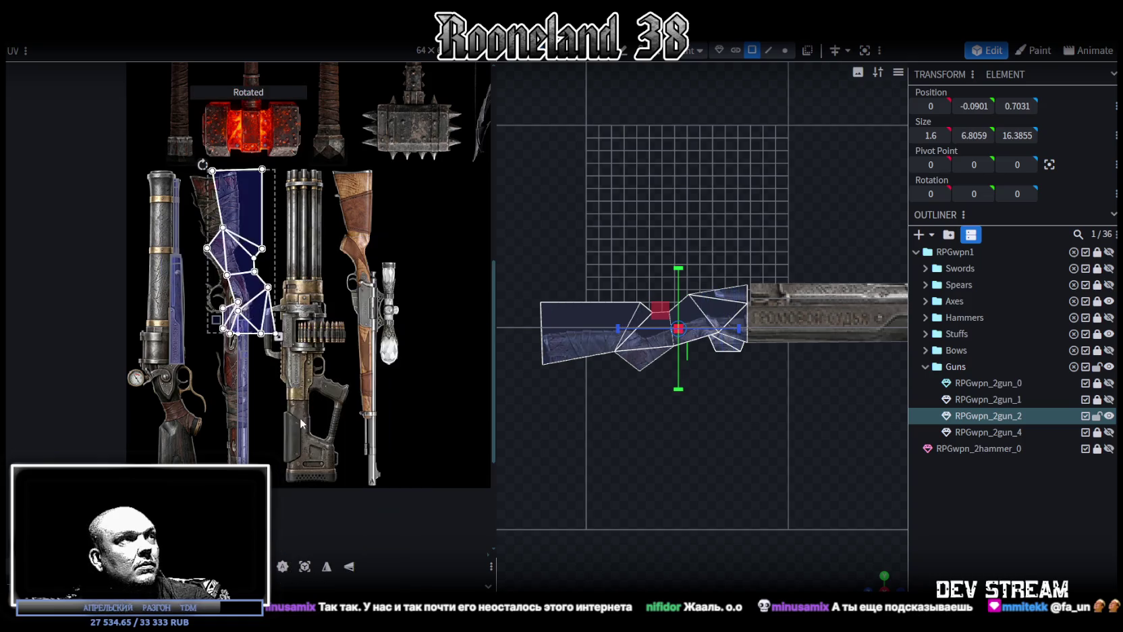
{"action": "left_click_drag", "start_coordinate": [251, 202], "coordinate": [228, 211]}
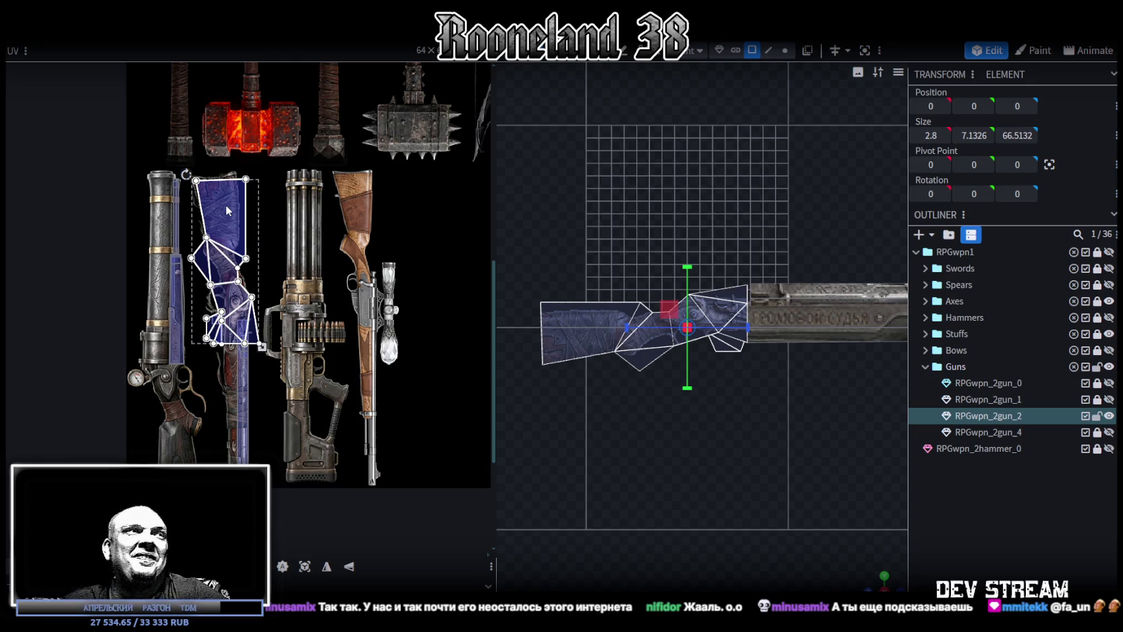
Scale the stock island slightly smaller from its corner handle.
{"action": "scroll", "coordinate": [214, 228], "scroll_direction": "up", "scroll_amount": 3}
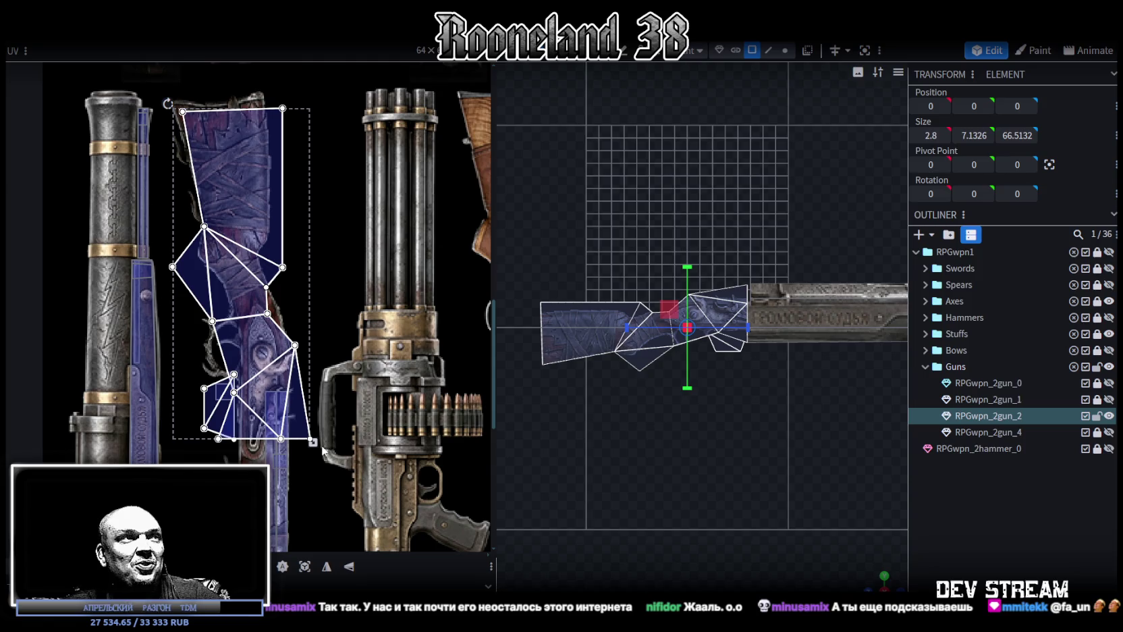
{"action": "left_click_drag", "start_coordinate": [312, 442], "coordinate": [292, 430]}
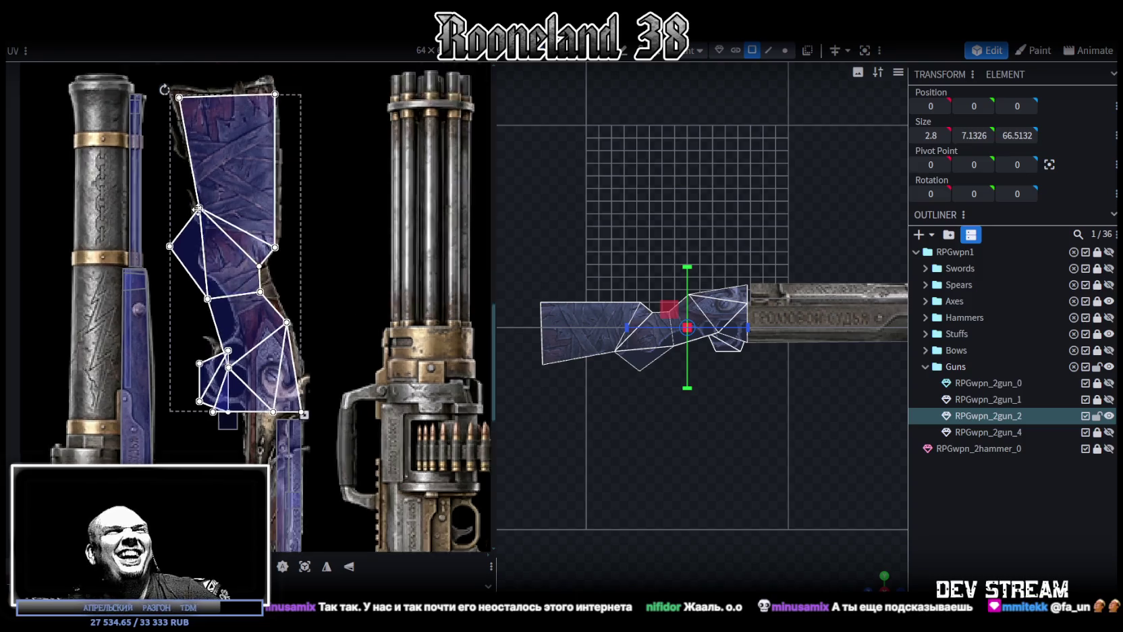
{"action": "scroll", "coordinate": [269, 266], "scroll_direction": "up", "scroll_amount": 4}
{"action": "scroll", "coordinate": [307, 284], "scroll_direction": "down", "scroll_amount": 2}
{"action": "scroll", "coordinate": [330, 366], "scroll_direction": "up", "scroll_amount": 3}
{"action": "left_click", "coordinate": [160, 166]}
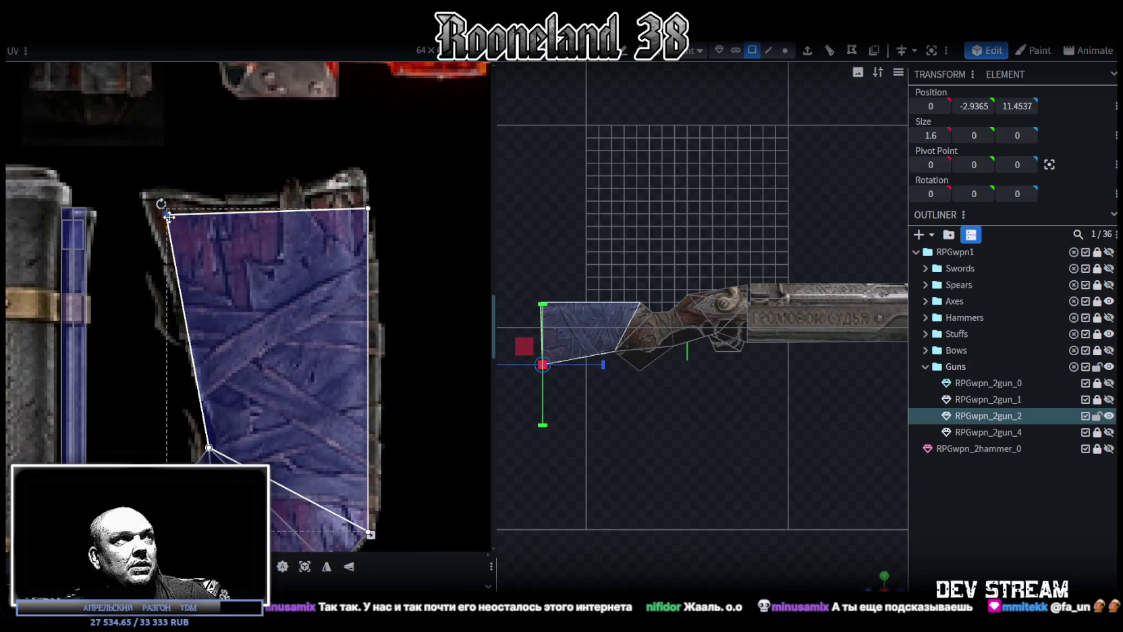
Pull the stock top face's UV corners out to match the painted stock outline.
{"action": "left_click_drag", "start_coordinate": [169, 215], "coordinate": [153, 200]}
{"action": "left_click_drag", "start_coordinate": [209, 447], "coordinate": [230, 469]}
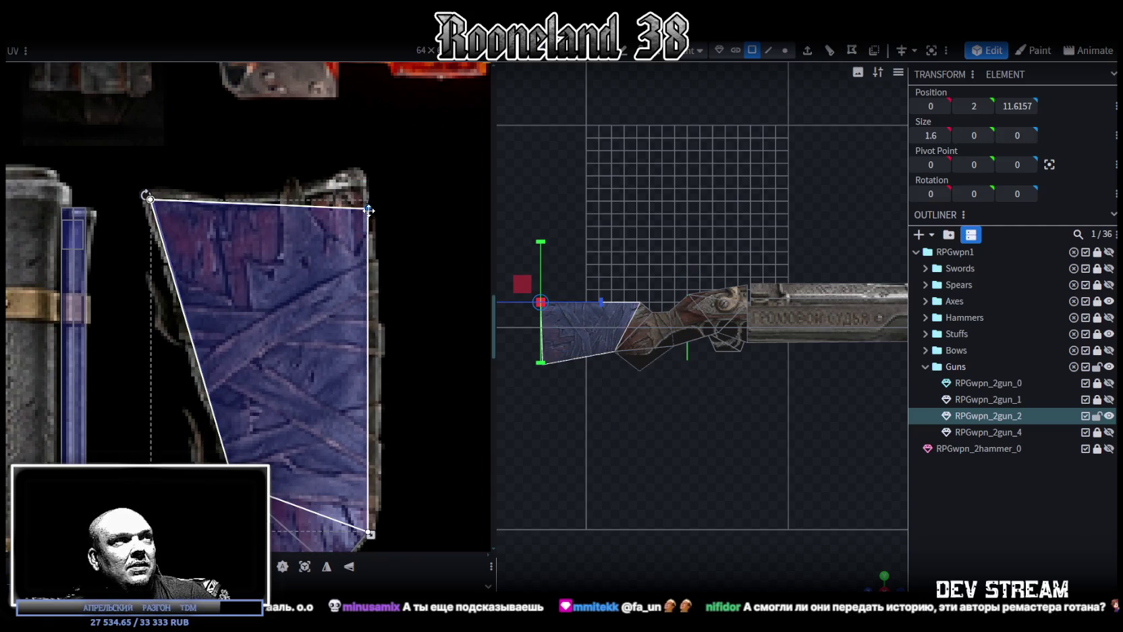
{"action": "left_click_drag", "start_coordinate": [367, 208], "coordinate": [363, 182]}
{"action": "scroll", "coordinate": [362, 177], "scroll_direction": "down", "scroll_amount": 5}
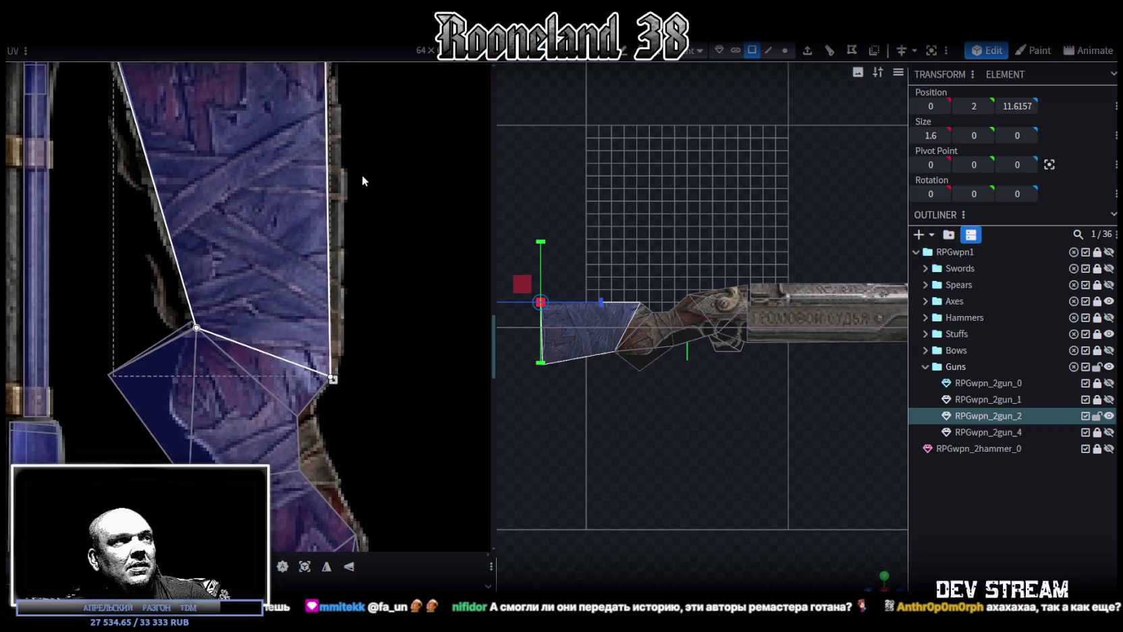
{"action": "left_click", "coordinate": [328, 371]}
{"action": "left_click_drag", "start_coordinate": [330, 371], "coordinate": [335, 360]}
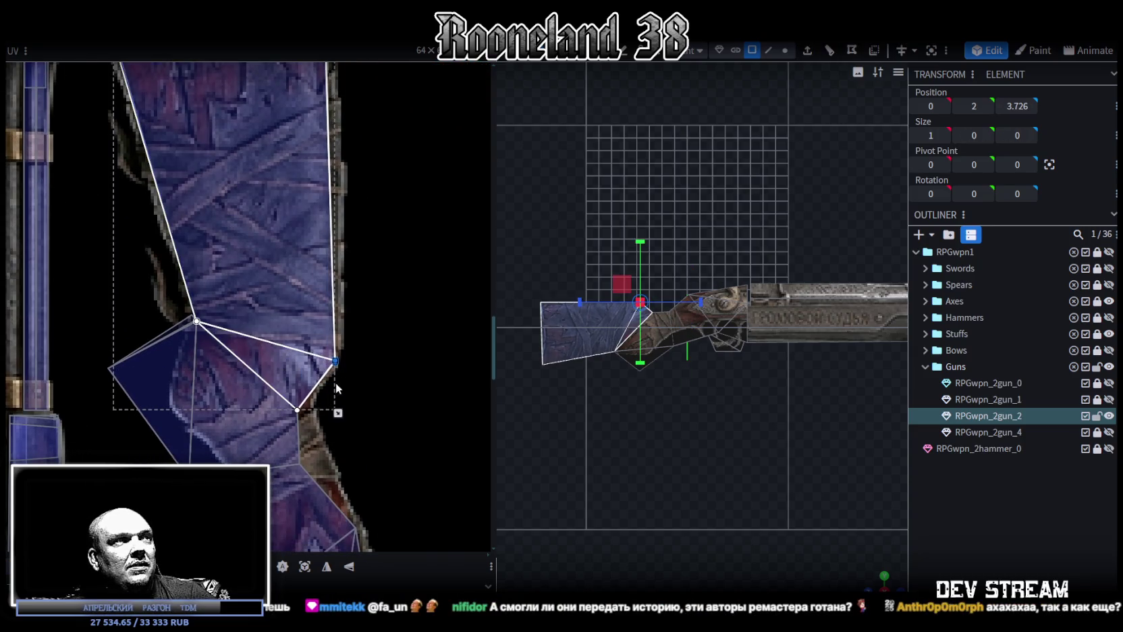
Move the lower stock face's vertex onto the outline and narrow the left UV triangle.
{"action": "left_click", "coordinate": [283, 419]}
{"action": "left_click_drag", "start_coordinate": [297, 407], "coordinate": [310, 395]}
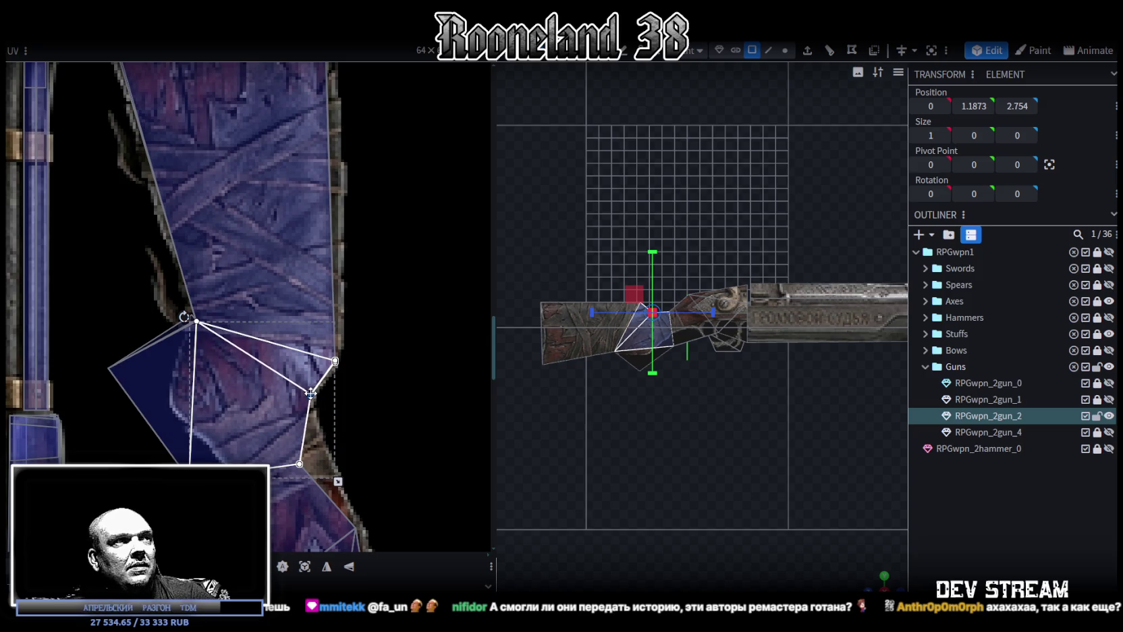
{"action": "left_click", "coordinate": [108, 369]}
{"action": "left_click_drag", "start_coordinate": [108, 369], "coordinate": [173, 399]}
{"action": "scroll", "coordinate": [270, 358], "scroll_direction": "down", "scroll_amount": 3}
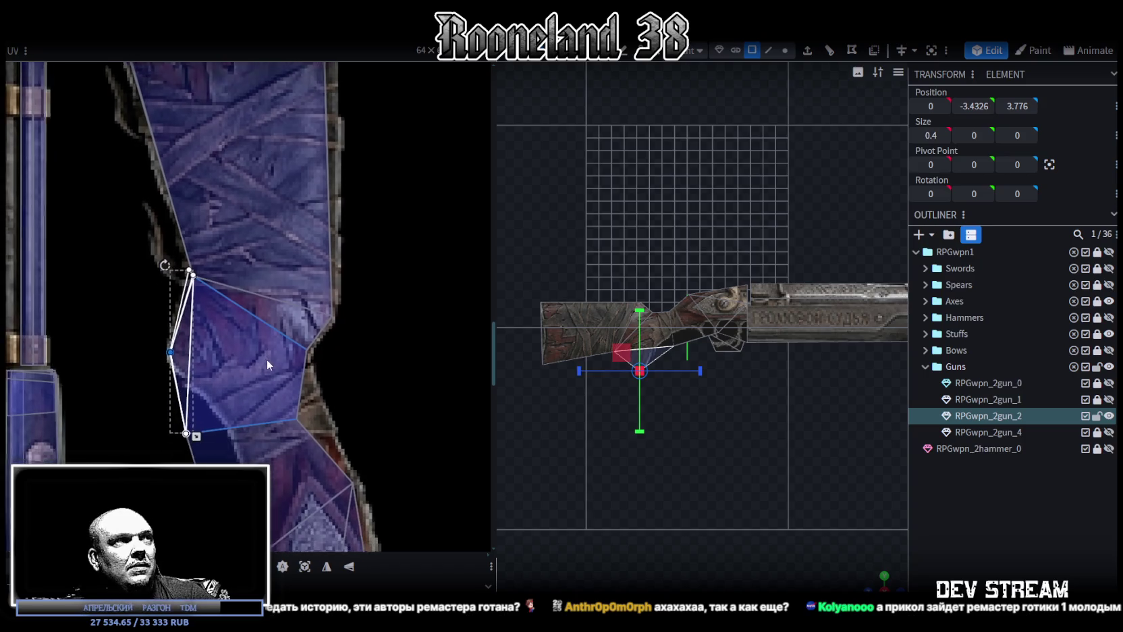
Realign the stock's lower-left and edge UV vertices along the painted stock.
{"action": "double_click", "coordinate": [201, 272]}
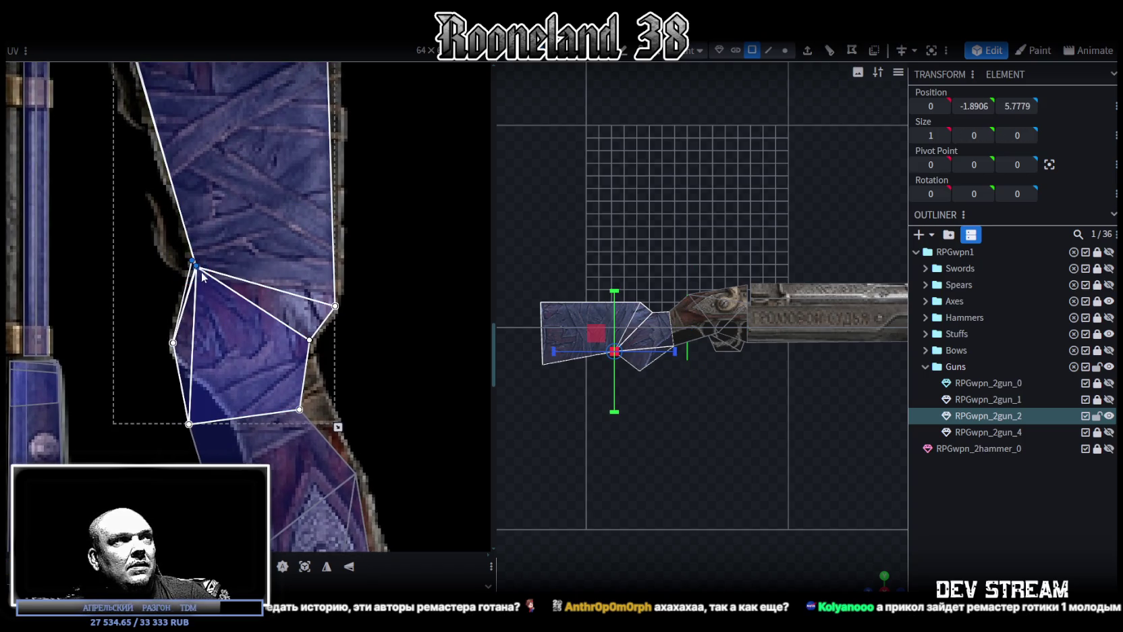
{"action": "left_click", "coordinate": [300, 409]}
{"action": "scroll", "coordinate": [388, 362], "scroll_direction": "down", "scroll_amount": 3}
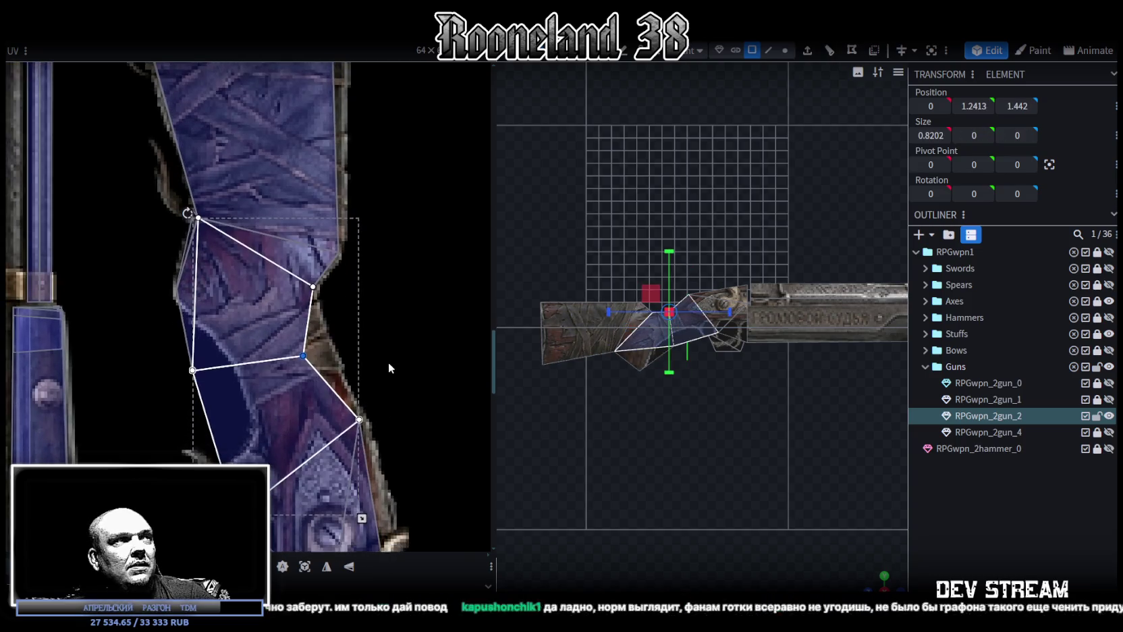
{"action": "left_click", "coordinate": [195, 374]}
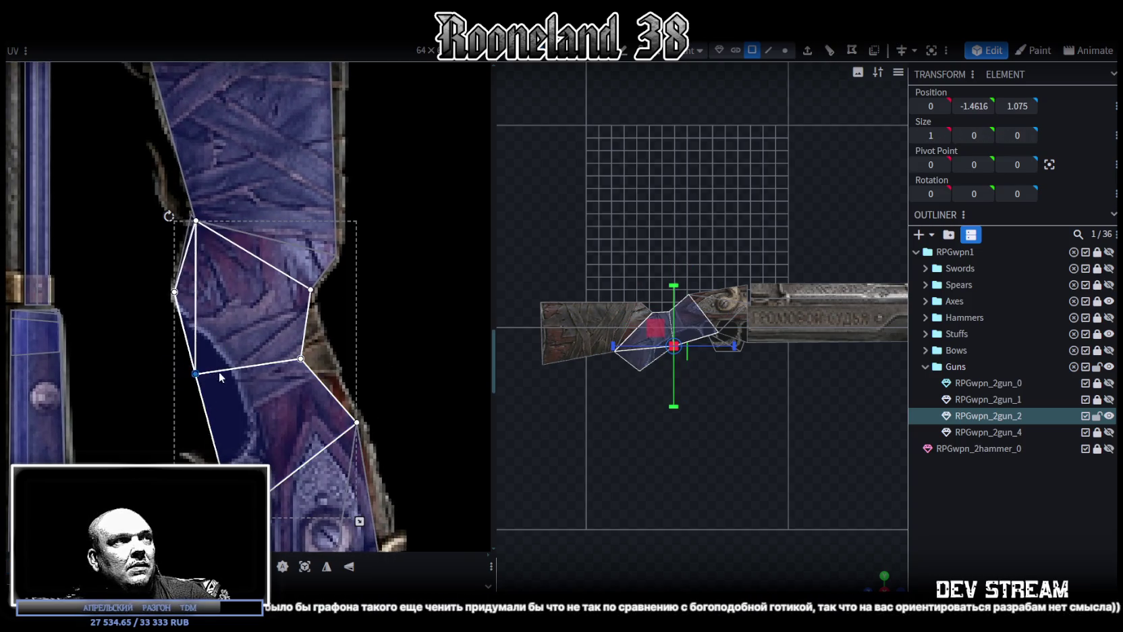
{"action": "left_click_drag", "start_coordinate": [213, 377], "coordinate": [259, 374]}
{"action": "left_click", "coordinate": [301, 359]}
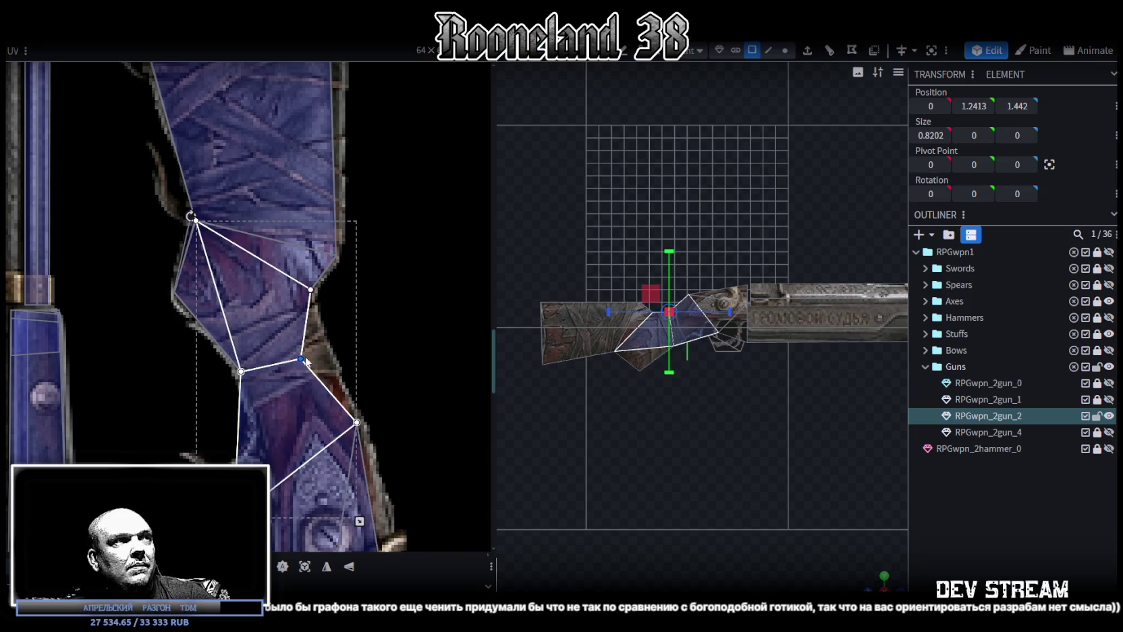
{"action": "left_click_drag", "start_coordinate": [303, 358], "coordinate": [338, 370]}
{"action": "left_click", "coordinate": [241, 371]}
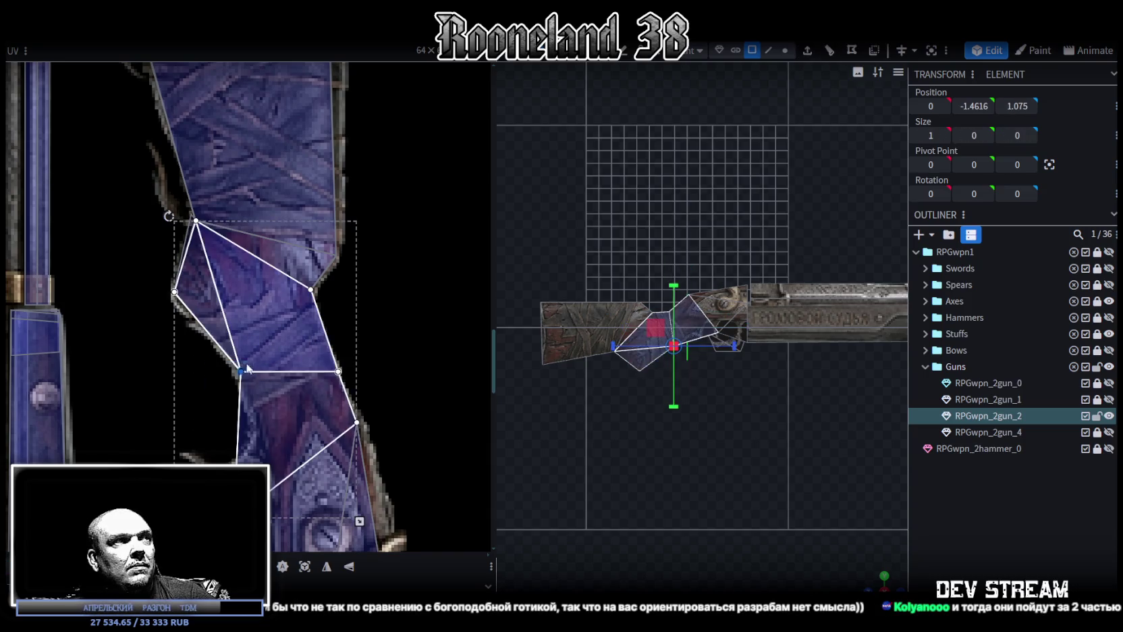
{"action": "left_click_drag", "start_coordinate": [241, 371], "coordinate": [253, 408]}
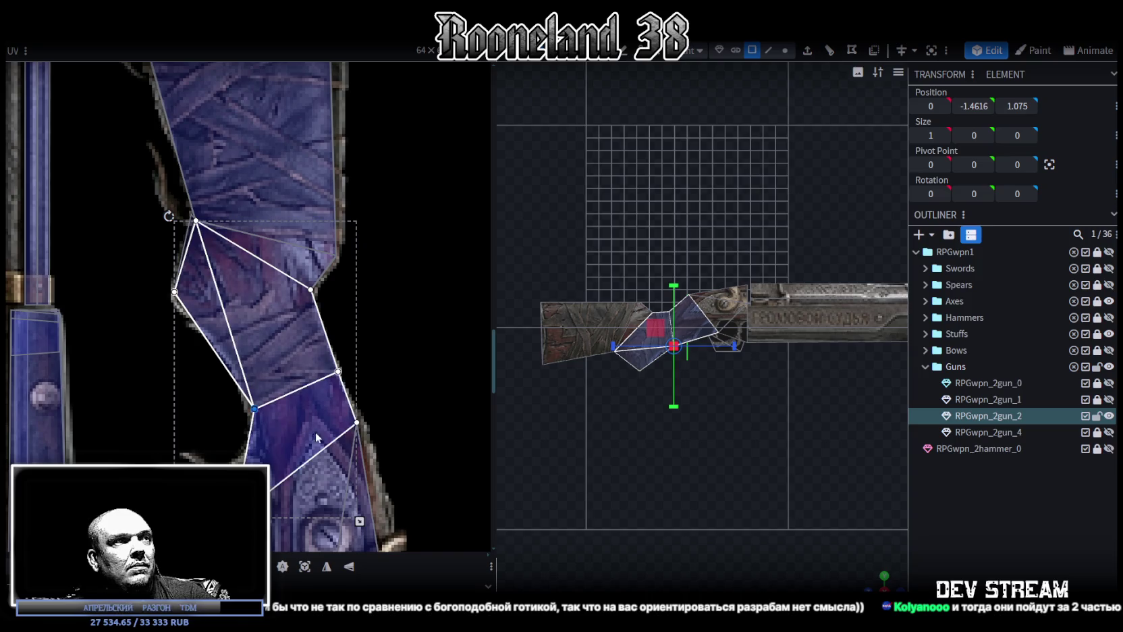
Move the UV vertex near the lock onto the lock plate's edge.
{"action": "middle_click_drag", "start_coordinate": [315, 432], "coordinate": [289, 309]}
{"action": "scroll", "coordinate": [368, 338], "scroll_direction": "down", "scroll_amount": 1}
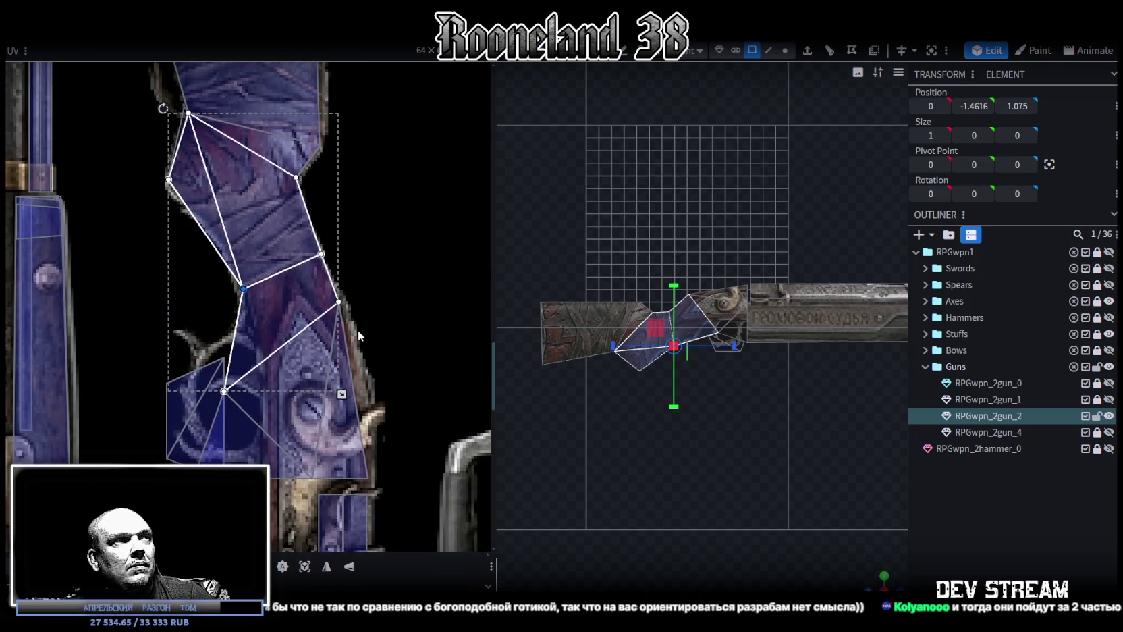
{"action": "left_click", "coordinate": [348, 293]}
{"action": "scroll", "coordinate": [347, 310], "scroll_direction": "up", "scroll_amount": 1}
{"action": "scroll", "coordinate": [365, 338], "scroll_direction": "down", "scroll_amount": 1}
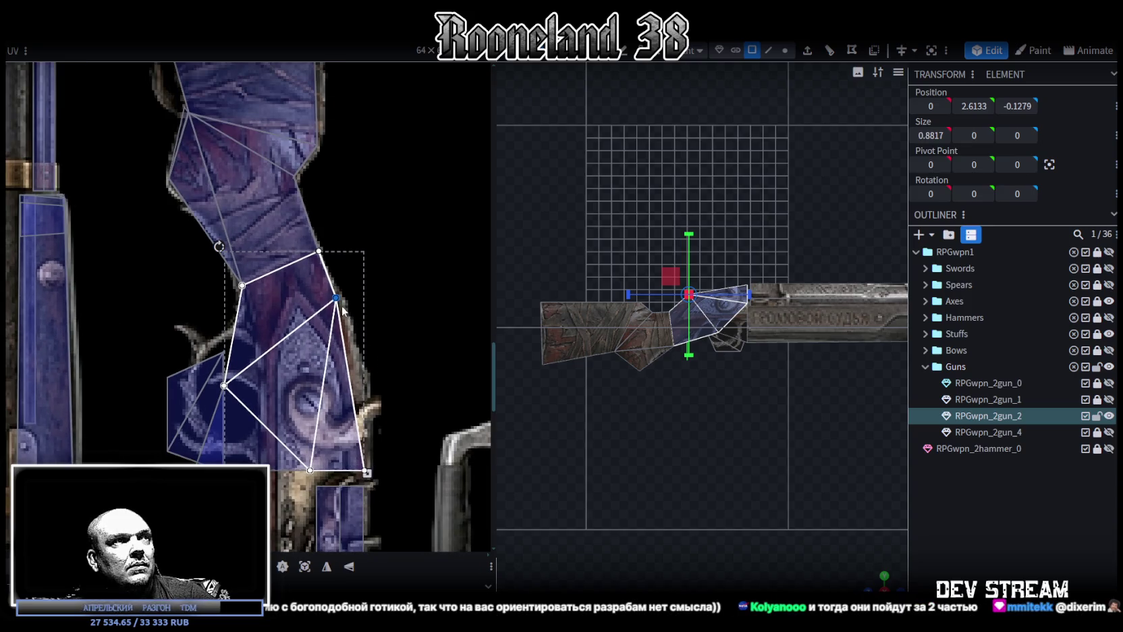
{"action": "left_click_drag", "start_coordinate": [339, 304], "coordinate": [373, 392]}
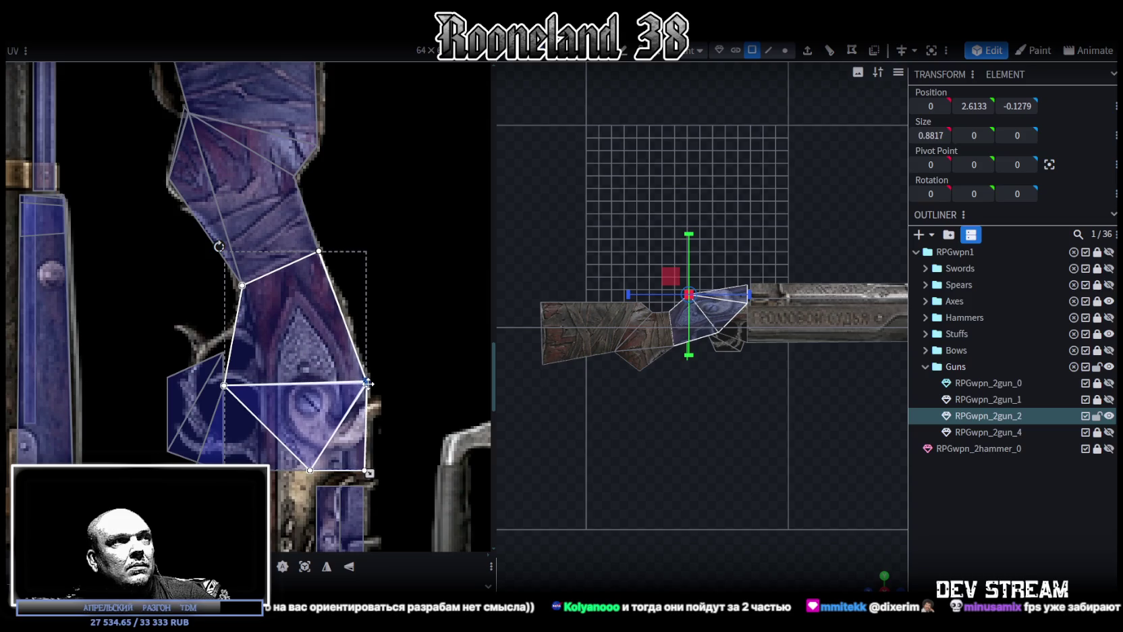
{"action": "scroll", "coordinate": [277, 333], "scroll_direction": "up", "scroll_amount": 2}
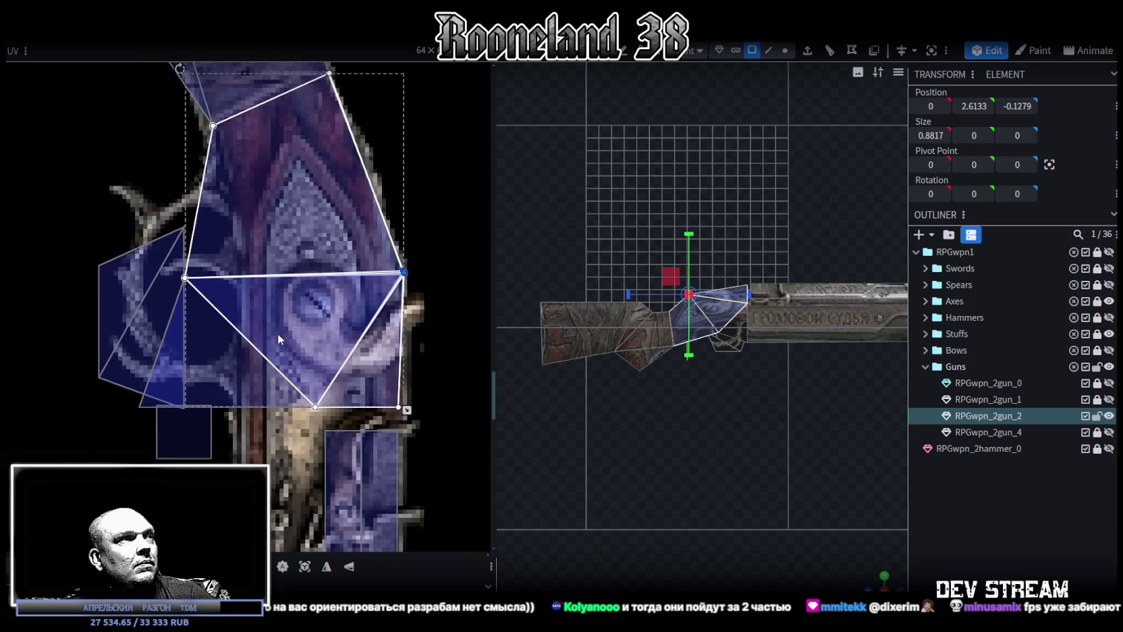
{"action": "middle_click_drag", "start_coordinate": [277, 334], "coordinate": [354, 330]}
{"action": "scroll", "coordinate": [715, 389], "scroll_direction": "up", "scroll_amount": 2}
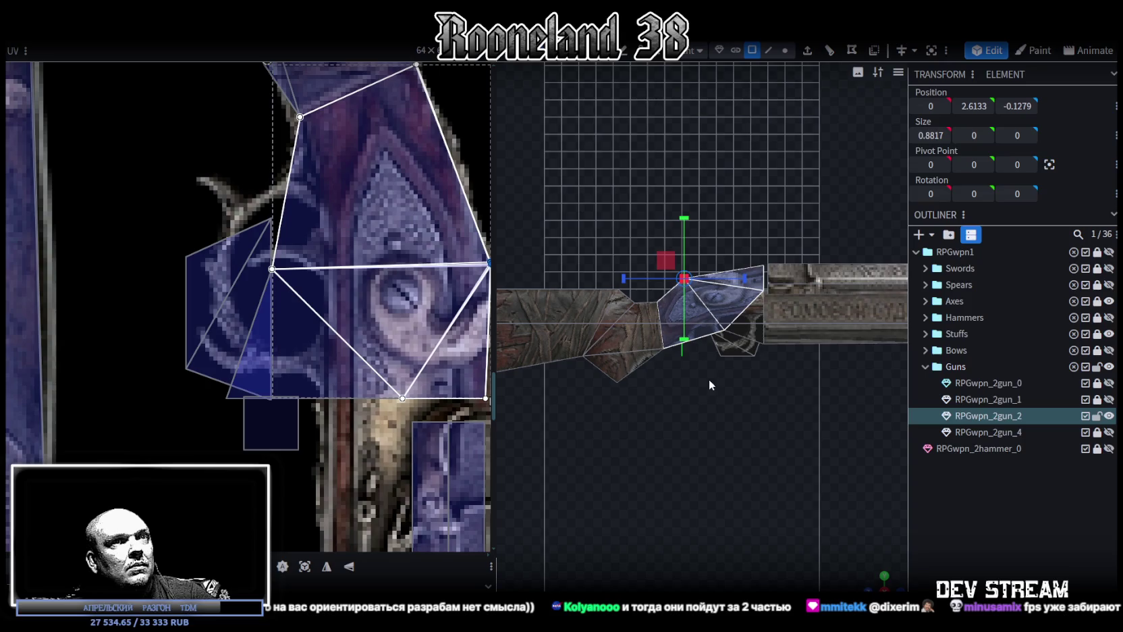
Park the small face below the lock on empty texture and stretch the lock plate UV across the plate.
{"action": "left_click", "coordinate": [755, 354]}
{"action": "left_click_drag", "start_coordinate": [263, 304], "coordinate": [158, 303]}
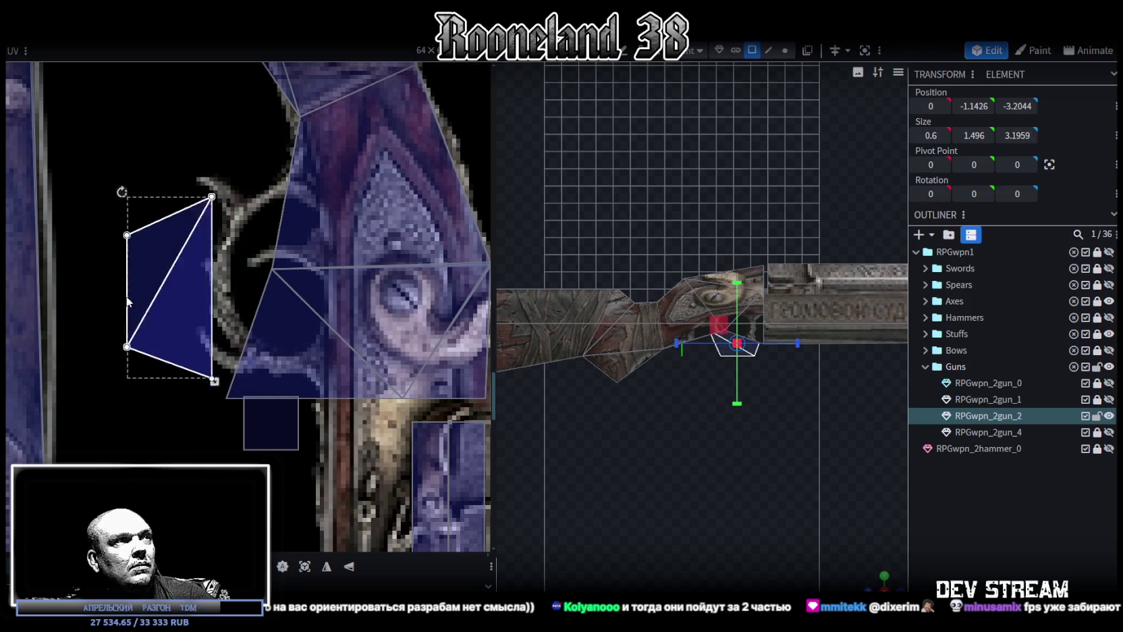
{"action": "scroll", "coordinate": [223, 293], "scroll_direction": "down", "scroll_amount": 2}
{"action": "scroll", "coordinate": [223, 293], "scroll_direction": "up", "scroll_amount": 1}
{"action": "left_click", "coordinate": [206, 297]}
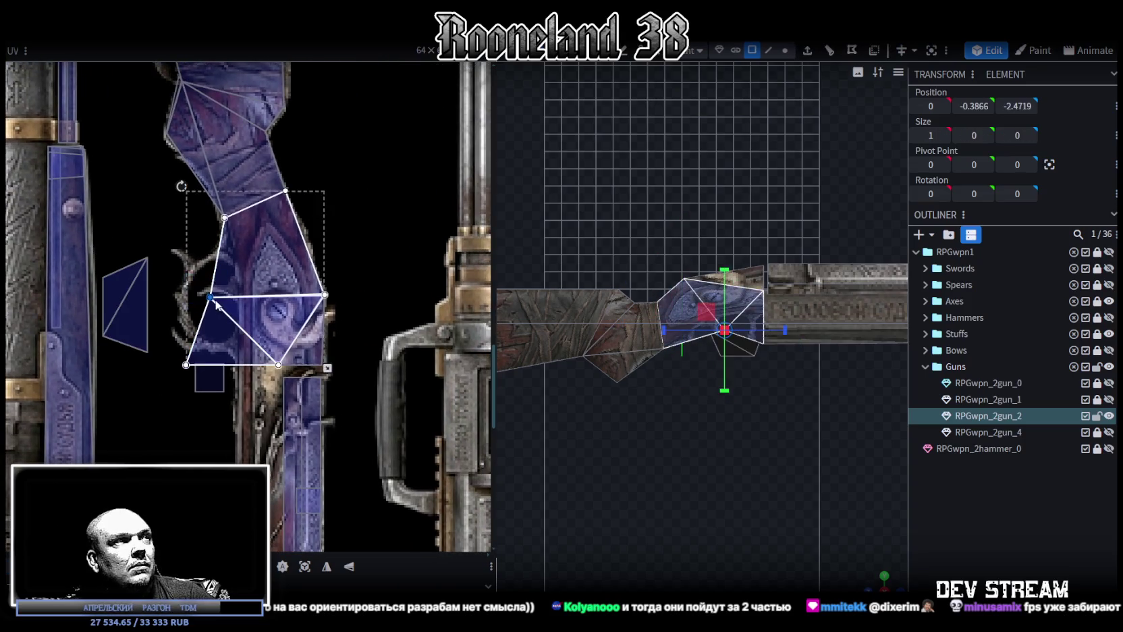
{"action": "scroll", "coordinate": [207, 296], "scroll_direction": "up", "scroll_amount": 1}
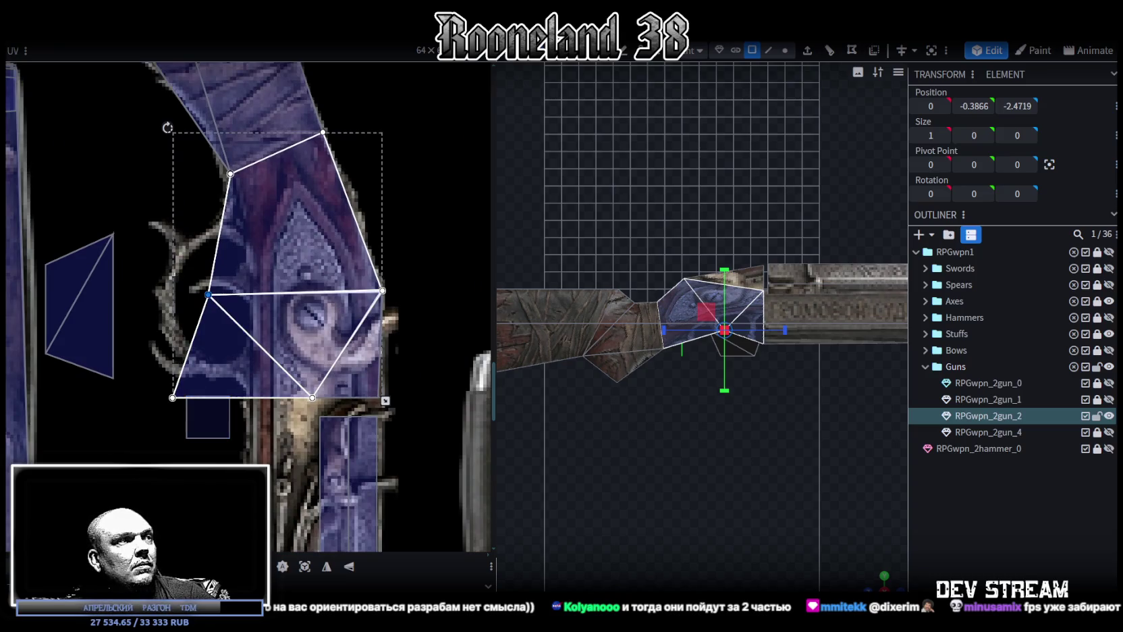
{"action": "left_click_drag", "start_coordinate": [208, 294], "coordinate": [259, 294]}
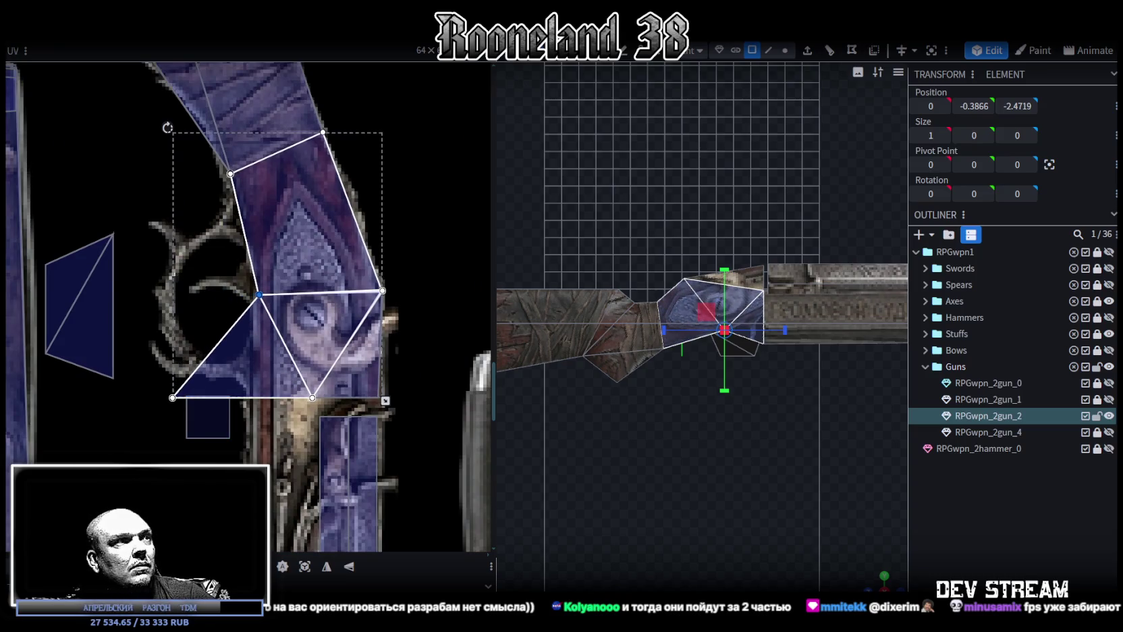
{"action": "left_click", "coordinate": [201, 423]}
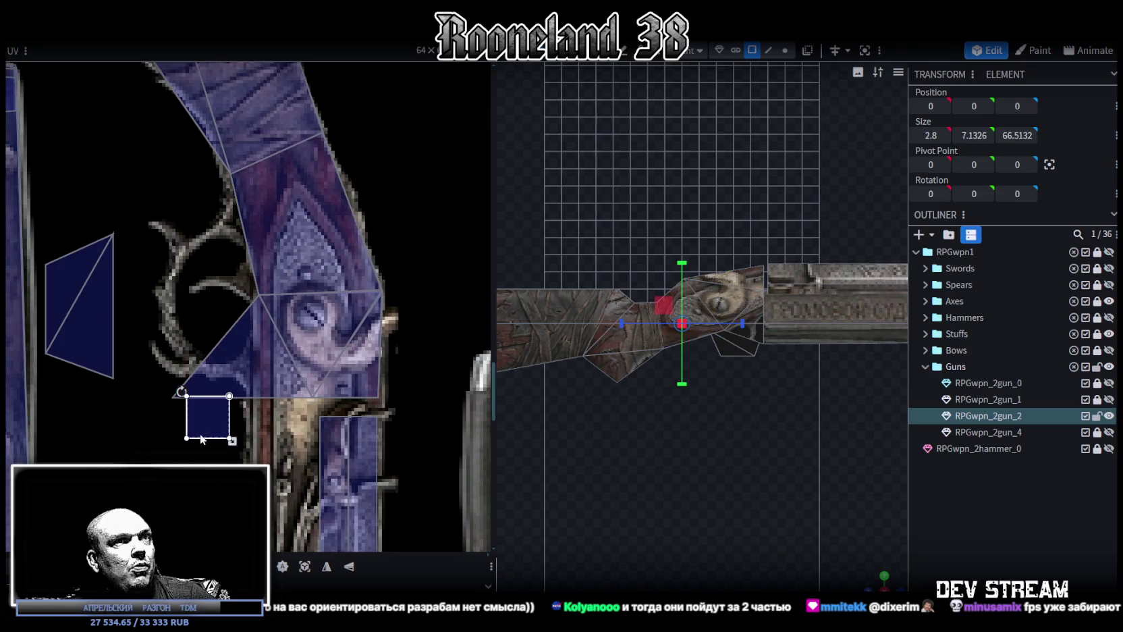
{"action": "key", "text": "ctrl+z"}
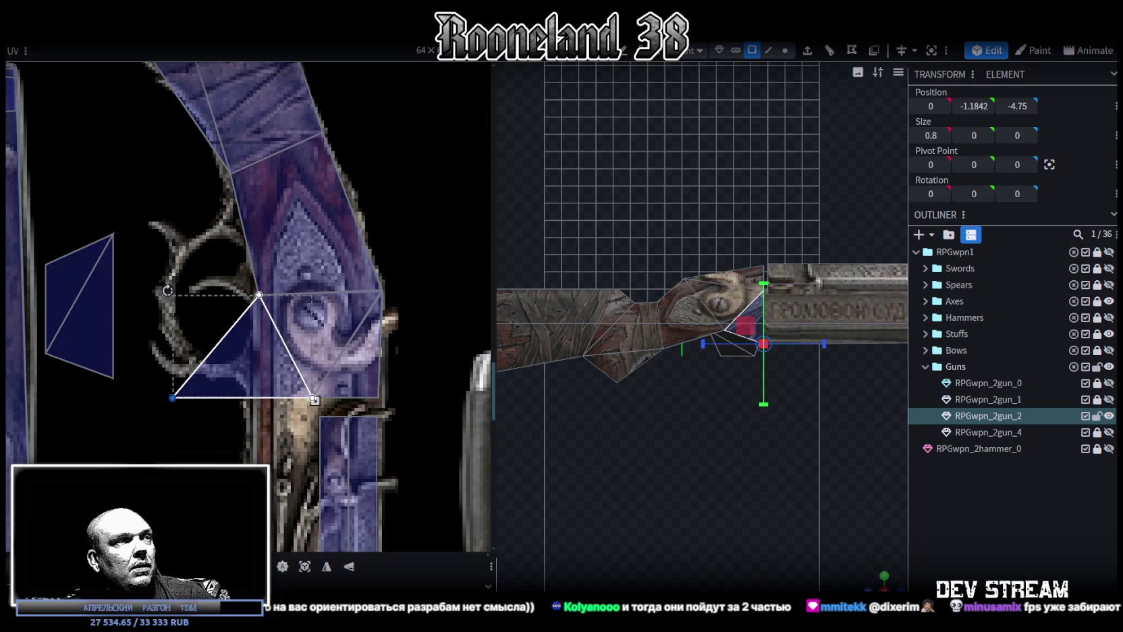
Lower the lock UV triangle's bottom edge and shift it slightly right.
{"action": "scroll", "coordinate": [675, 405], "scroll_direction": "up", "scroll_amount": 1}
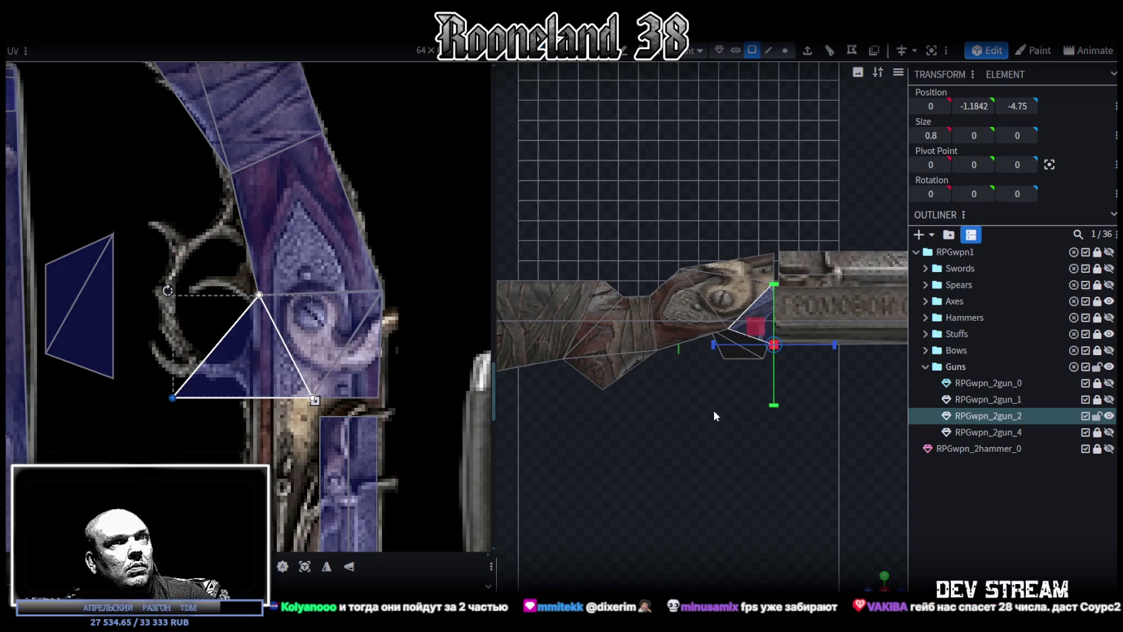
{"action": "scroll", "coordinate": [713, 410], "scroll_direction": "up", "scroll_amount": 1}
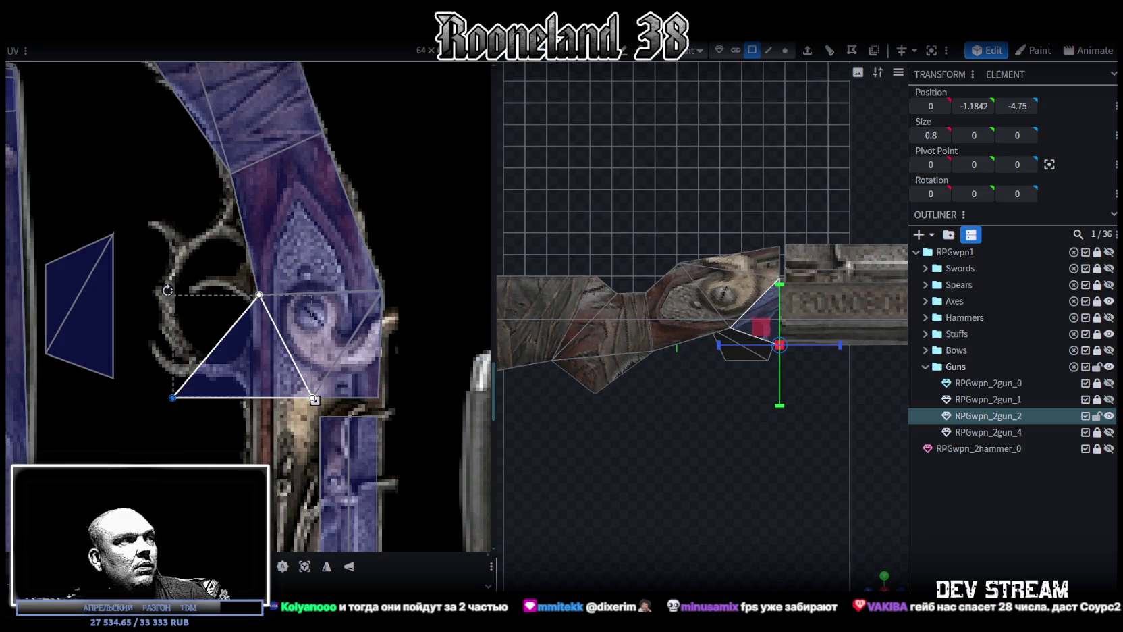
{"action": "middle_click_drag", "start_coordinate": [162, 402], "coordinate": [132, 353]}
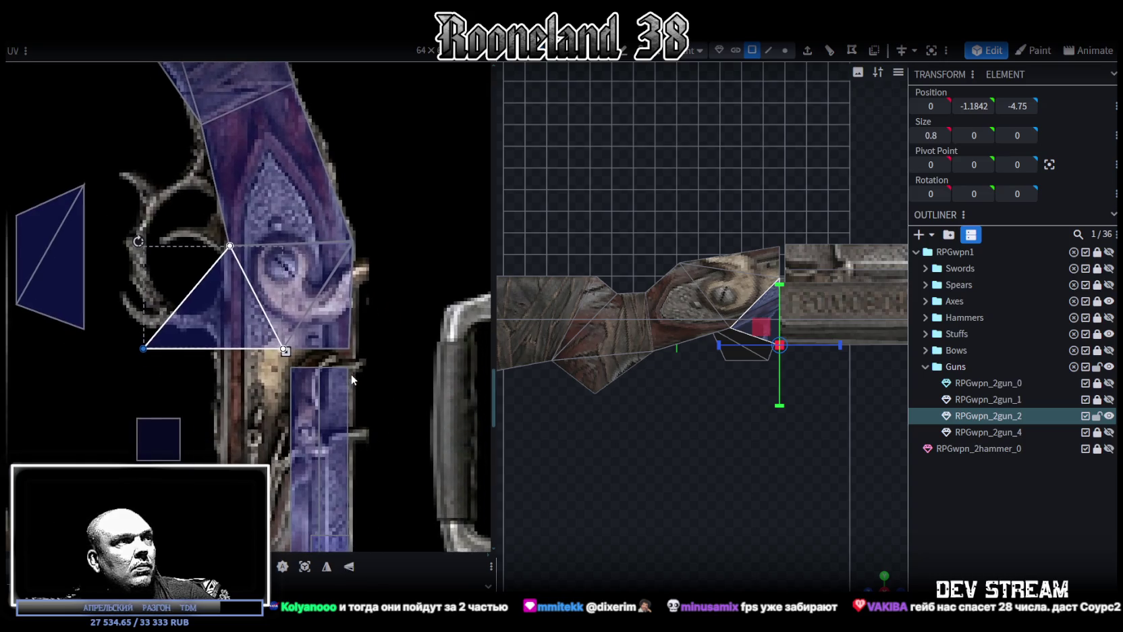
{"action": "left_click_drag", "start_coordinate": [128, 359], "coordinate": [370, 342]}
{"action": "scroll", "coordinate": [373, 337], "scroll_direction": "up", "scroll_amount": 1}
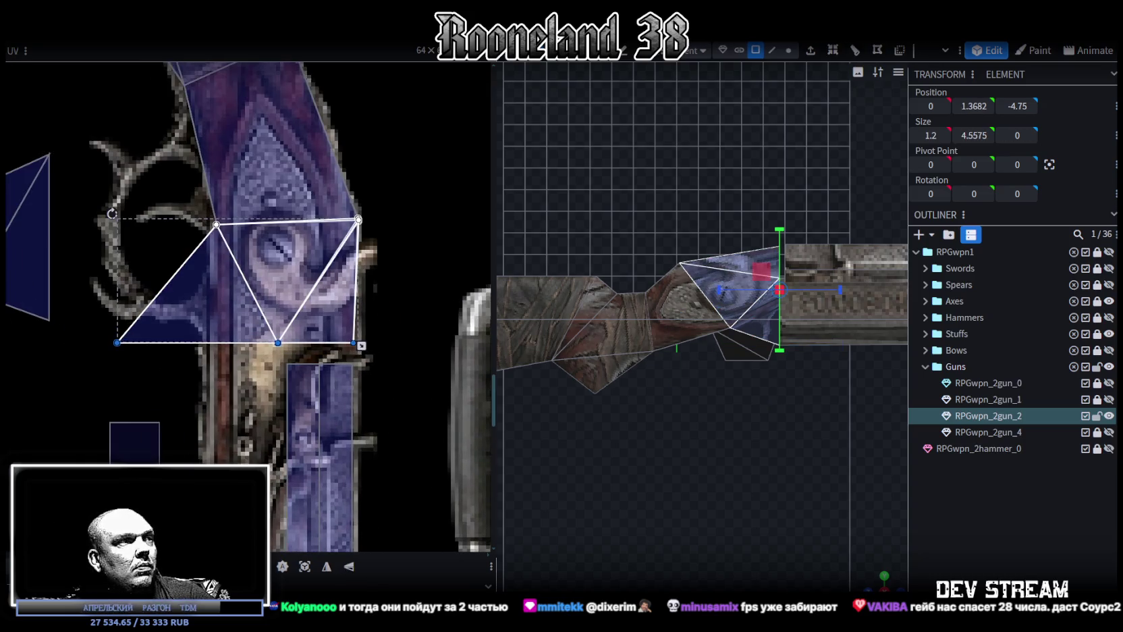
{"action": "left_click_drag", "start_coordinate": [361, 346], "coordinate": [362, 365]}
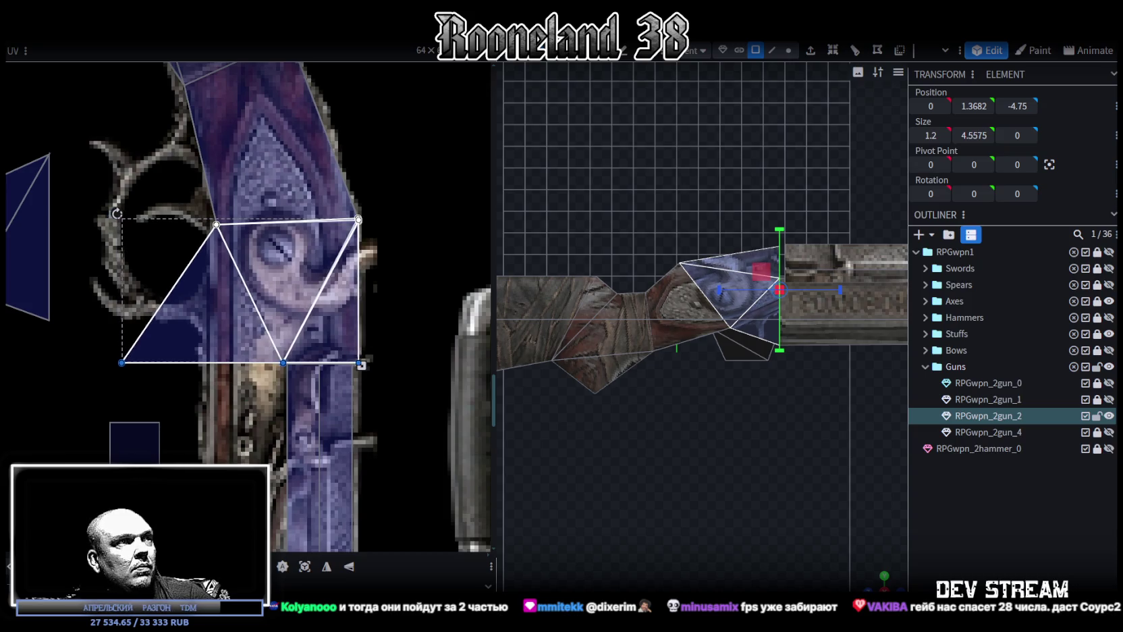
{"action": "left_click_drag", "start_coordinate": [362, 365], "coordinate": [367, 365]}
Narrow the left lock triangle and nudge the left-edge vertices slightly left.
{"action": "left_click", "coordinate": [158, 330]}
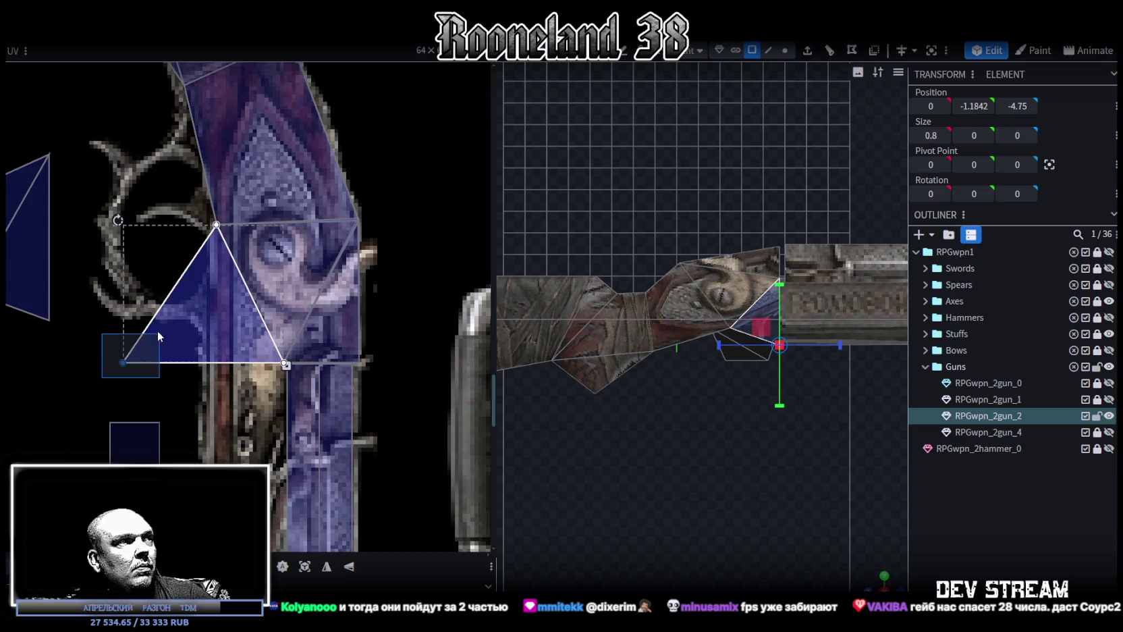
{"action": "left_click_drag", "start_coordinate": [123, 362], "coordinate": [213, 363]}
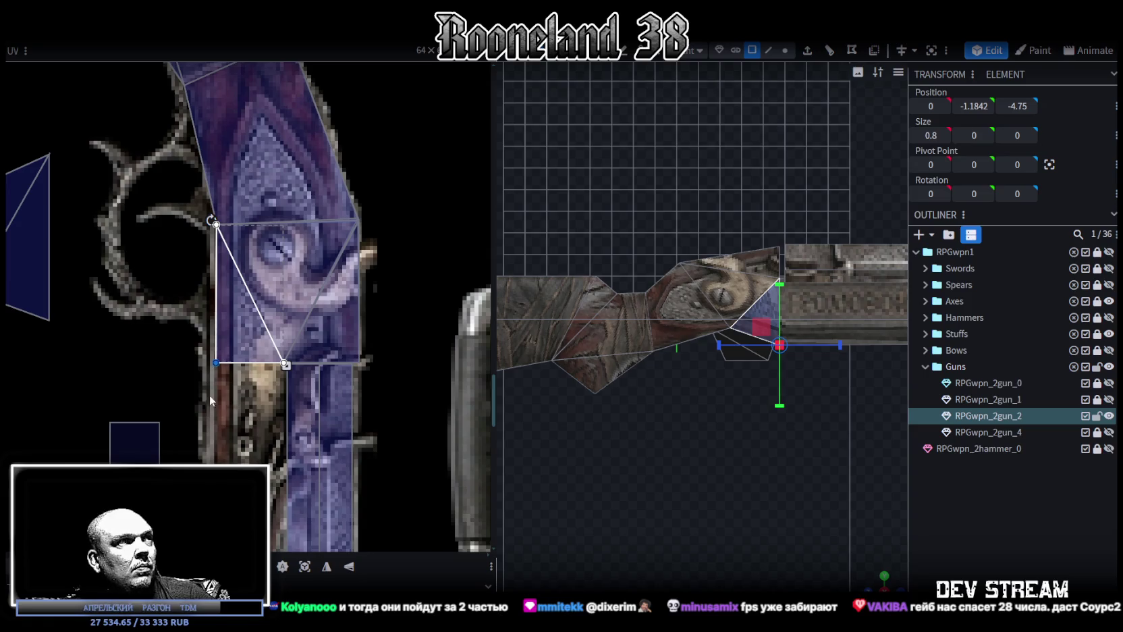
{"action": "left_click", "coordinate": [234, 177], "text": "shift"}
{"action": "mouse_move", "coordinate": [215, 362]}
{"action": "left_mouse_down"}
{"action": "mouse_move", "coordinate": [201, 362]}
{"action": "mouse_move", "coordinate": [212, 362]}
{"action": "left_mouse_up"}
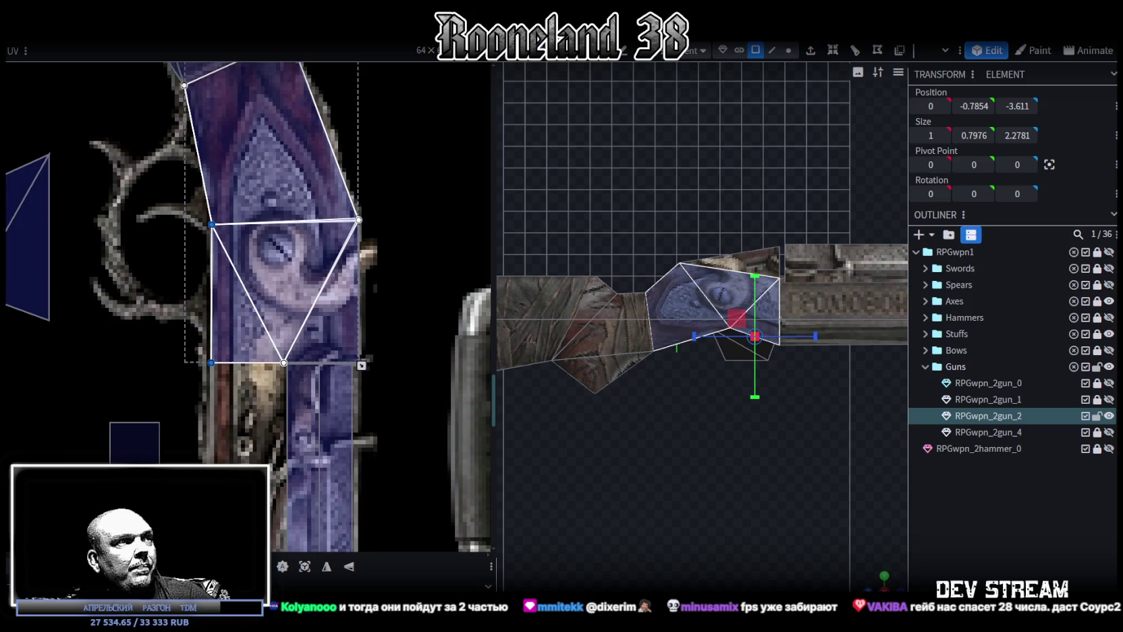
{"action": "scroll", "coordinate": [305, 353], "scroll_direction": "down", "scroll_amount": 3}
{"action": "scroll", "coordinate": [305, 353], "scroll_direction": "down", "scroll_amount": 3}
{"action": "scroll", "coordinate": [288, 354], "scroll_direction": "up", "scroll_amount": 1}
{"action": "scroll", "coordinate": [194, 295], "scroll_direction": "up", "scroll_amount": 2}
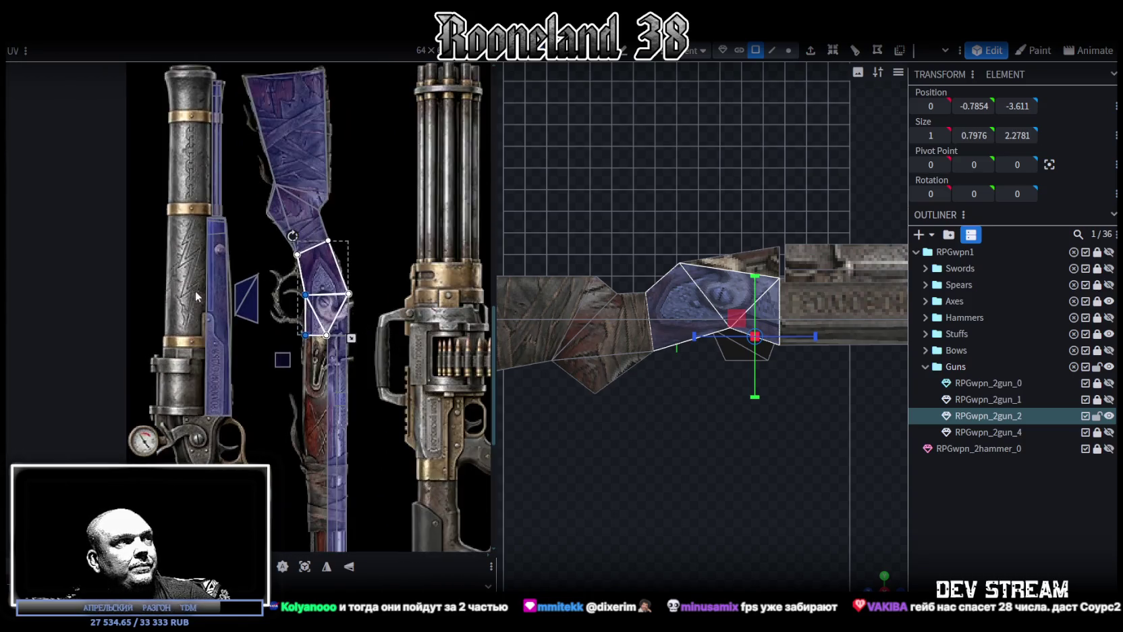
Move the two small separate UV faces up and right out of the way.
{"action": "scroll", "coordinate": [194, 294], "scroll_direction": "up", "scroll_amount": 1}
{"action": "scroll", "coordinate": [259, 350], "scroll_direction": "up", "scroll_amount": 1}
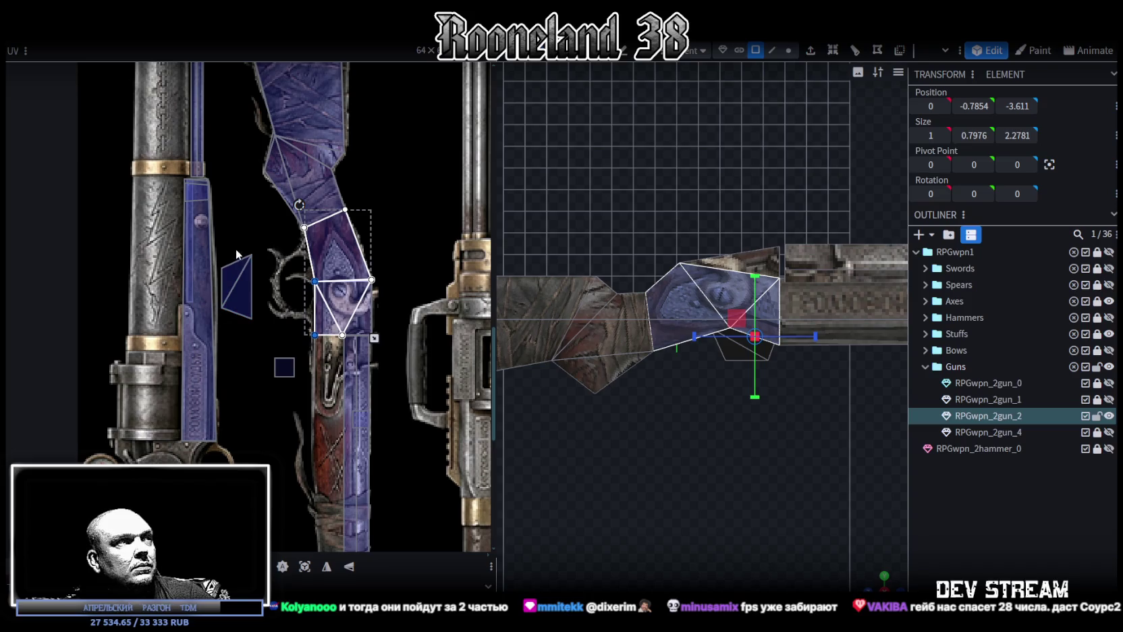
{"action": "left_click", "coordinate": [237, 286]}
{"action": "mouse_move", "coordinate": [237, 287]}
{"action": "left_mouse_down"}
{"action": "mouse_move", "coordinate": [249, 177]}
{"action": "mouse_move", "coordinate": [339, 169]}
{"action": "left_mouse_up"}
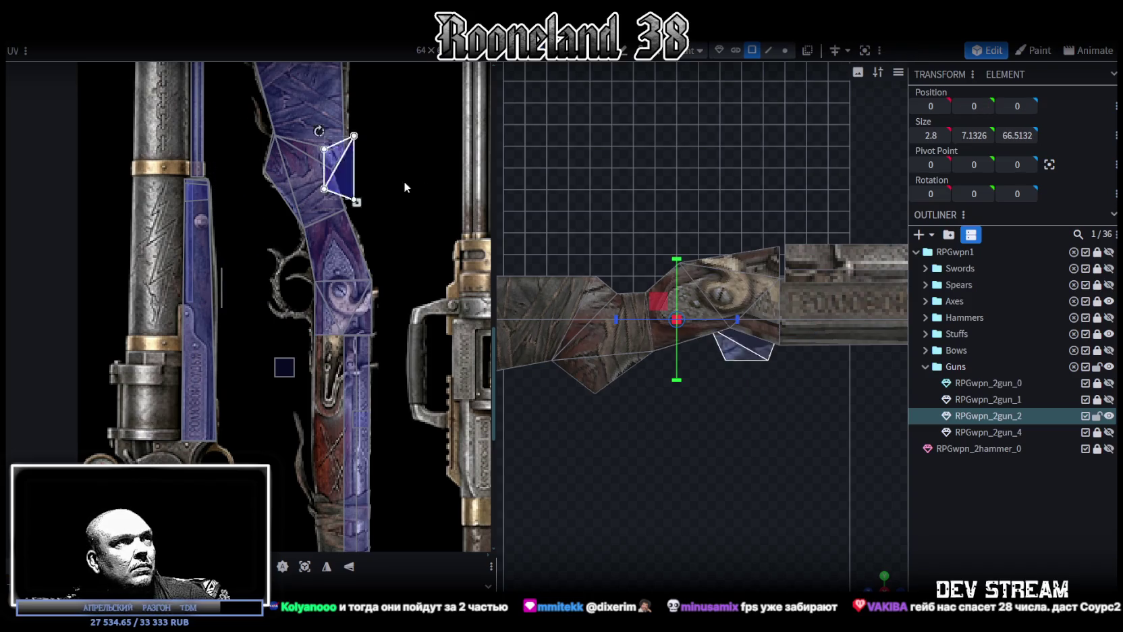
{"action": "left_click_drag", "start_coordinate": [405, 187], "coordinate": [413, 159]}
{"action": "left_click", "coordinate": [284, 366]}
{"action": "left_click_drag", "start_coordinate": [284, 366], "coordinate": [425, 223]}
Mirror the long UV strip on Y and X and place it on the purple ornamented texture.
{"action": "left_click", "coordinate": [203, 229]}
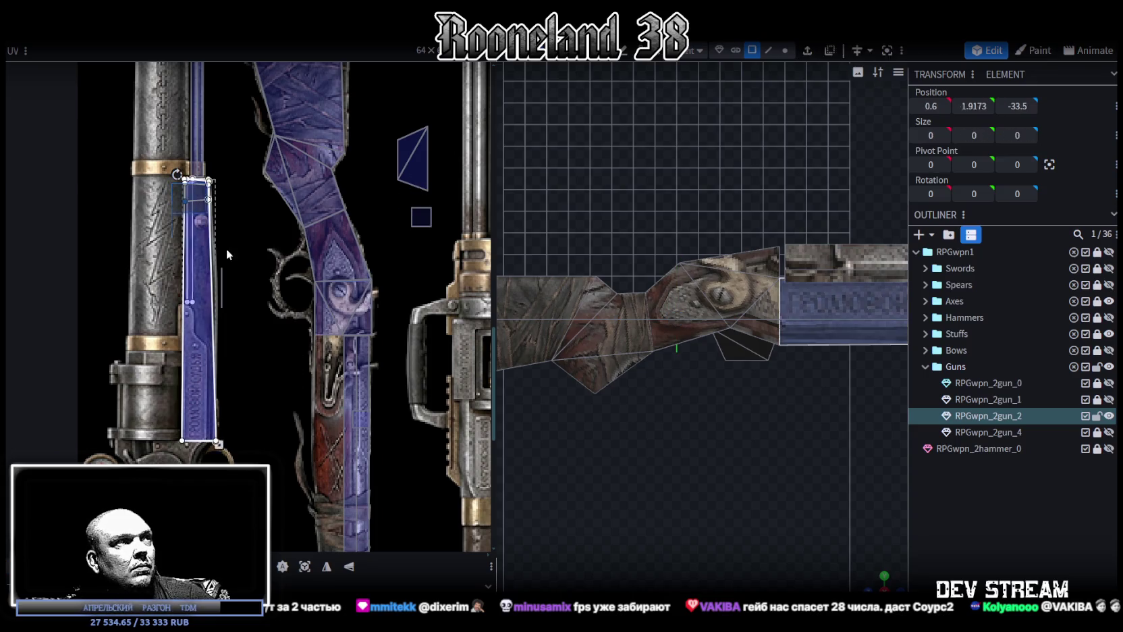
{"action": "scroll", "coordinate": [240, 363], "scroll_direction": "down", "scroll_amount": 1}
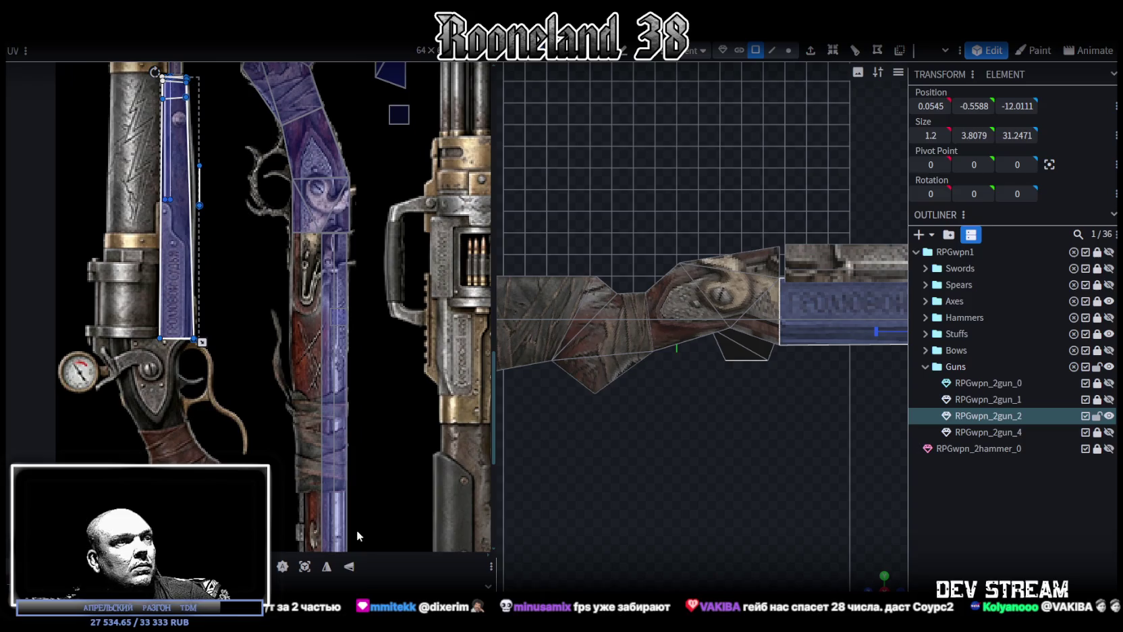
{"action": "left_click", "coordinate": [349, 568]}
{"action": "left_click_drag", "start_coordinate": [191, 202], "coordinate": [253, 360]}
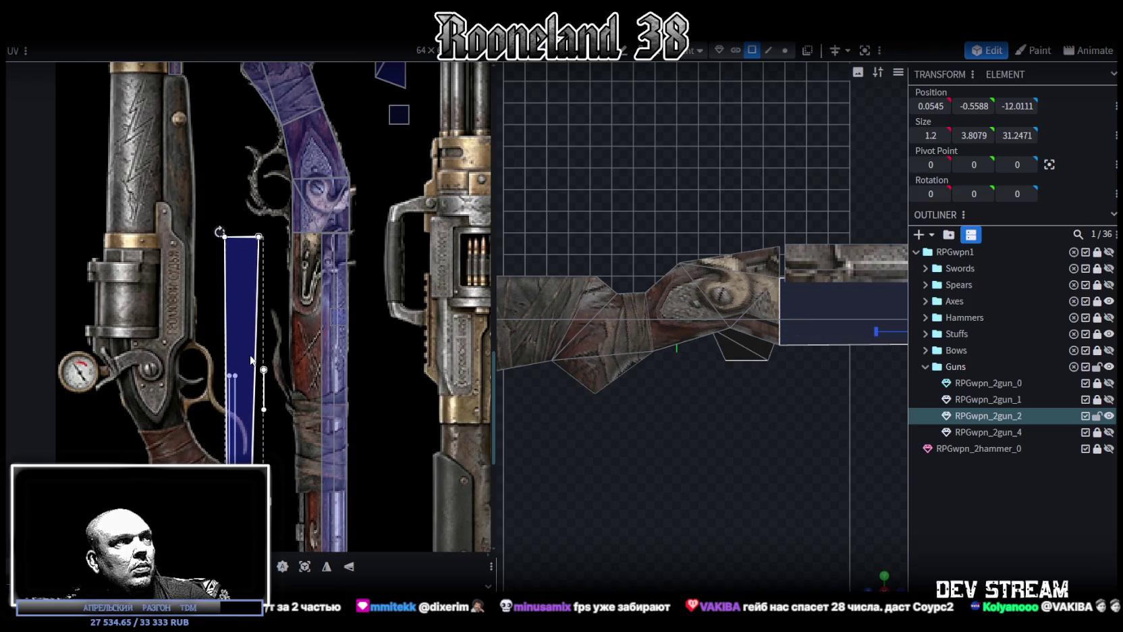
{"action": "left_click", "coordinate": [327, 566]}
{"action": "mouse_move", "coordinate": [270, 296]}
{"action": "left_mouse_down"}
{"action": "mouse_move", "coordinate": [324, 297]}
{"action": "mouse_move", "coordinate": [308, 244]}
{"action": "left_mouse_up"}
{"action": "scroll", "coordinate": [283, 259], "scroll_direction": "up", "scroll_amount": 3}
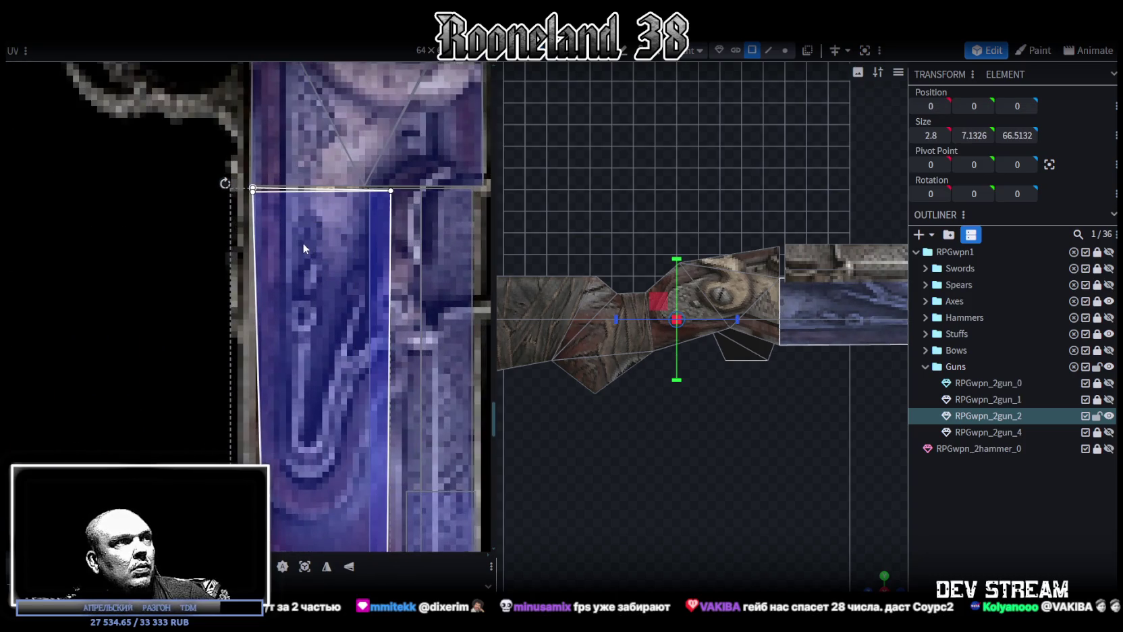
{"action": "scroll", "coordinate": [327, 337], "scroll_direction": "down", "scroll_amount": 3}
{"action": "scroll", "coordinate": [333, 279], "scroll_direction": "down", "scroll_amount": 3}
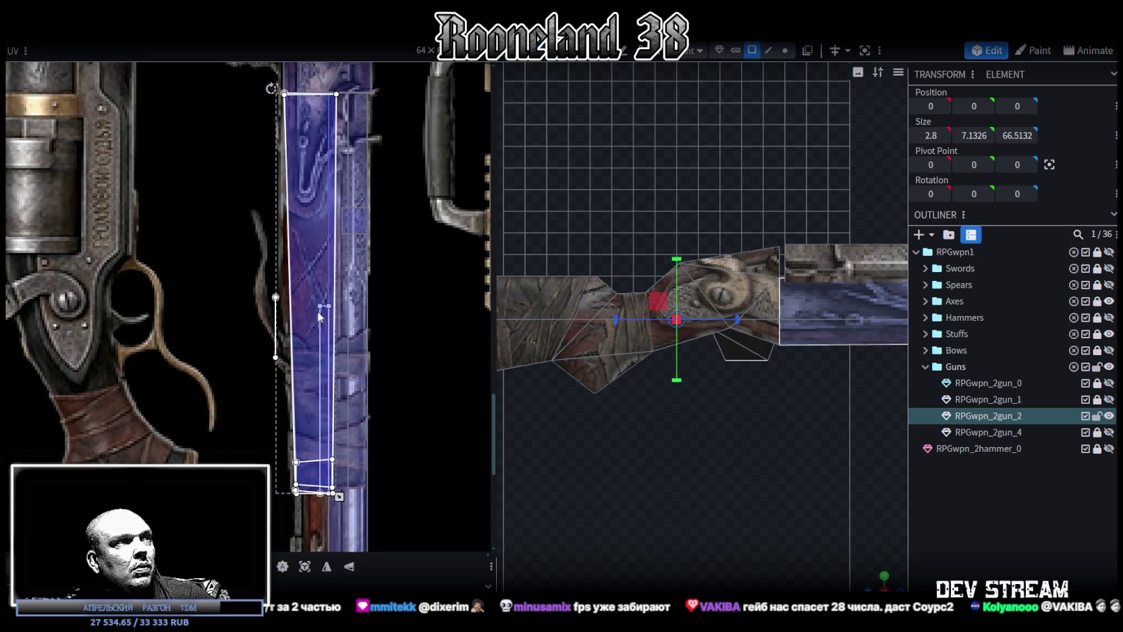
{"action": "scroll", "coordinate": [322, 337], "scroll_direction": "down", "scroll_amount": 2}
{"action": "scroll", "coordinate": [772, 523], "scroll_direction": "down", "scroll_amount": 2}
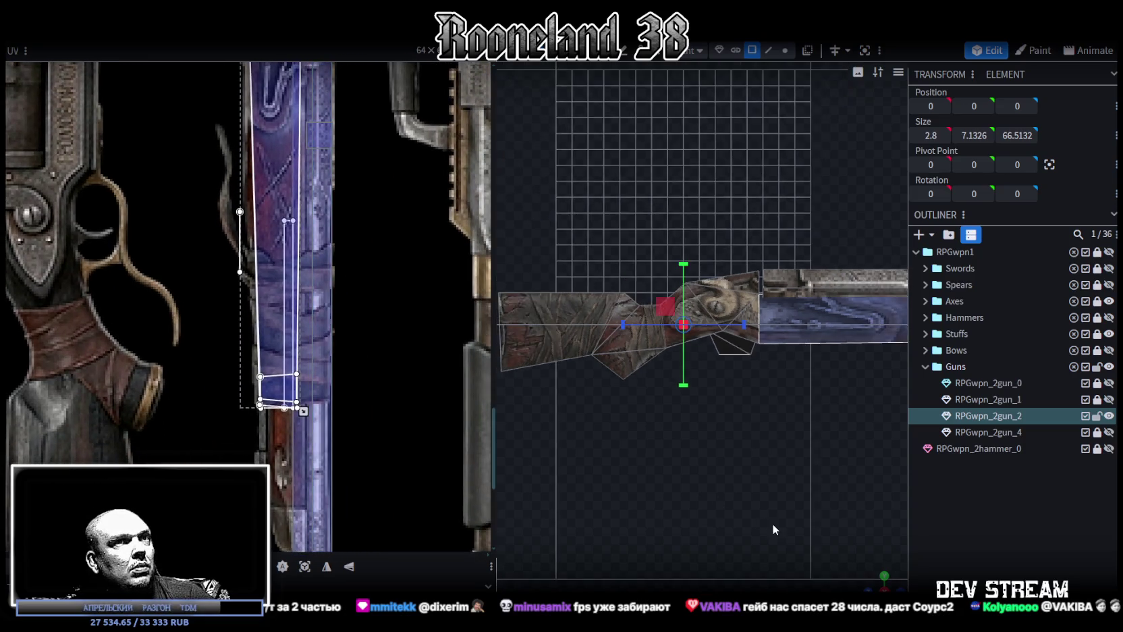
{"action": "scroll", "coordinate": [772, 523], "scroll_direction": "down", "scroll_amount": 2}
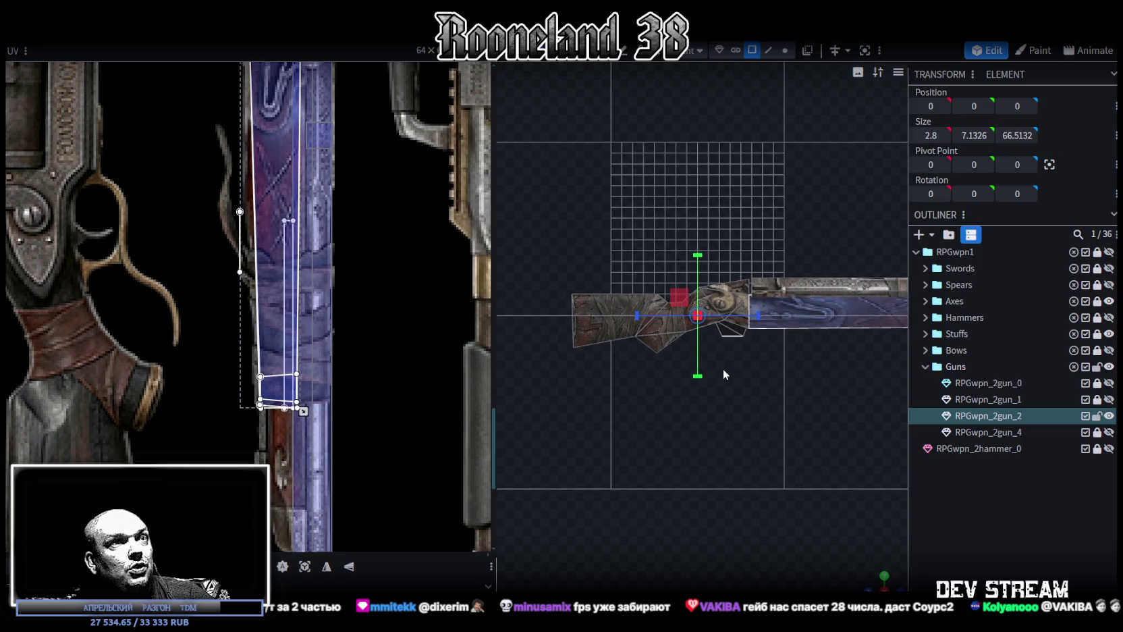
{"action": "scroll", "coordinate": [723, 371], "scroll_direction": "up", "scroll_amount": 2}
{"action": "scroll", "coordinate": [220, 264], "scroll_direction": "down", "scroll_amount": 3}
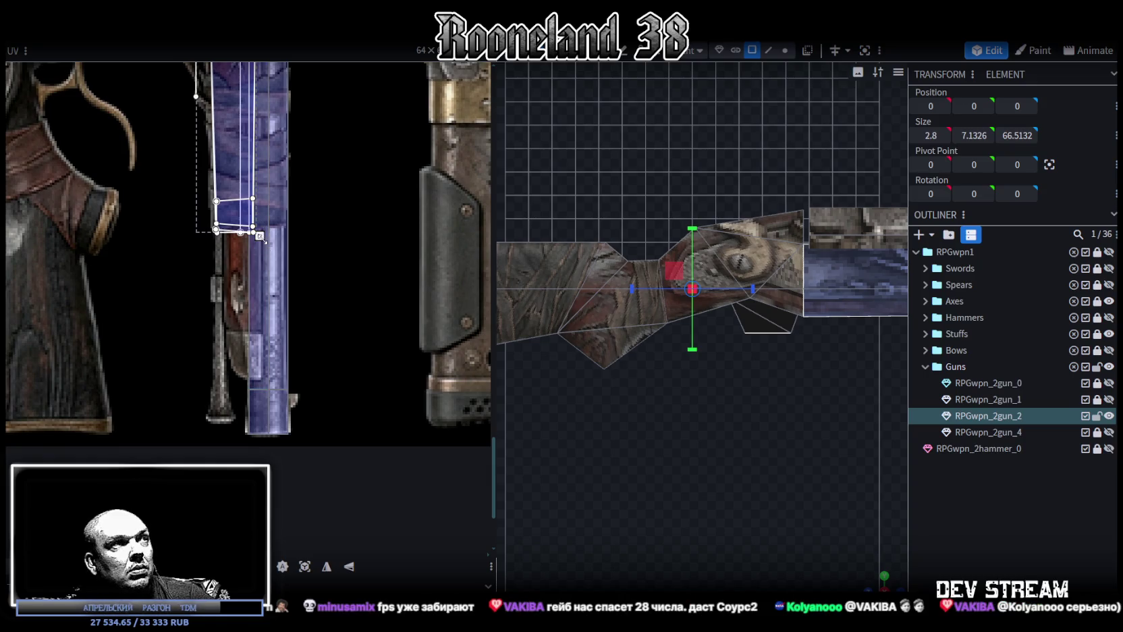
Stretch the strip's UV downward to fit and nudge its left vertices slightly left.
{"action": "left_click_drag", "start_coordinate": [259, 235], "coordinate": [269, 383]}
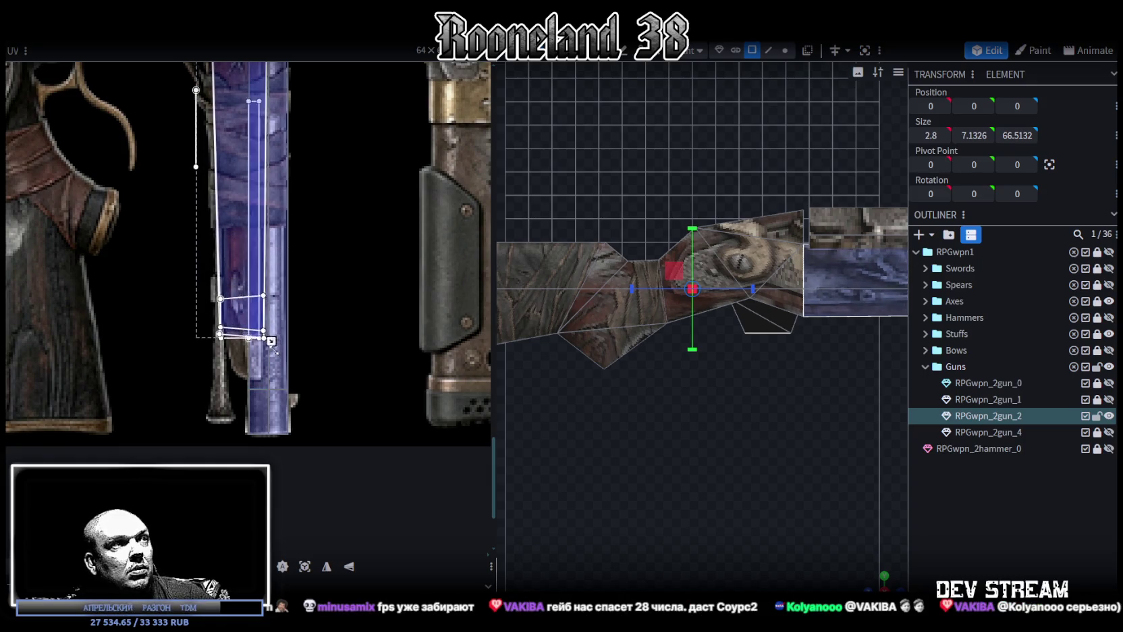
{"action": "left_click_drag", "start_coordinate": [268, 383], "coordinate": [269, 380]}
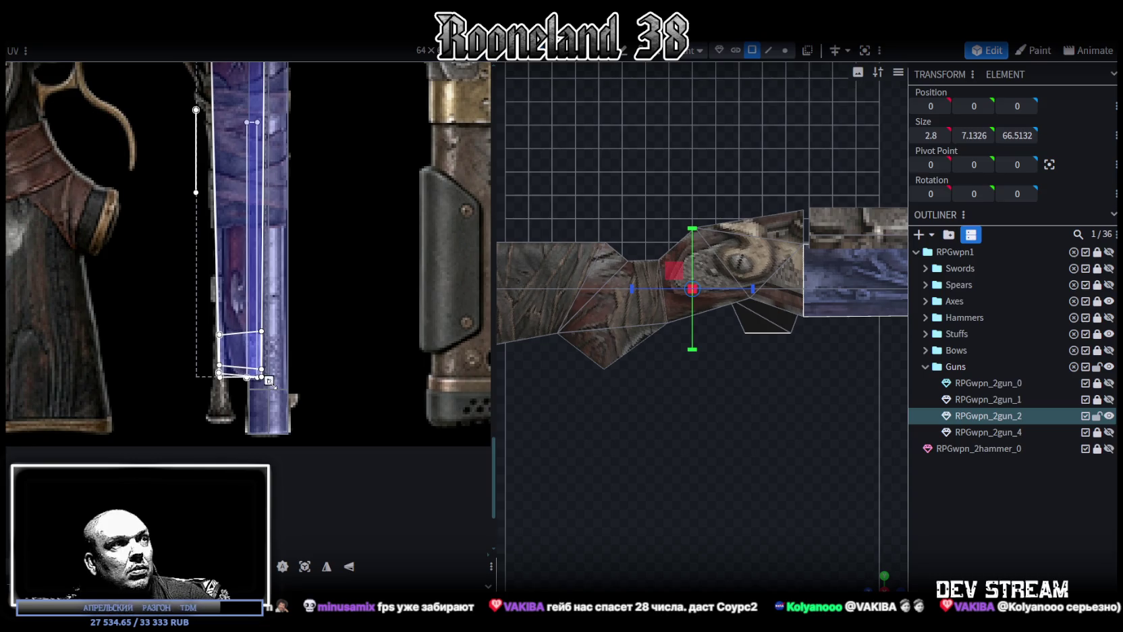
{"action": "right_click_drag", "start_coordinate": [731, 387], "coordinate": [586, 366]}
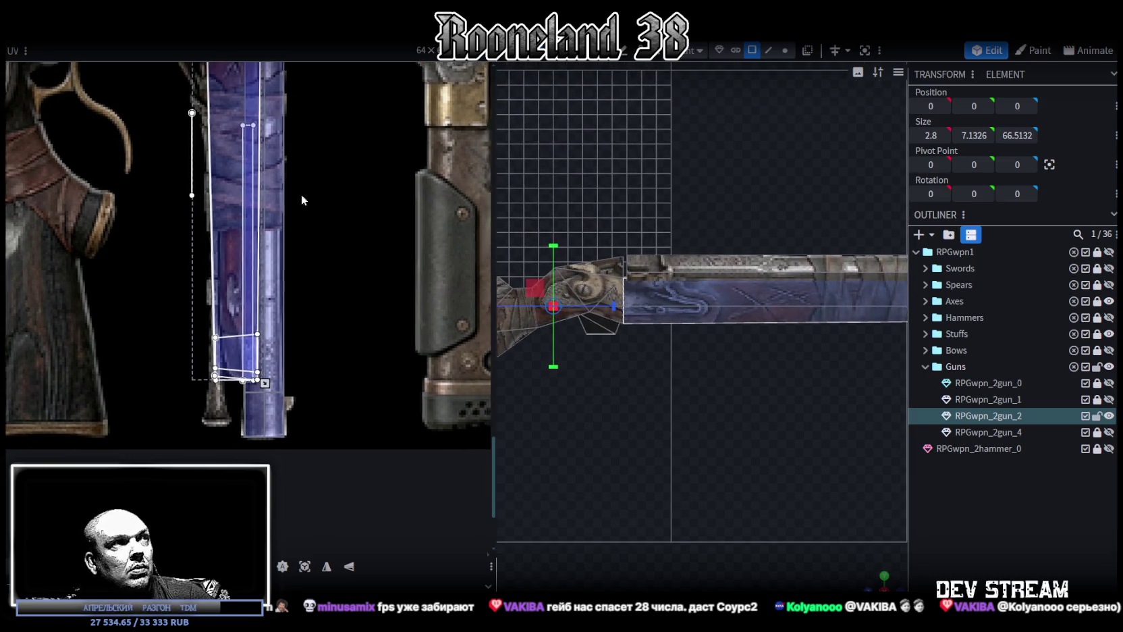
{"action": "scroll", "coordinate": [301, 194], "scroll_direction": "up", "scroll_amount": 2}
{"action": "scroll", "coordinate": [287, 243], "scroll_direction": "up", "scroll_amount": 4}
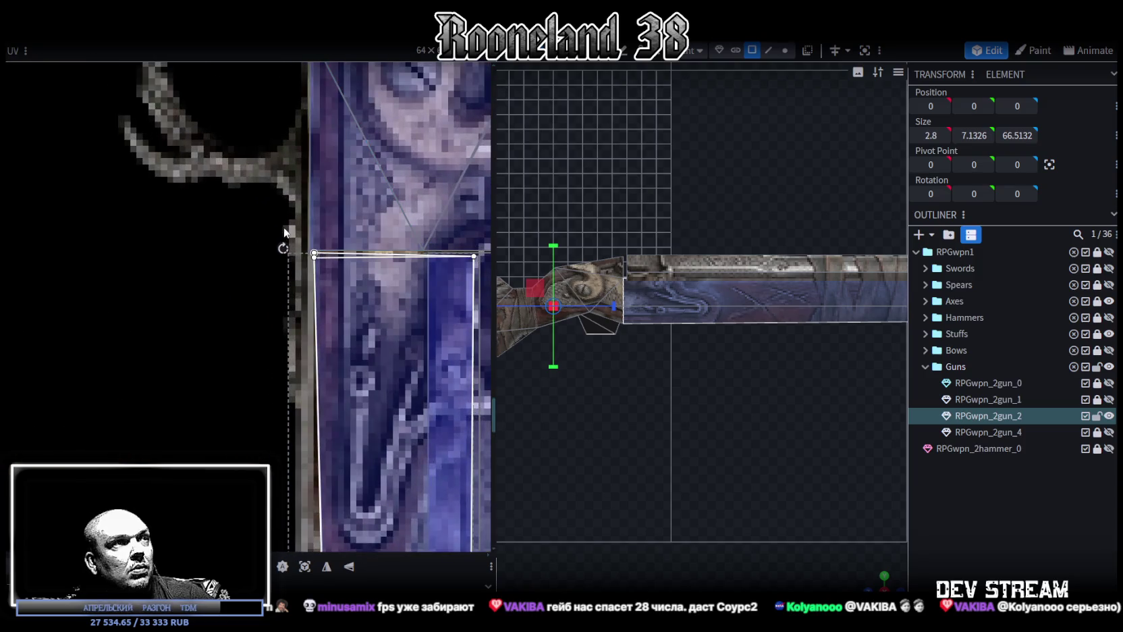
{"action": "left_click_drag", "start_coordinate": [289, 230], "coordinate": [322, 276]}
{"action": "key", "text": "Left"}
{"action": "key", "text": "Left"}
{"action": "key", "text": "Left"}
{"action": "key", "text": "Left"}
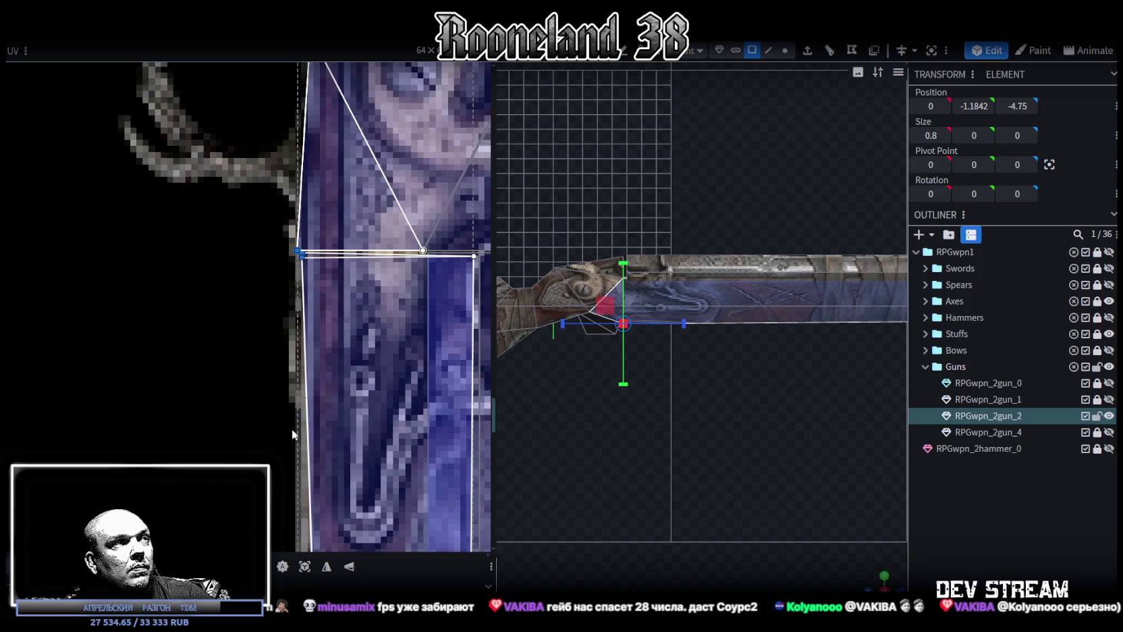
{"action": "right_click", "coordinate": [300, 238]}
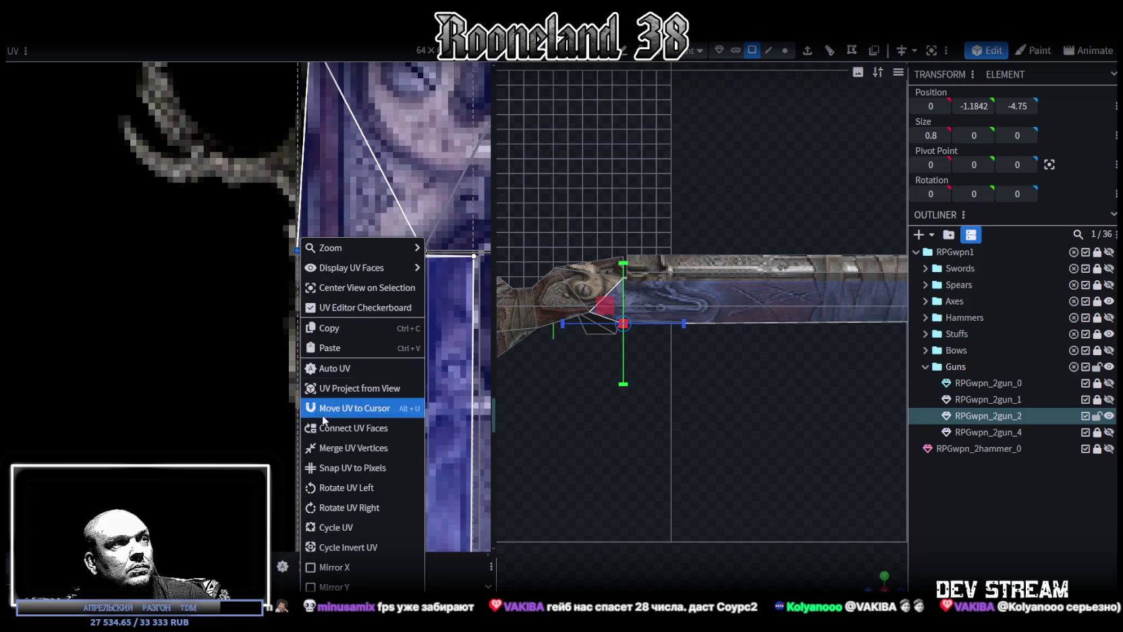
Box-select the lower-left UV vertices on the purple strip and pull them right to taper the face.
{"action": "left_click", "coordinate": [325, 449]}
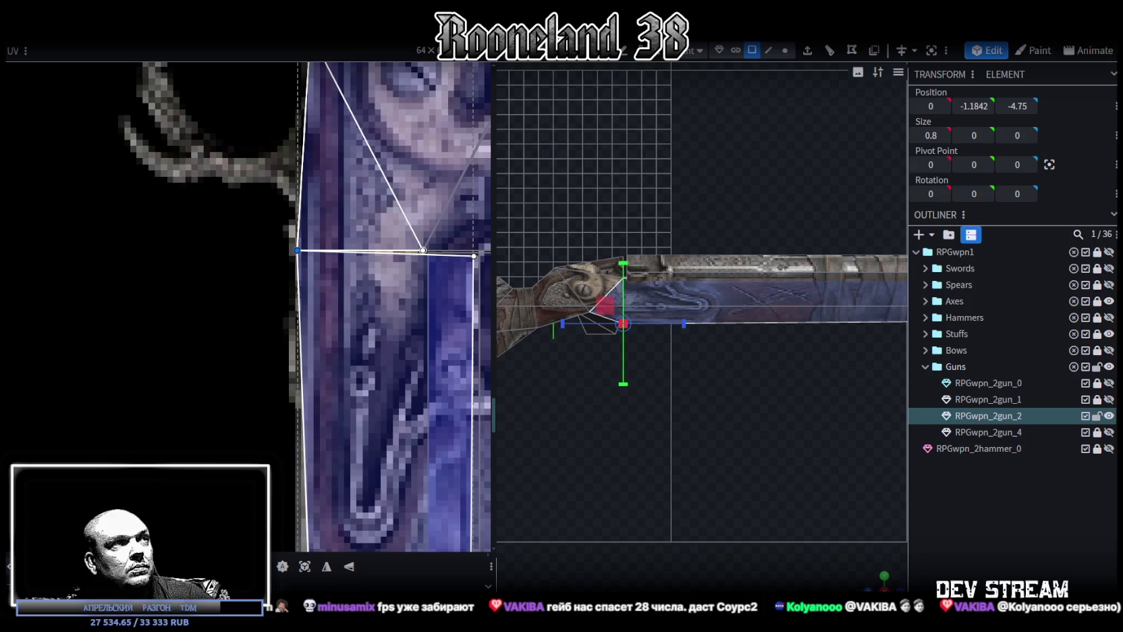
{"action": "scroll", "coordinate": [164, 409], "scroll_direction": "down", "scroll_amount": 2}
{"action": "scroll", "coordinate": [261, 430], "scroll_direction": "down", "scroll_amount": 2}
{"action": "scroll", "coordinate": [263, 432], "scroll_direction": "up", "scroll_amount": 2}
{"action": "scroll", "coordinate": [270, 435], "scroll_direction": "up", "scroll_amount": 2}
{"action": "scroll", "coordinate": [275, 436], "scroll_direction": "up", "scroll_amount": 2}
{"action": "left_click_drag", "start_coordinate": [256, 408], "coordinate": [315, 471]}
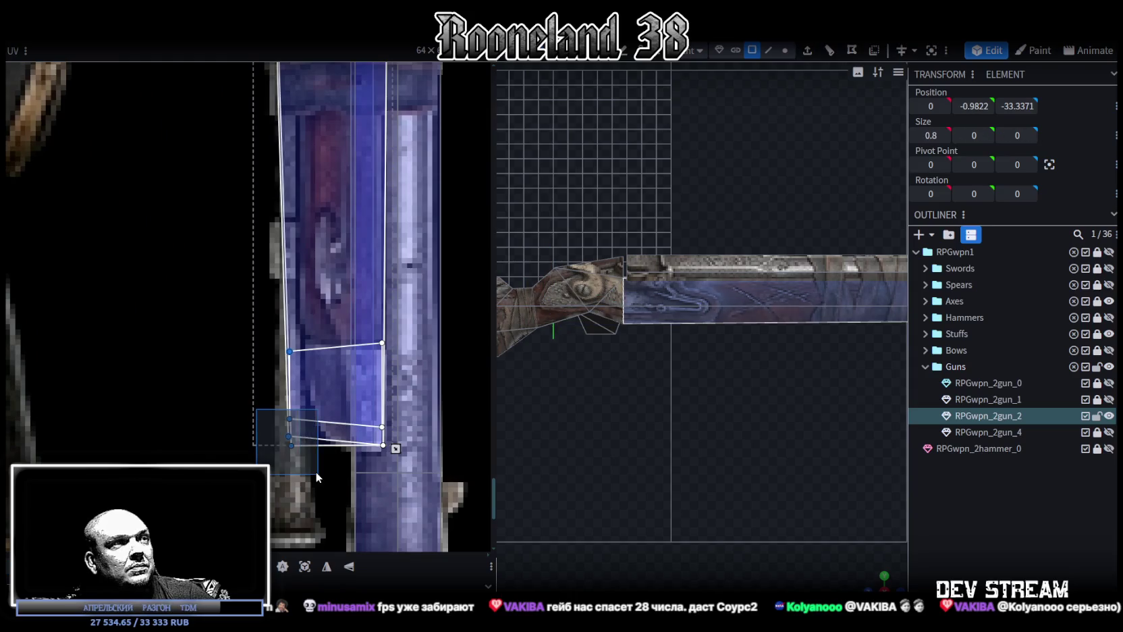
{"action": "scroll", "coordinate": [725, 412], "scroll_direction": "down", "scroll_amount": 2}
{"action": "scroll", "coordinate": [818, 424], "scroll_direction": "down", "scroll_amount": 2}
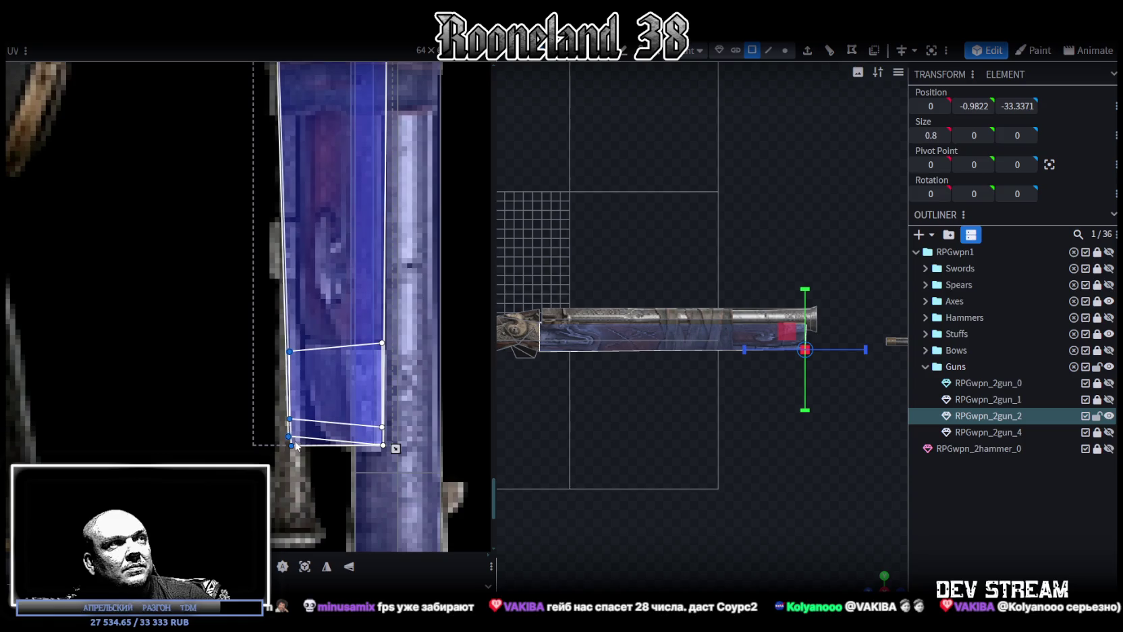
{"action": "left_click_drag", "start_coordinate": [289, 418], "coordinate": [311, 418]}
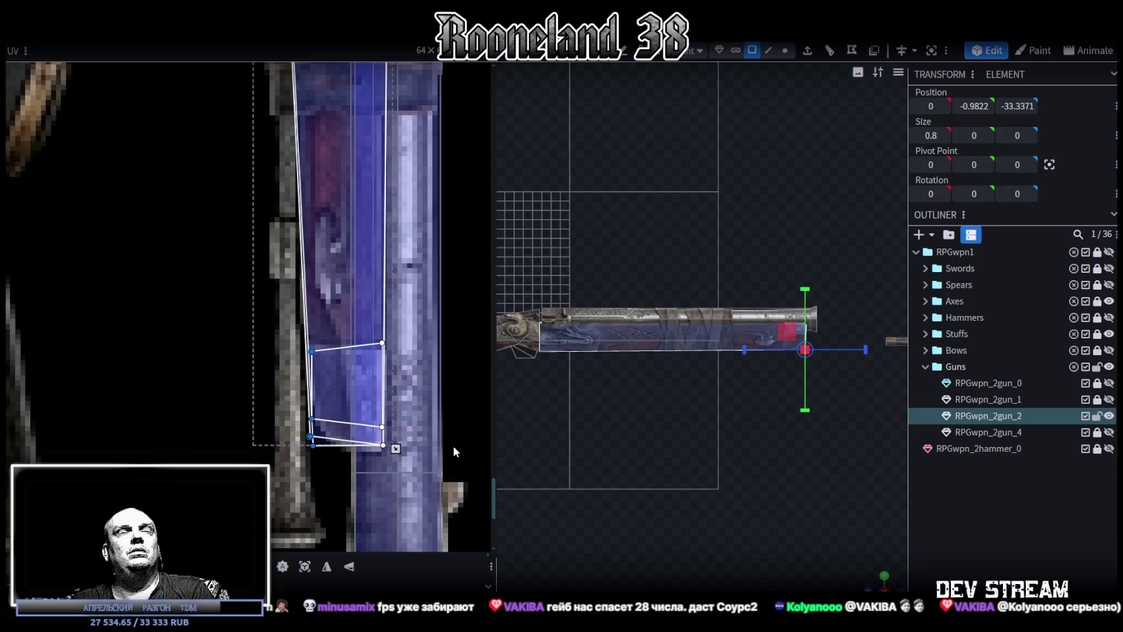
{"action": "scroll", "coordinate": [775, 390], "scroll_direction": "up", "scroll_amount": 5}
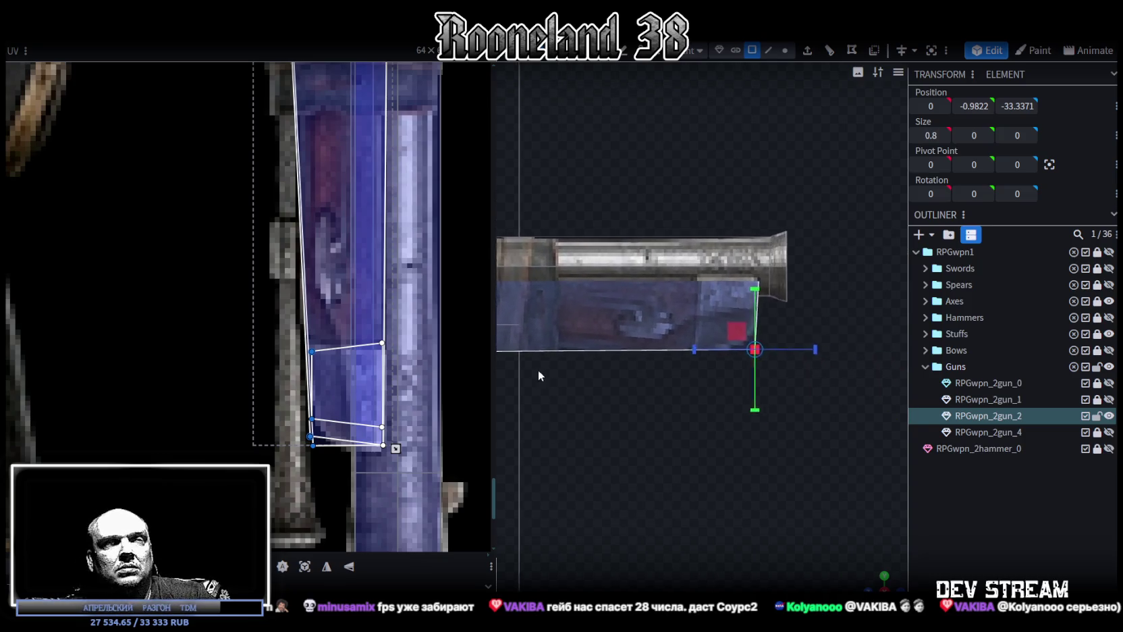
In vertex mode, select the barrel-end vertices, raise them and nudge them 0.1 along the barrel.
{"action": "scroll", "coordinate": [560, 410], "scroll_direction": "up", "scroll_amount": 2}
{"action": "left_click", "coordinate": [784, 50]}
{"action": "mouse_move", "coordinate": [768, 469]}
{"action": "left_mouse_down"}
{"action": "mouse_move", "coordinate": [681, 351]}
{"action": "mouse_move", "coordinate": [731, 329]}
{"action": "mouse_move", "coordinate": [732, 309]}
{"action": "left_mouse_up"}
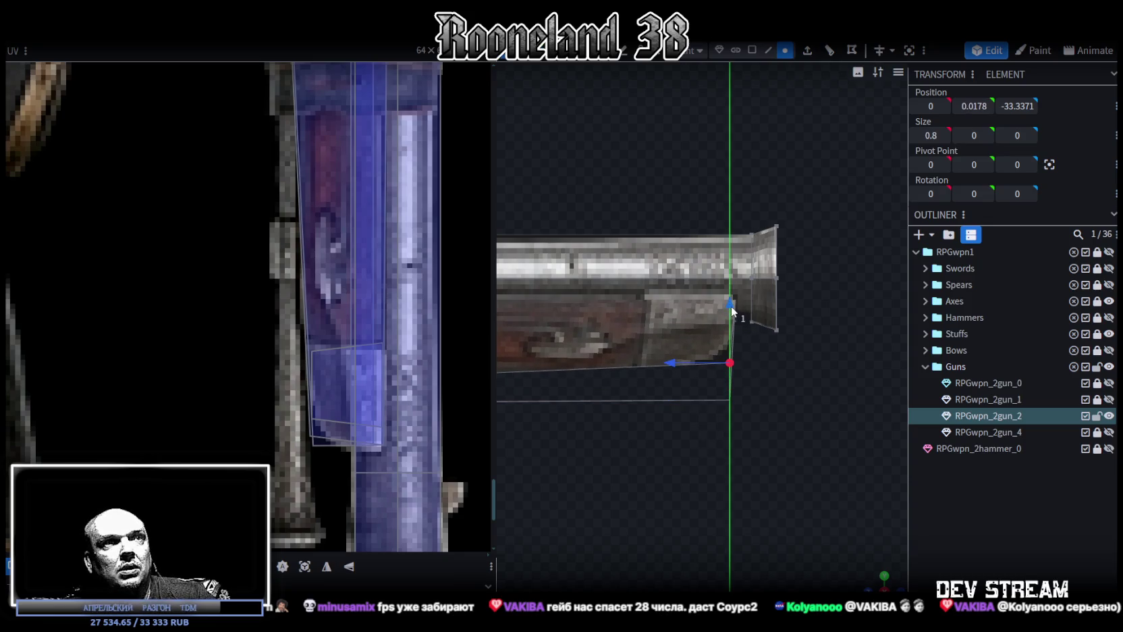
{"action": "left_click_drag", "start_coordinate": [683, 362], "coordinate": [678, 365]}
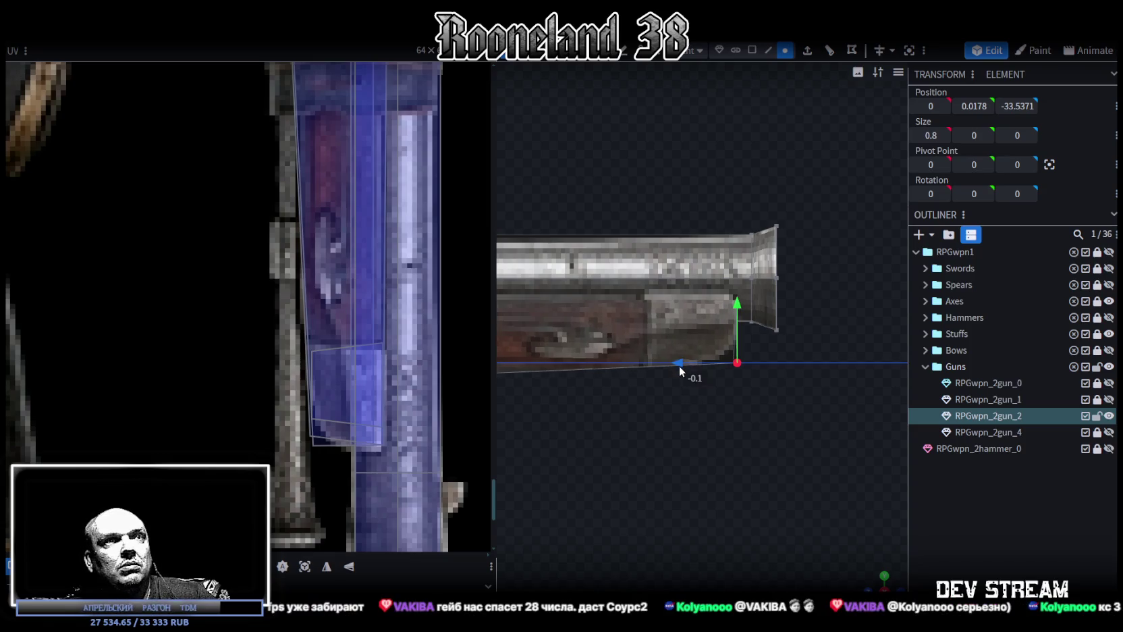
Move the thin plate face under the barrel end along the barrel to Z -33.4185.
{"action": "scroll", "coordinate": [632, 399], "scroll_direction": "down", "scroll_amount": 3}
{"action": "left_click_drag", "start_coordinate": [630, 401], "coordinate": [680, 403]}
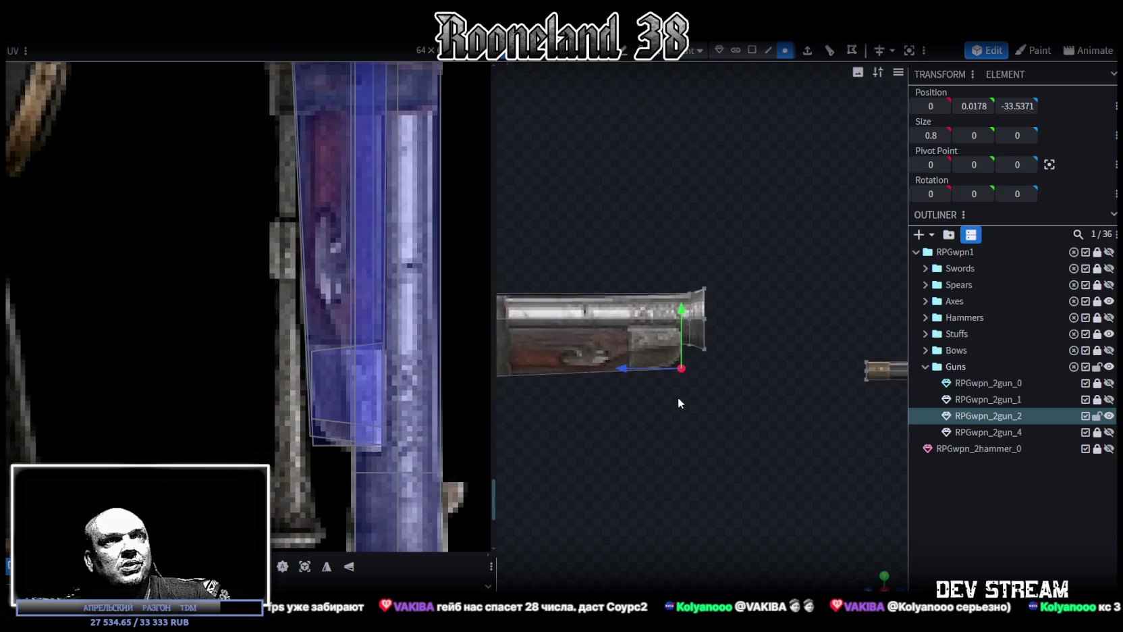
{"action": "left_click_drag", "start_coordinate": [732, 484], "coordinate": [786, 322]}
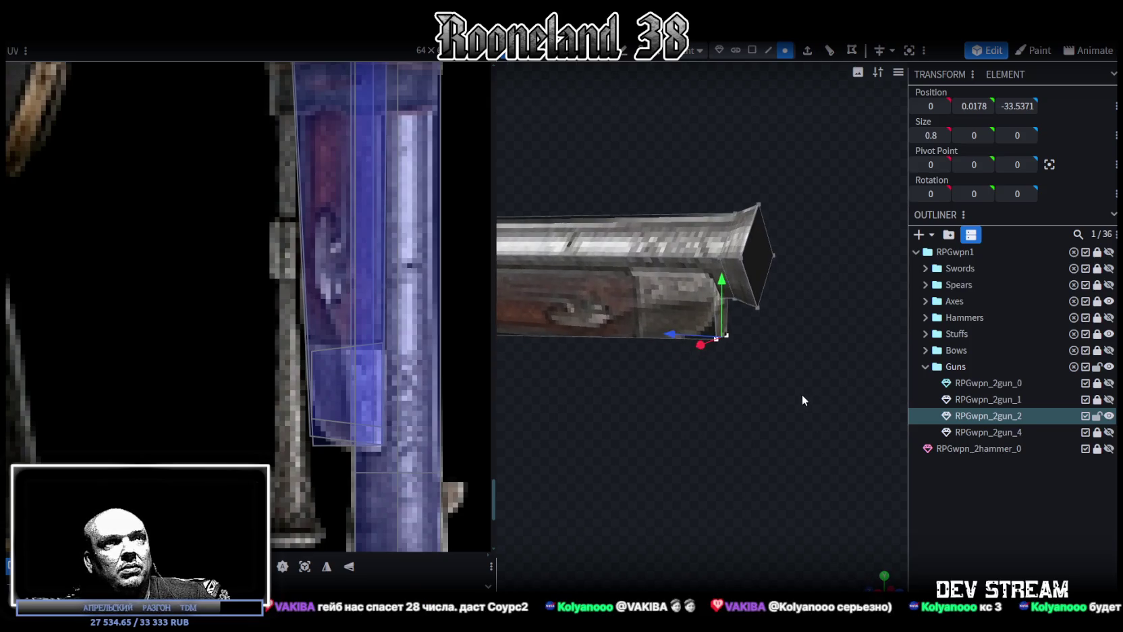
{"action": "left_click", "coordinate": [734, 299]}
{"action": "left_click_drag", "start_coordinate": [686, 277], "coordinate": [681, 280]}
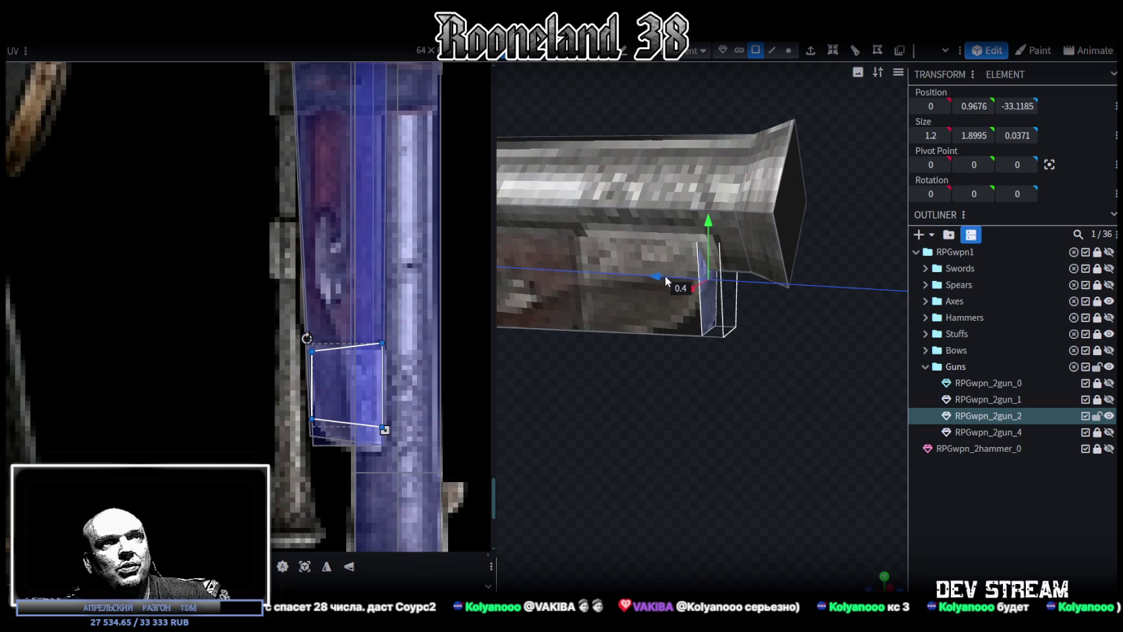
Select the gun's bottom face and frame the whole gun in a straight side view.
{"action": "mouse_move", "coordinate": [699, 449]}
{"action": "left_mouse_down"}
{"action": "mouse_move", "coordinate": [779, 374]}
{"action": "mouse_move", "coordinate": [632, 357]}
{"action": "mouse_move", "coordinate": [762, 380]}
{"action": "mouse_move", "coordinate": [722, 364]}
{"action": "mouse_move", "coordinate": [749, 399]}
{"action": "mouse_move", "coordinate": [669, 378]}
{"action": "mouse_move", "coordinate": [694, 378]}
{"action": "mouse_move", "coordinate": [682, 361]}
{"action": "mouse_move", "coordinate": [683, 375]}
{"action": "mouse_move", "coordinate": [691, 303]}
{"action": "mouse_move", "coordinate": [702, 345]}
{"action": "mouse_move", "coordinate": [568, 366]}
{"action": "left_mouse_up"}
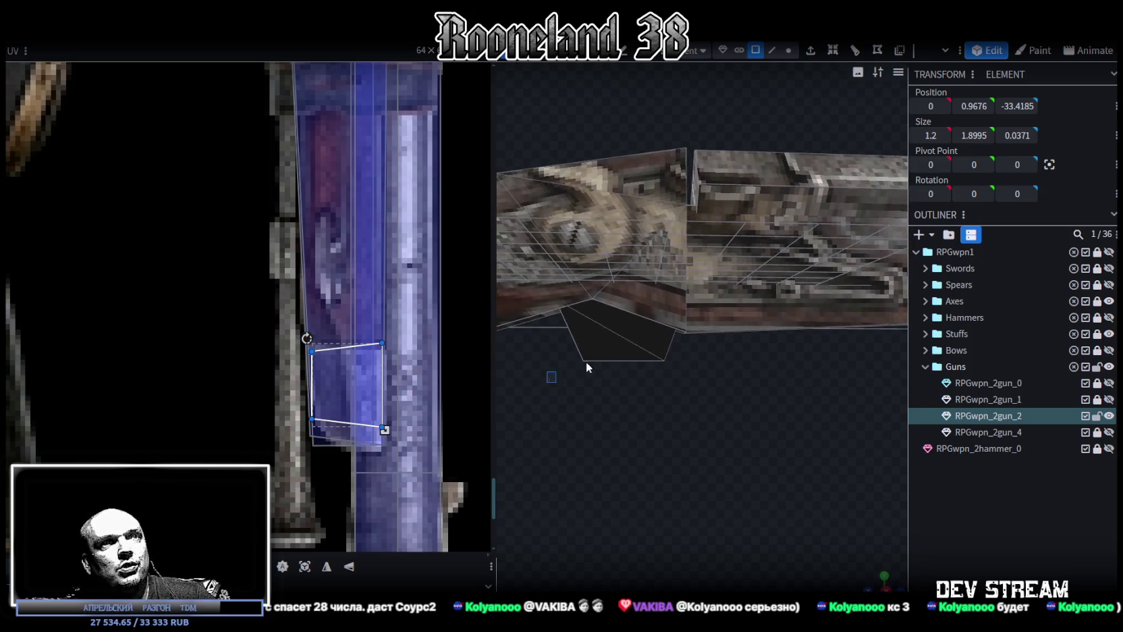
{"action": "left_click", "coordinate": [568, 365]}
{"action": "key", "text": "KP_3"}
{"action": "scroll", "coordinate": [677, 419], "scroll_direction": "down", "scroll_amount": 5}
{"action": "right_click_drag", "start_coordinate": [765, 383], "coordinate": [737, 402]}
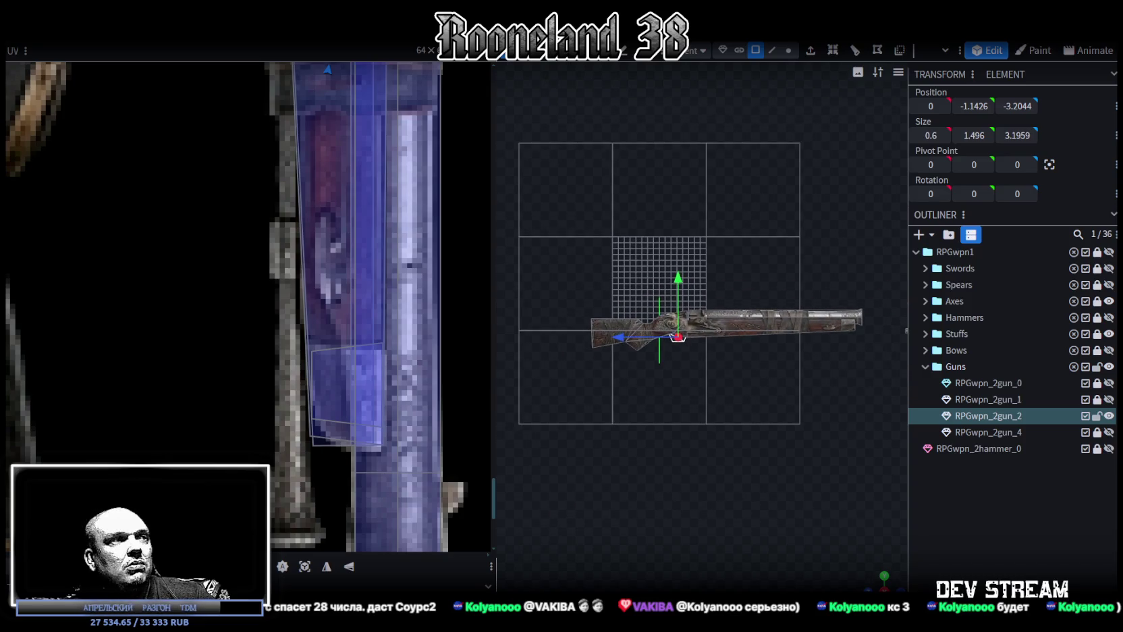
Move the trigger-guard UV face onto the stock texture, rotated a quarter turn.
{"action": "scroll", "coordinate": [265, 248], "scroll_direction": "down", "scroll_amount": 3}
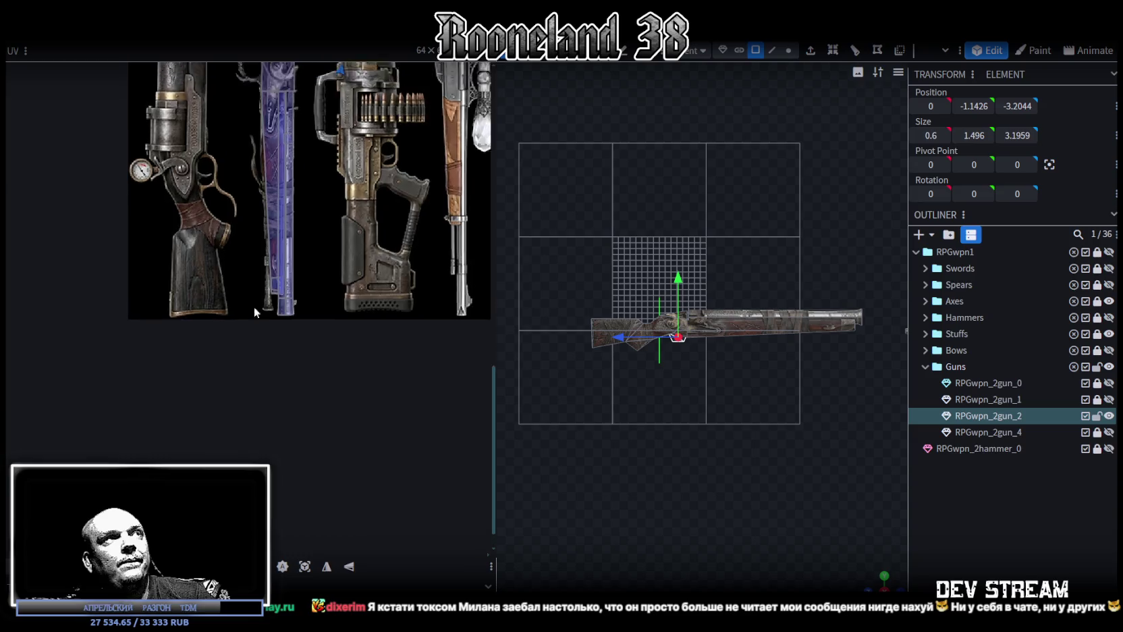
{"action": "scroll", "coordinate": [254, 306], "scroll_direction": "down", "scroll_amount": 2}
{"action": "left_click_drag", "start_coordinate": [344, 238], "coordinate": [264, 310]}
{"action": "scroll", "coordinate": [262, 303], "scroll_direction": "up", "scroll_amount": 2}
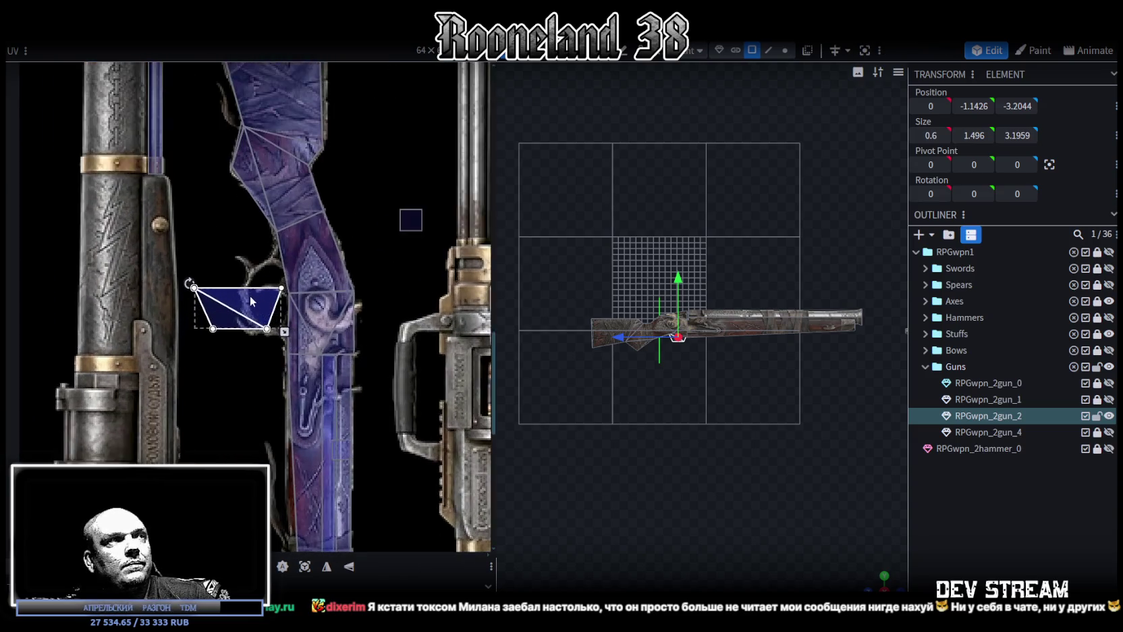
{"action": "scroll", "coordinate": [262, 304], "scroll_direction": "up", "scroll_amount": 2}
{"action": "right_click", "coordinate": [243, 305]}
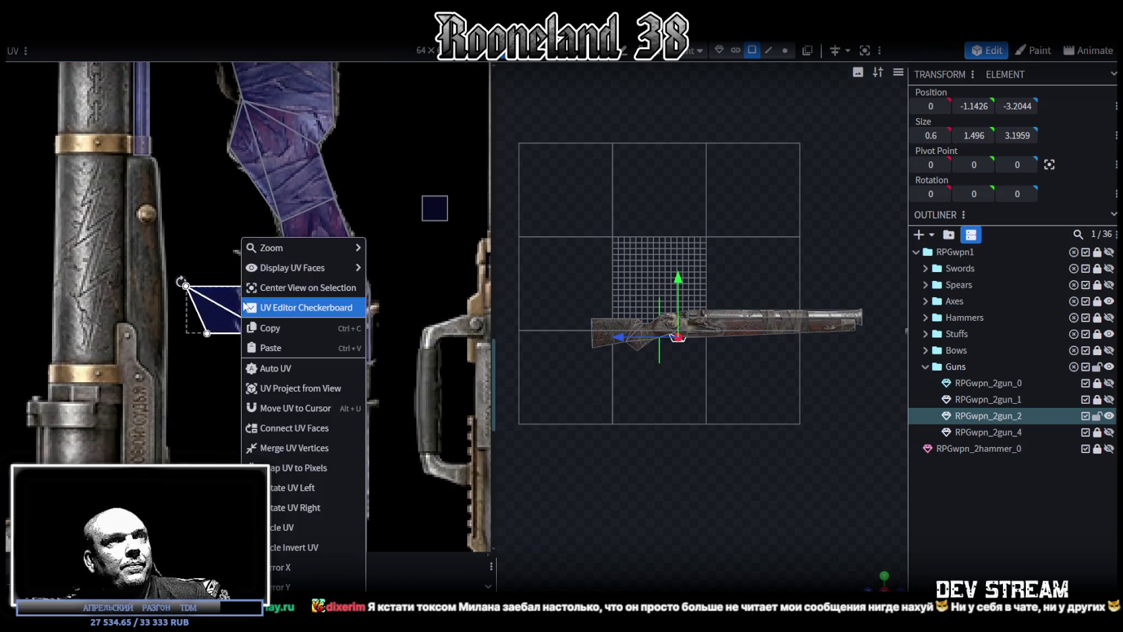
{"action": "left_click", "coordinate": [290, 507]}
{"action": "left_click_drag", "start_coordinate": [250, 295], "coordinate": [280, 295]}
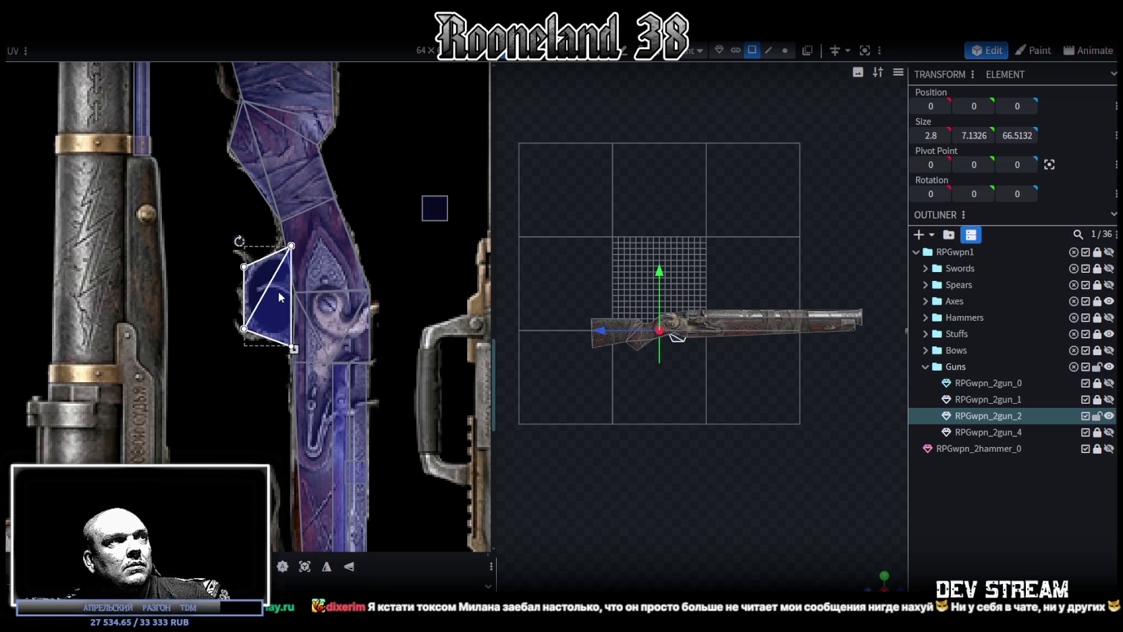
Enlarge the face's UV over the dark round patch and shift it slightly left.
{"action": "scroll", "coordinate": [284, 293], "scroll_direction": "up", "scroll_amount": 2}
{"action": "scroll", "coordinate": [284, 294], "scroll_direction": "up", "scroll_amount": 2}
{"action": "left_click_drag", "start_coordinate": [294, 438], "coordinate": [309, 445]}
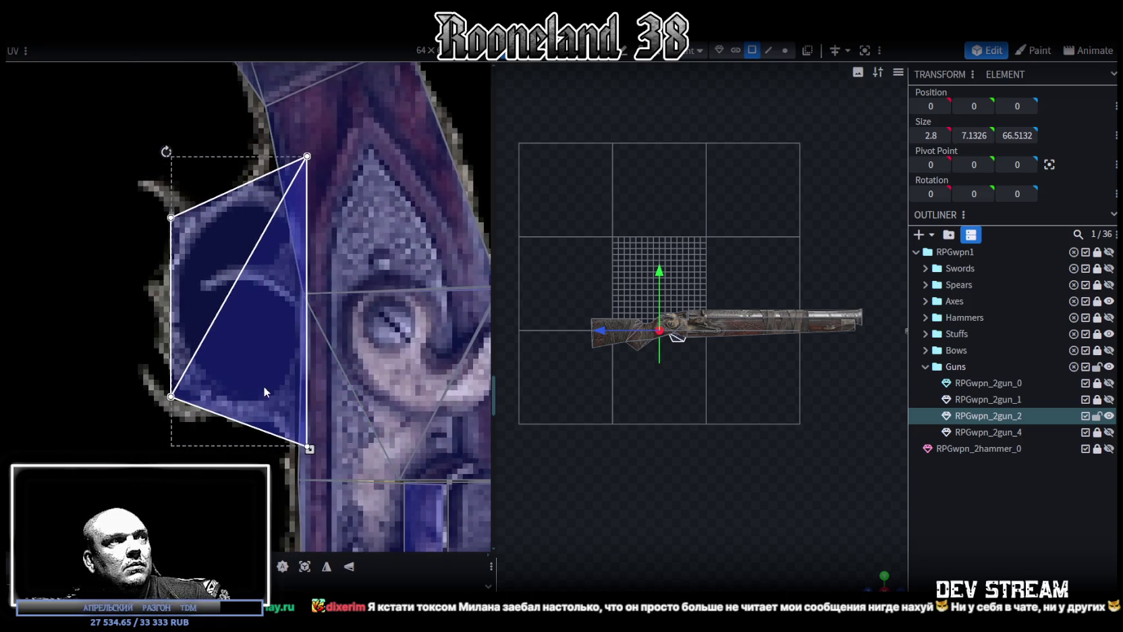
{"action": "left_click_drag", "start_coordinate": [264, 386], "coordinate": [252, 386]}
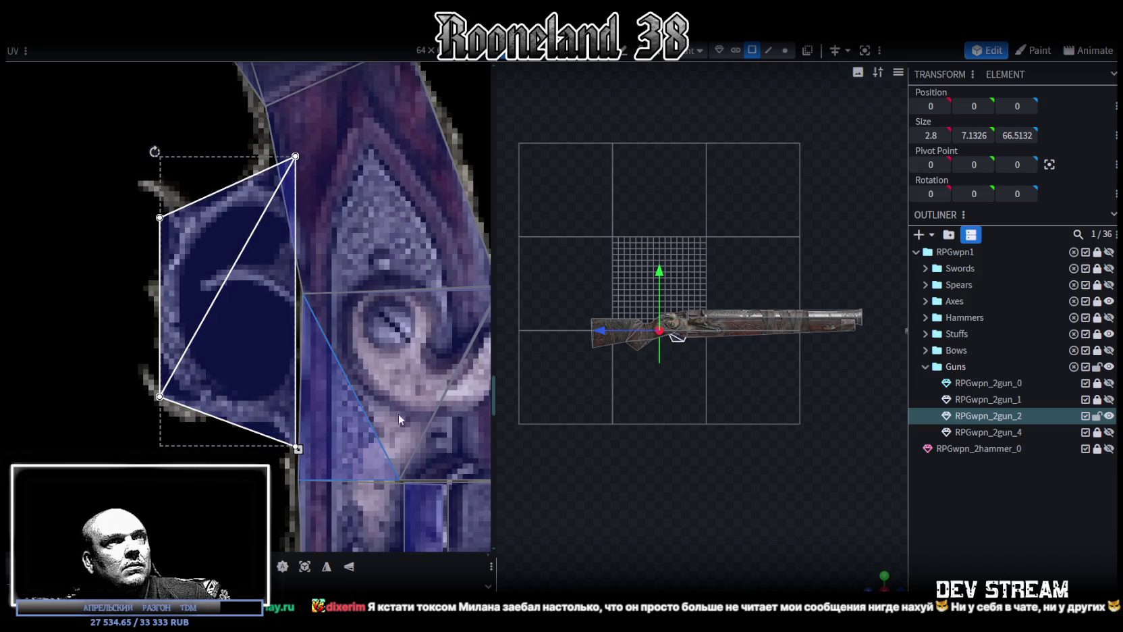
{"action": "scroll", "coordinate": [683, 453], "scroll_direction": "up", "scroll_amount": 5}
{"action": "left_click_drag", "start_coordinate": [637, 416], "coordinate": [724, 415]}
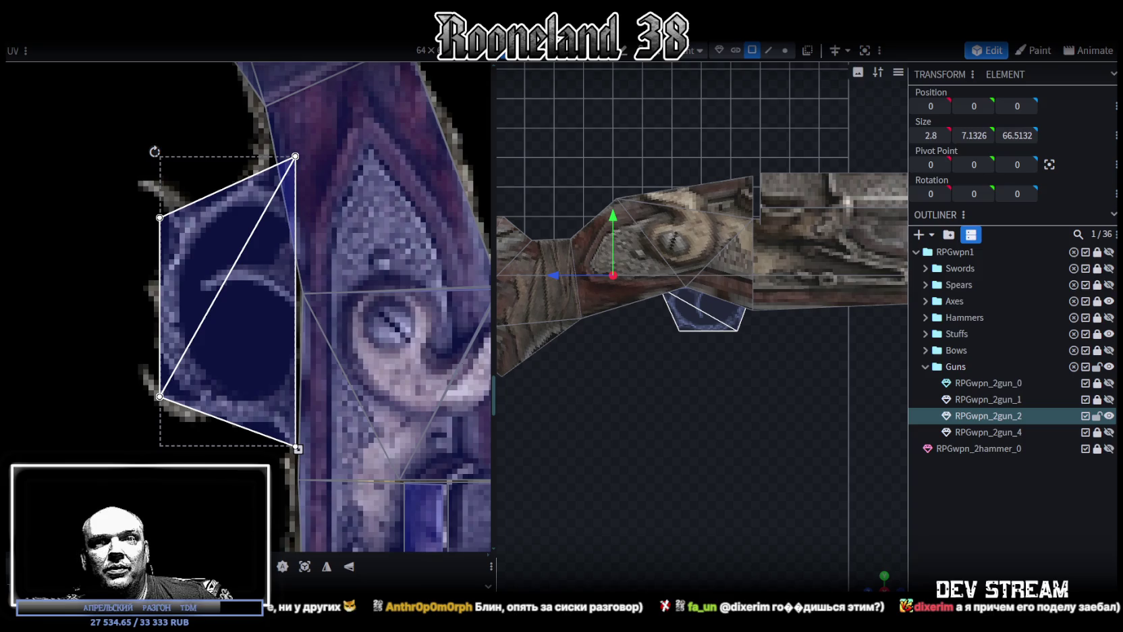
Zoom in on the trigger area, select the pentagon trigger-guard face, and zoom the UV editor out.
{"action": "scroll", "coordinate": [714, 354], "scroll_direction": "up", "scroll_amount": 2}
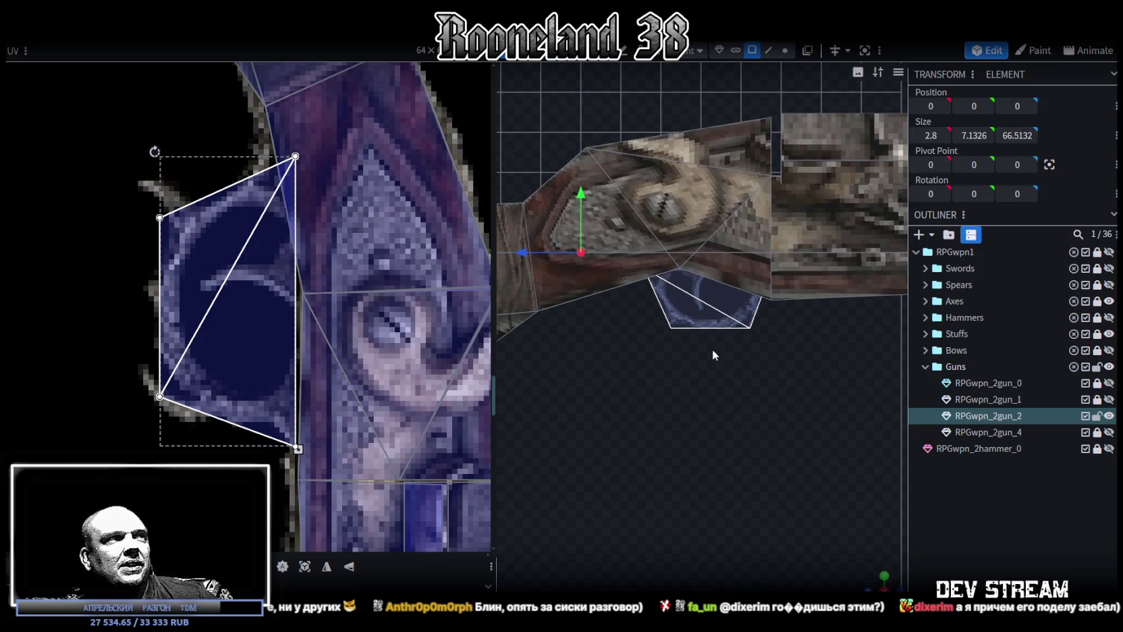
{"action": "left_click", "coordinate": [678, 319]}
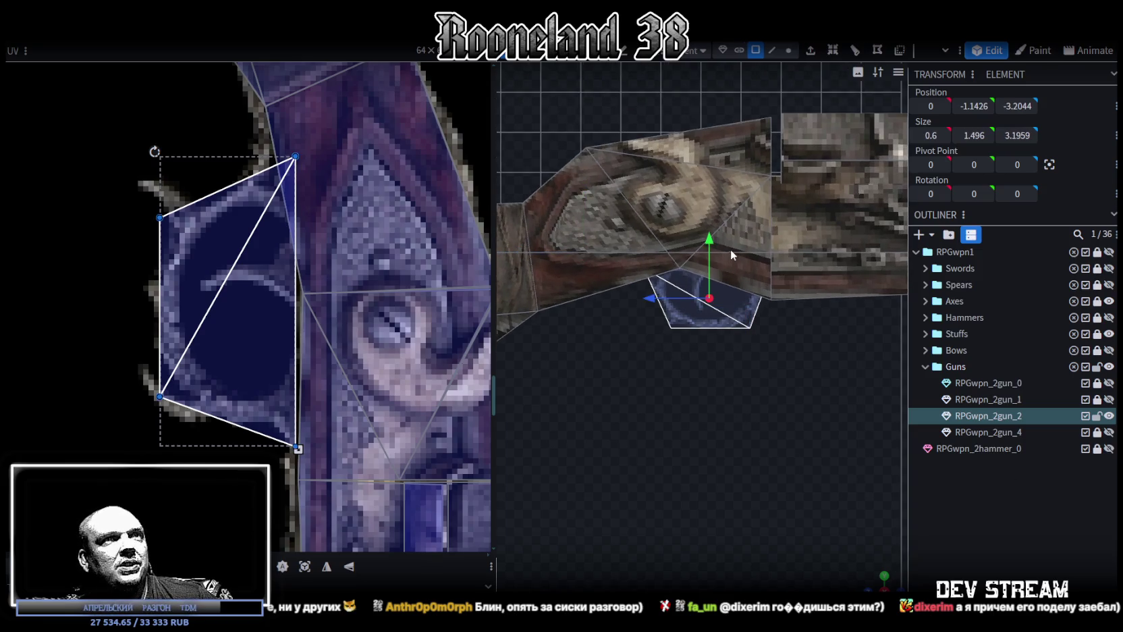
{"action": "scroll", "coordinate": [272, 274], "scroll_direction": "down", "scroll_amount": 2}
{"action": "scroll", "coordinate": [276, 278], "scroll_direction": "down", "scroll_amount": 2}
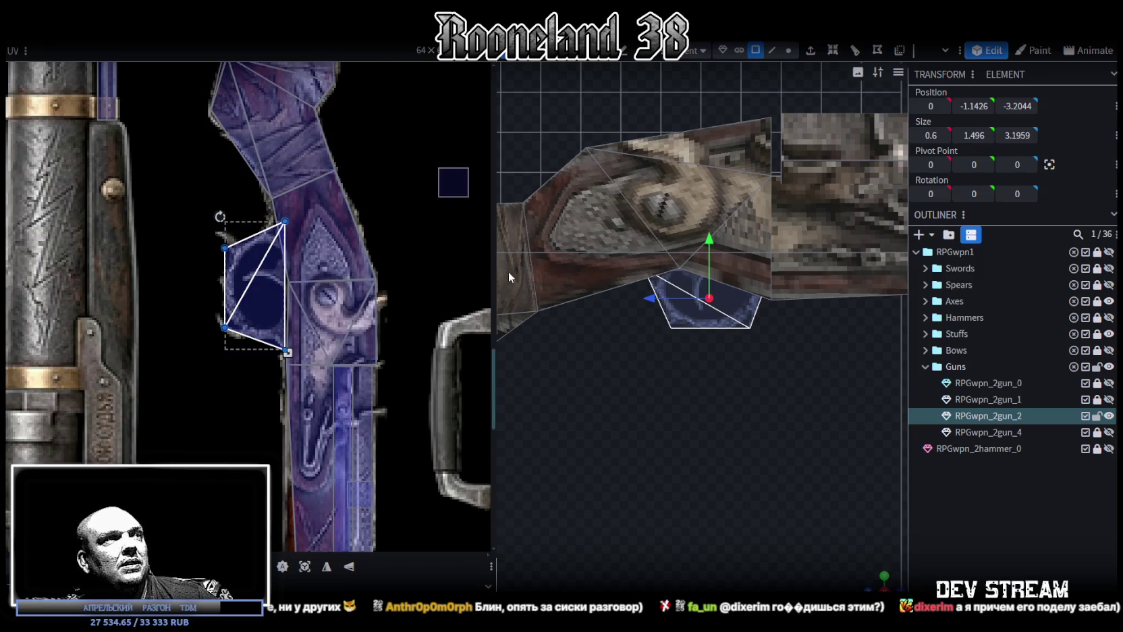
Select the long barrel-side face and tilt its UV edge by moving three UV corner points.
{"action": "scroll", "coordinate": [733, 265], "scroll_direction": "down", "scroll_amount": 3}
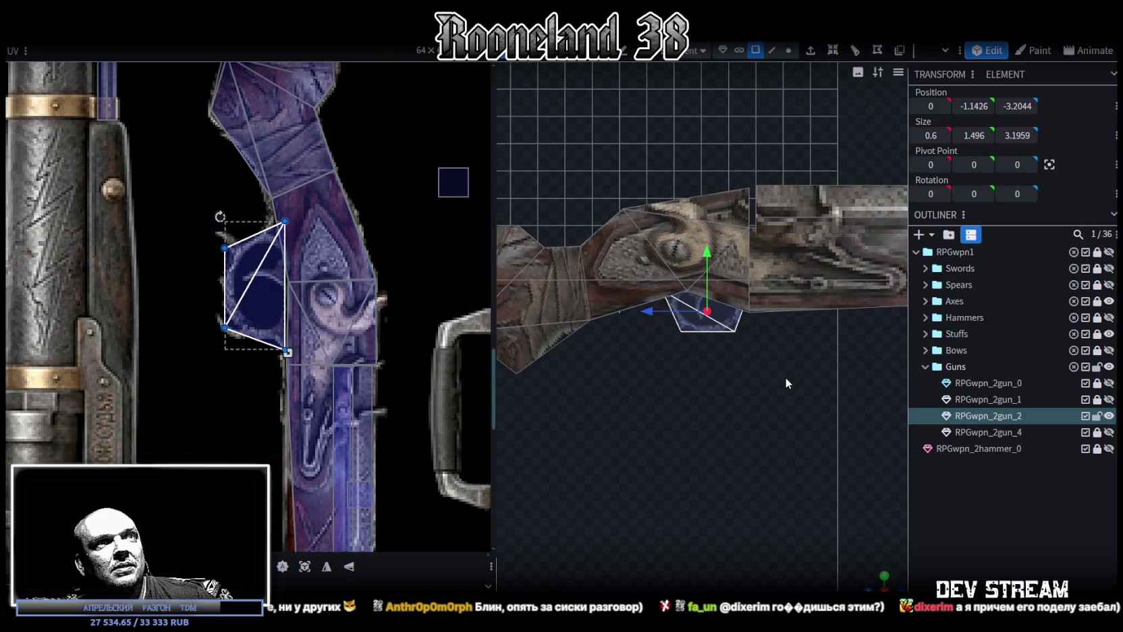
{"action": "scroll", "coordinate": [731, 365], "scroll_direction": "up", "scroll_amount": 1}
{"action": "scroll", "coordinate": [735, 365], "scroll_direction": "up", "scroll_amount": 2}
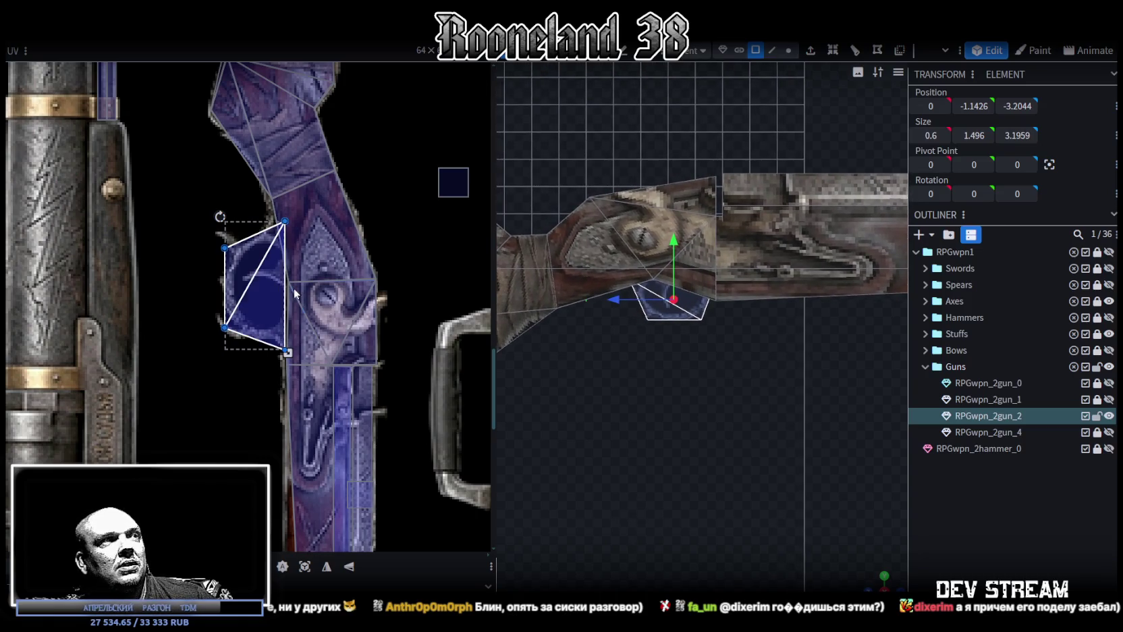
{"action": "scroll", "coordinate": [354, 372], "scroll_direction": "up", "scroll_amount": 1}
{"action": "scroll", "coordinate": [354, 372], "scroll_direction": "up", "scroll_amount": 2}
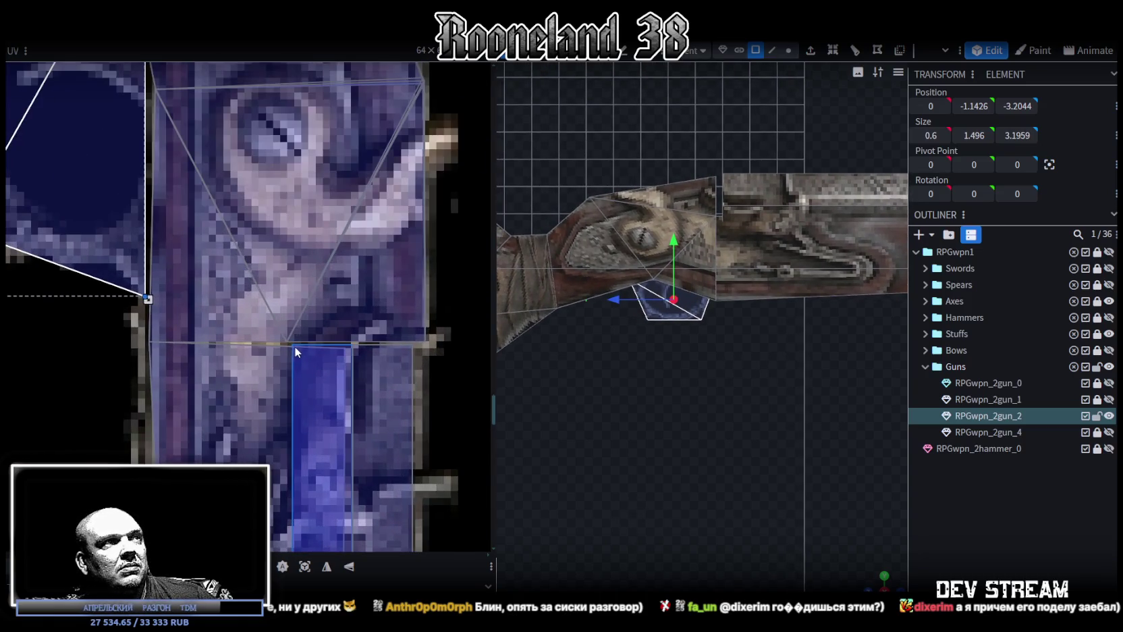
{"action": "middle_click_drag", "start_coordinate": [383, 364], "coordinate": [401, 315]}
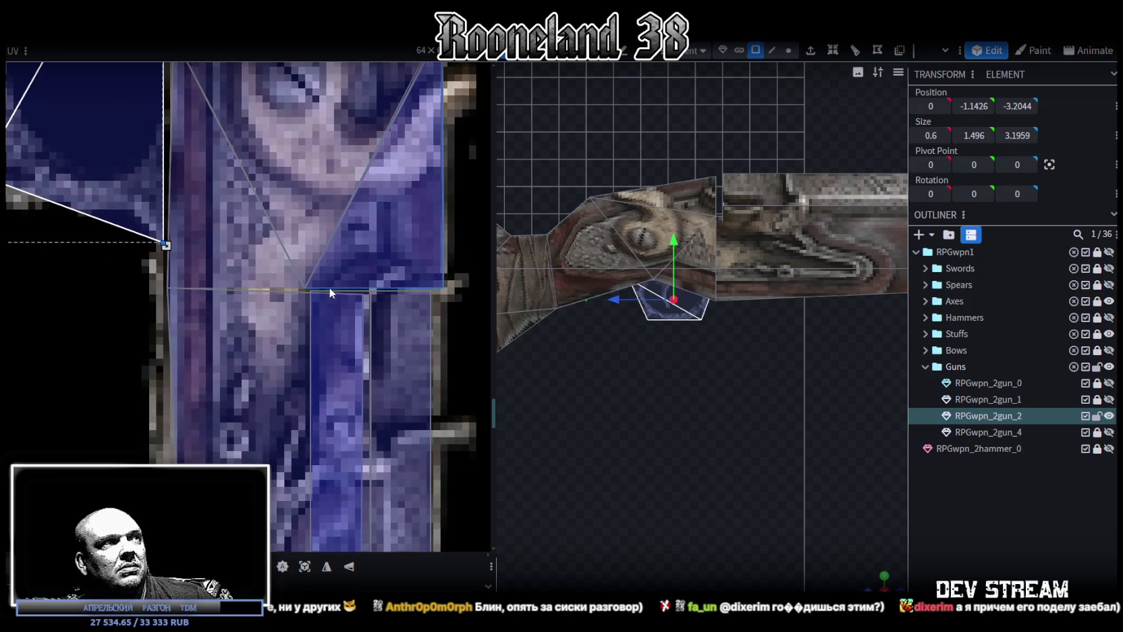
{"action": "left_click", "coordinate": [740, 278]}
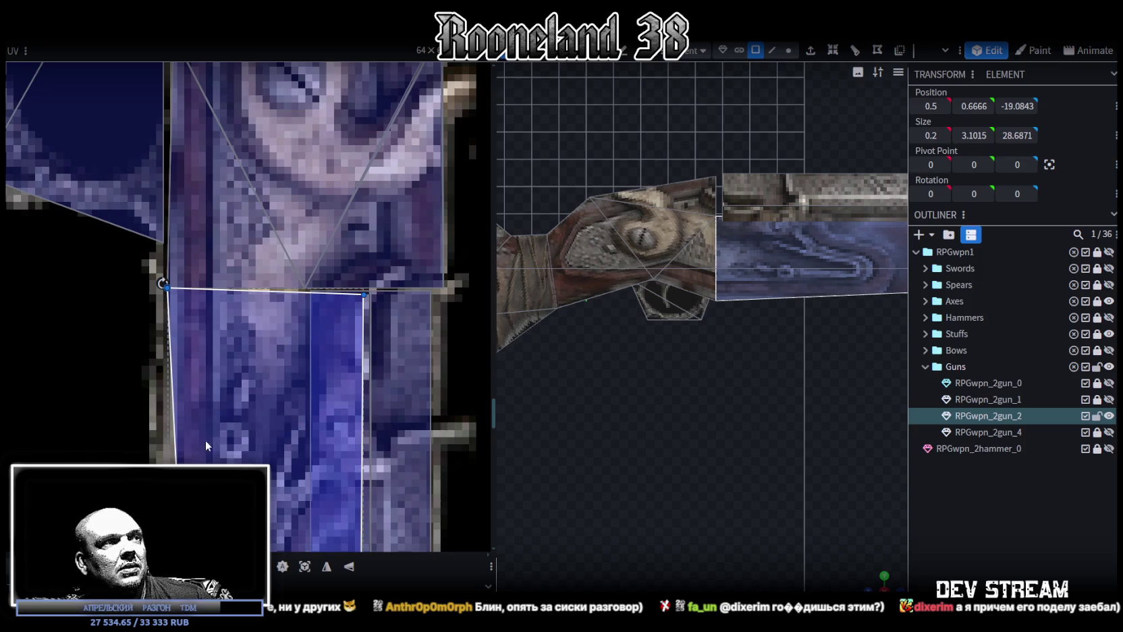
{"action": "left_click_drag", "start_coordinate": [128, 307], "coordinate": [368, 295]}
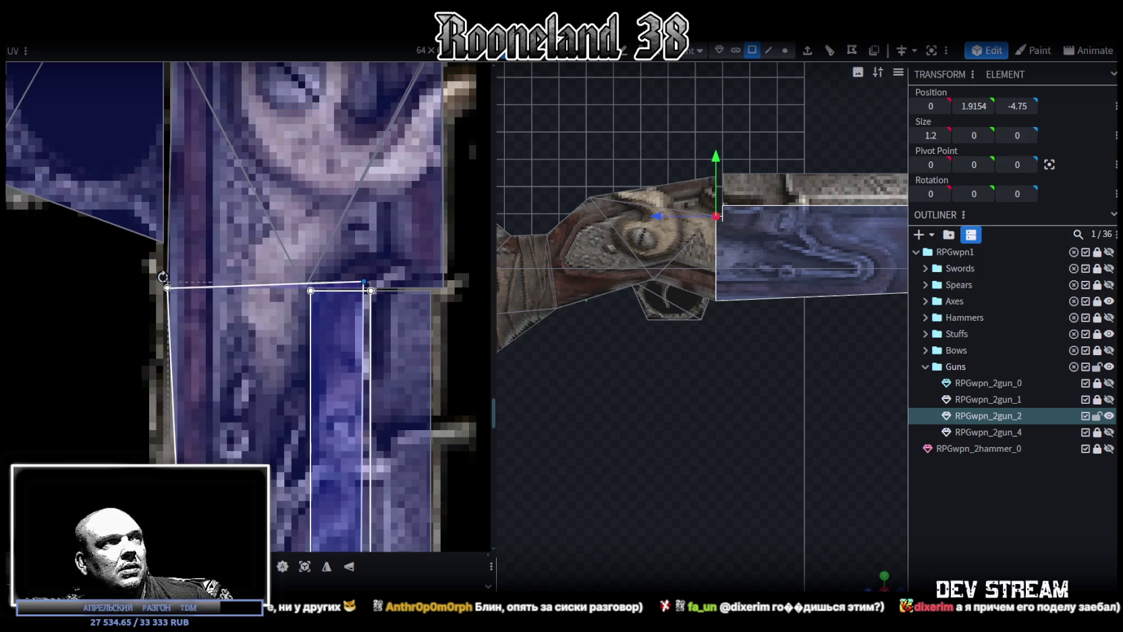
{"action": "left_click_drag", "start_coordinate": [341, 405], "coordinate": [314, 405]}
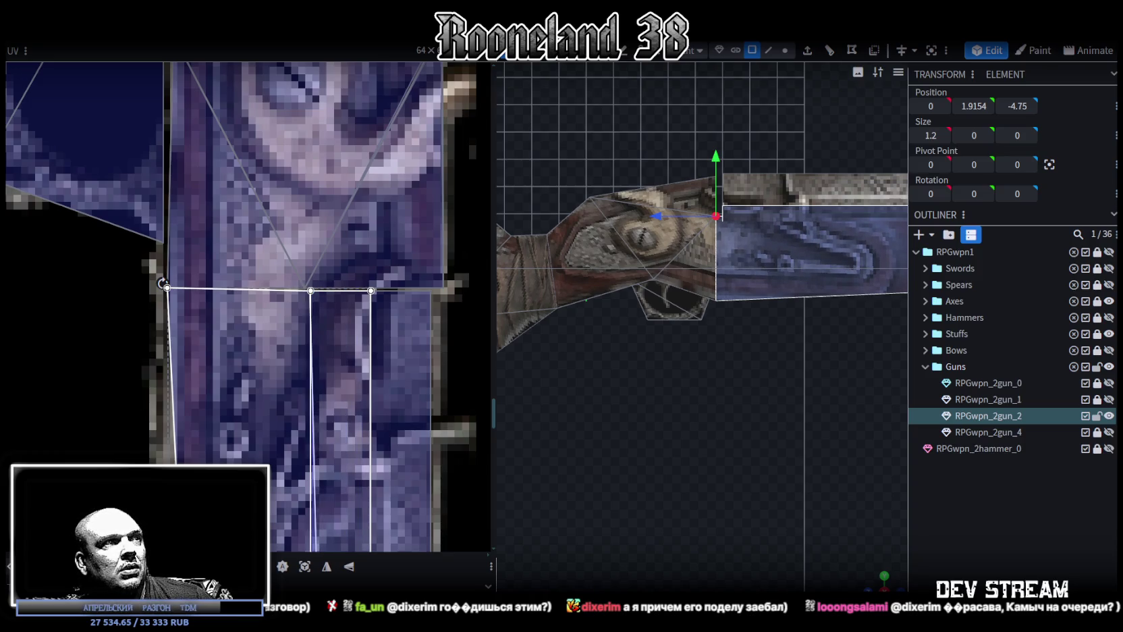
Slide the barrel-side face's UV rightward along the narrow stock strip.
{"action": "scroll", "coordinate": [355, 434], "scroll_direction": "down", "scroll_amount": 2}
{"action": "scroll", "coordinate": [357, 399], "scroll_direction": "down", "scroll_amount": 2}
{"action": "scroll", "coordinate": [362, 360], "scroll_direction": "down", "scroll_amount": 2}
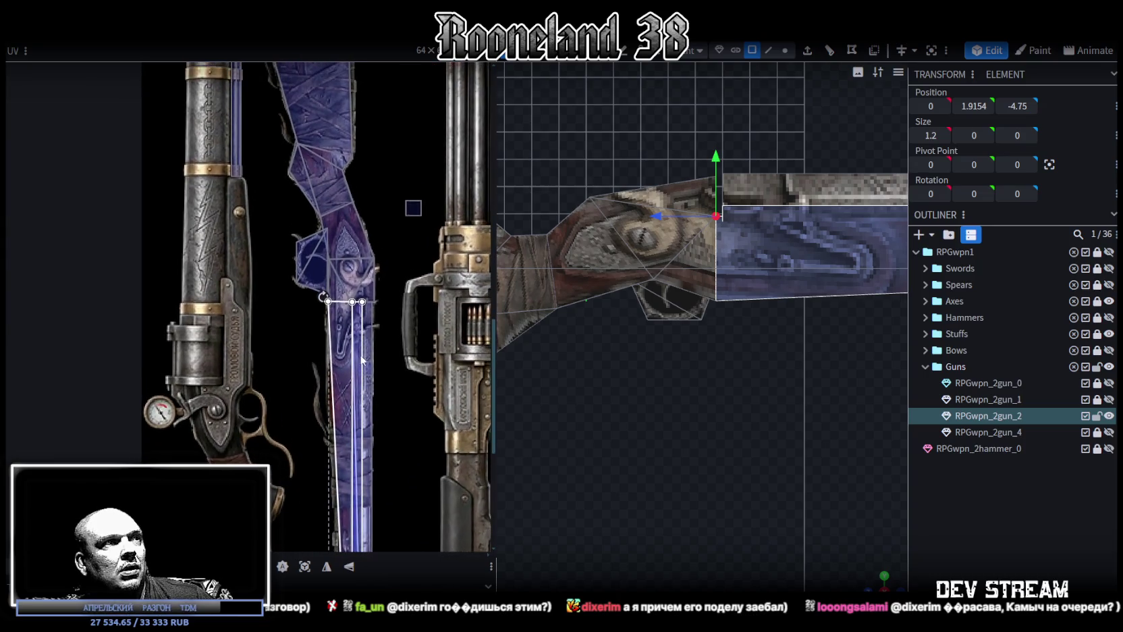
{"action": "scroll", "coordinate": [363, 300], "scroll_direction": "up", "scroll_amount": 2}
{"action": "scroll", "coordinate": [354, 312], "scroll_direction": "up", "scroll_amount": 2}
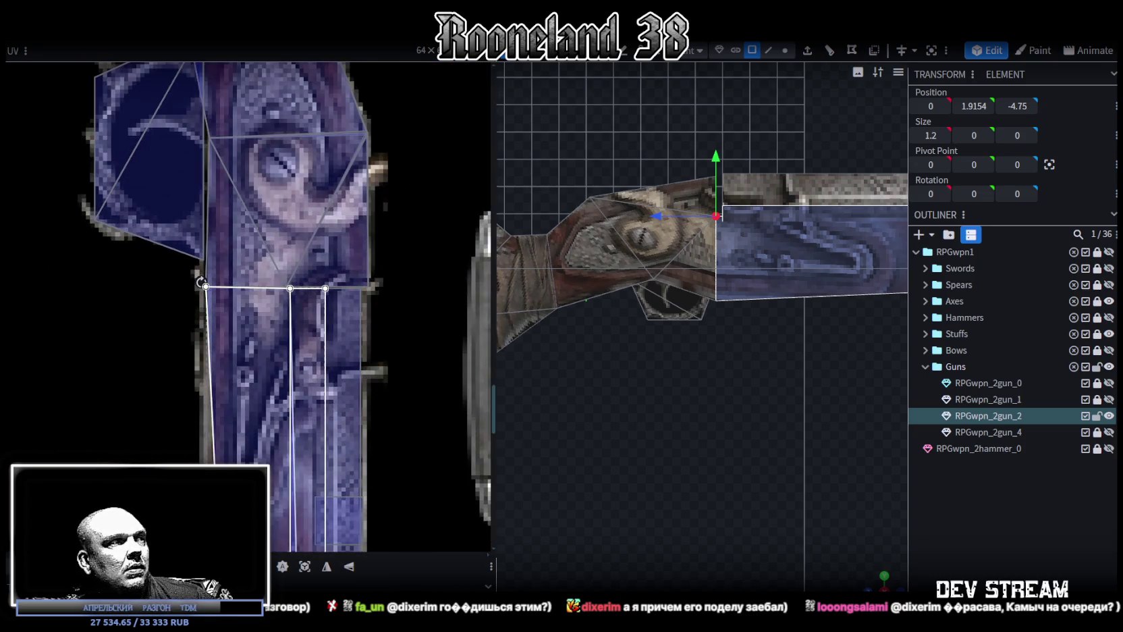
{"action": "left_click_drag", "start_coordinate": [290, 405], "coordinate": [320, 405]}
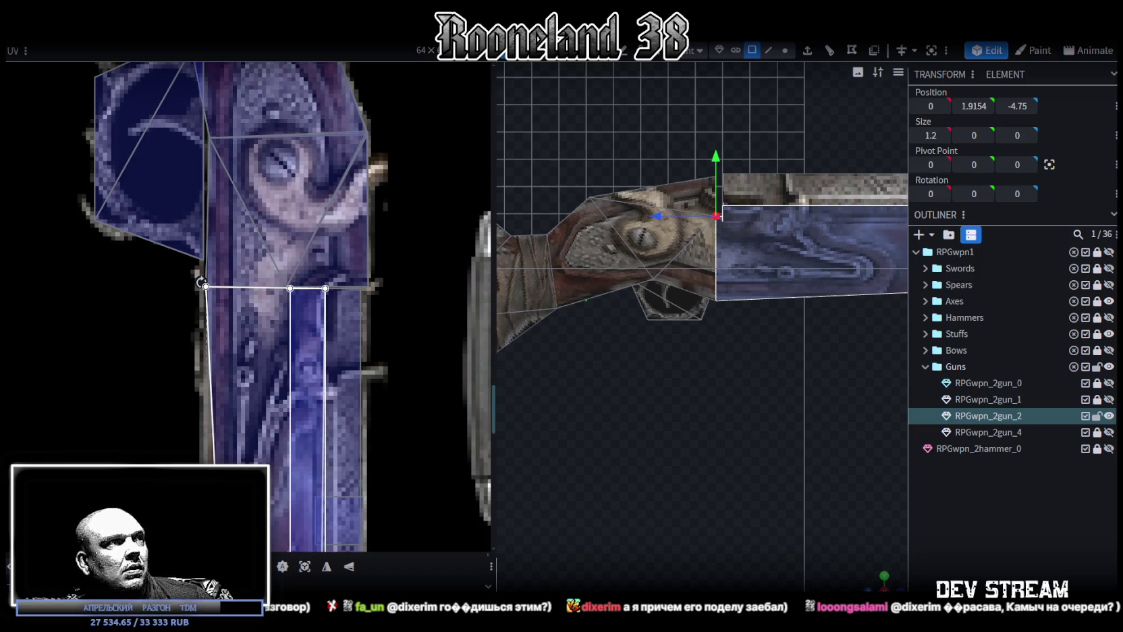
{"action": "scroll", "coordinate": [542, 409], "scroll_direction": "up", "scroll_amount": 1}
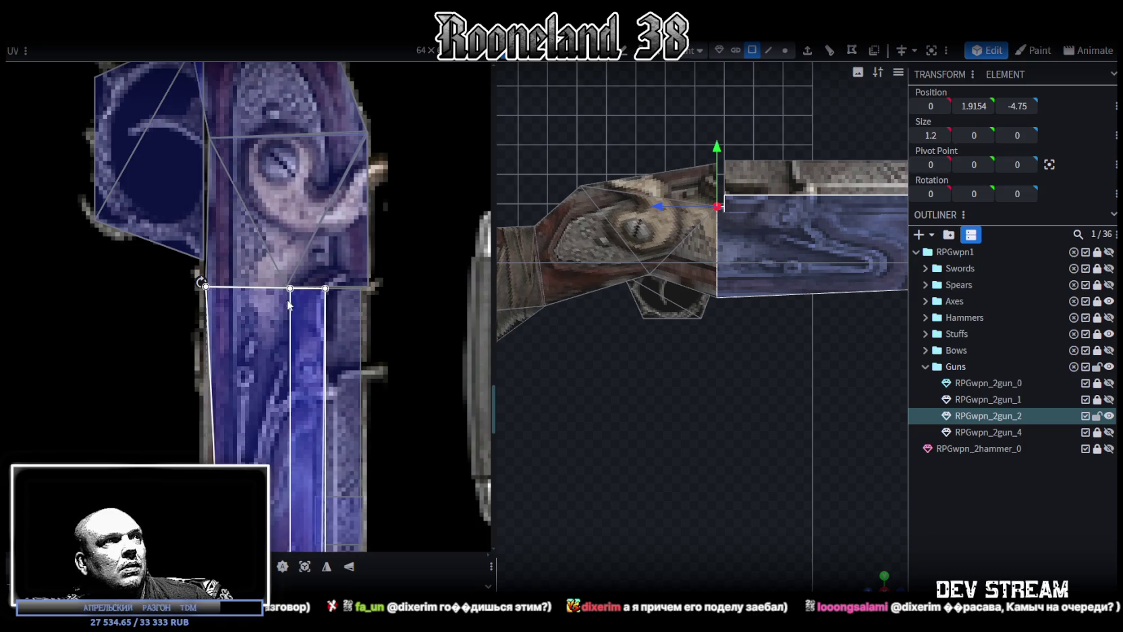
{"action": "middle_click_drag", "start_coordinate": [292, 302], "coordinate": [311, 347]}
Lower the pentagon trigger-guard face by 0.8 to Y -1.9426.
{"action": "scroll", "coordinate": [311, 341], "scroll_direction": "up", "scroll_amount": 2}
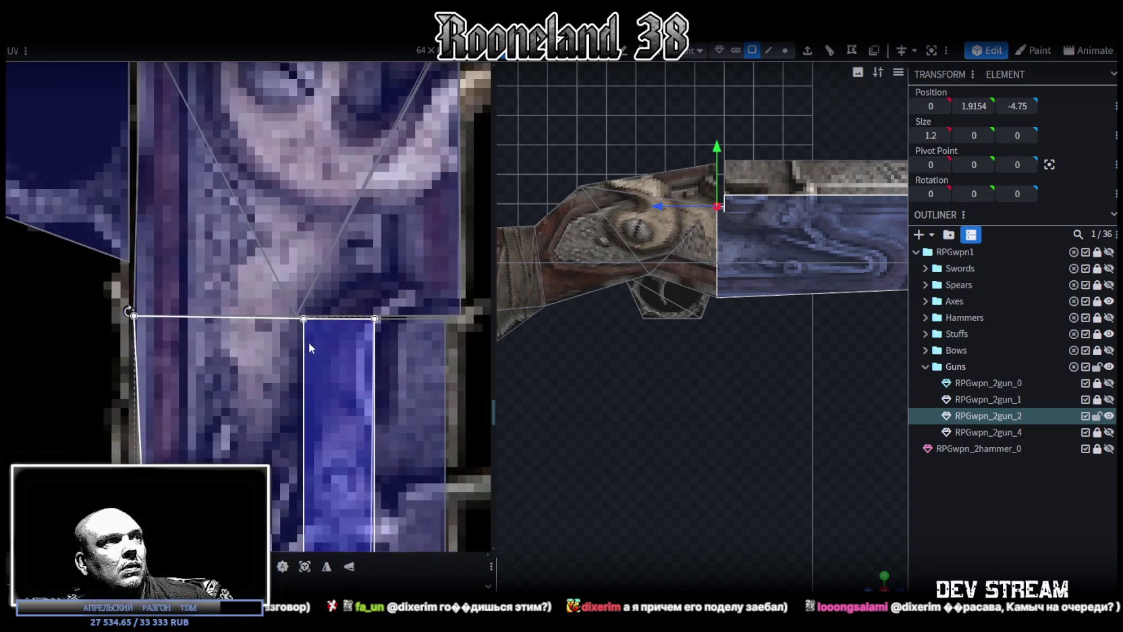
{"action": "scroll", "coordinate": [278, 312], "scroll_direction": "up", "scroll_amount": 1}
{"action": "scroll", "coordinate": [279, 307], "scroll_direction": "up", "scroll_amount": 1}
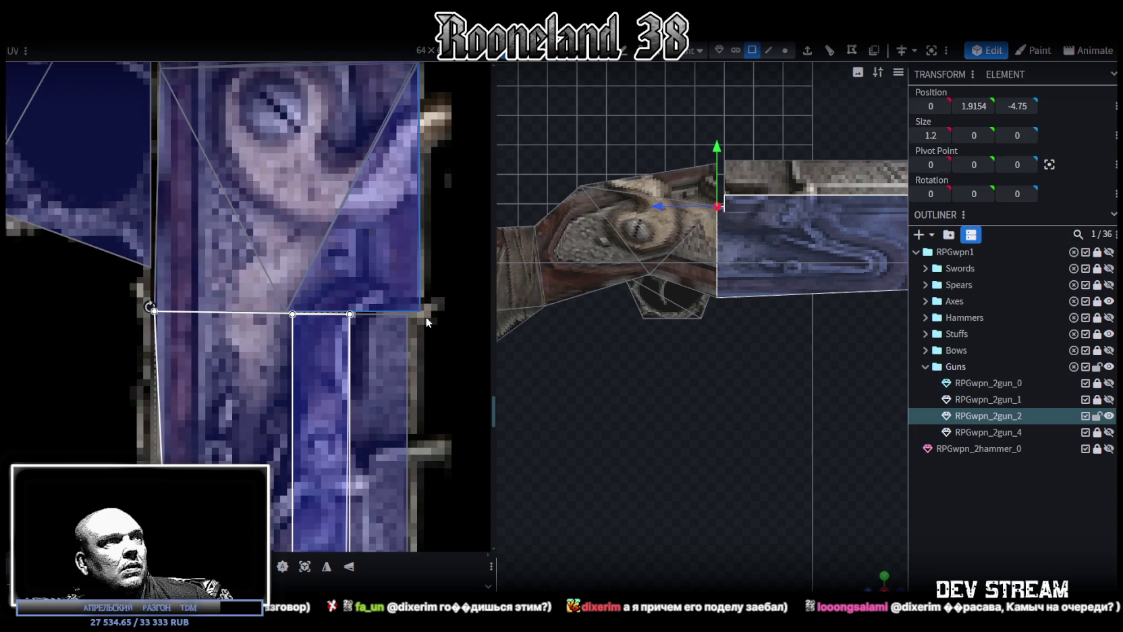
{"action": "scroll", "coordinate": [790, 294], "scroll_direction": "up", "scroll_amount": 2}
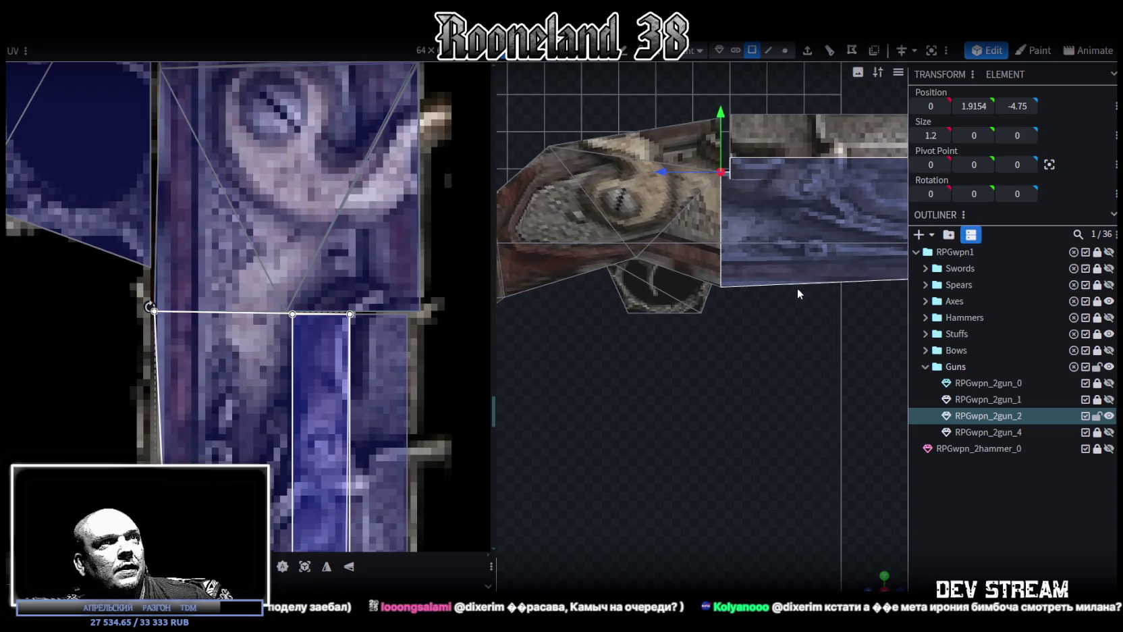
{"action": "left_click", "coordinate": [768, 223]}
{"action": "left_click", "coordinate": [697, 248]}
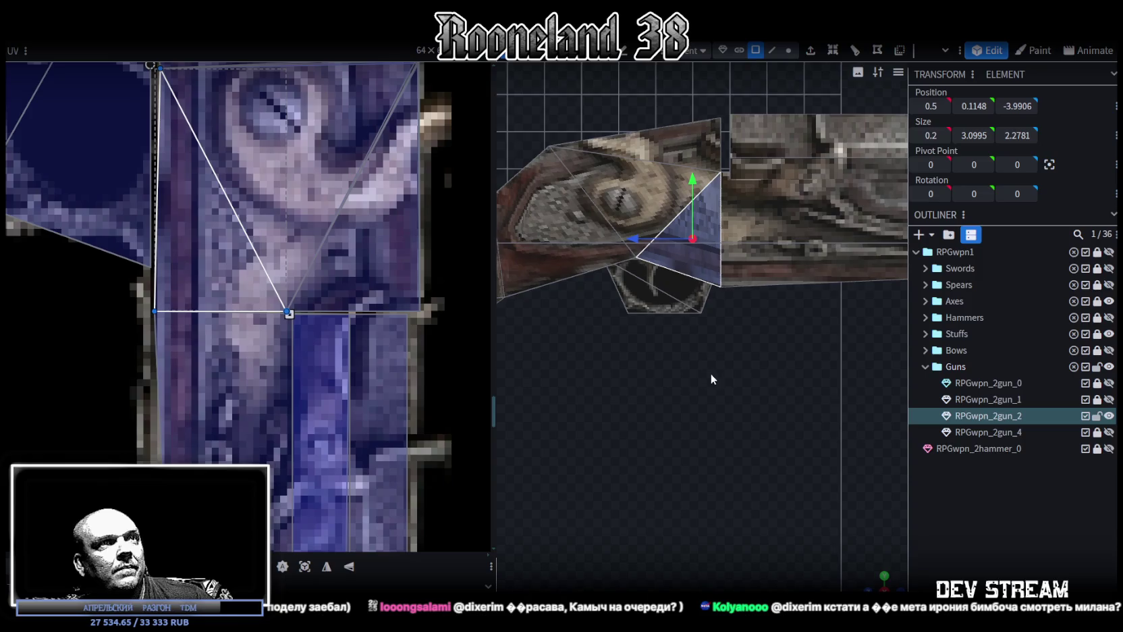
{"action": "right_click_drag", "start_coordinate": [697, 248], "coordinate": [723, 236]}
{"action": "left_click", "coordinate": [683, 283]}
{"action": "left_click_drag", "start_coordinate": [691, 222], "coordinate": [691, 247]}
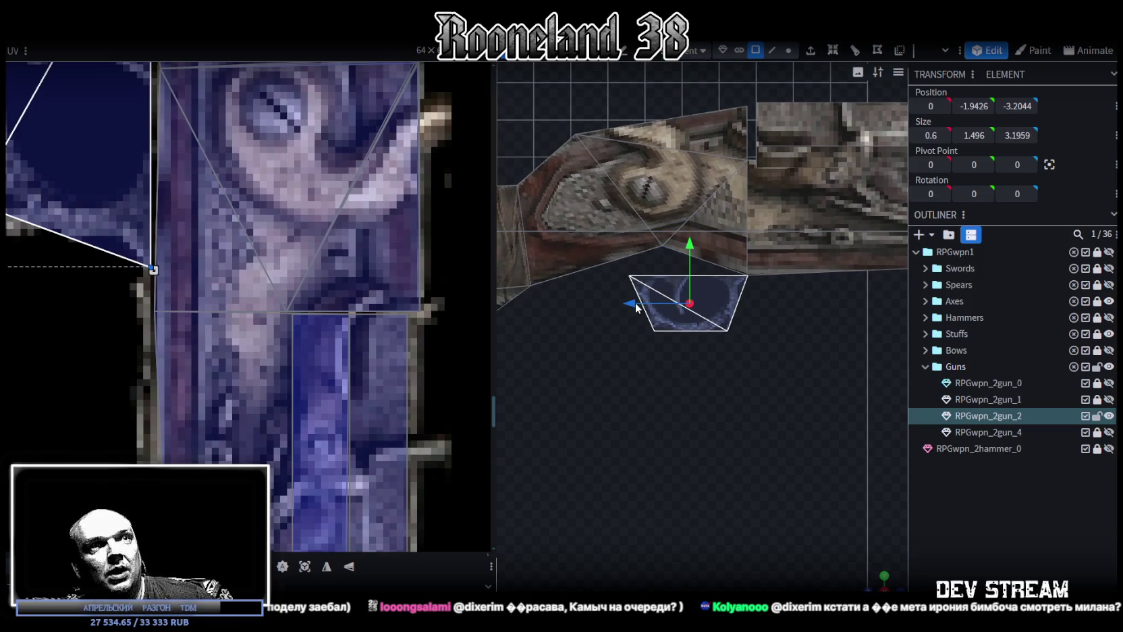
{"action": "right_click_drag", "start_coordinate": [753, 317], "coordinate": [807, 340]}
{"action": "scroll", "coordinate": [310, 258], "scroll_direction": "down", "scroll_amount": 2}
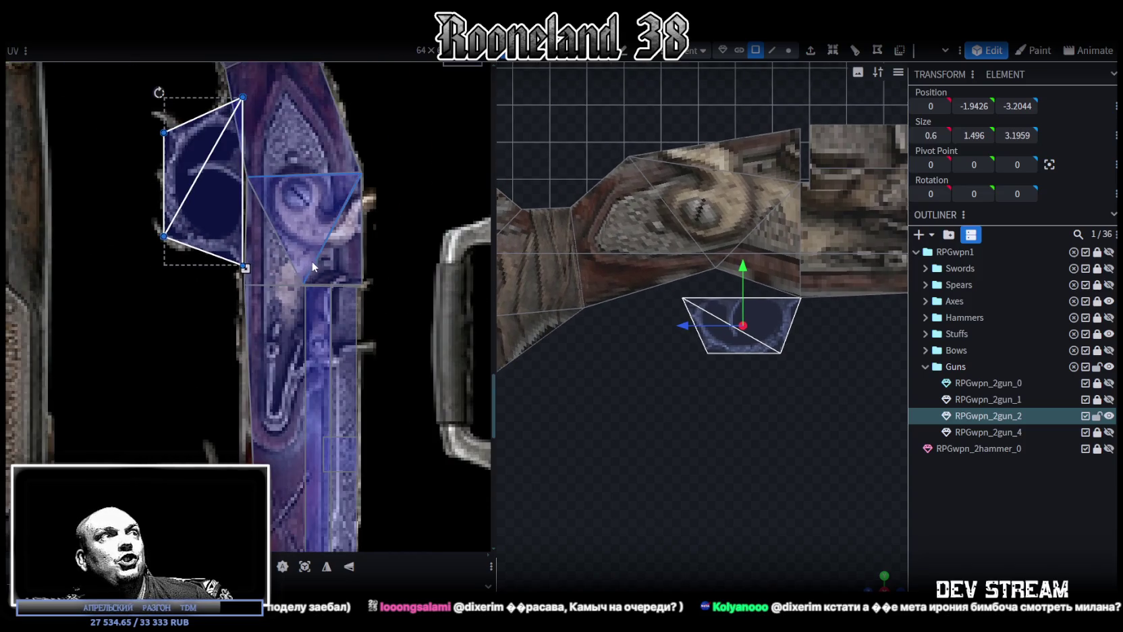
{"action": "scroll", "coordinate": [311, 258], "scroll_direction": "down", "scroll_amount": 2}
In vertex mode, slide a vertex on the stock's underside slightly to the right.
{"action": "left_click", "coordinate": [788, 50]}
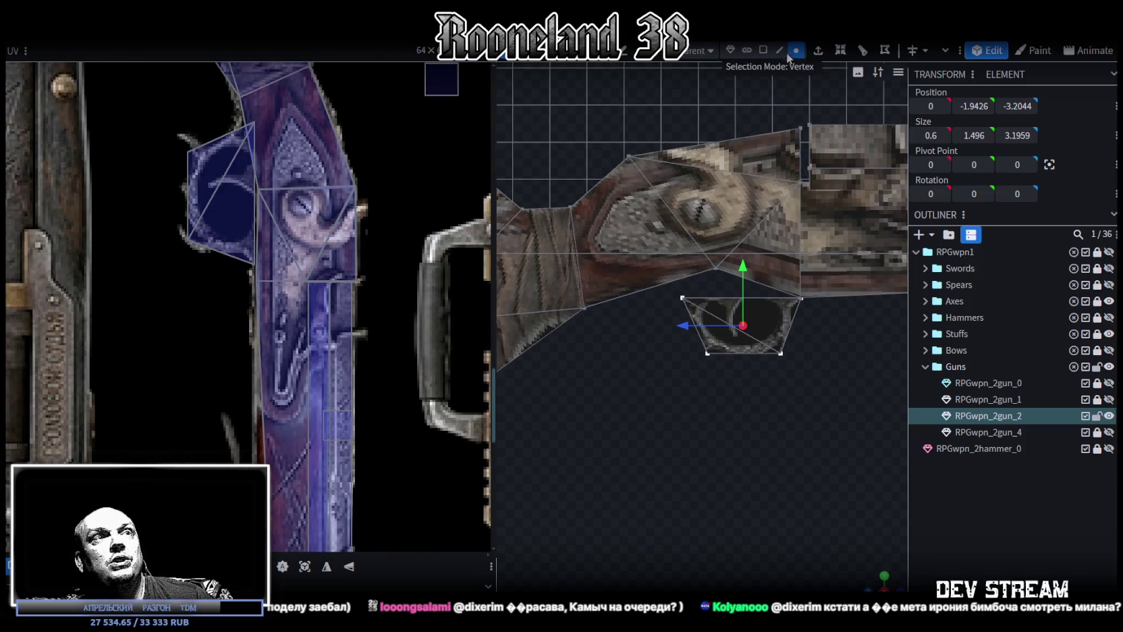
{"action": "left_click", "coordinate": [715, 268]}
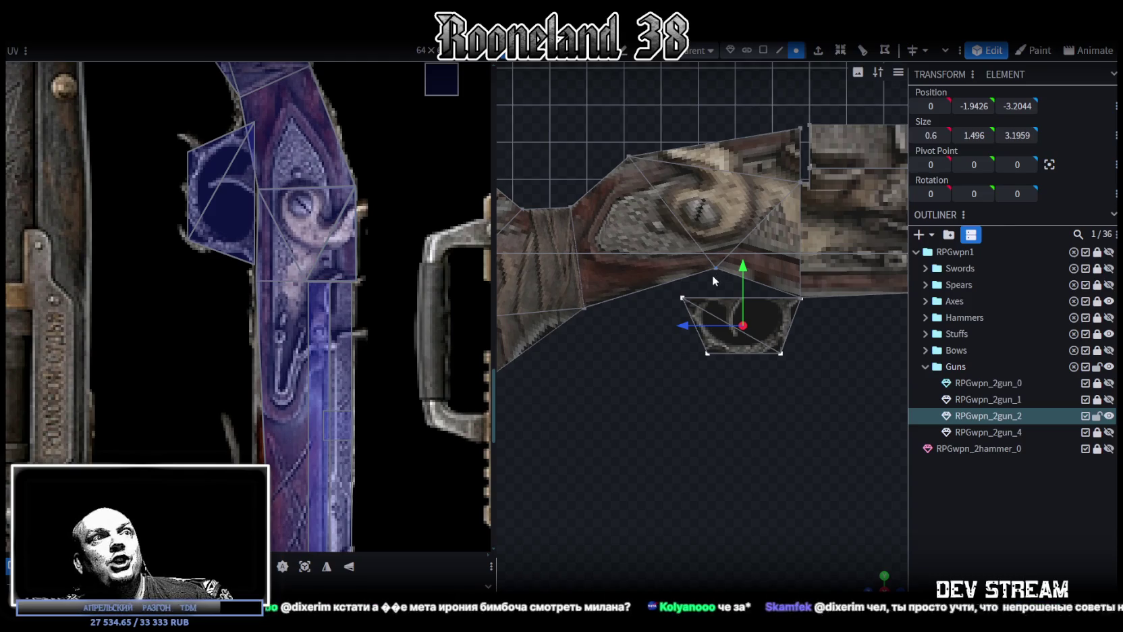
{"action": "left_click_drag", "start_coordinate": [668, 266], "coordinate": [683, 266]}
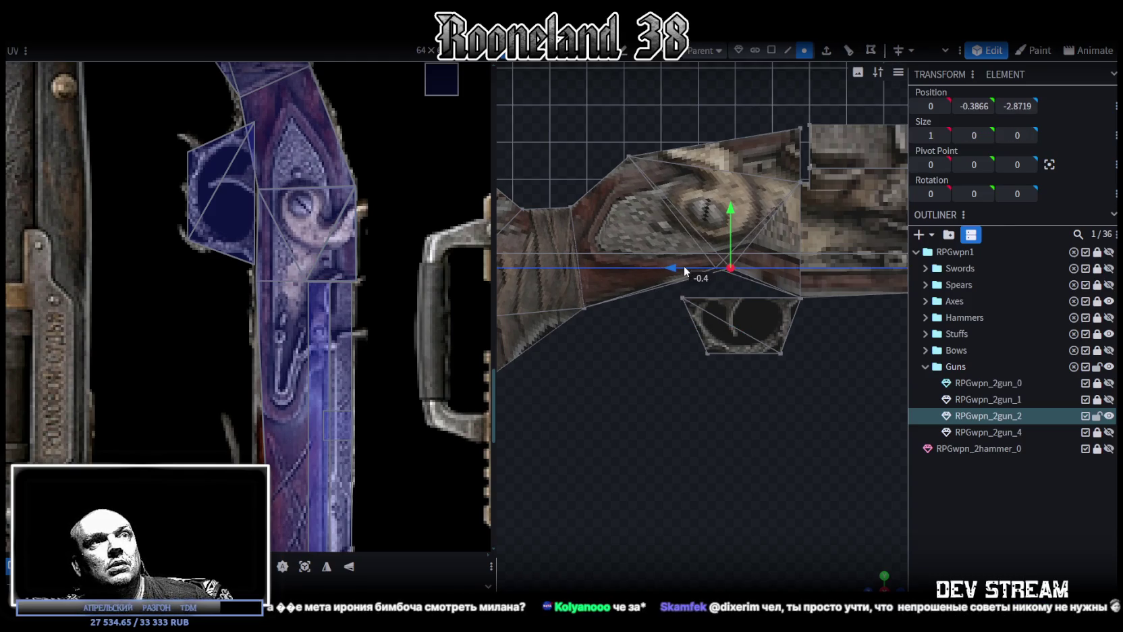
{"action": "left_click", "coordinate": [800, 298]}
Flatten several vertices along the stock's bottom edge to one Y height.
{"action": "left_click", "coordinate": [971, 106]}
{"action": "left_click_drag", "start_coordinate": [667, 305], "coordinate": [847, 250]}
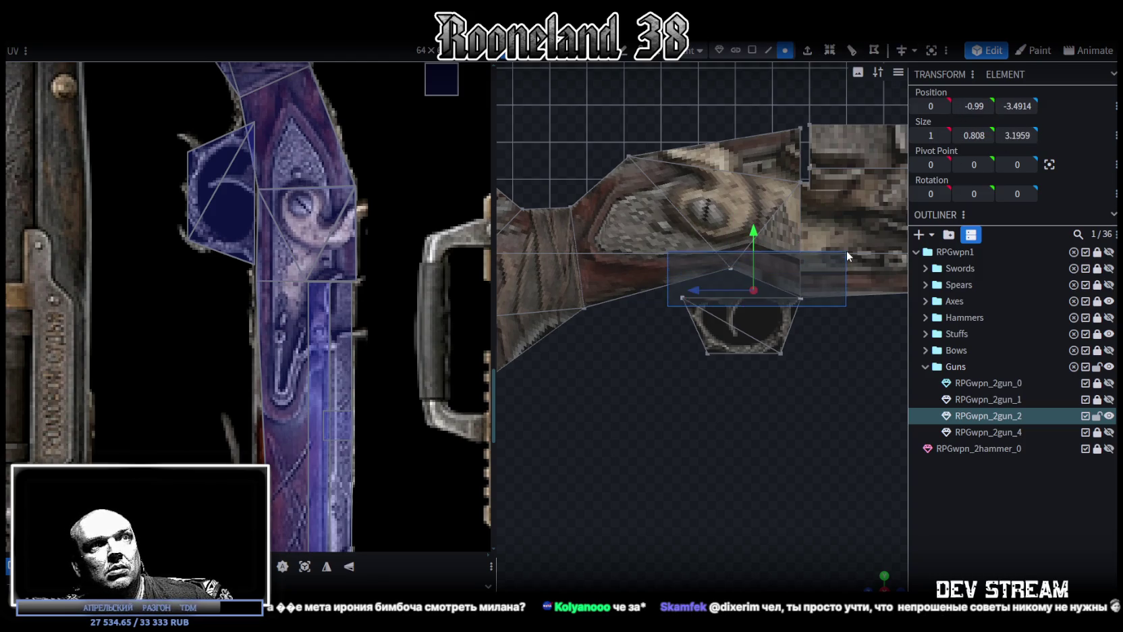
{"action": "key", "text": "Return"}
{"action": "scroll", "coordinate": [716, 379], "scroll_direction": "up", "scroll_amount": 3}
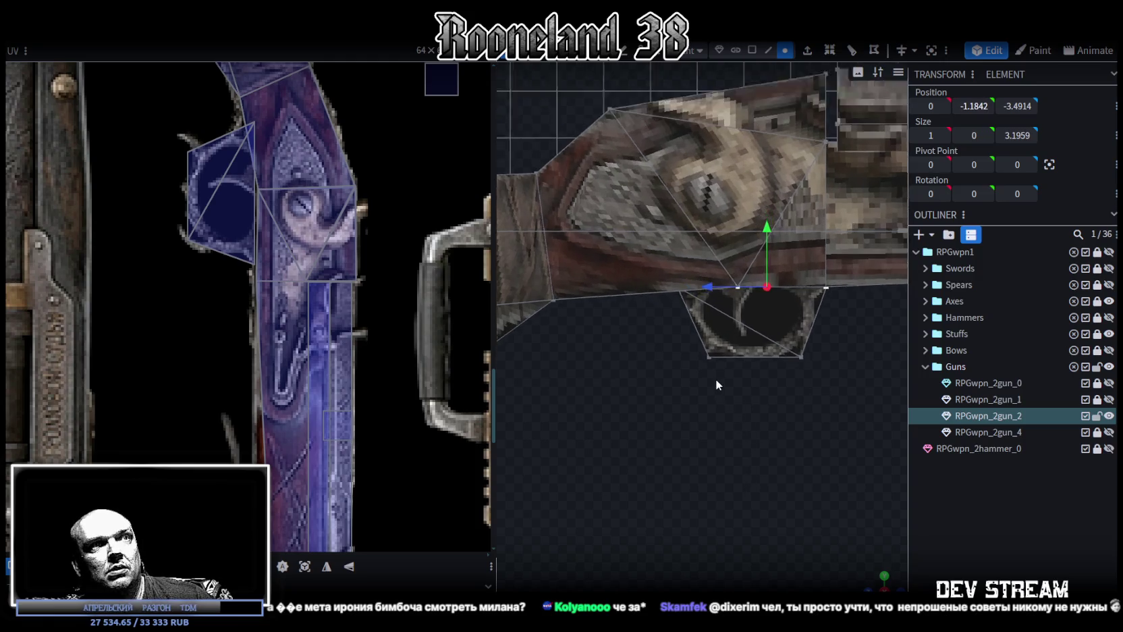
Push the lower lock vertex back to Z -3.0719 and box-select the lock's UV points.
{"action": "left_click", "coordinate": [707, 311]}
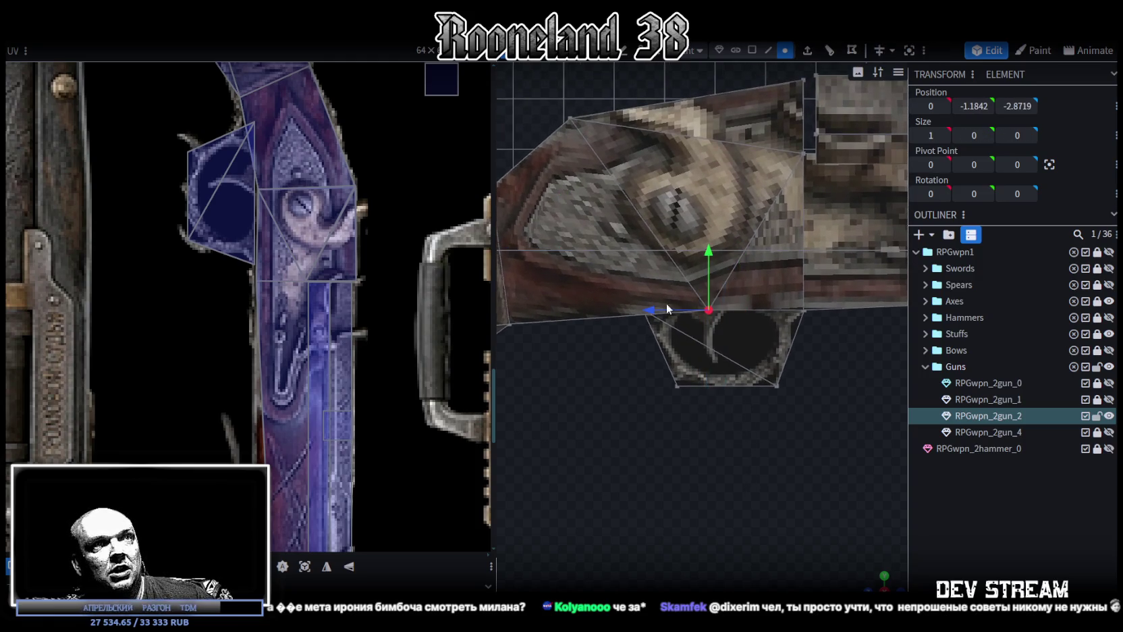
{"action": "left_click_drag", "start_coordinate": [658, 311], "coordinate": [664, 308]}
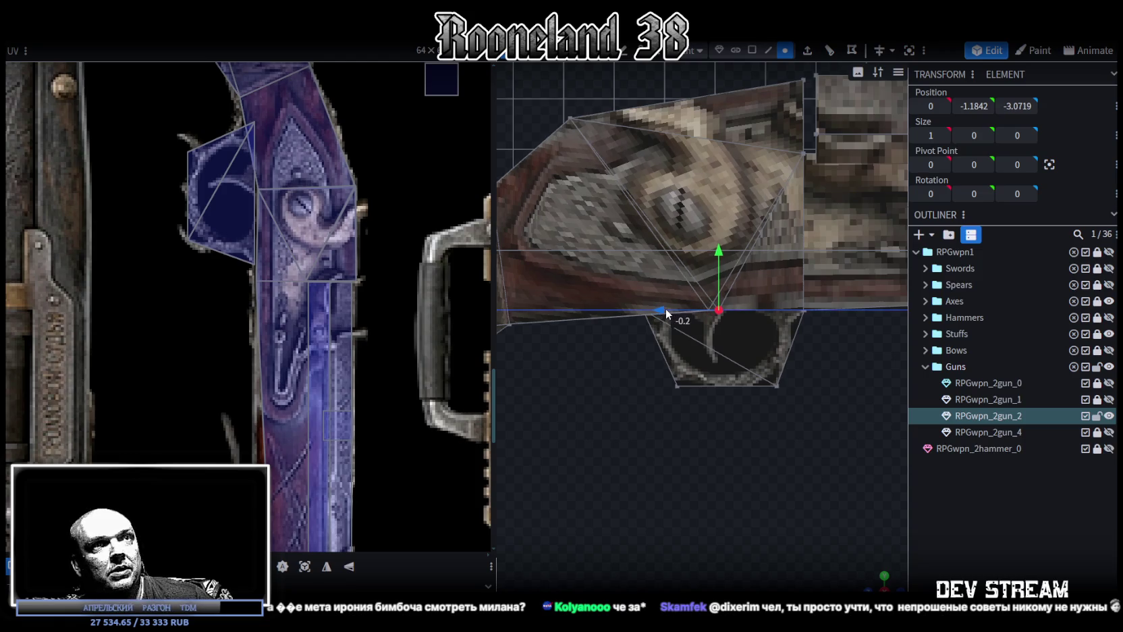
{"action": "scroll", "coordinate": [284, 264], "scroll_direction": "up", "scroll_amount": 2}
{"action": "scroll", "coordinate": [283, 260], "scroll_direction": "up", "scroll_amount": 1}
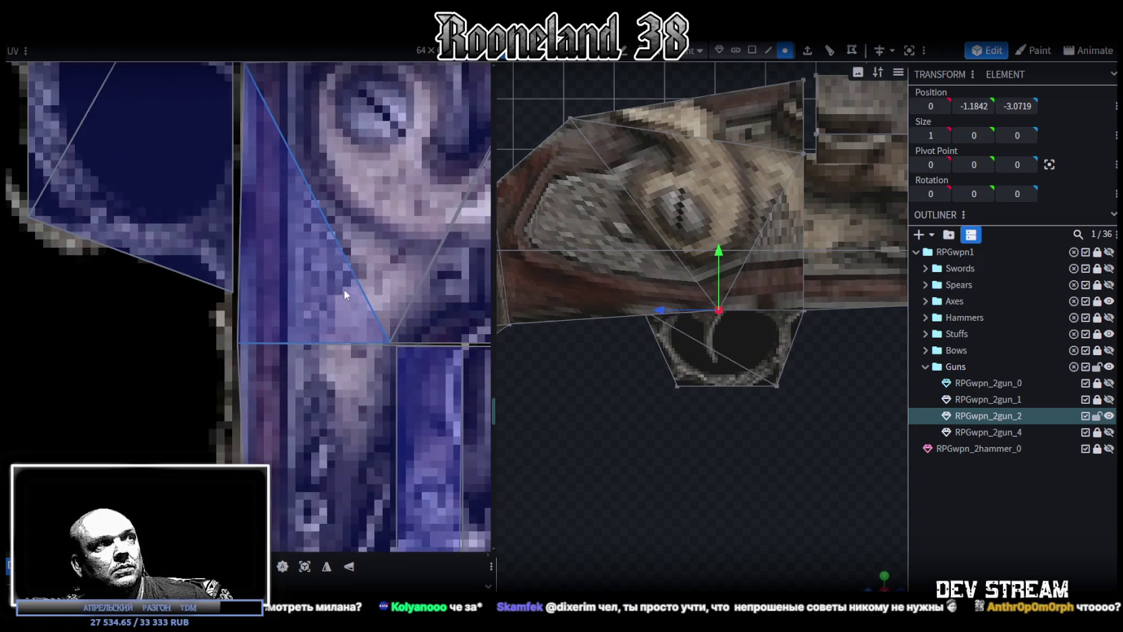
{"action": "scroll", "coordinate": [308, 275], "scroll_direction": "up", "scroll_amount": 1}
{"action": "scroll", "coordinate": [297, 273], "scroll_direction": "up", "scroll_amount": 1}
{"action": "left_click_drag", "start_coordinate": [171, 389], "coordinate": [331, 315]}
{"action": "left_click_drag", "start_coordinate": [180, 443], "coordinate": [336, 322]}
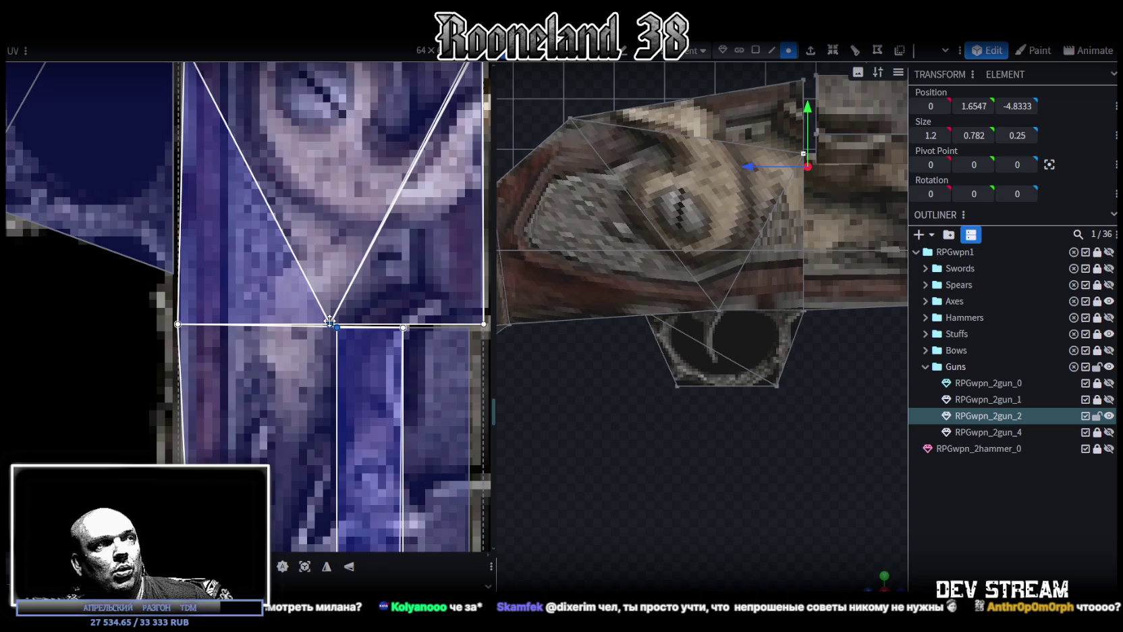
Slide a lock-edge vertex toward the barrel and raise it 0.6 units.
{"action": "scroll", "coordinate": [361, 338], "scroll_direction": "down", "scroll_amount": 2}
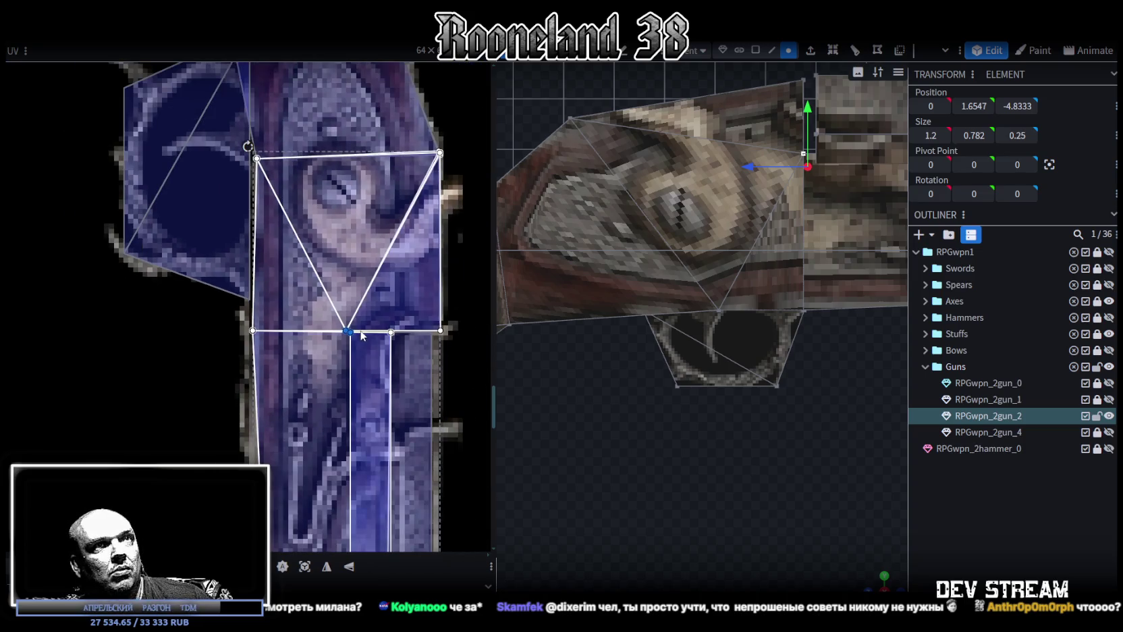
{"action": "scroll", "coordinate": [381, 270], "scroll_direction": "down", "scroll_amount": 1}
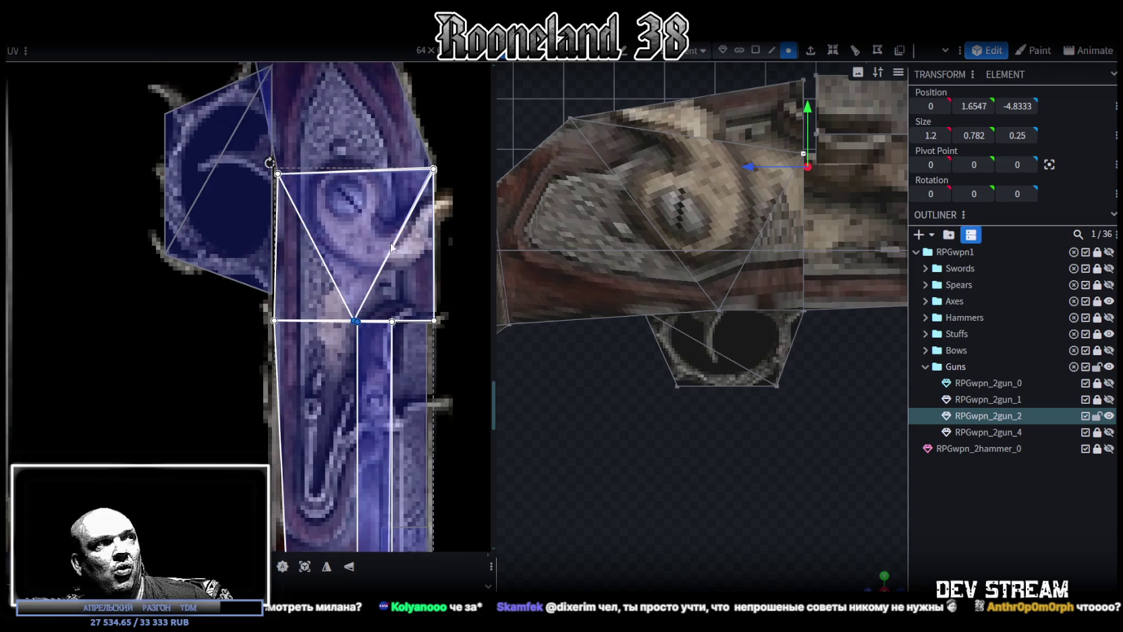
{"action": "scroll", "coordinate": [839, 332], "scroll_direction": "down", "scroll_amount": 2}
{"action": "scroll", "coordinate": [721, 379], "scroll_direction": "down", "scroll_amount": 2}
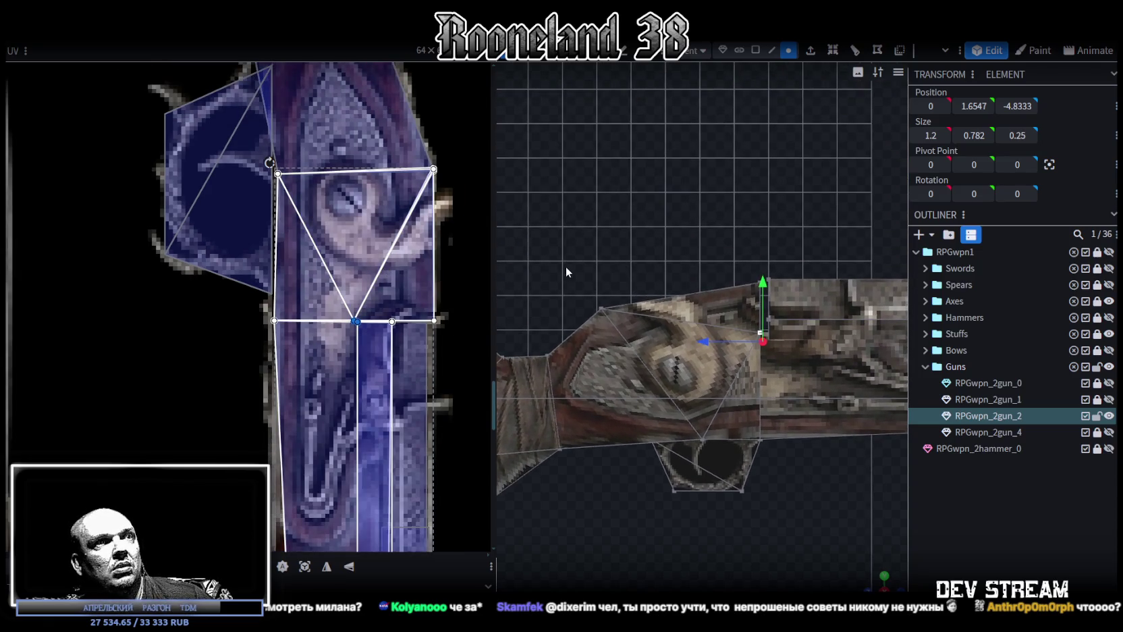
{"action": "left_click", "coordinate": [601, 309]}
{"action": "left_click_drag", "start_coordinate": [613, 304], "coordinate": [671, 304]}
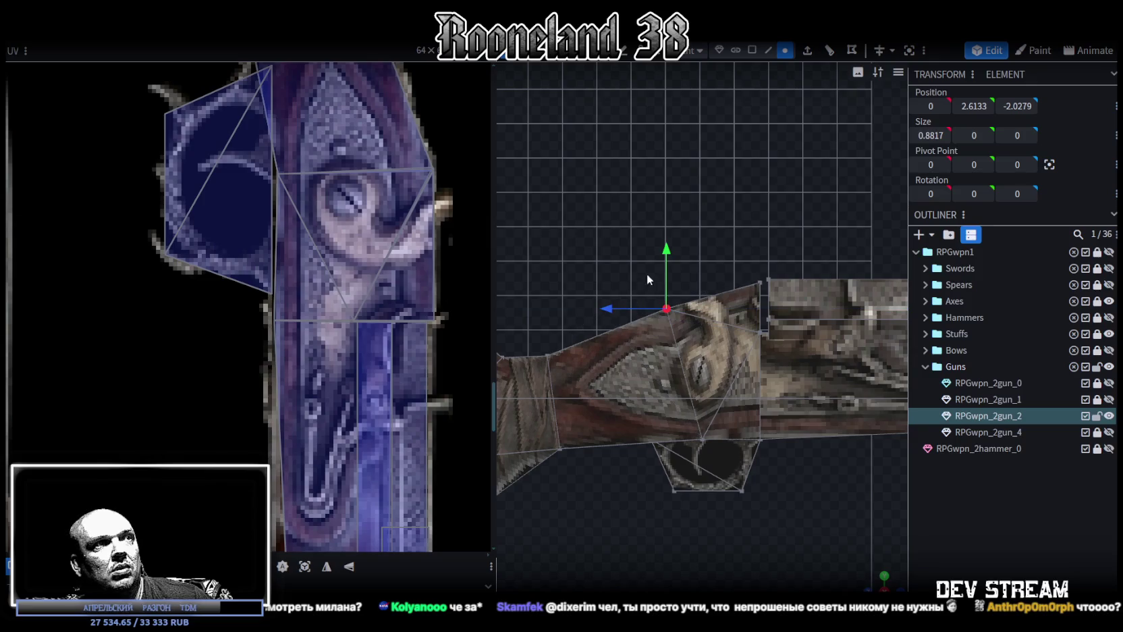
{"action": "left_click_drag", "start_coordinate": [671, 253], "coordinate": [668, 230]}
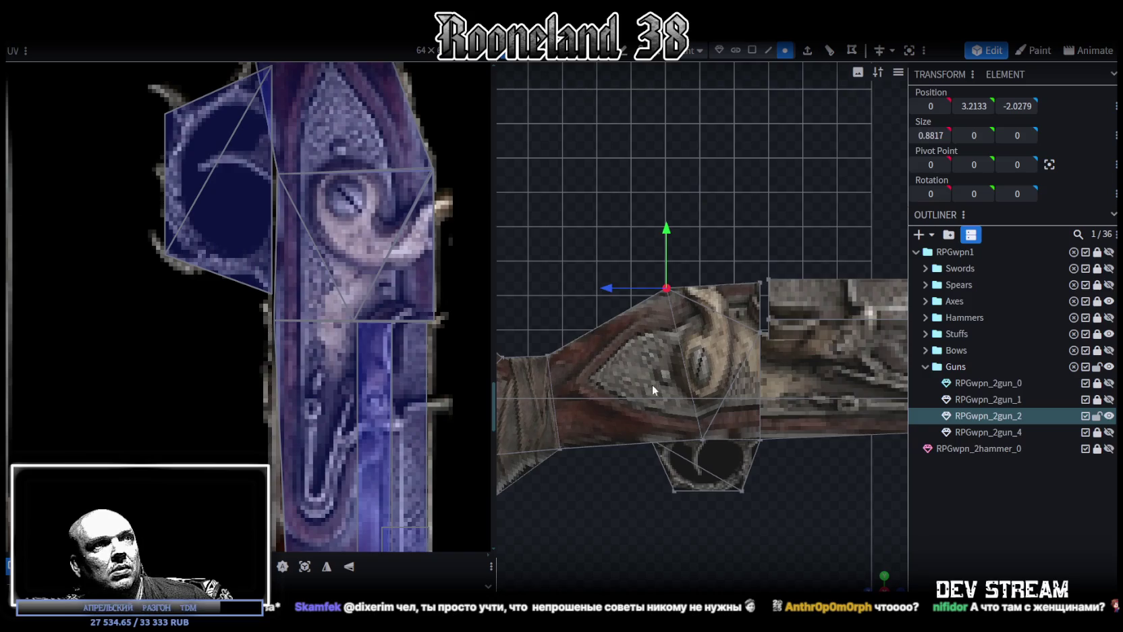
In face mode, move the trigger-guard face about 0.7 along the gun.
{"action": "scroll", "coordinate": [648, 378], "scroll_direction": "down", "scroll_amount": 3}
{"action": "middle_click_drag", "start_coordinate": [708, 442], "coordinate": [693, 355]}
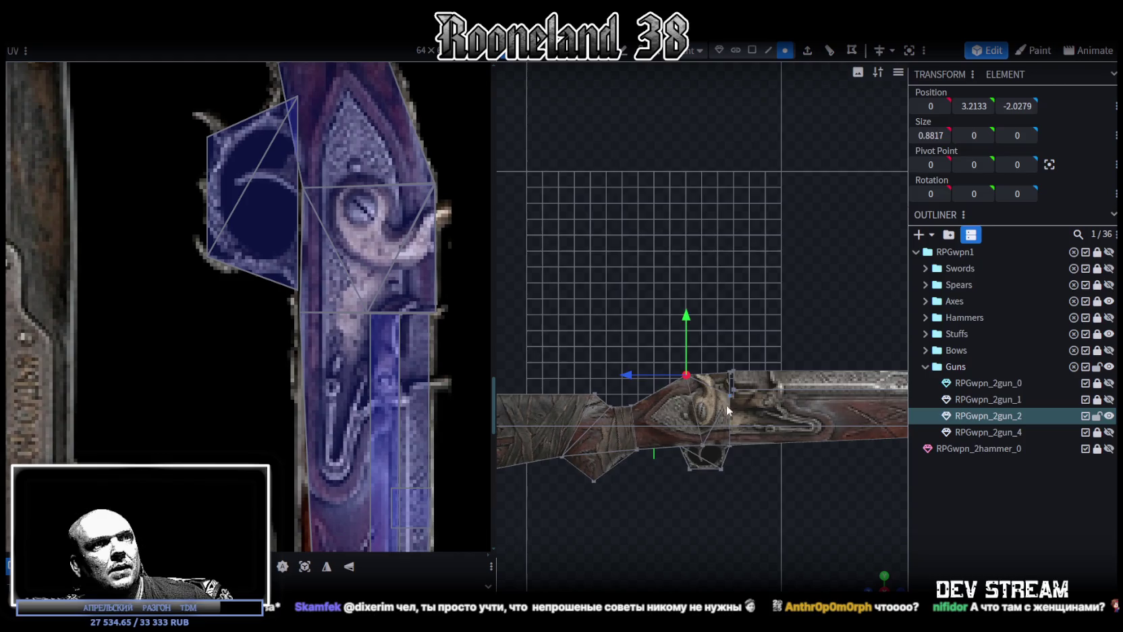
{"action": "scroll", "coordinate": [723, 401], "scroll_direction": "down", "scroll_amount": 1}
{"action": "middle_click_drag", "start_coordinate": [733, 392], "coordinate": [726, 309]}
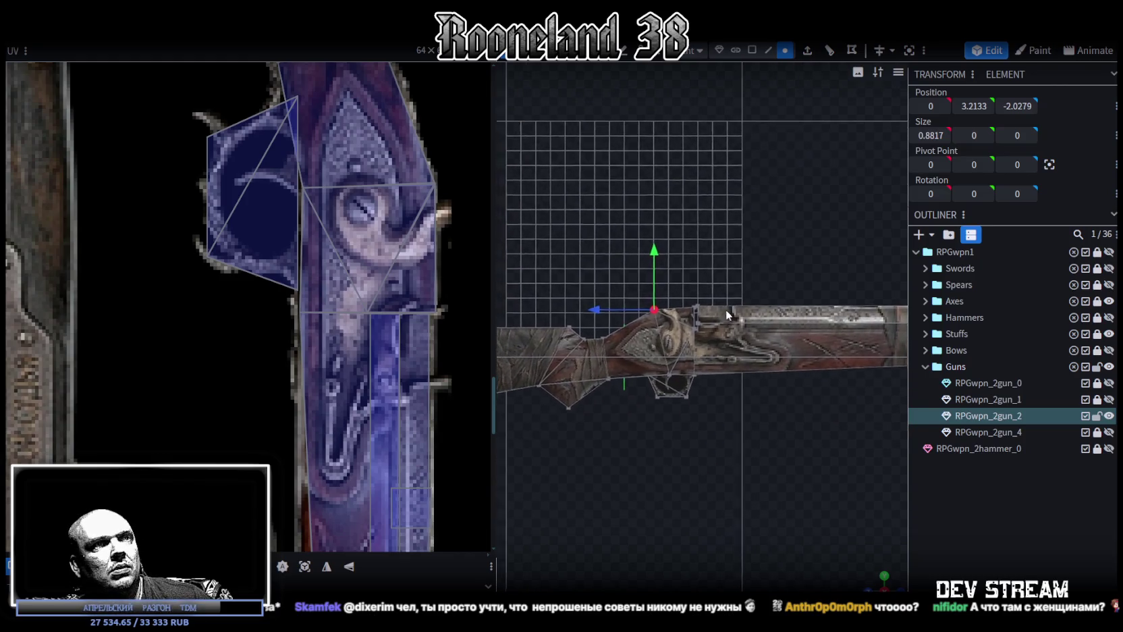
{"action": "scroll", "coordinate": [726, 309], "scroll_direction": "up", "scroll_amount": 1}
{"action": "left_click", "coordinate": [753, 50]}
{"action": "left_click_drag", "start_coordinate": [630, 419], "coordinate": [704, 392]}
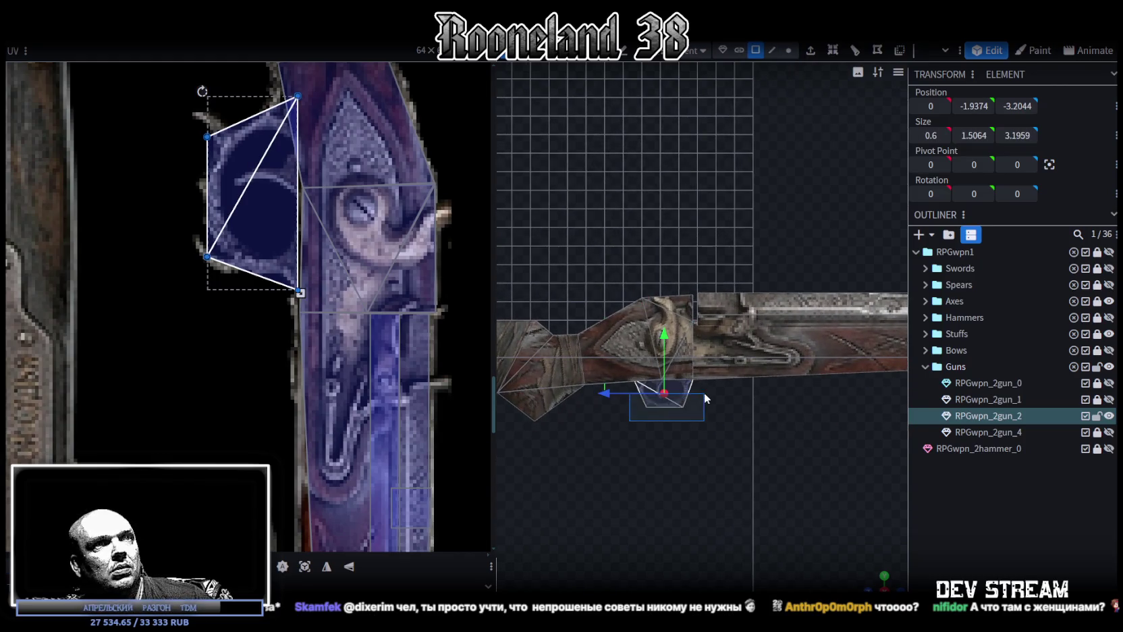
{"action": "left_click_drag", "start_coordinate": [607, 392], "coordinate": [593, 393]}
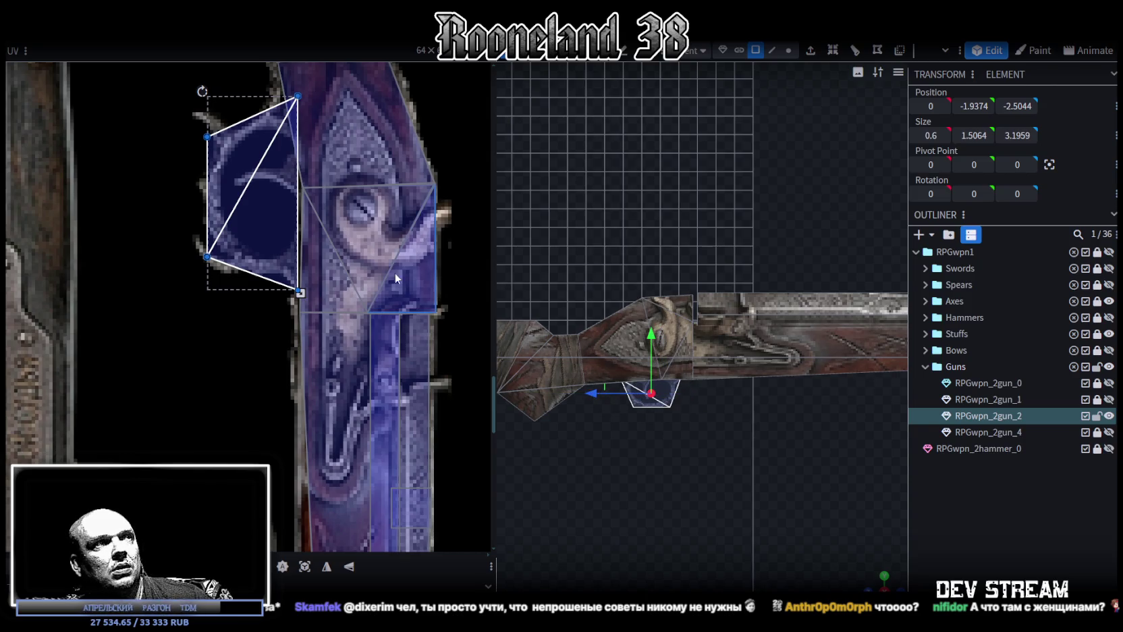
{"action": "scroll", "coordinate": [395, 273], "scroll_direction": "down", "scroll_amount": 1}
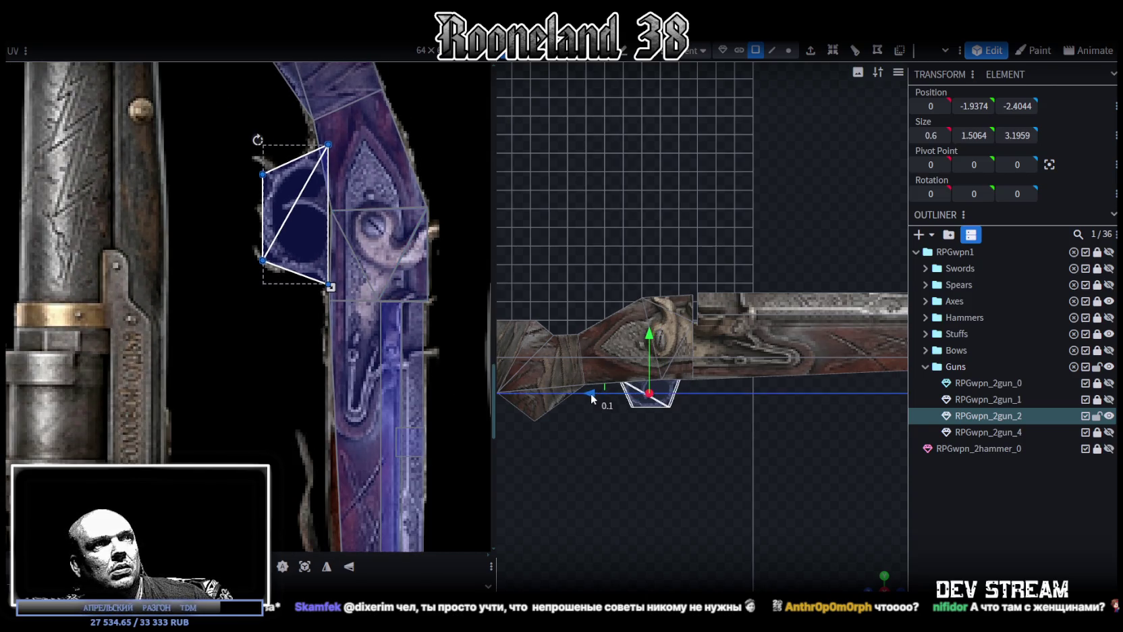
{"action": "left_click_drag", "start_coordinate": [591, 393], "coordinate": [601, 393]}
Select all barrel vertices and lengthen the barrel 2 units forward to Z -22.7397.
{"action": "scroll", "coordinate": [776, 413], "scroll_direction": "down", "scroll_amount": 2}
{"action": "right_click_drag", "start_coordinate": [793, 417], "coordinate": [684, 428]}
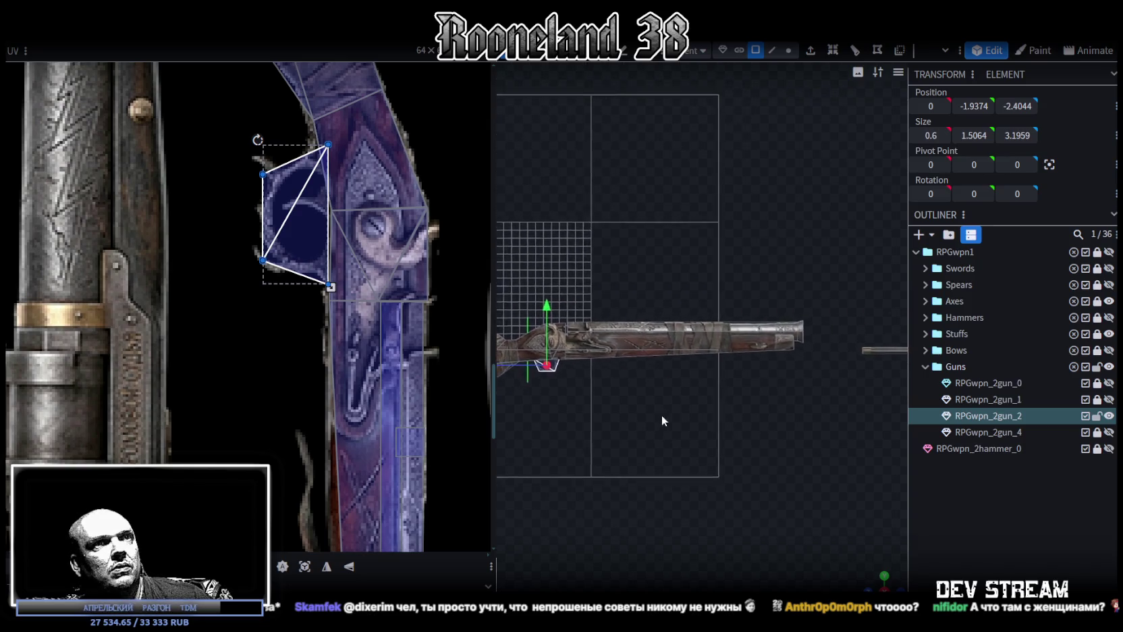
{"action": "left_click", "coordinate": [787, 52]}
{"action": "left_click_drag", "start_coordinate": [854, 291], "coordinate": [583, 396]}
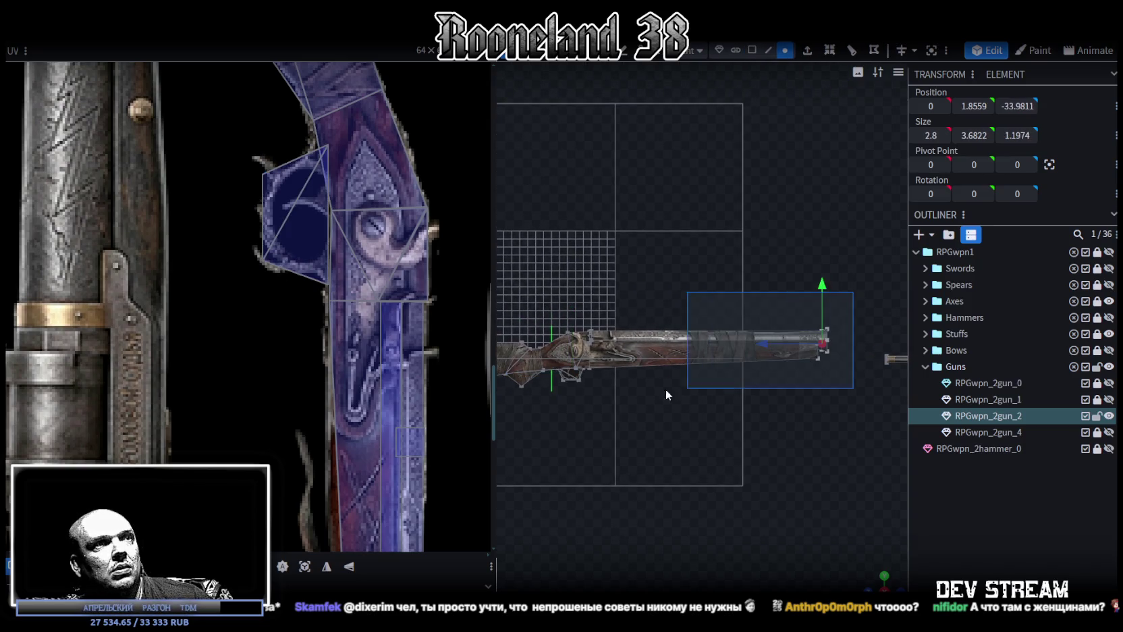
{"action": "left_click_drag", "start_coordinate": [662, 349], "coordinate": [677, 348]}
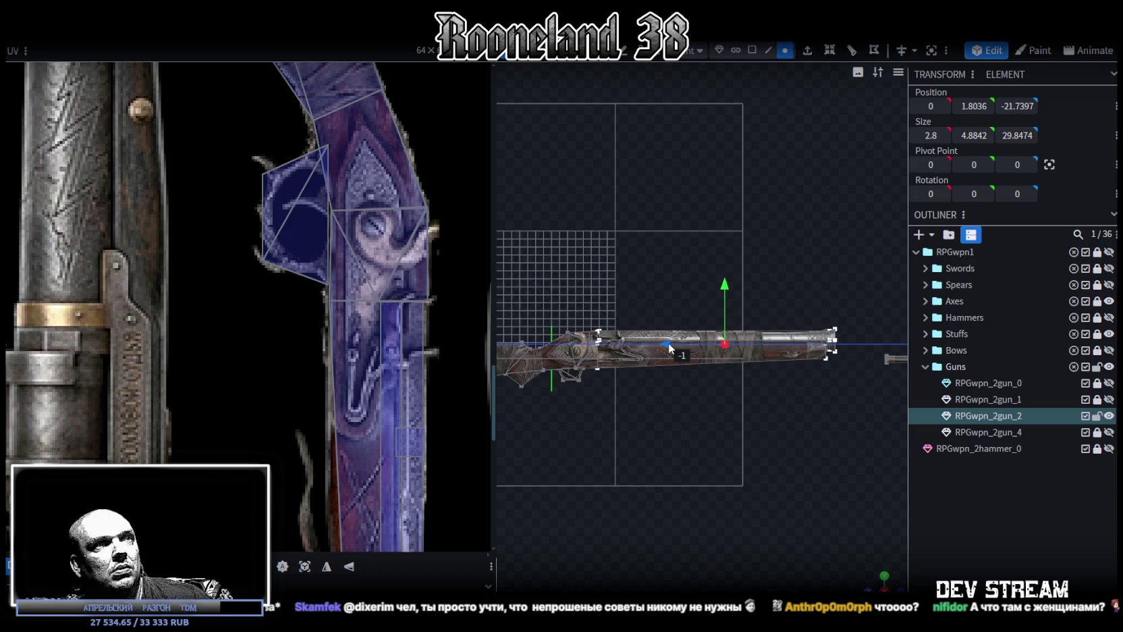
Reposition the trigger-guard face under the lock at Z -3.1044.
{"action": "scroll", "coordinate": [586, 389], "scroll_direction": "up", "scroll_amount": 2}
{"action": "scroll", "coordinate": [751, 345], "scroll_direction": "up", "scroll_amount": 2}
{"action": "scroll", "coordinate": [731, 347], "scroll_direction": "up", "scroll_amount": 2}
{"action": "scroll", "coordinate": [730, 346], "scroll_direction": "up", "scroll_amount": 2}
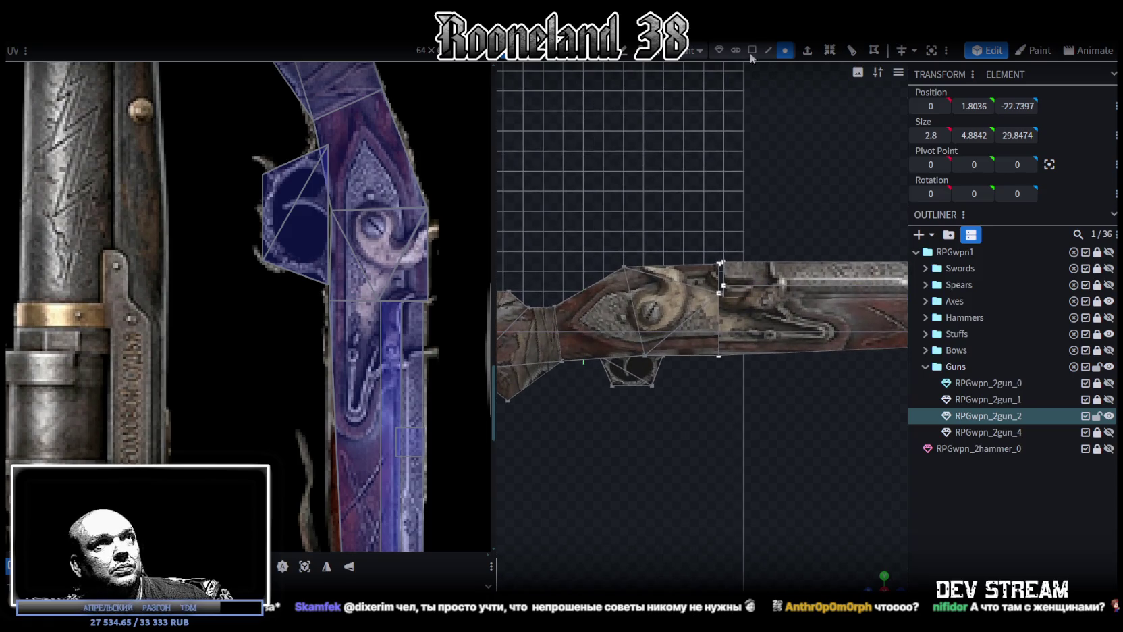
{"action": "left_click", "coordinate": [751, 50]}
{"action": "left_click", "coordinate": [635, 371]}
{"action": "mouse_move", "coordinate": [592, 371]}
{"action": "left_mouse_down"}
{"action": "mouse_move", "coordinate": [604, 377]}
{"action": "mouse_move", "coordinate": [594, 372]}
{"action": "left_mouse_up"}
{"action": "scroll", "coordinate": [625, 329], "scroll_direction": "up", "scroll_amount": 4}
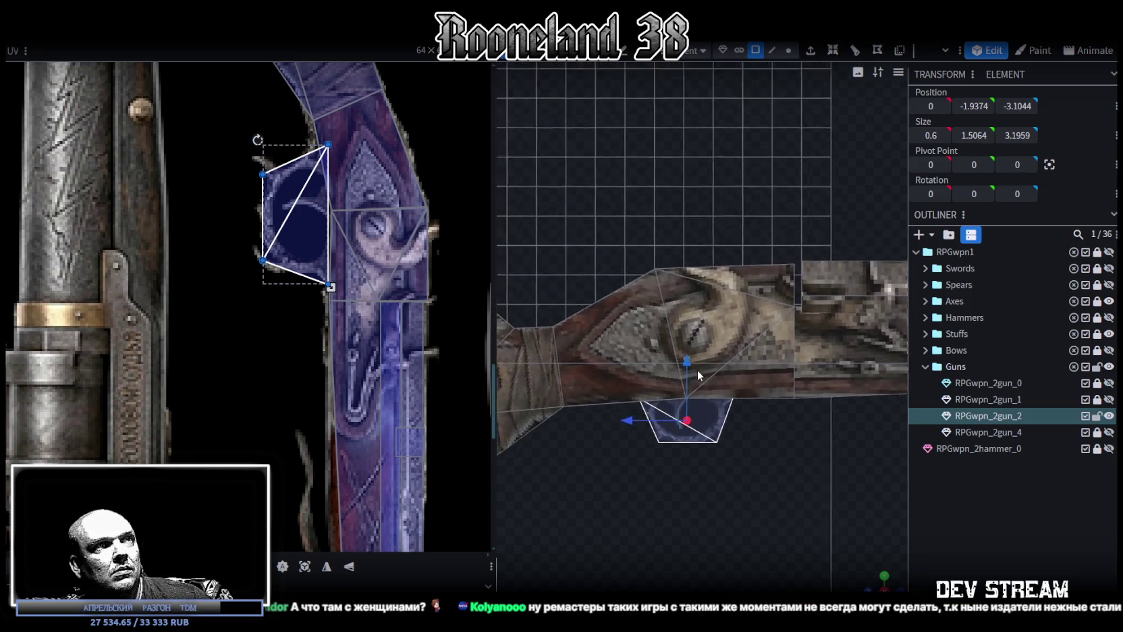
{"action": "left_click_drag", "start_coordinate": [739, 382], "coordinate": [627, 314]}
In vertex mode, raise the stock's top vertex and slide a lower stock vertex 1.2 along the gun.
{"action": "scroll", "coordinate": [332, 229], "scroll_direction": "down", "scroll_amount": 3}
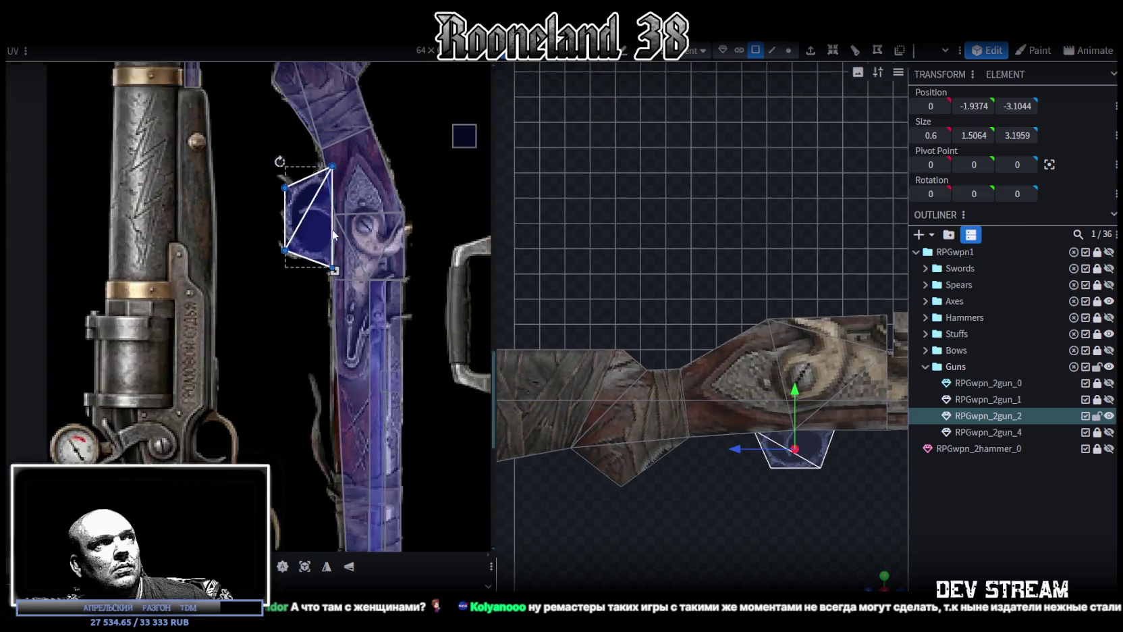
{"action": "right_click_drag", "start_coordinate": [631, 263], "coordinate": [685, 301]}
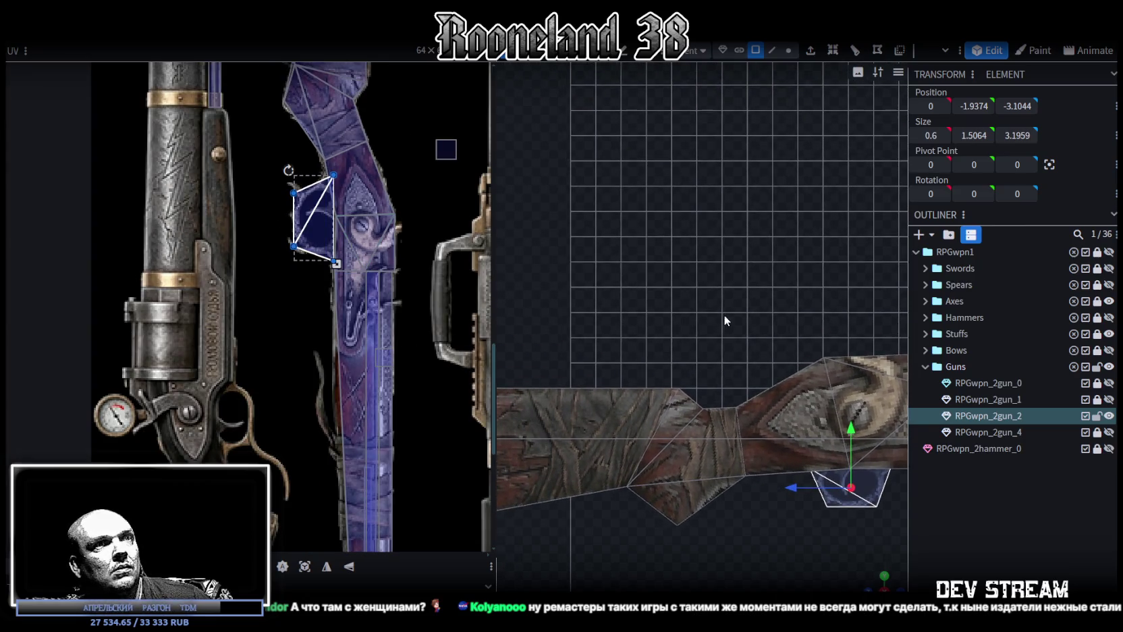
{"action": "key", "text": "5"}
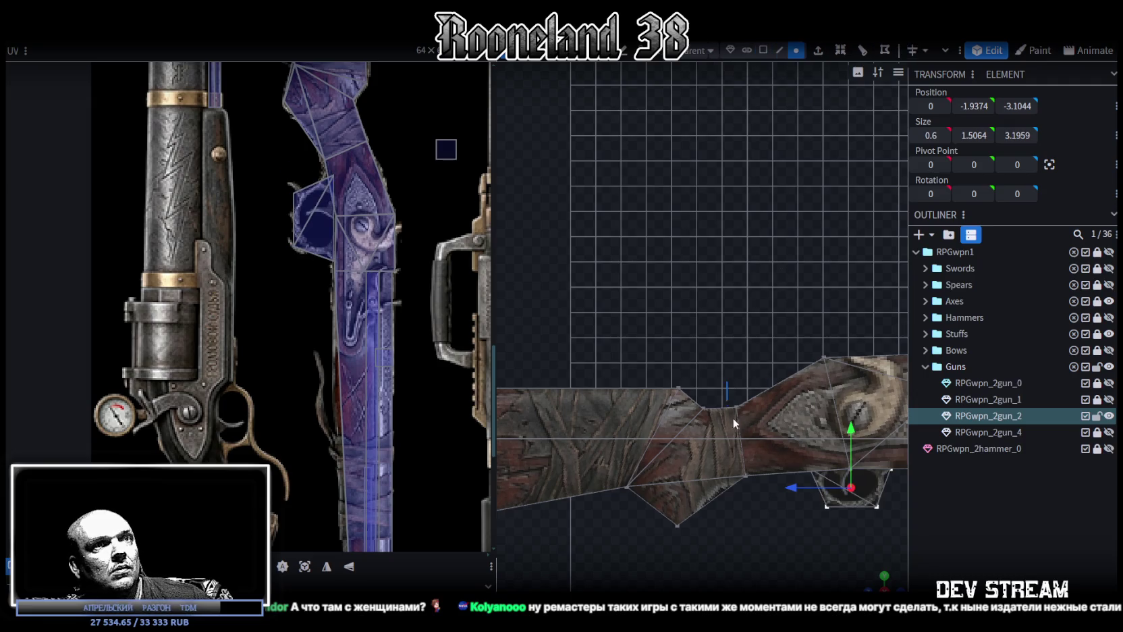
{"action": "left_click", "coordinate": [734, 419]}
{"action": "left_click_drag", "start_coordinate": [741, 353], "coordinate": [744, 339]}
{"action": "left_click_drag", "start_coordinate": [681, 393], "coordinate": [698, 394]}
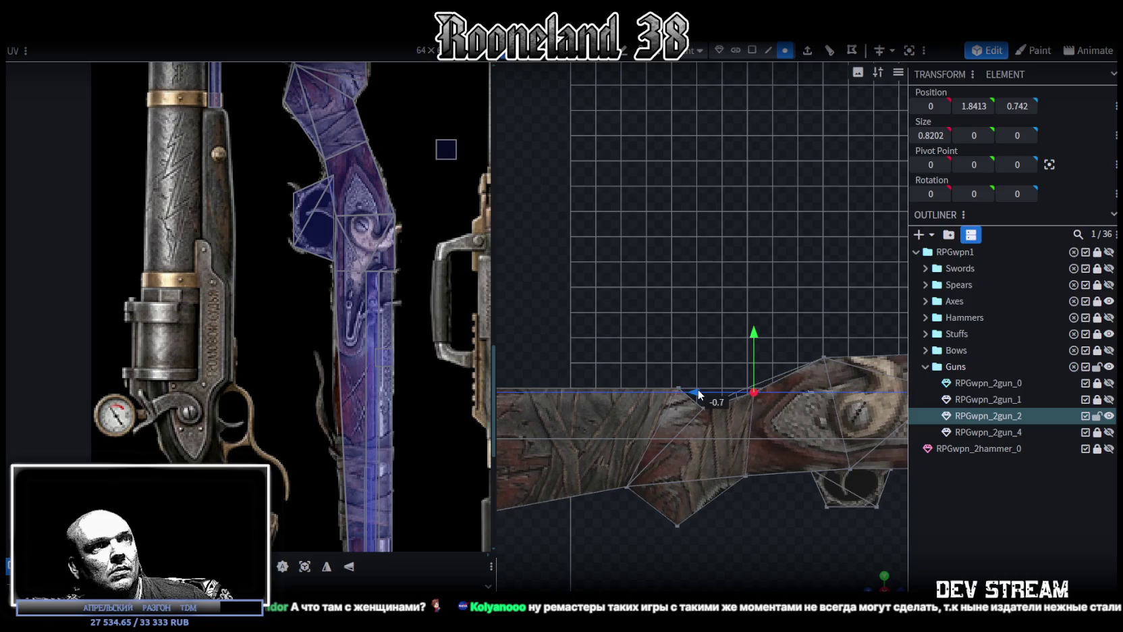
{"action": "left_click", "coordinate": [746, 476]}
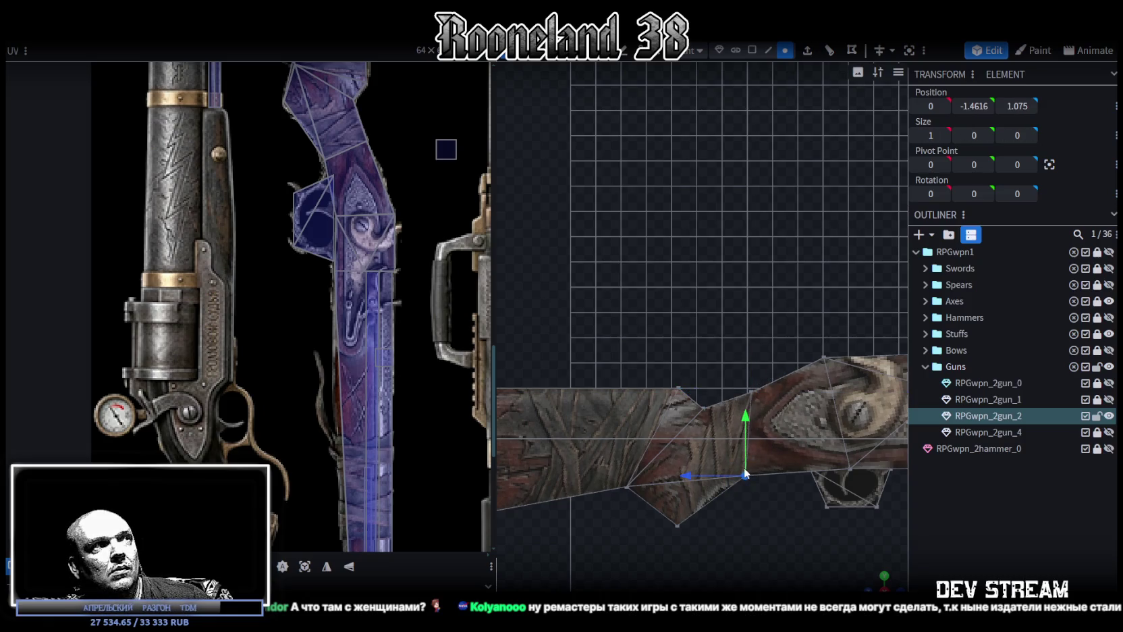
{"action": "left_click_drag", "start_coordinate": [690, 481], "coordinate": [720, 476]}
{"action": "left_click_drag", "start_coordinate": [783, 418], "coordinate": [783, 412]}
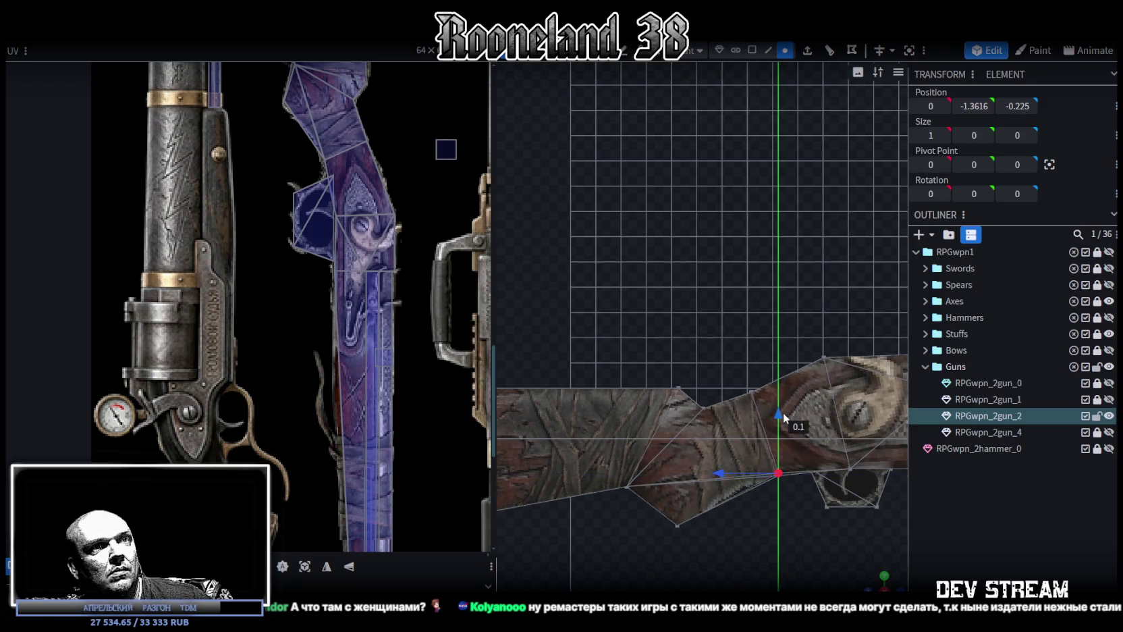
Shift the bottom stock vertices 0.7 and 0.6 along the gun, then one back 0.4.
{"action": "scroll", "coordinate": [796, 527], "scroll_direction": "up", "scroll_amount": 2}
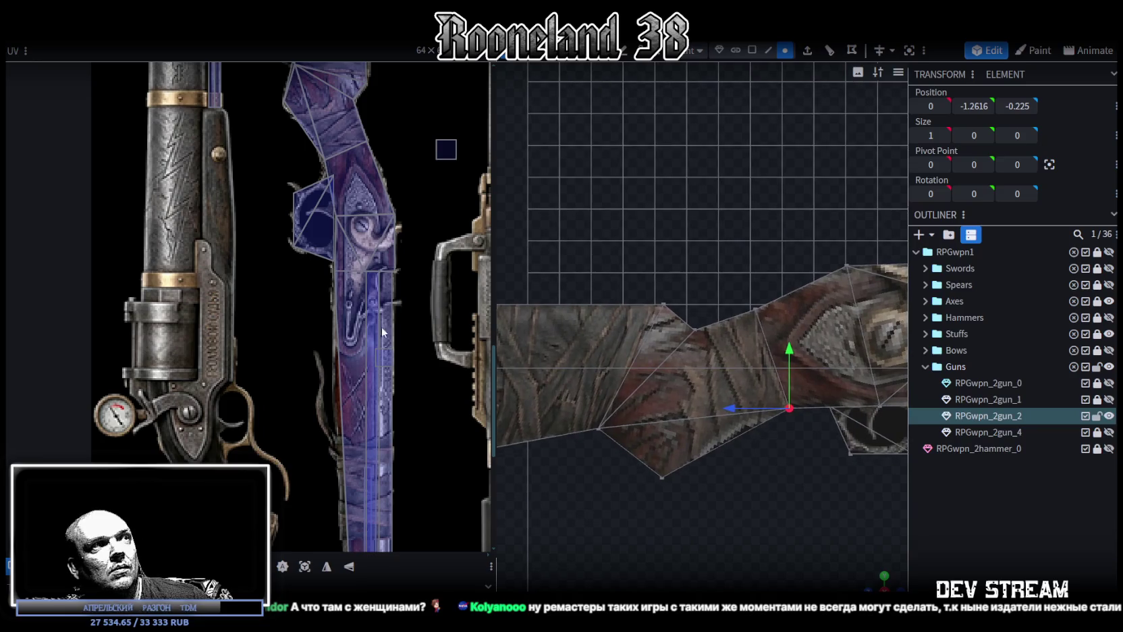
{"action": "left_click", "coordinate": [661, 477]}
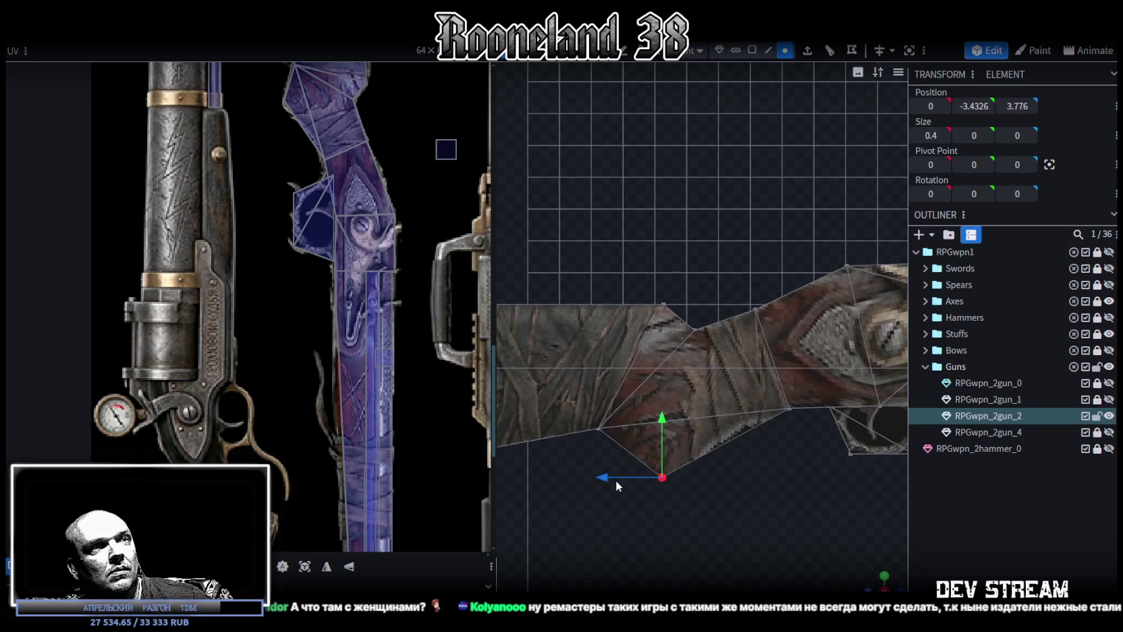
{"action": "left_click_drag", "start_coordinate": [620, 479], "coordinate": [621, 474]}
{"action": "left_click_drag", "start_coordinate": [678, 422], "coordinate": [680, 415]}
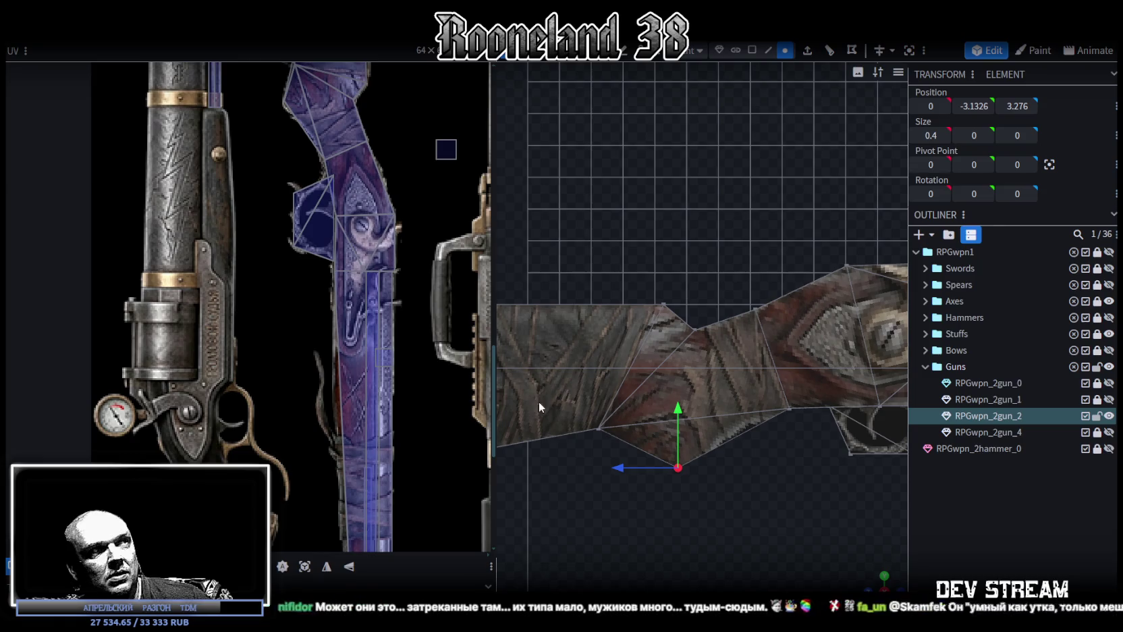
{"action": "scroll", "coordinate": [367, 285], "scroll_direction": "down", "scroll_amount": 3}
{"action": "middle_click_drag", "start_coordinate": [368, 285], "coordinate": [382, 318]}
{"action": "left_click", "coordinate": [598, 428]}
{"action": "left_click_drag", "start_coordinate": [571, 403], "coordinate": [571, 400]}
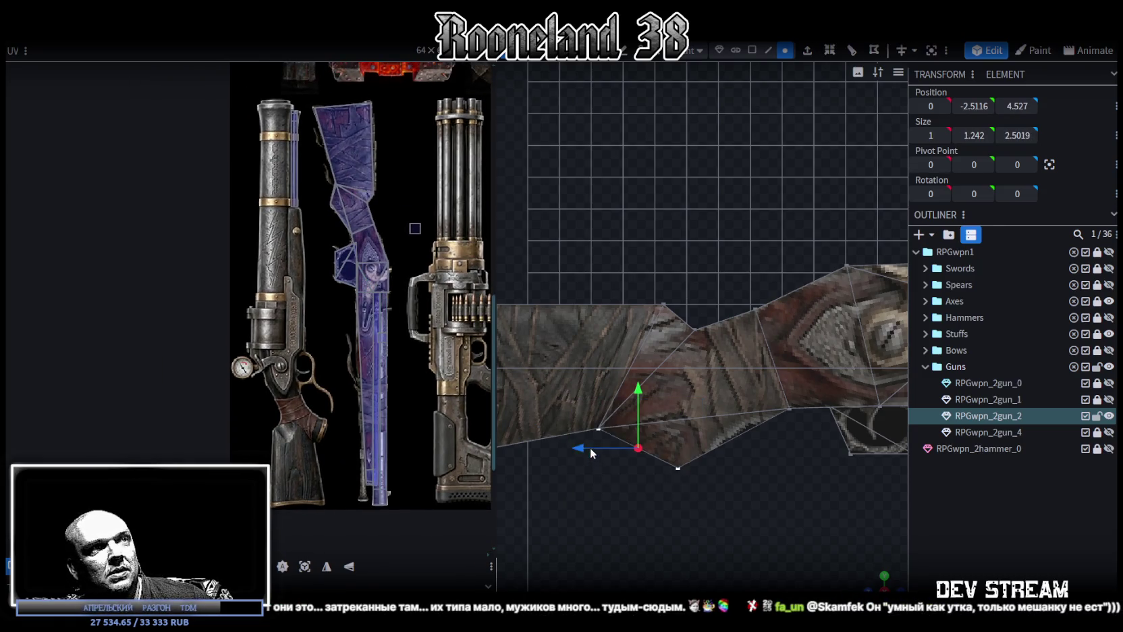
{"action": "left_click_drag", "start_coordinate": [584, 447], "coordinate": [607, 447]}
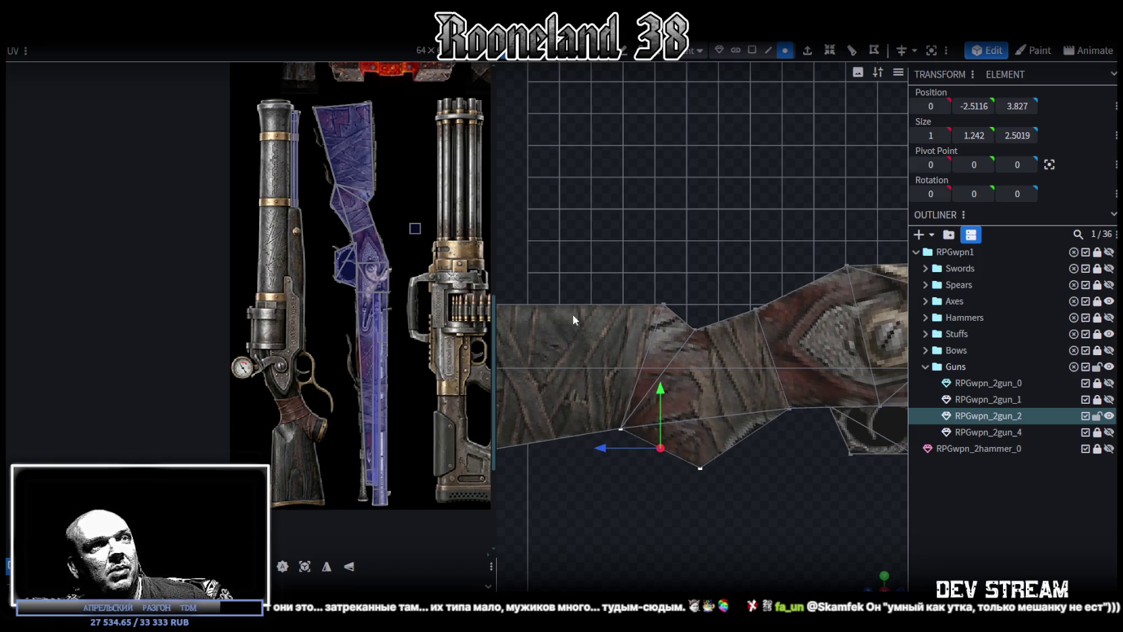
{"action": "left_click", "coordinate": [700, 467]}
{"action": "left_click_drag", "start_coordinate": [664, 468], "coordinate": [645, 463]}
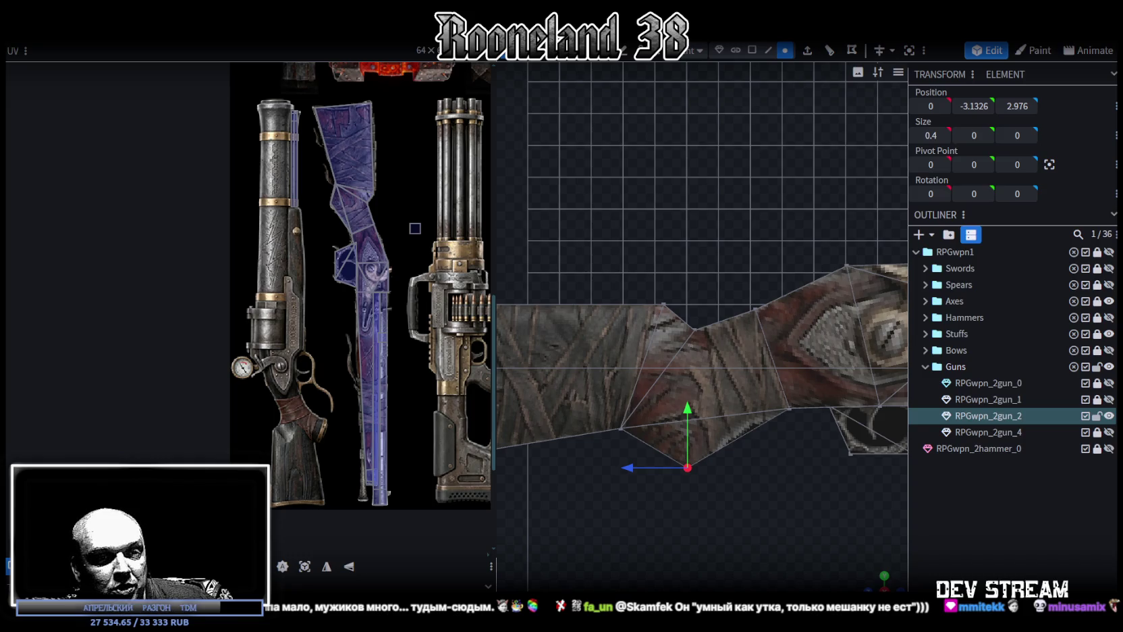
Switch to the Steam store front page and search for 'got'.
{"action": "key", "text": "alt+Tab"}
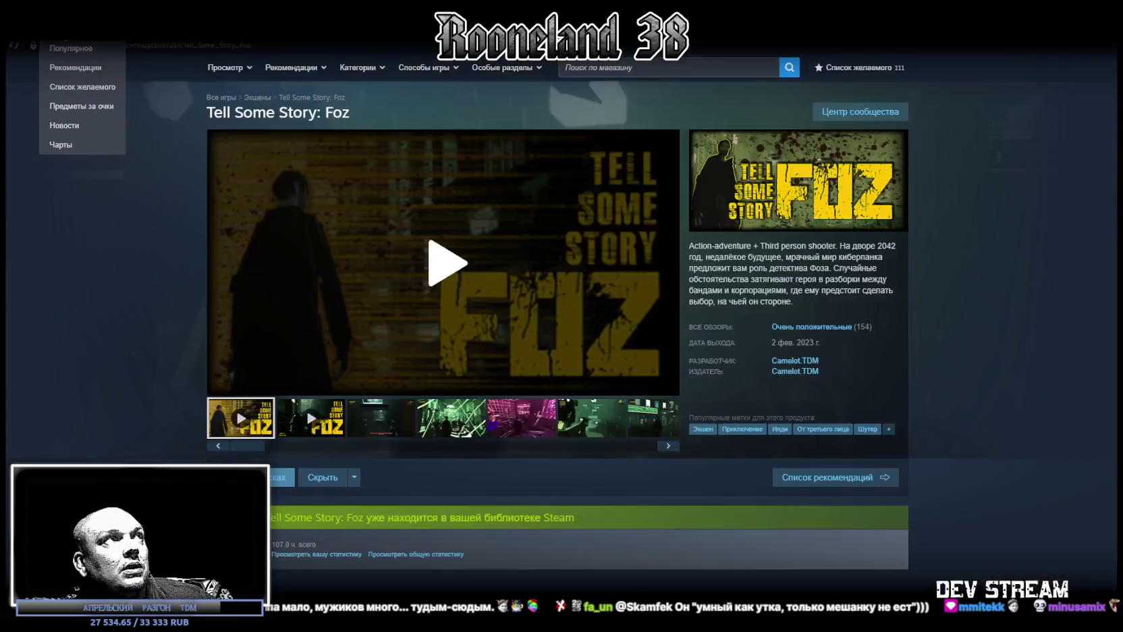
{"action": "left_click", "coordinate": [71, 48]}
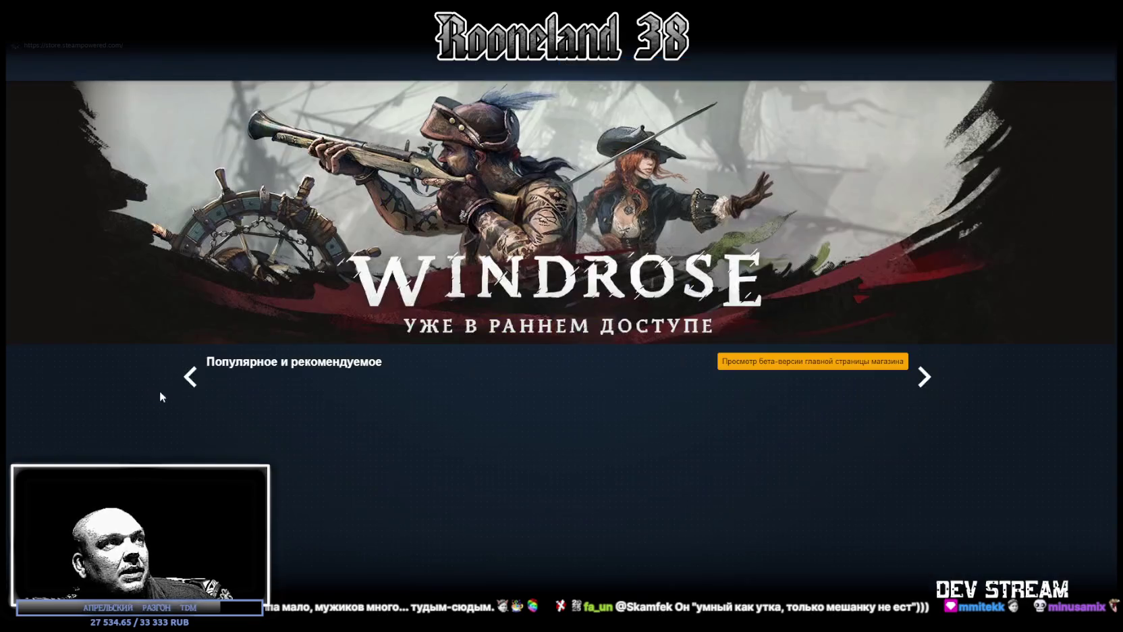
{"action": "left_click", "coordinate": [675, 67]}
{"action": "type", "text": "got"}
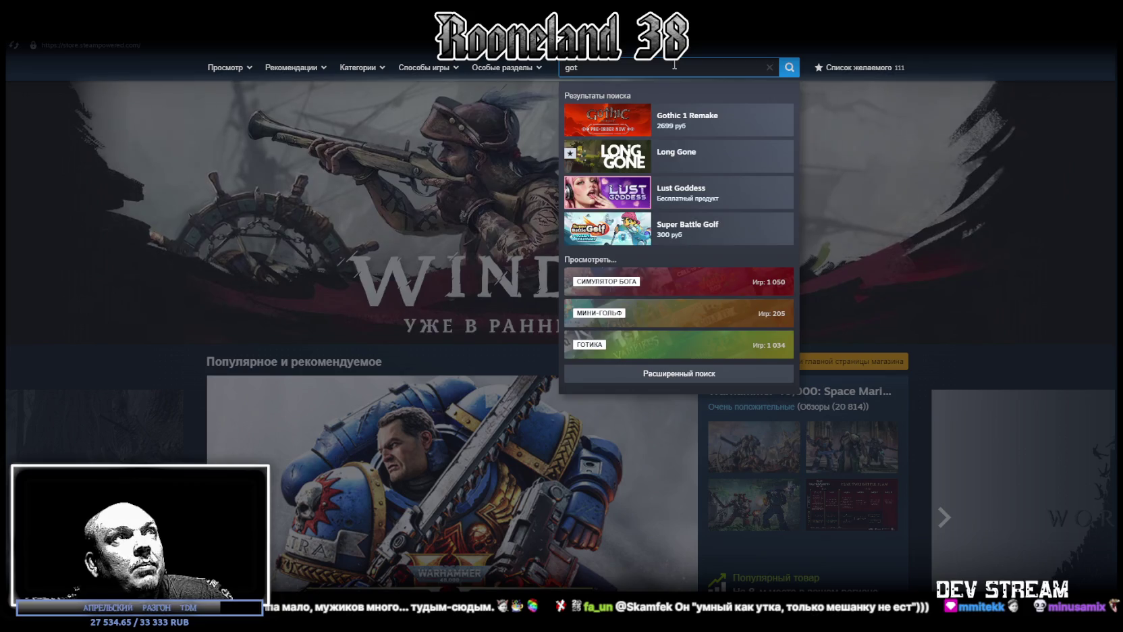
Browse the Gothic 1 Remake store page and trailer, then return to Blockbench.
{"action": "left_click", "coordinate": [718, 127]}
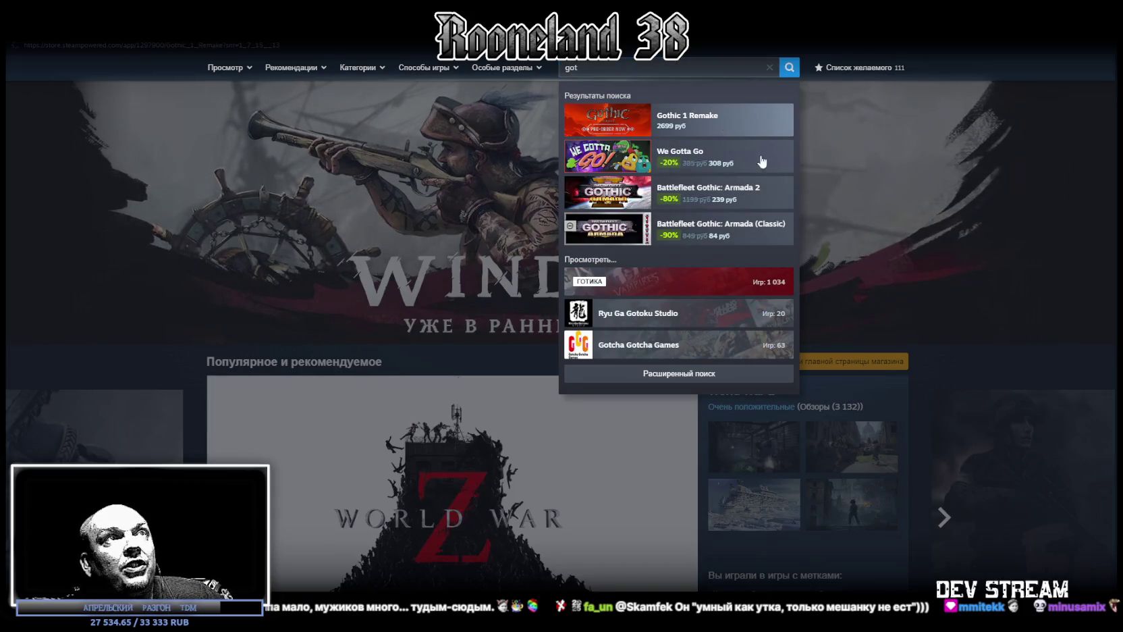
{"action": "scroll", "coordinate": [605, 347], "scroll_direction": "down", "scroll_amount": 2}
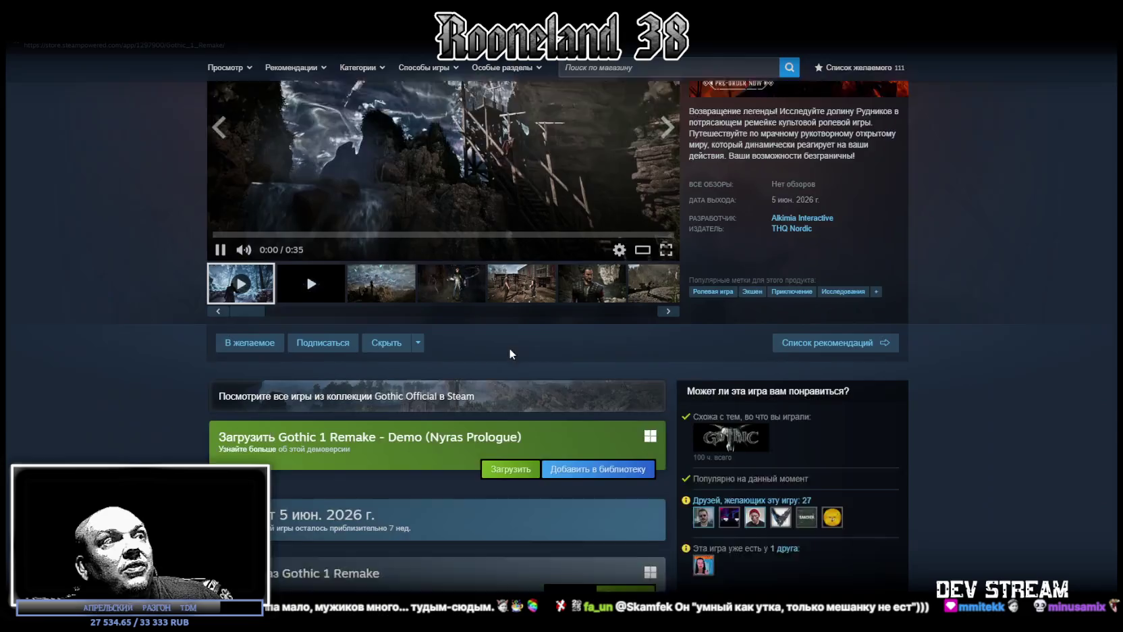
{"action": "scroll", "coordinate": [594, 438], "scroll_direction": "down", "scroll_amount": 2}
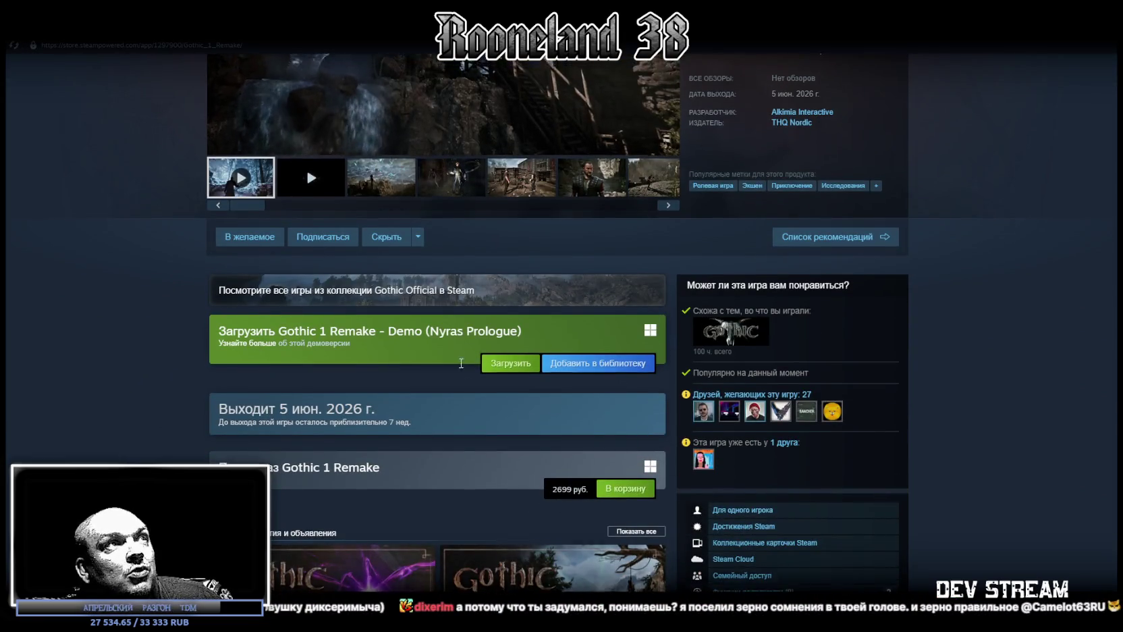
{"action": "scroll", "coordinate": [243, 377], "scroll_direction": "up", "scroll_amount": 4}
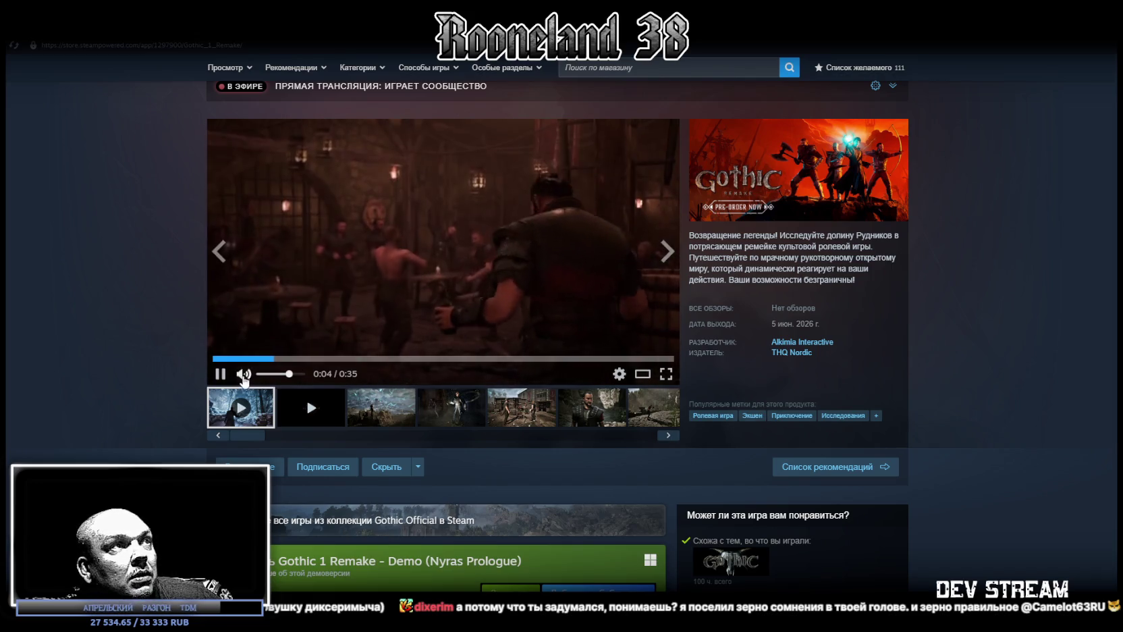
{"action": "scroll", "coordinate": [573, 484], "scroll_direction": "down", "scroll_amount": 4}
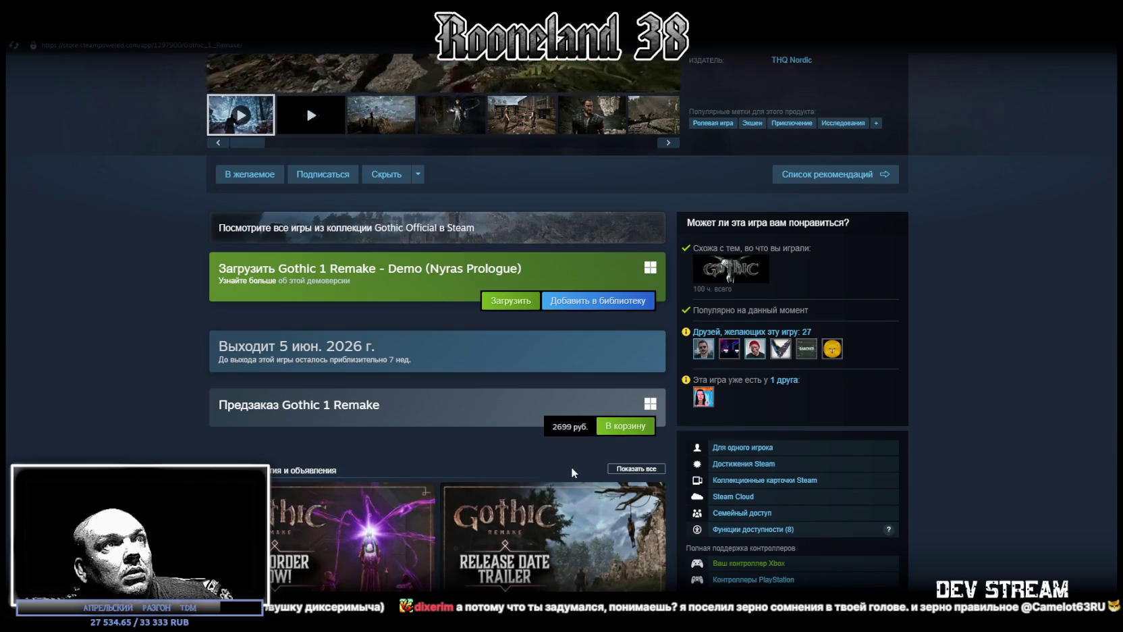
{"action": "scroll", "coordinate": [564, 448], "scroll_direction": "up", "scroll_amount": 4}
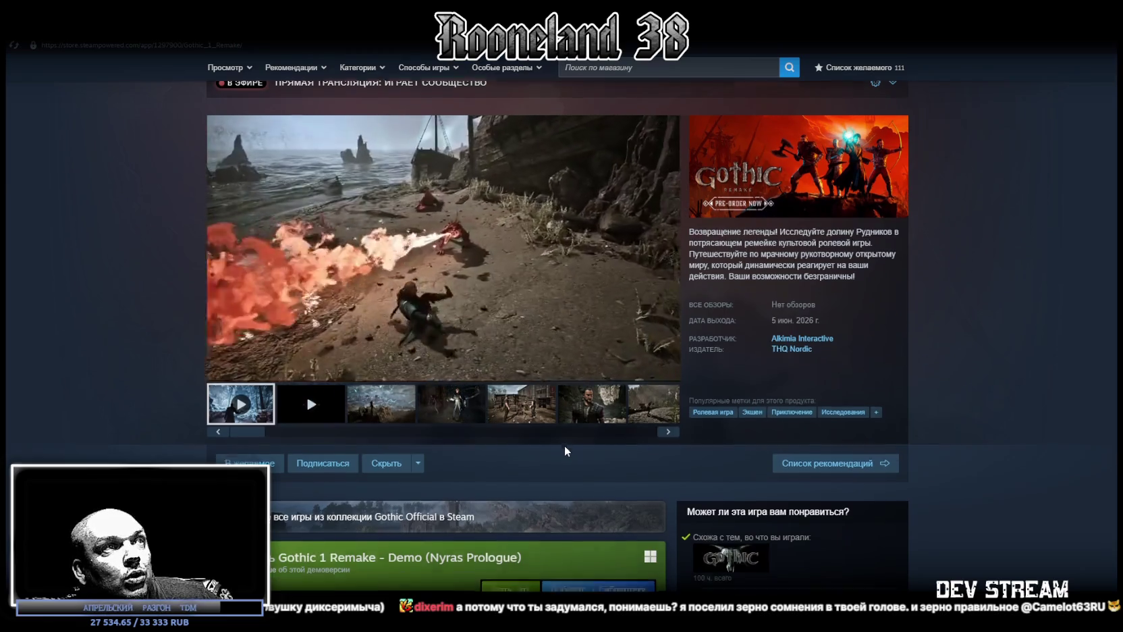
{"action": "scroll", "coordinate": [564, 448], "scroll_direction": "down", "scroll_amount": 4}
{"action": "scroll", "coordinate": [564, 448], "scroll_direction": "up", "scroll_amount": 3}
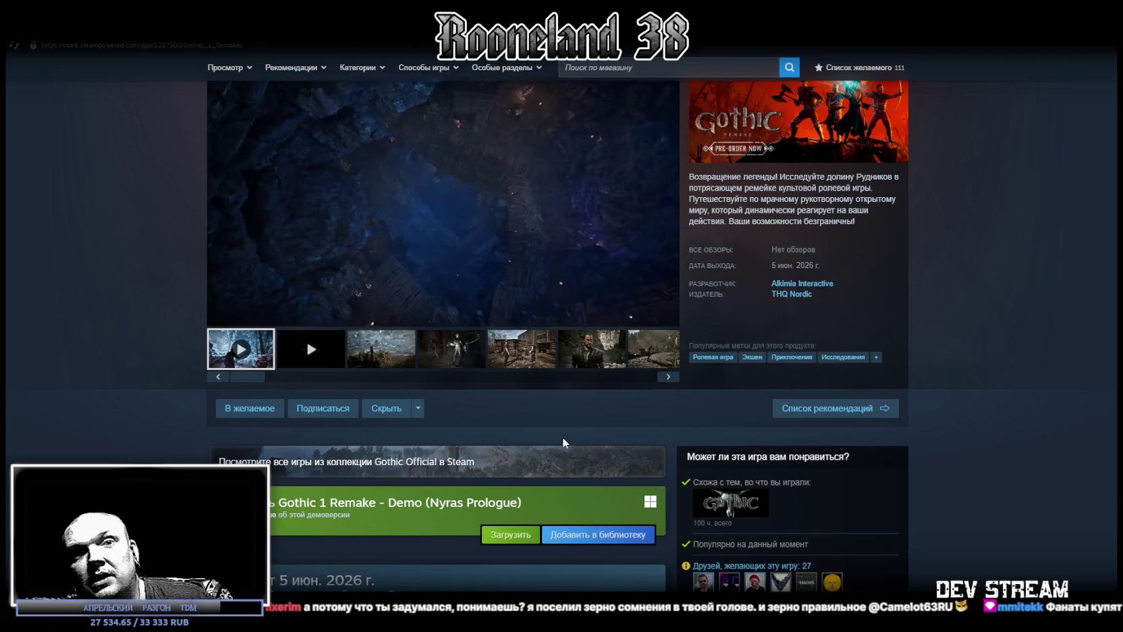
{"action": "scroll", "coordinate": [561, 428], "scroll_direction": "down", "scroll_amount": 2}
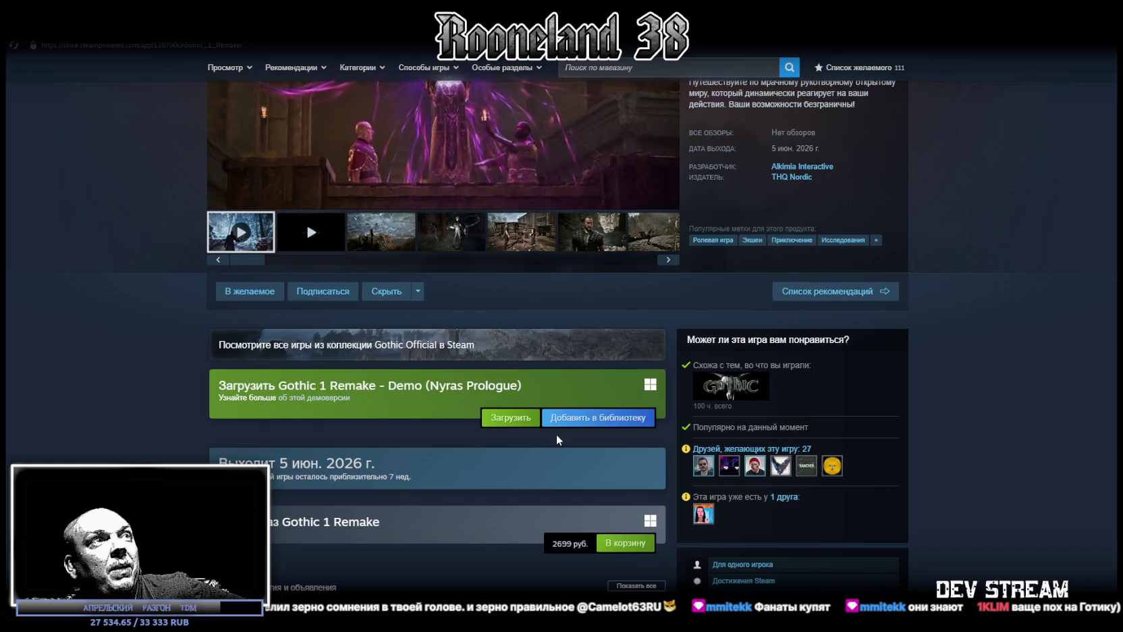
{"action": "scroll", "coordinate": [648, 384], "scroll_direction": "up", "scroll_amount": 3}
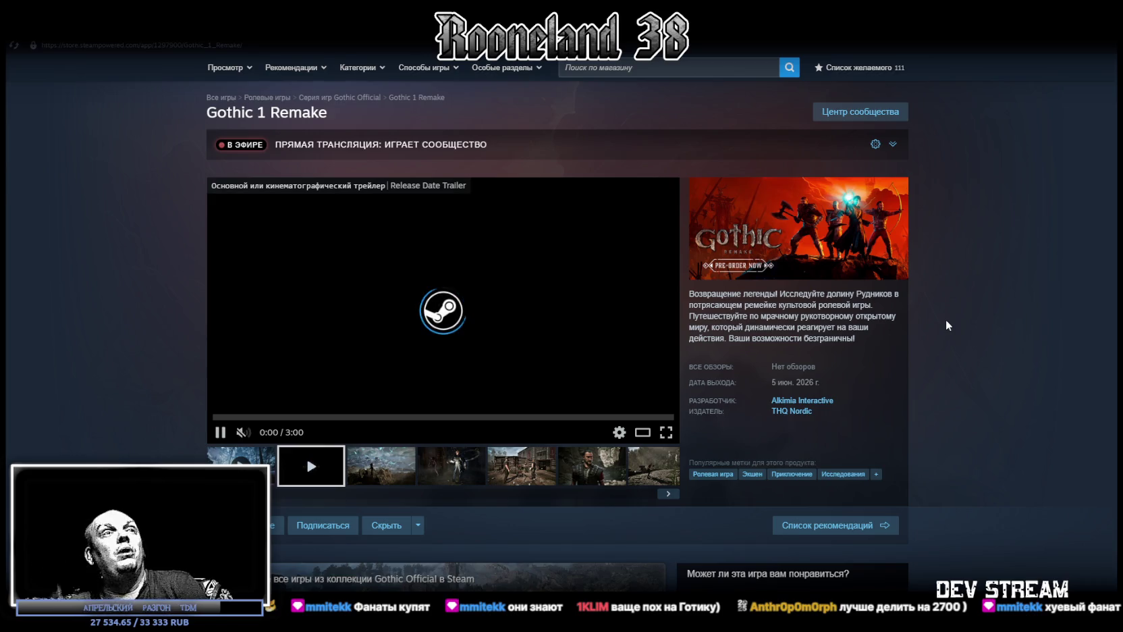
{"action": "scroll", "coordinate": [687, 442], "scroll_direction": "down", "scroll_amount": 3}
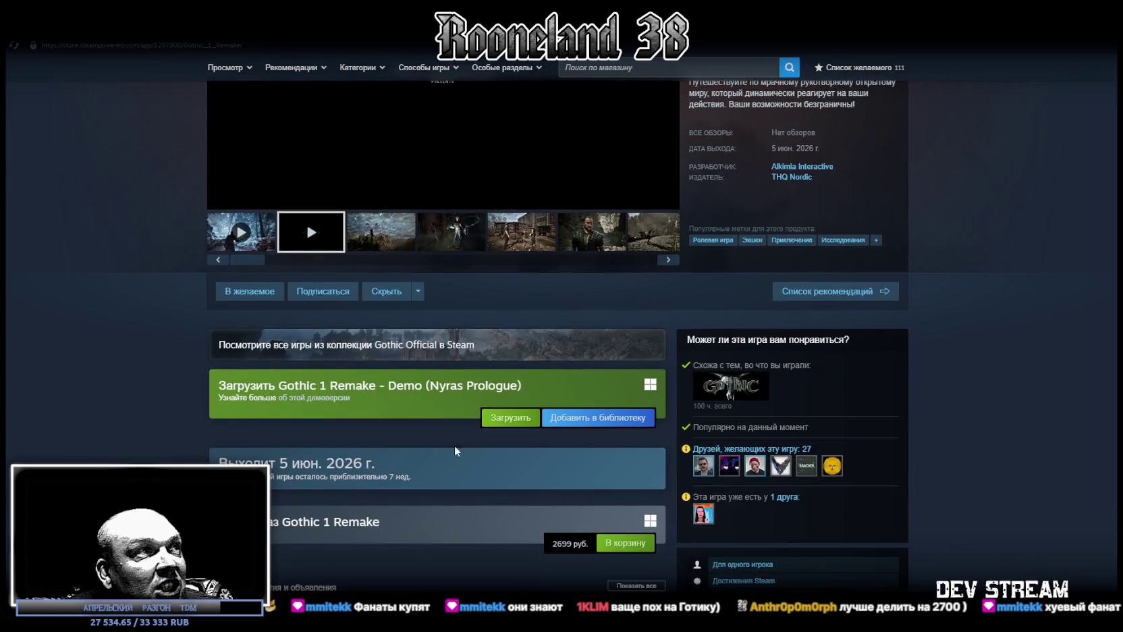
{"action": "scroll", "coordinate": [456, 466], "scroll_direction": "down", "scroll_amount": 1}
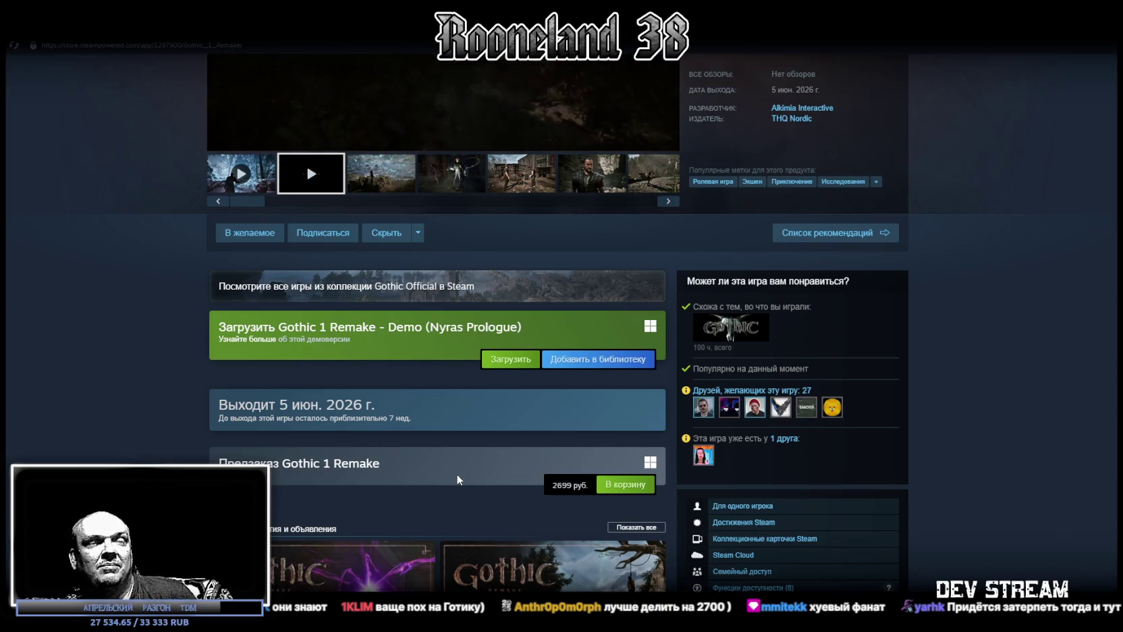
{"action": "scroll", "coordinate": [487, 509], "scroll_direction": "up", "scroll_amount": 3}
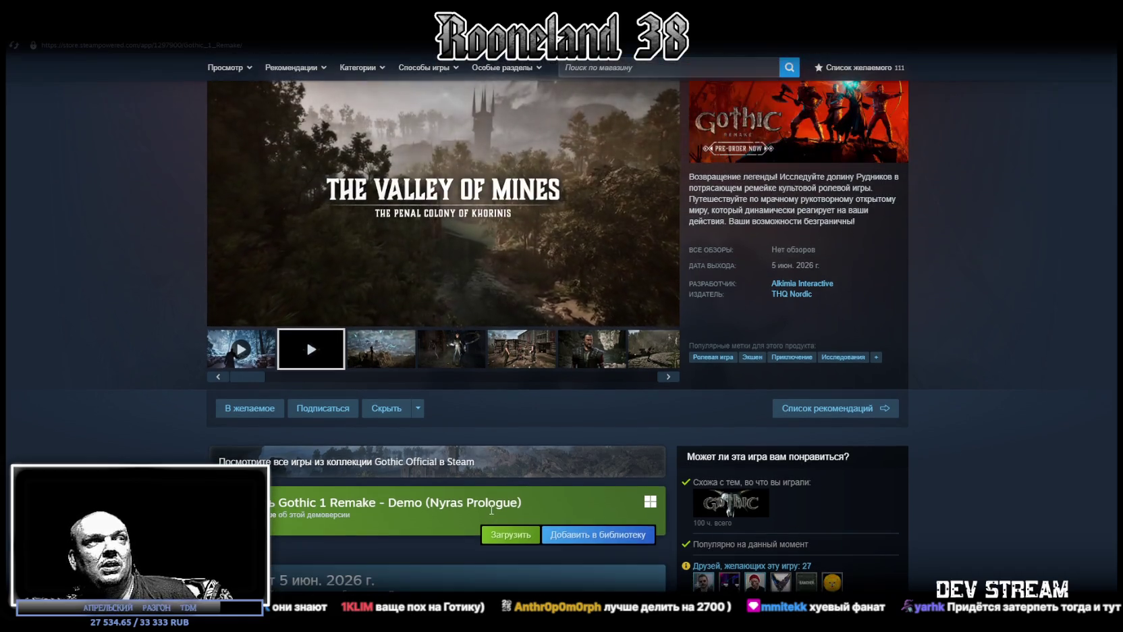
{"action": "scroll", "coordinate": [492, 507], "scroll_direction": "down", "scroll_amount": 1}
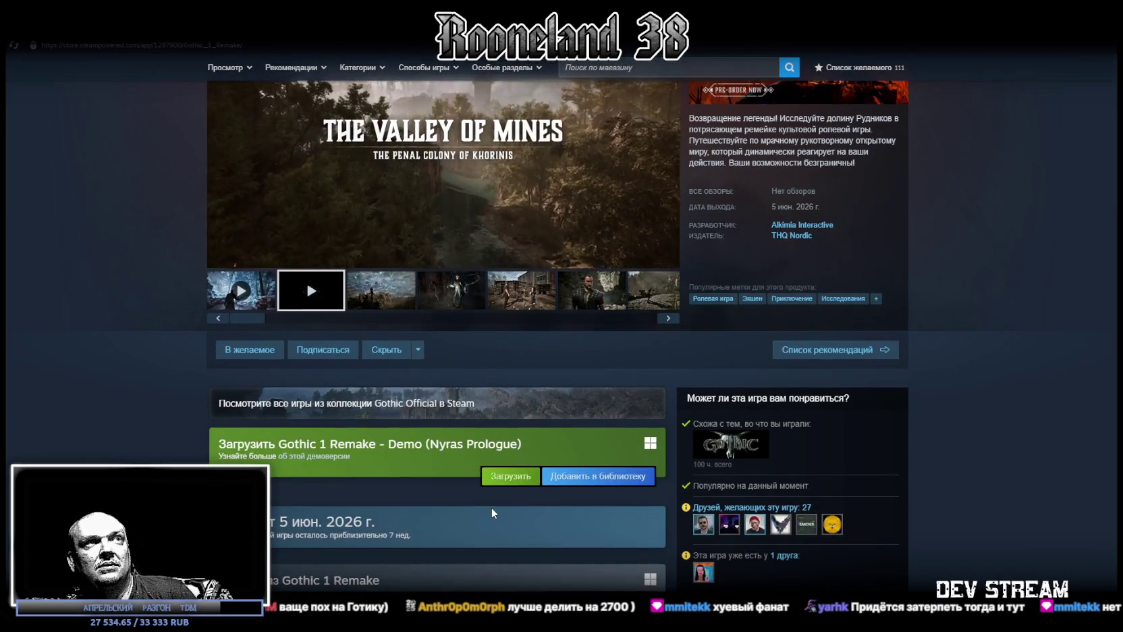
{"action": "scroll", "coordinate": [490, 508], "scroll_direction": "up", "scroll_amount": 3}
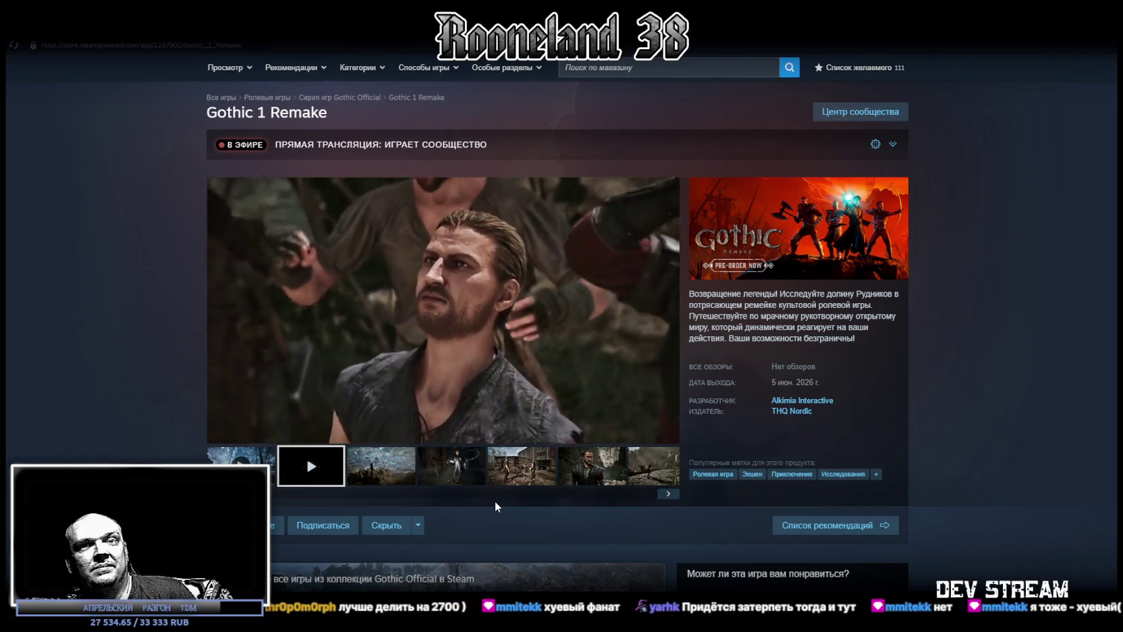
{"action": "scroll", "coordinate": [496, 506], "scroll_direction": "down", "scroll_amount": 3}
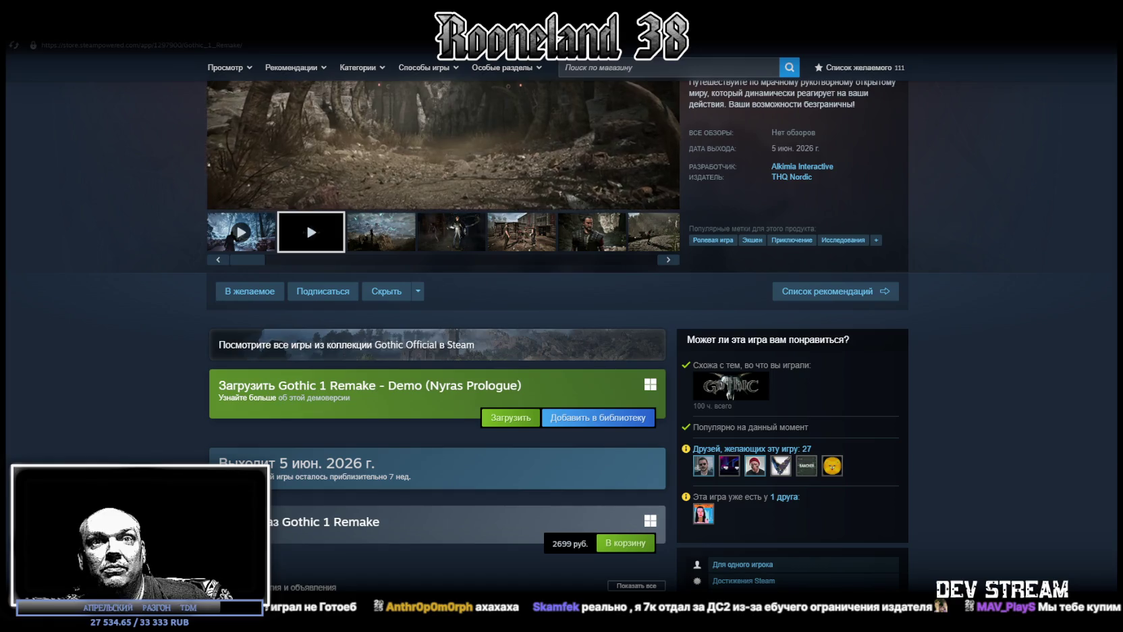
{"action": "scroll", "coordinate": [530, 335], "scroll_direction": "up", "scroll_amount": 4}
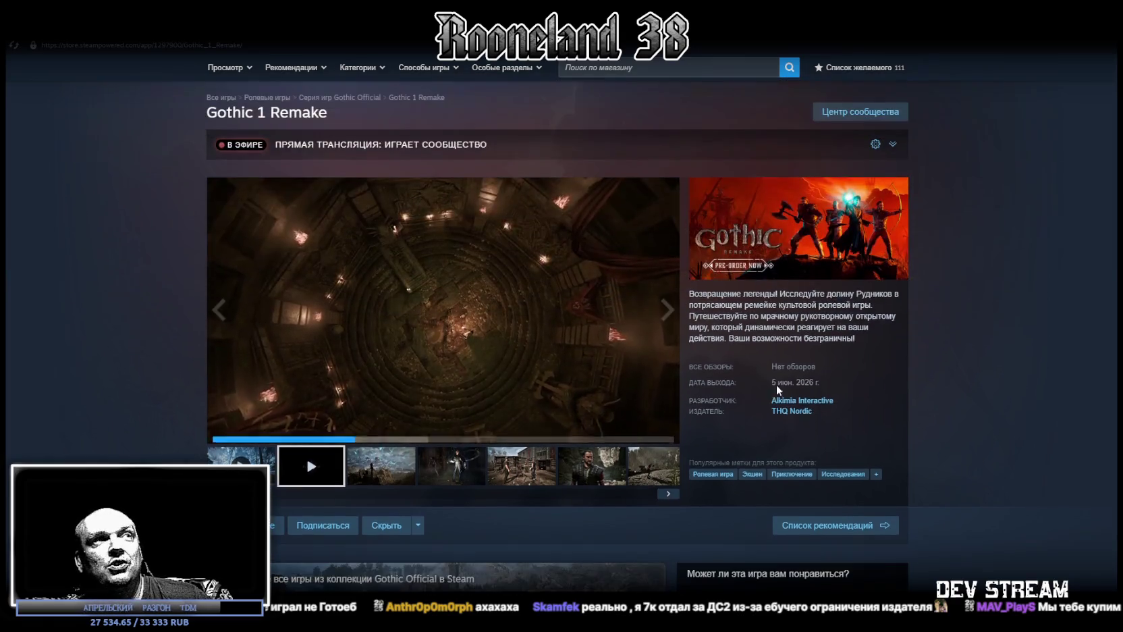
{"action": "key", "text": "alt+Tab"}
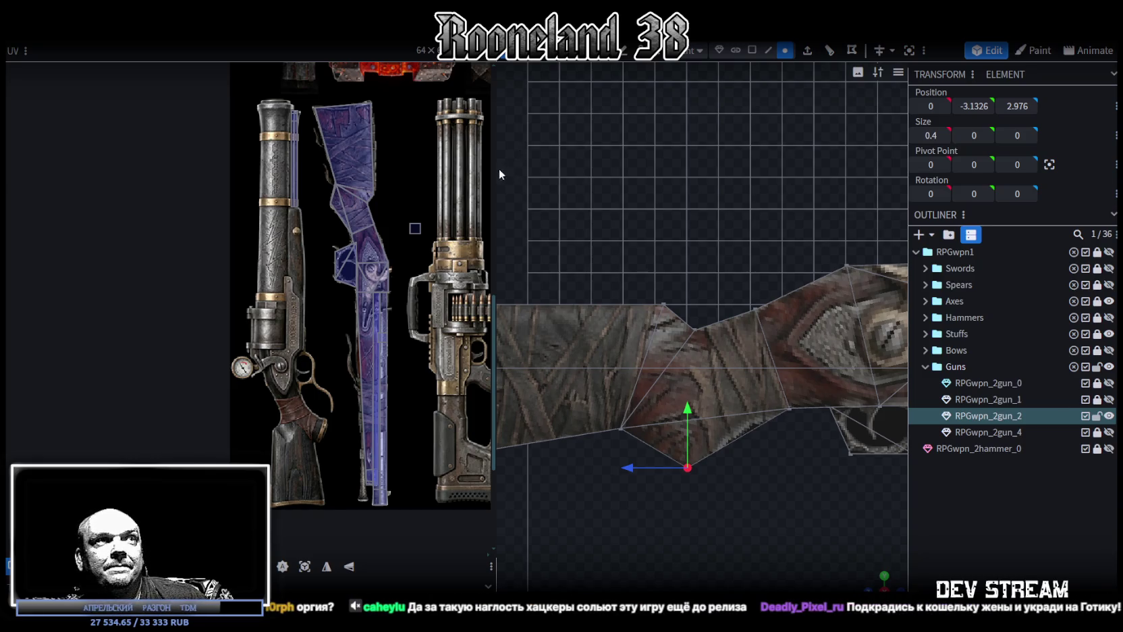
Narrow the UV panel so the 3D view is wider.
{"action": "left_click_drag", "start_coordinate": [497, 170], "coordinate": [338, 172]}
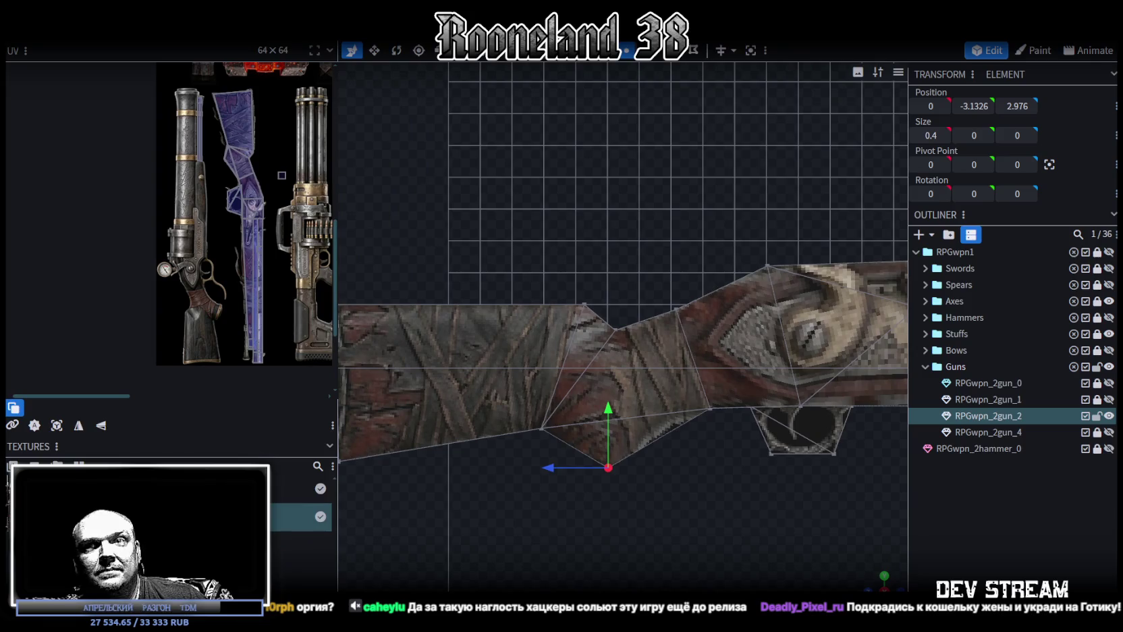
{"action": "scroll", "coordinate": [731, 292], "scroll_direction": "down", "scroll_amount": 2}
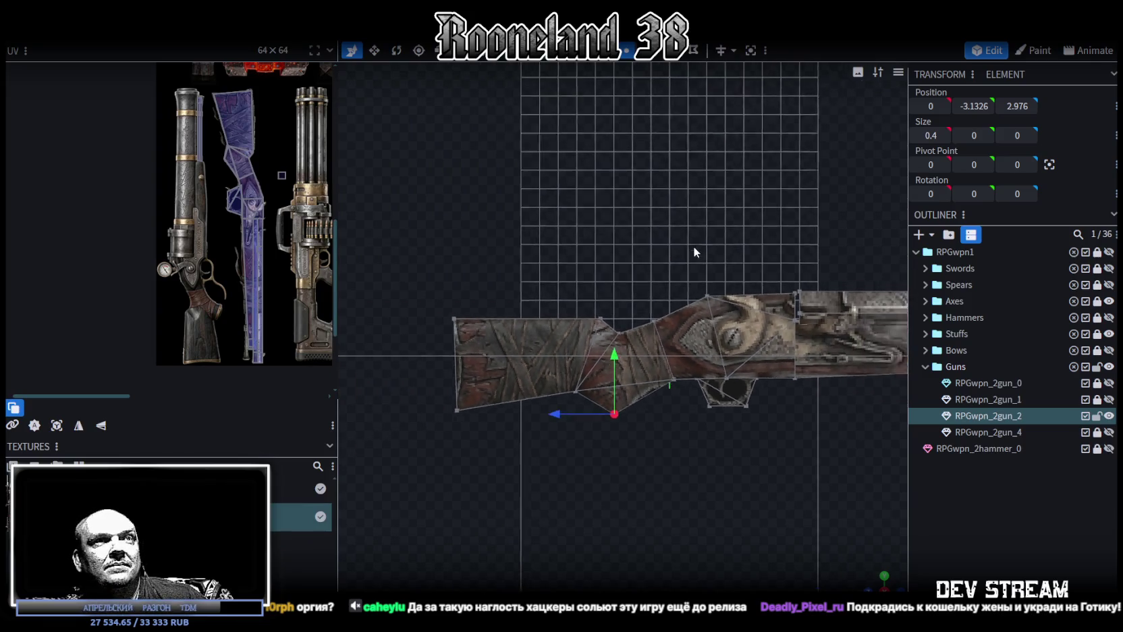
{"action": "scroll", "coordinate": [627, 374], "scroll_direction": "up", "scroll_amount": 3}
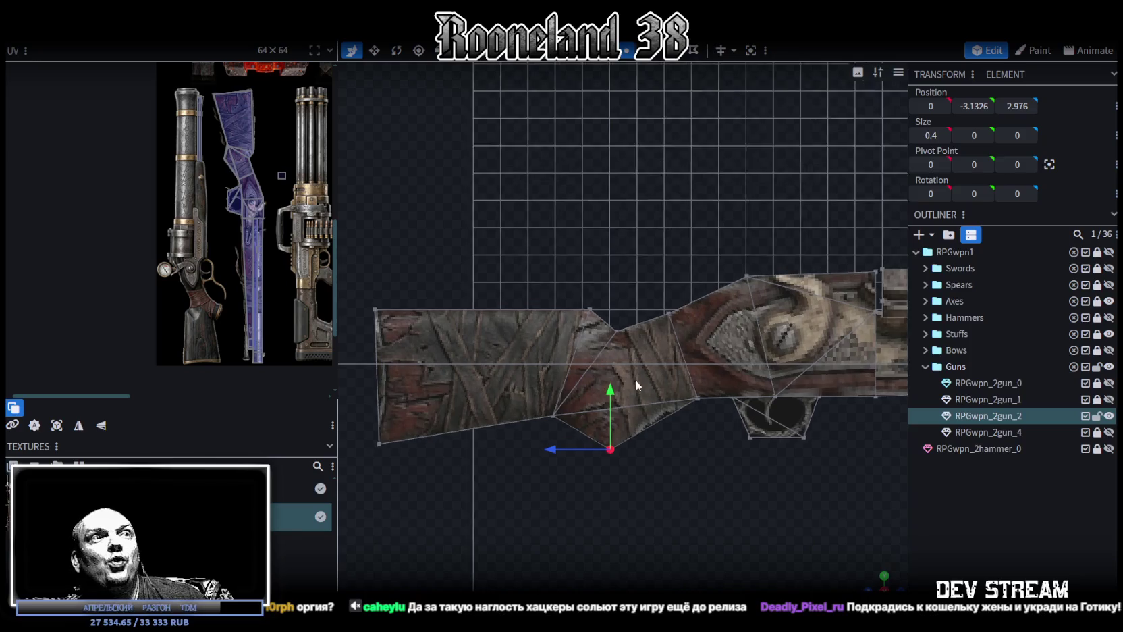
Raise the lower stock vertices, shift them 0.7 in depth, and push one vertex 0.3 inward.
{"action": "left_click_drag", "start_coordinate": [533, 495], "coordinate": [648, 377]}
{"action": "left_click_drag", "start_coordinate": [579, 380], "coordinate": [580, 349]}
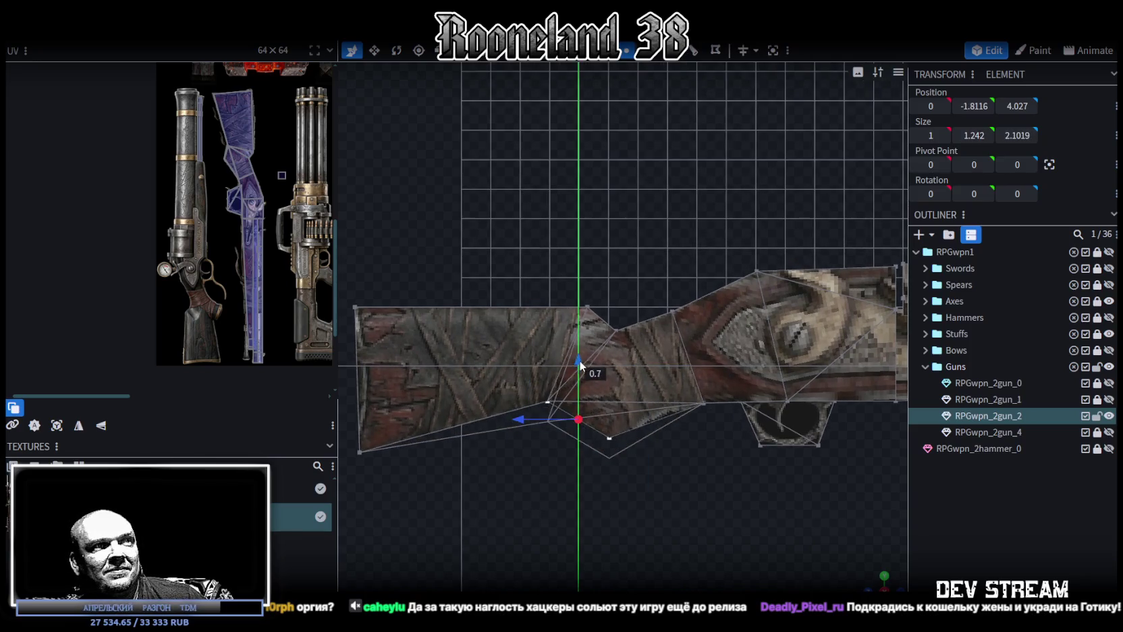
{"action": "left_click_drag", "start_coordinate": [525, 407], "coordinate": [543, 417]}
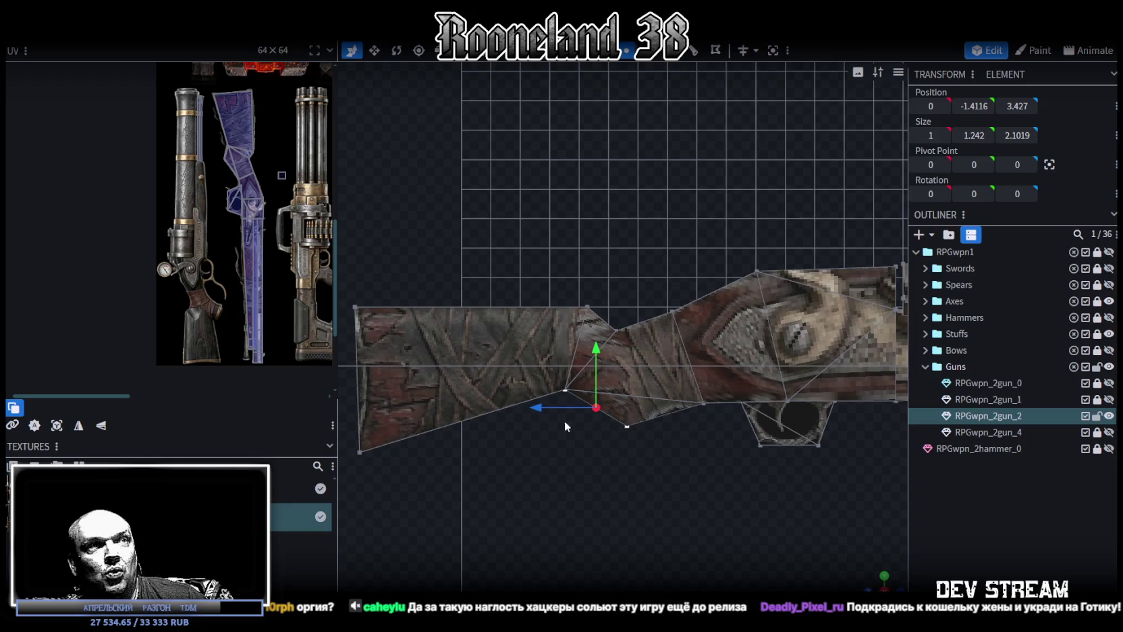
{"action": "scroll", "coordinate": [558, 417], "scroll_direction": "up", "scroll_amount": 2}
{"action": "mouse_move", "coordinate": [650, 475]}
{"action": "left_mouse_down"}
{"action": "mouse_move", "coordinate": [625, 447]}
{"action": "mouse_move", "coordinate": [625, 381]}
{"action": "left_mouse_up"}
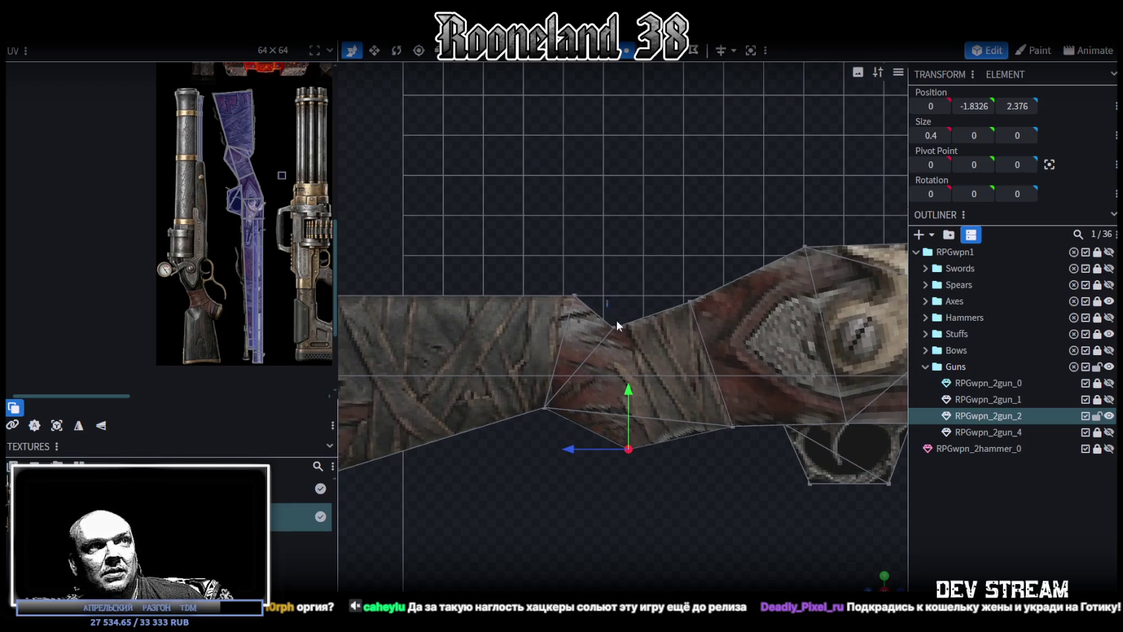
{"action": "left_click_drag", "start_coordinate": [570, 329], "coordinate": [593, 355]}
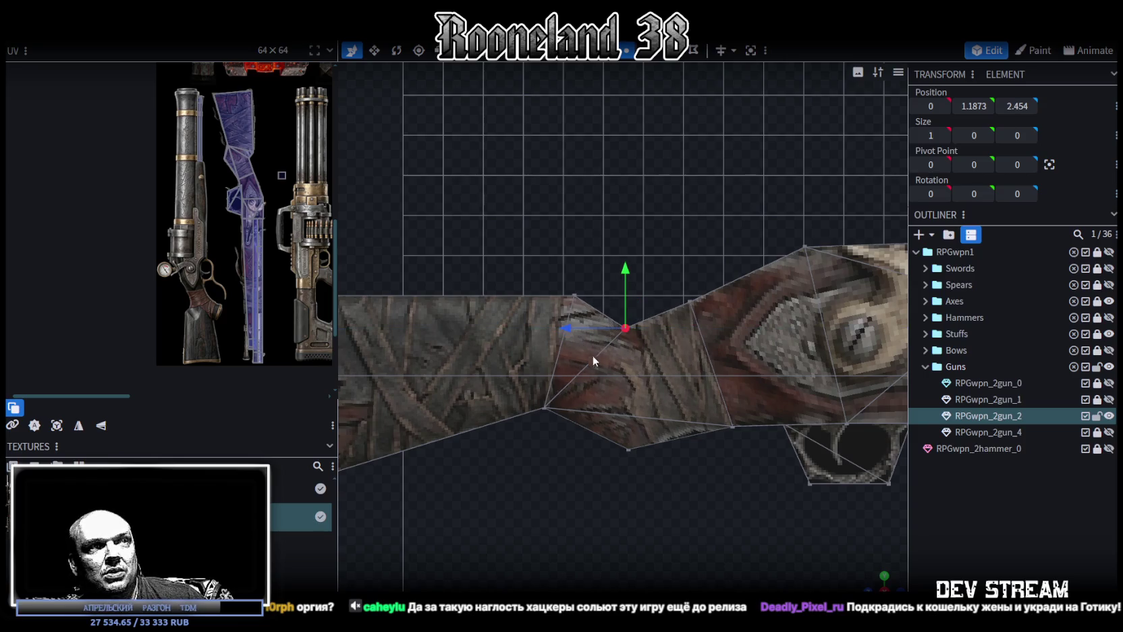
{"action": "scroll", "coordinate": [223, 227], "scroll_direction": "up", "scroll_amount": 3}
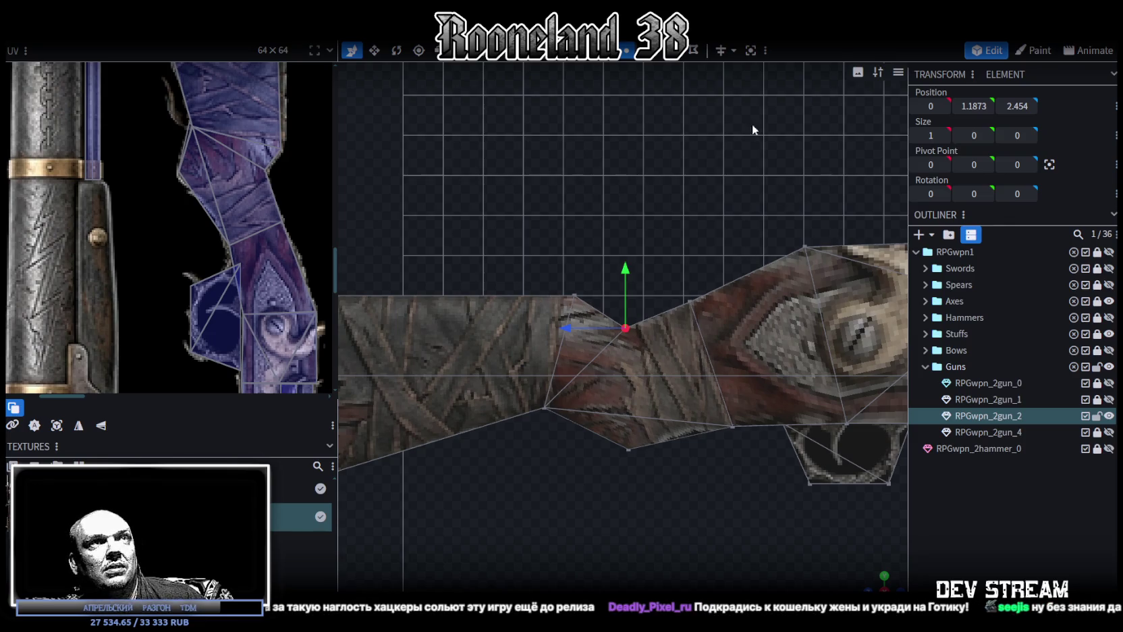
{"action": "left_click", "coordinate": [728, 424]}
Select matching stock vertices on both sides, then a triangular face on the stock.
{"action": "left_click", "coordinate": [625, 327], "text": "shift"}
{"action": "left_click_drag", "start_coordinate": [625, 327], "coordinate": [638, 393]}
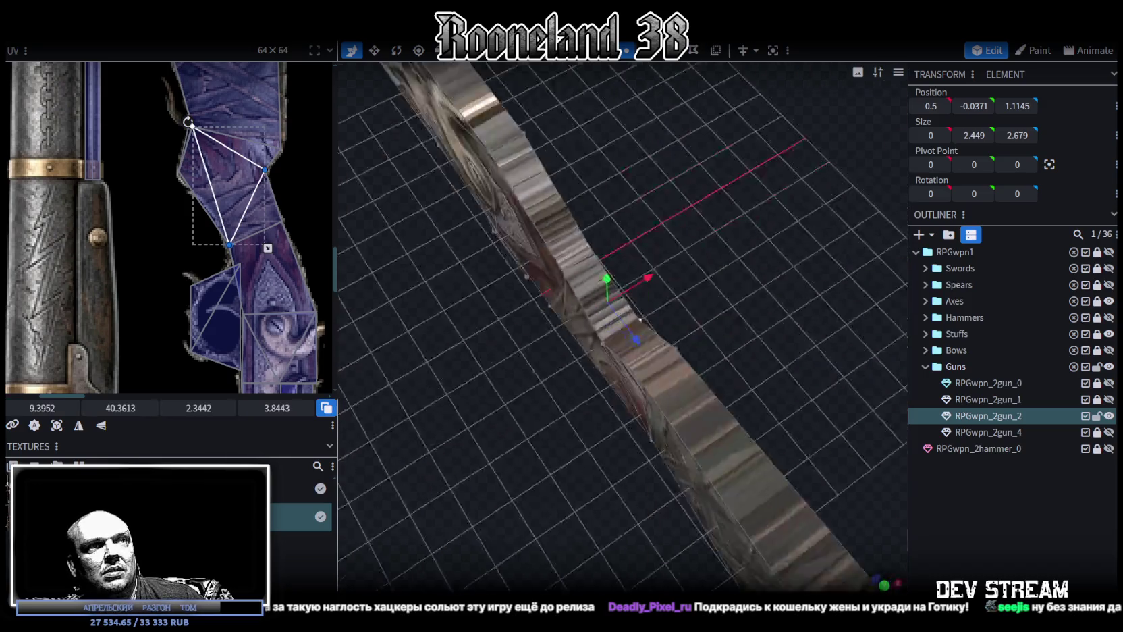
{"action": "left_click", "coordinate": [623, 340]}
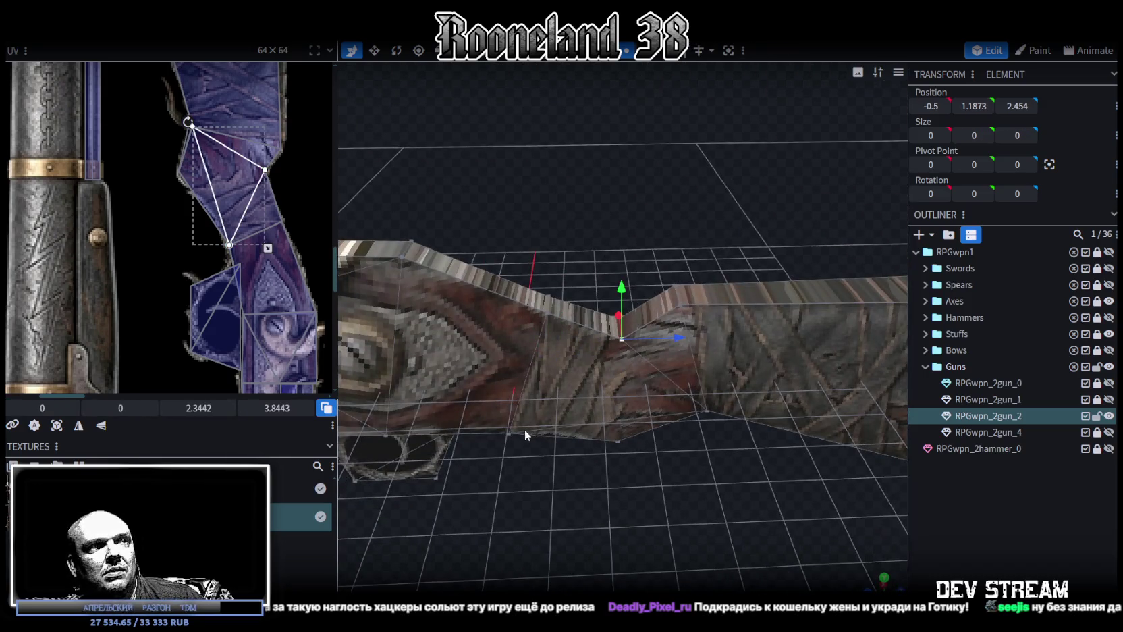
{"action": "left_click", "coordinate": [513, 434], "text": "shift"}
{"action": "mouse_move", "coordinate": [748, 505]}
{"action": "left_mouse_down"}
{"action": "mouse_move", "coordinate": [474, 492]}
{"action": "mouse_move", "coordinate": [421, 471]}
{"action": "mouse_move", "coordinate": [622, 167]}
{"action": "left_mouse_up"}
{"action": "left_click", "coordinate": [644, 388]}
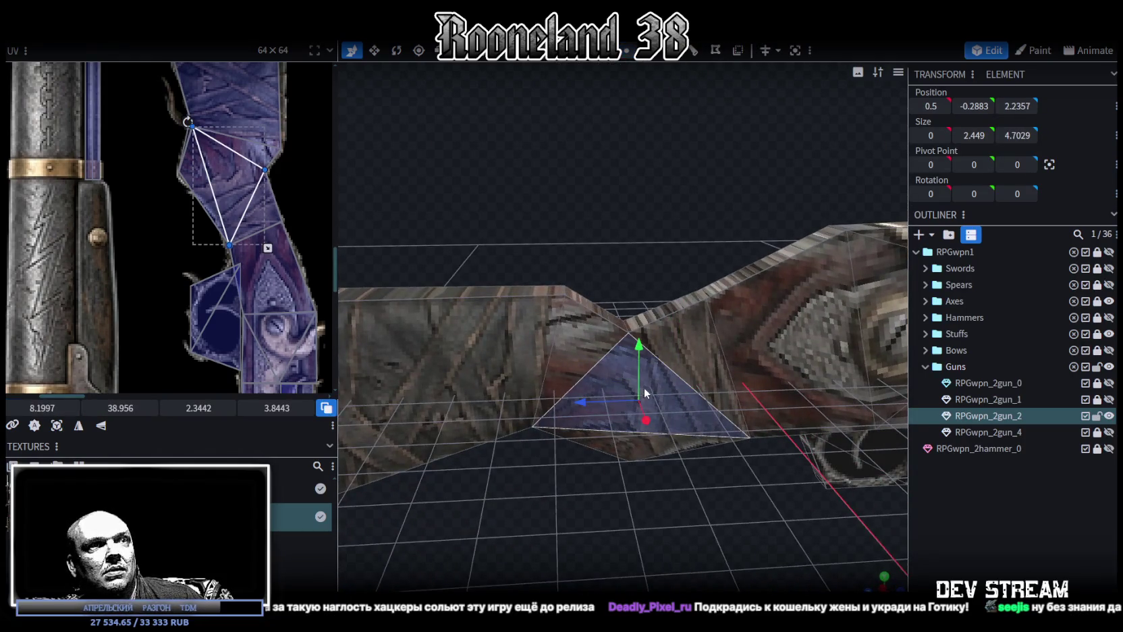
{"action": "left_click_drag", "start_coordinate": [687, 501], "coordinate": [687, 494]}
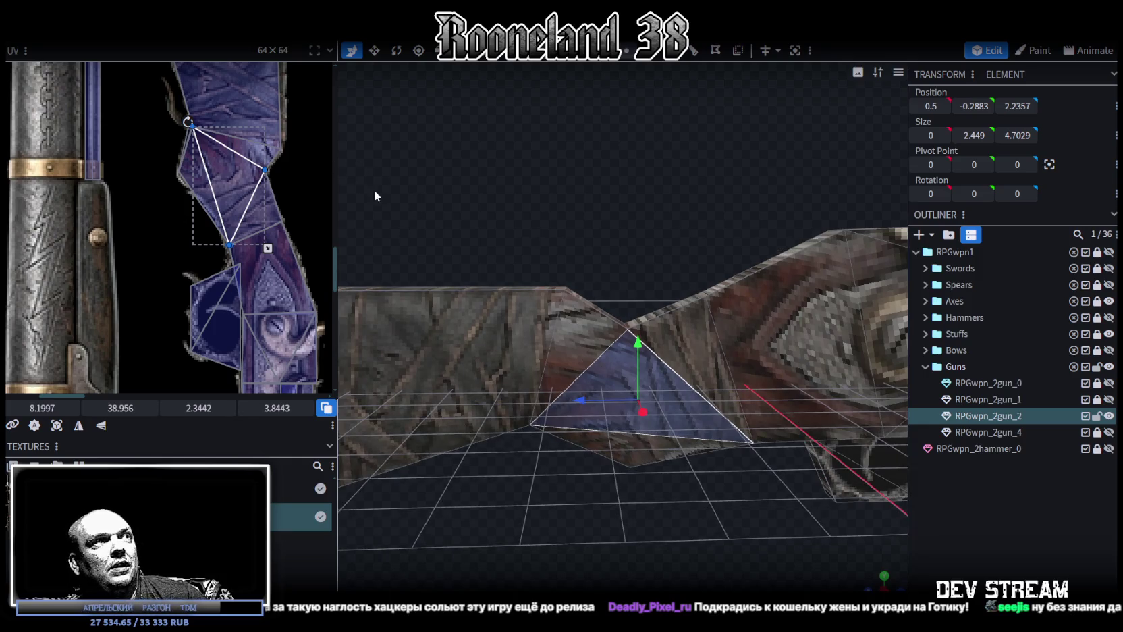
{"action": "mouse_move", "coordinate": [640, 435]}
{"action": "left_mouse_down"}
{"action": "mouse_move", "coordinate": [599, 172]}
{"action": "mouse_move", "coordinate": [617, 74]}
{"action": "left_mouse_up"}
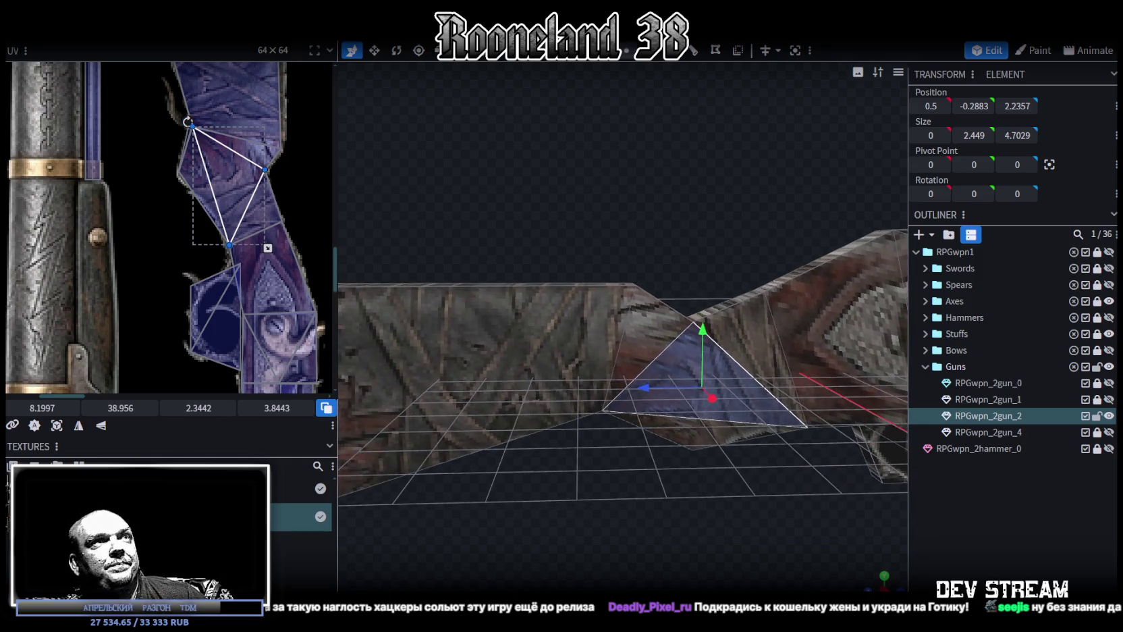
In vertex mode, move the stock's top vertex to Z 3.126 and lower it to Y 1.8.
{"action": "left_click", "coordinate": [625, 54]}
{"action": "left_click", "coordinate": [652, 294]}
{"action": "mouse_move", "coordinate": [709, 268]}
{"action": "left_mouse_down"}
{"action": "mouse_move", "coordinate": [596, 289]}
{"action": "mouse_move", "coordinate": [605, 284]}
{"action": "left_mouse_up"}
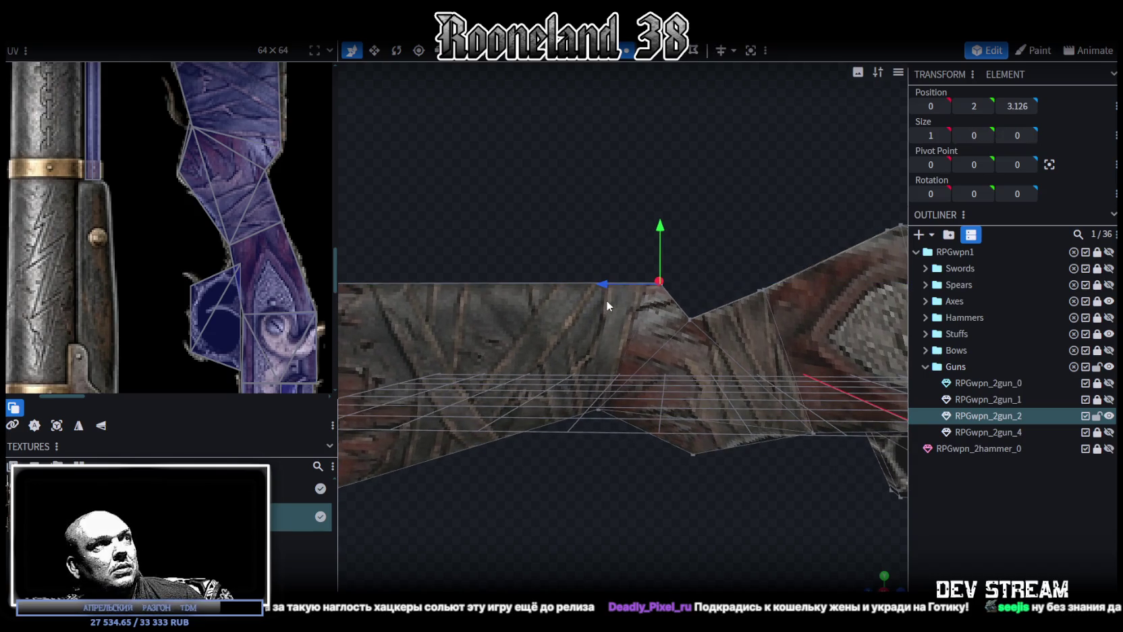
{"action": "left_click_drag", "start_coordinate": [660, 226], "coordinate": [659, 229]}
{"action": "scroll", "coordinate": [573, 431], "scroll_direction": "down", "scroll_amount": 3}
{"action": "scroll", "coordinate": [641, 429], "scroll_direction": "up", "scroll_amount": 3}
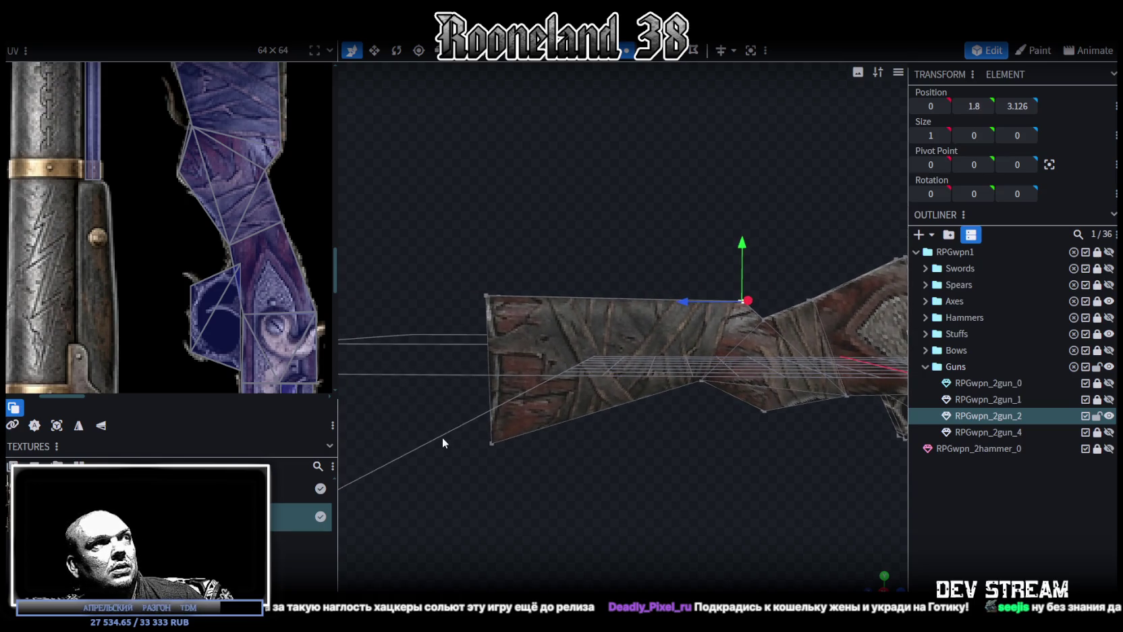
{"action": "scroll", "coordinate": [195, 170], "scroll_direction": "down", "scroll_amount": 2}
Pull the stock butt's bottom corner vertex forward by 0.5.
{"action": "left_click", "coordinate": [480, 449]}
{"action": "left_click_drag", "start_coordinate": [442, 438], "coordinate": [458, 438]}
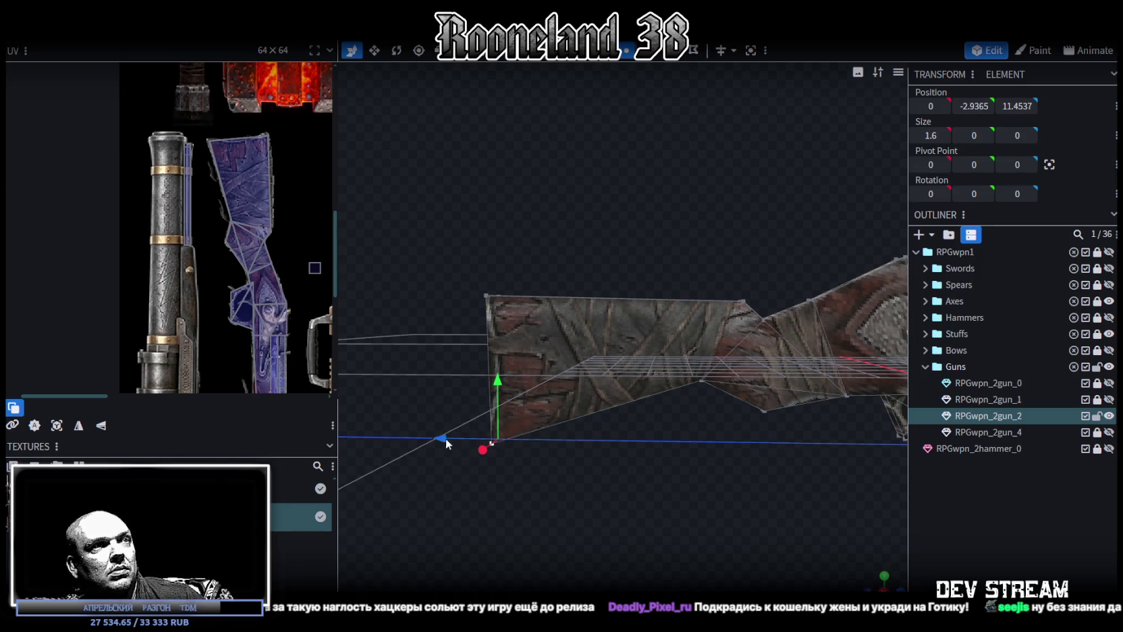
{"action": "mouse_move", "coordinate": [698, 422]}
{"action": "left_mouse_down"}
{"action": "mouse_move", "coordinate": [648, 404]}
{"action": "mouse_move", "coordinate": [680, 404]}
{"action": "mouse_move", "coordinate": [658, 420]}
{"action": "left_mouse_up"}
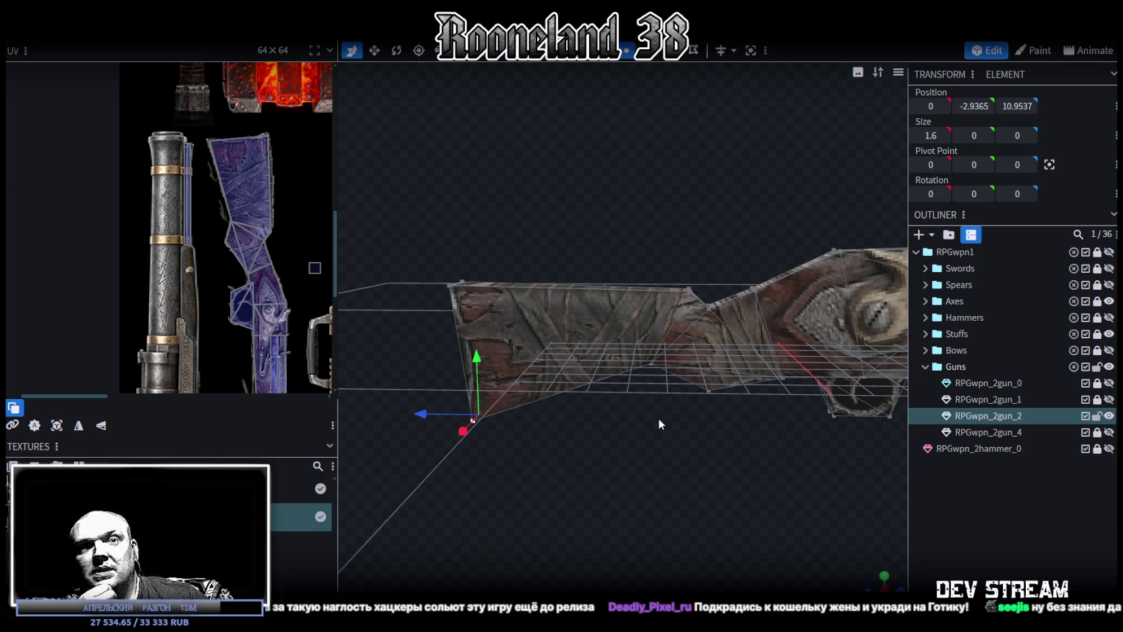
{"action": "left_click_drag", "start_coordinate": [659, 424], "coordinate": [660, 441]}
{"action": "scroll", "coordinate": [663, 470], "scroll_direction": "up", "scroll_amount": 5}
Move a stock underside vertex along the gun and settle a grip vertex at Z 2.576.
{"action": "left_click", "coordinate": [687, 389]}
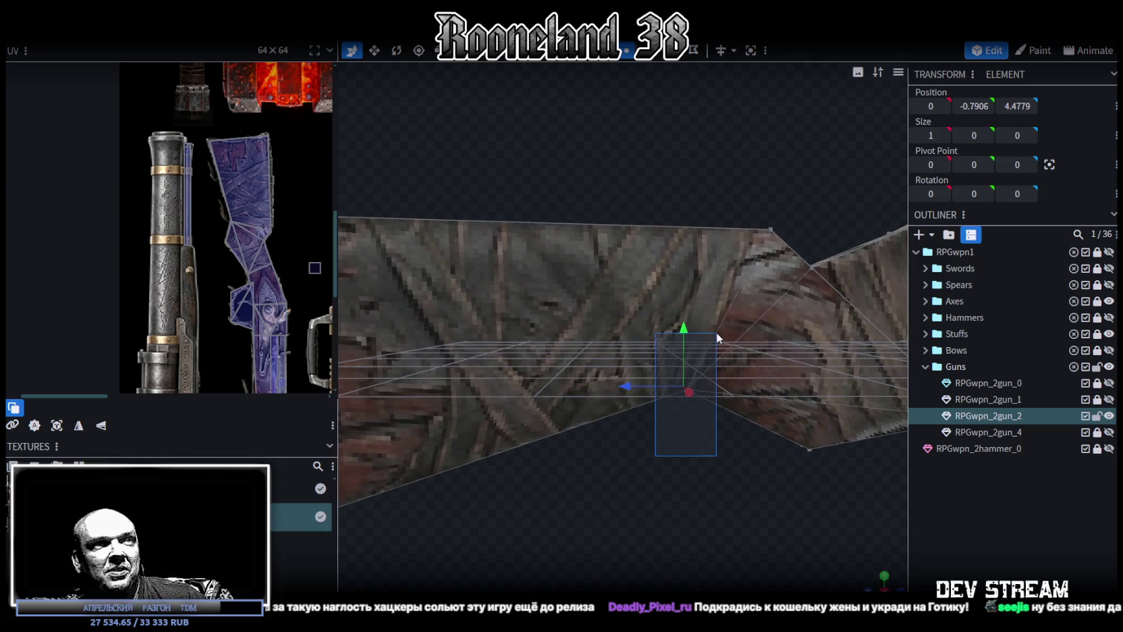
{"action": "mouse_move", "coordinate": [625, 390]}
{"action": "left_mouse_down"}
{"action": "mouse_move", "coordinate": [658, 386]}
{"action": "mouse_move", "coordinate": [596, 462]}
{"action": "left_mouse_up"}
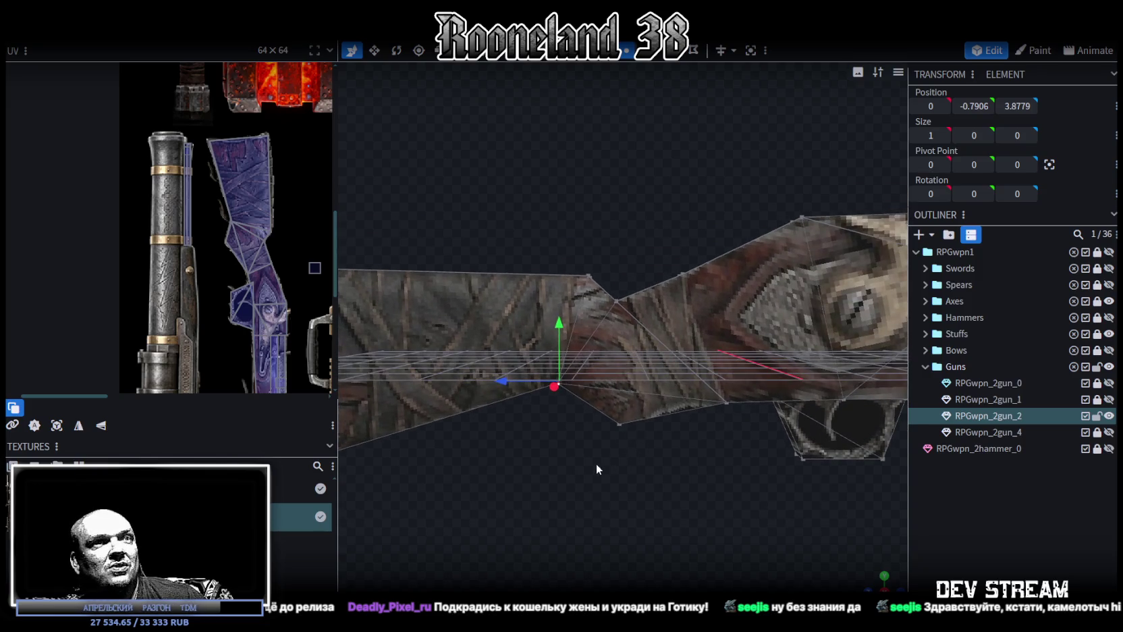
{"action": "scroll", "coordinate": [253, 280], "scroll_direction": "up", "scroll_amount": 2}
{"action": "mouse_move", "coordinate": [680, 473]}
{"action": "left_mouse_down"}
{"action": "mouse_move", "coordinate": [647, 425]}
{"action": "mouse_move", "coordinate": [648, 439]}
{"action": "mouse_move", "coordinate": [604, 470]}
{"action": "mouse_move", "coordinate": [693, 431]}
{"action": "mouse_move", "coordinate": [592, 482]}
{"action": "left_mouse_up"}
{"action": "left_click", "coordinate": [582, 430]}
{"action": "left_click_drag", "start_coordinate": [559, 426], "coordinate": [533, 434]}
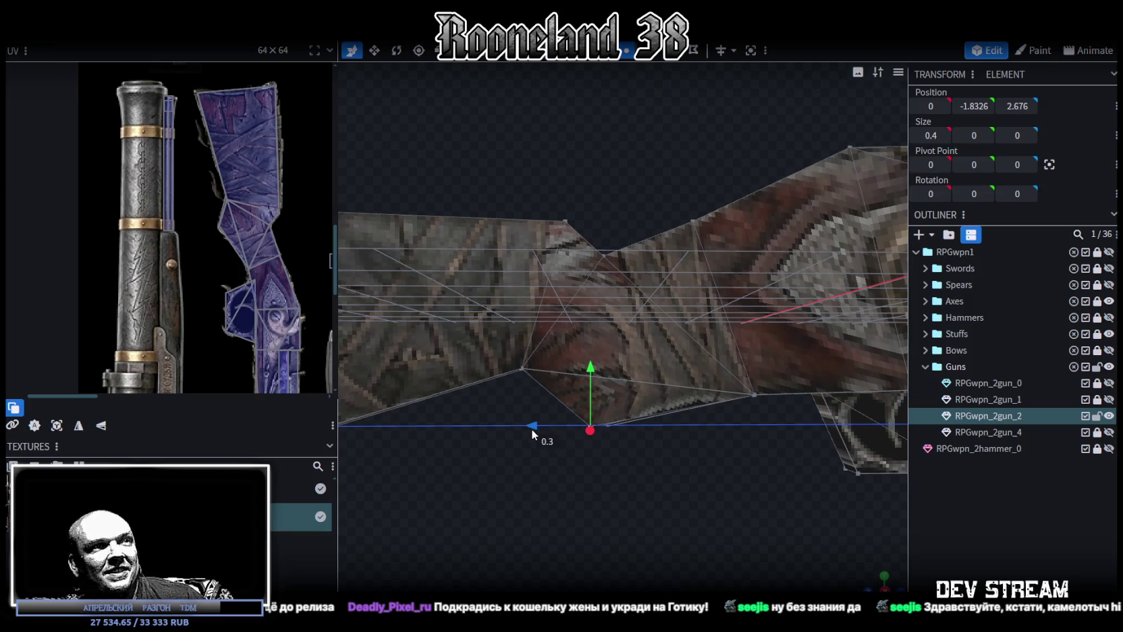
{"action": "left_click_drag", "start_coordinate": [530, 428], "coordinate": [536, 429]}
Box-select the stock vertices, move them along the gun's length and lower them.
{"action": "left_click_drag", "start_coordinate": [730, 430], "coordinate": [699, 431]}
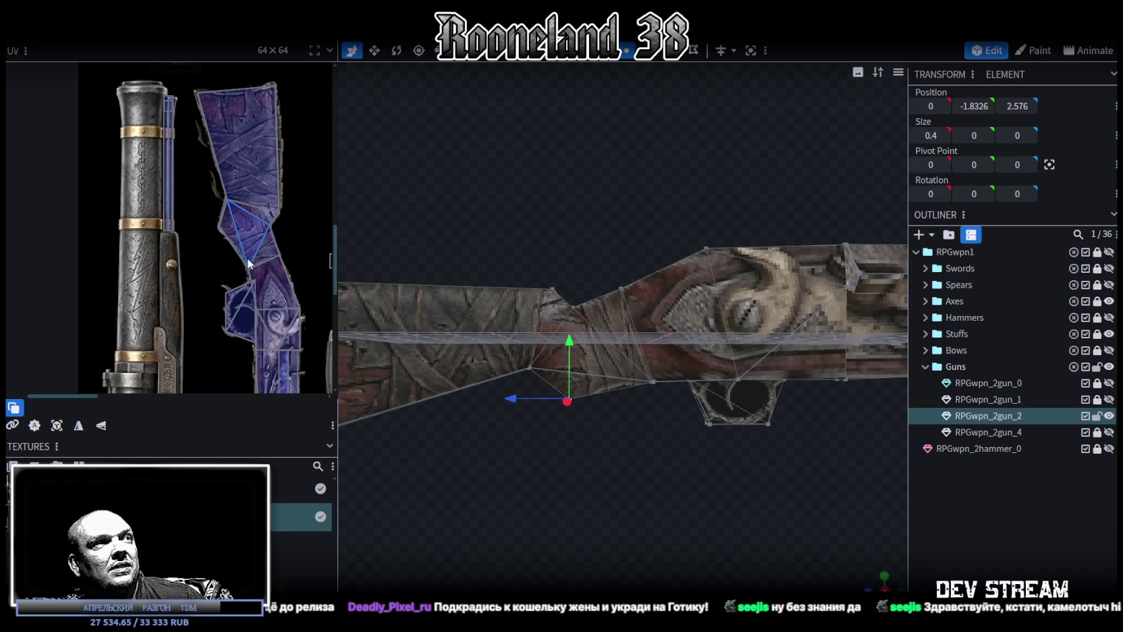
{"action": "scroll", "coordinate": [248, 263], "scroll_direction": "down", "scroll_amount": 2}
{"action": "scroll", "coordinate": [709, 465], "scroll_direction": "down", "scroll_amount": 3}
{"action": "left_click_drag", "start_coordinate": [710, 465], "coordinate": [696, 472]}
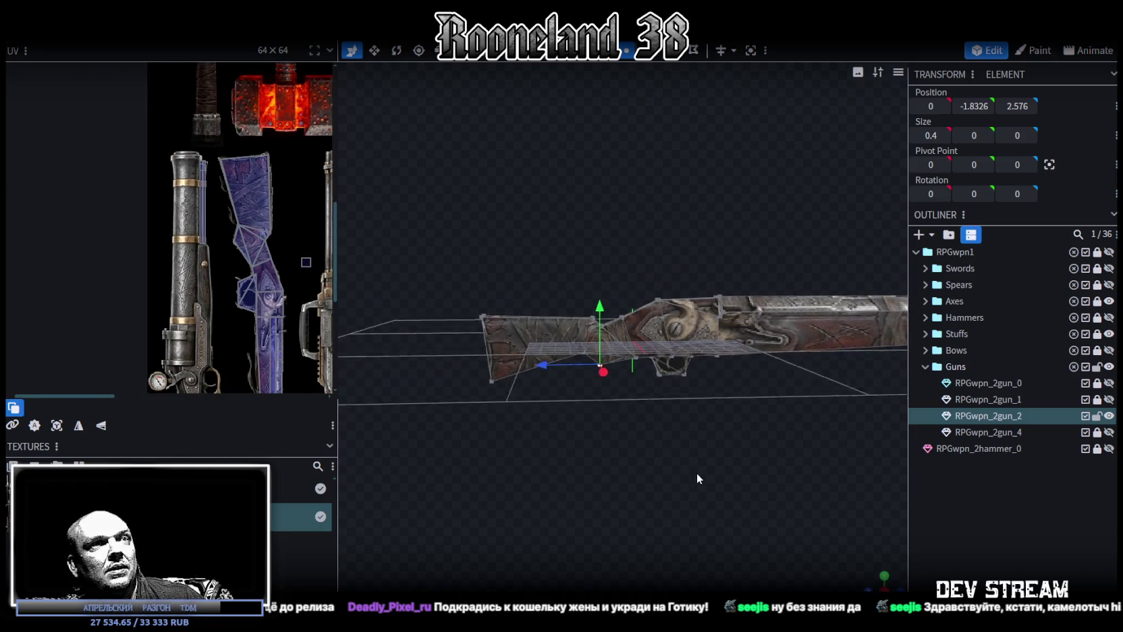
{"action": "scroll", "coordinate": [682, 453], "scroll_direction": "up", "scroll_amount": 2}
{"action": "left_click_drag", "start_coordinate": [365, 249], "coordinate": [649, 419]}
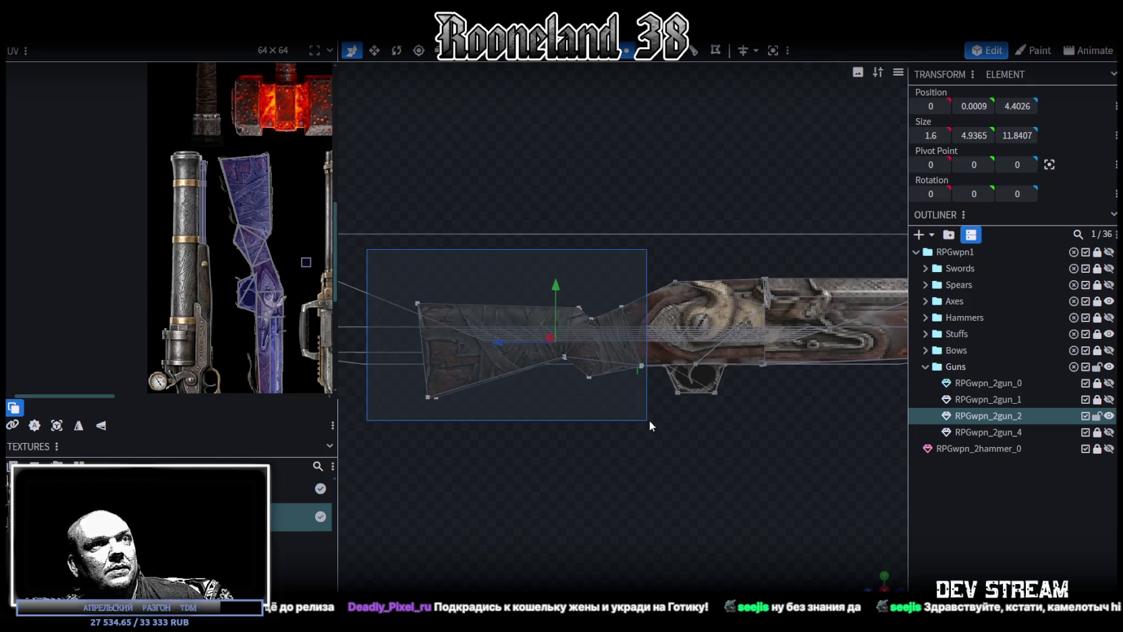
{"action": "left_click_drag", "start_coordinate": [503, 343], "coordinate": [485, 343]}
{"action": "left_click_drag", "start_coordinate": [542, 283], "coordinate": [539, 300]}
Lower a vertex on the stock's top edge slightly and shift it along the gun.
{"action": "mouse_move", "coordinate": [747, 365]}
{"action": "left_mouse_down"}
{"action": "mouse_move", "coordinate": [784, 502]}
{"action": "mouse_move", "coordinate": [803, 508]}
{"action": "mouse_move", "coordinate": [796, 476]}
{"action": "left_mouse_up"}
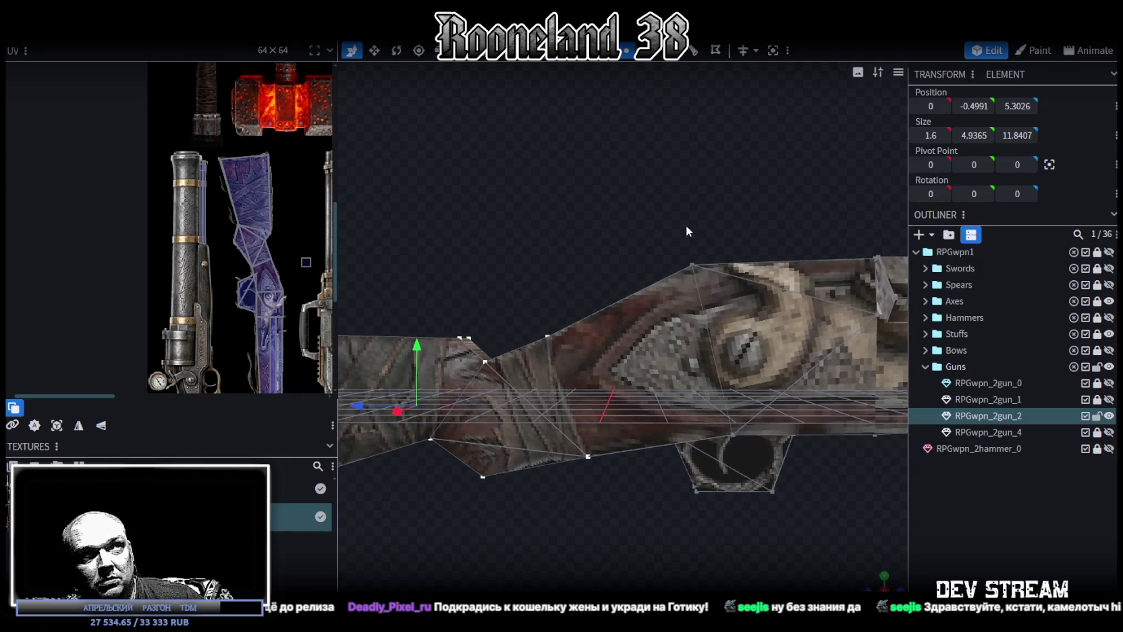
{"action": "left_click", "coordinate": [695, 260]}
{"action": "left_click_drag", "start_coordinate": [691, 225], "coordinate": [691, 237]}
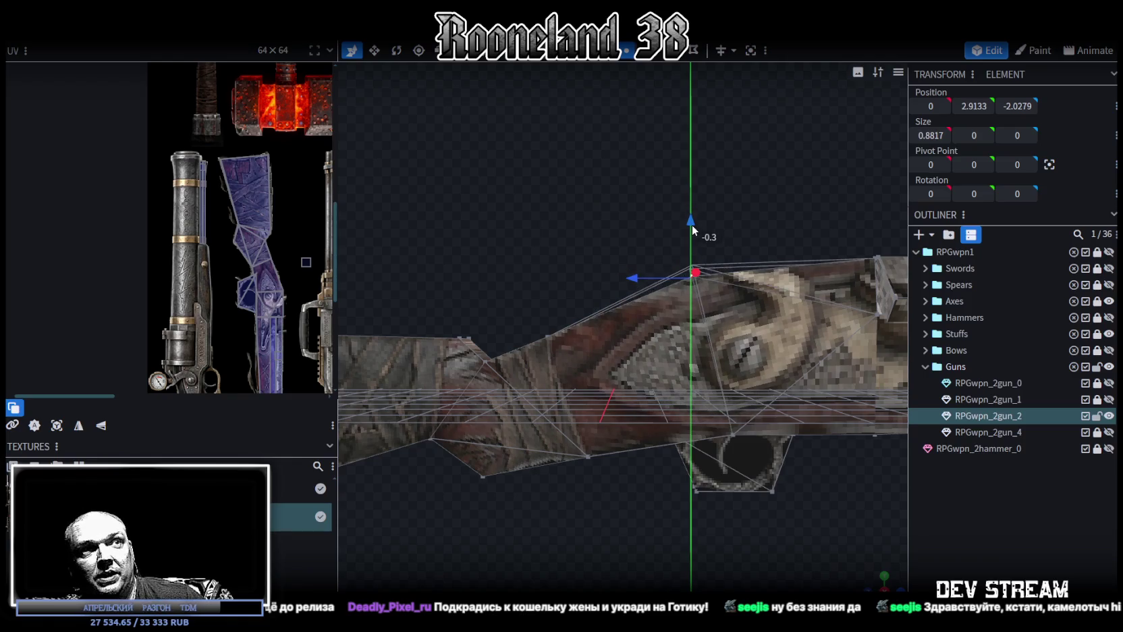
{"action": "left_click_drag", "start_coordinate": [630, 267], "coordinate": [658, 277]}
{"action": "mouse_move", "coordinate": [702, 240]}
{"action": "left_mouse_down"}
{"action": "mouse_move", "coordinate": [699, 230]}
{"action": "mouse_move", "coordinate": [699, 243]}
{"action": "left_mouse_up"}
Move a grip vertex vertically and pull the butt's bottom vertex back to Y -3.4365, Z 11.6537.
{"action": "mouse_move", "coordinate": [702, 500]}
{"action": "left_mouse_down"}
{"action": "mouse_move", "coordinate": [681, 409]}
{"action": "mouse_move", "coordinate": [714, 435]}
{"action": "mouse_move", "coordinate": [559, 476]}
{"action": "mouse_move", "coordinate": [655, 436]}
{"action": "mouse_move", "coordinate": [679, 443]}
{"action": "left_mouse_up"}
{"action": "mouse_move", "coordinate": [774, 375]}
{"action": "left_mouse_down"}
{"action": "mouse_move", "coordinate": [732, 339]}
{"action": "mouse_move", "coordinate": [746, 301]}
{"action": "left_mouse_up"}
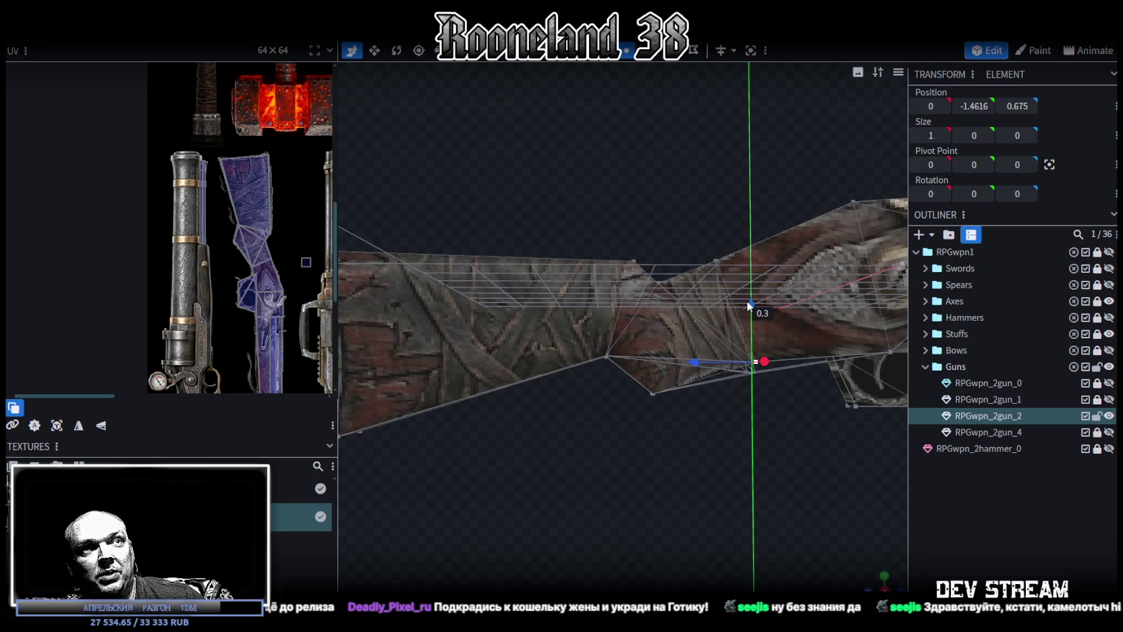
{"action": "mouse_move", "coordinate": [769, 443]}
{"action": "left_mouse_down"}
{"action": "mouse_move", "coordinate": [732, 493]}
{"action": "mouse_move", "coordinate": [753, 496]}
{"action": "mouse_move", "coordinate": [779, 470]}
{"action": "mouse_move", "coordinate": [739, 493]}
{"action": "mouse_move", "coordinate": [752, 506]}
{"action": "mouse_move", "coordinate": [787, 468]}
{"action": "mouse_move", "coordinate": [665, 487]}
{"action": "left_mouse_up"}
{"action": "mouse_move", "coordinate": [591, 477]}
{"action": "left_mouse_down"}
{"action": "mouse_move", "coordinate": [515, 438]}
{"action": "mouse_move", "coordinate": [524, 441]}
{"action": "left_mouse_up"}
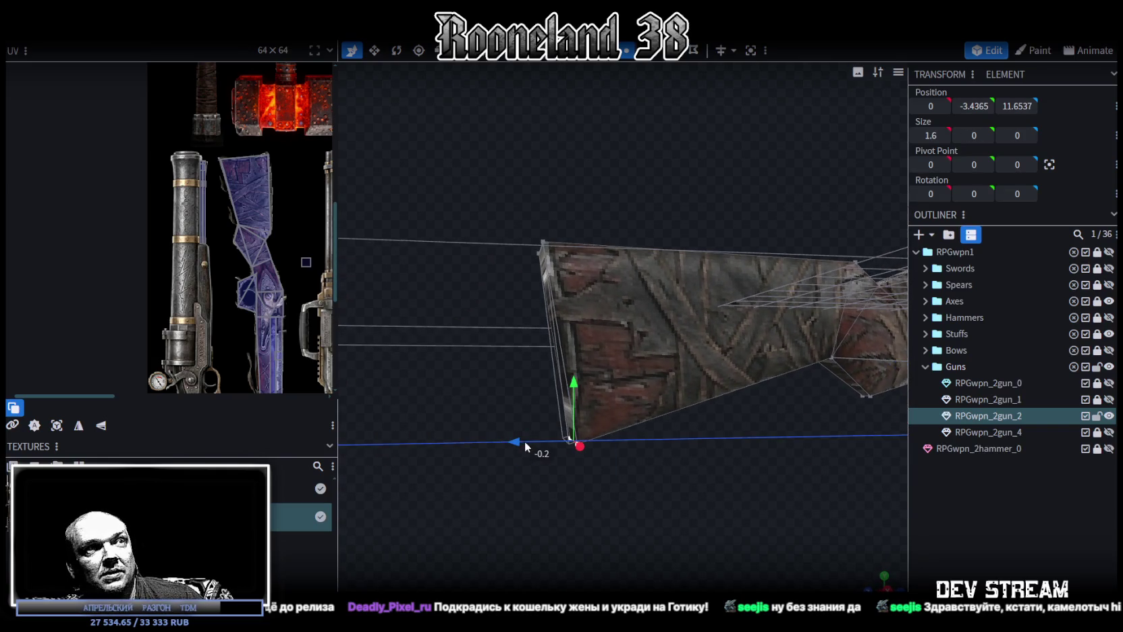
{"action": "mouse_move", "coordinate": [588, 458]}
{"action": "left_mouse_down"}
{"action": "mouse_move", "coordinate": [709, 471]}
{"action": "mouse_move", "coordinate": [751, 457]}
{"action": "mouse_move", "coordinate": [540, 419]}
{"action": "mouse_move", "coordinate": [522, 348]}
{"action": "mouse_move", "coordinate": [569, 434]}
{"action": "mouse_move", "coordinate": [653, 506]}
{"action": "mouse_move", "coordinate": [604, 488]}
{"action": "mouse_move", "coordinate": [700, 522]}
{"action": "mouse_move", "coordinate": [757, 525]}
{"action": "mouse_move", "coordinate": [743, 470]}
{"action": "mouse_move", "coordinate": [754, 480]}
{"action": "left_mouse_up"}
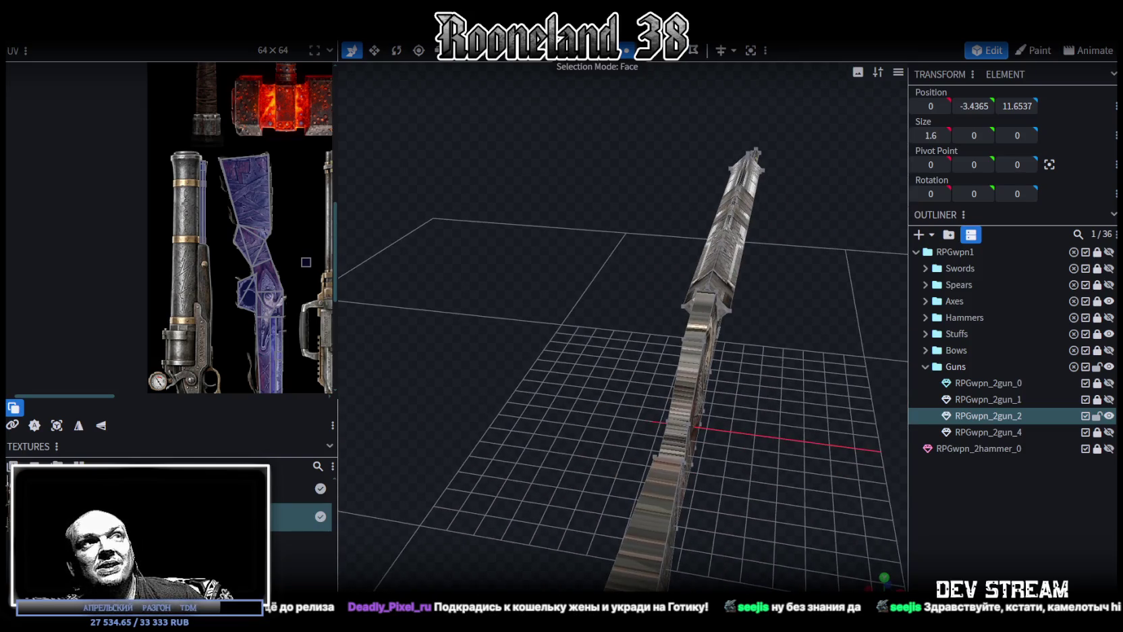
Project the long top strip's UVs from the top-down view and widen the UV editor.
{"action": "left_click", "coordinate": [688, 378]}
{"action": "left_click", "coordinate": [673, 449]}
{"action": "mouse_move", "coordinate": [663, 495]}
{"action": "left_mouse_down"}
{"action": "mouse_move", "coordinate": [640, 513]}
{"action": "mouse_move", "coordinate": [730, 499]}
{"action": "mouse_move", "coordinate": [669, 513]}
{"action": "mouse_move", "coordinate": [593, 432]}
{"action": "left_mouse_up"}
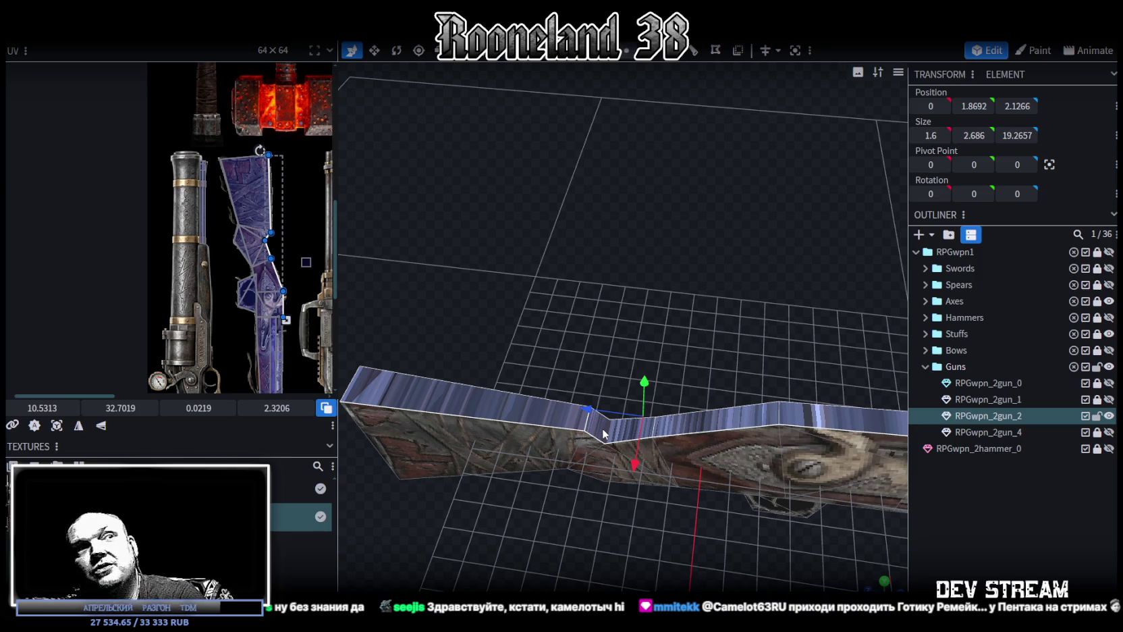
{"action": "mouse_move", "coordinate": [651, 339]}
{"action": "left_mouse_down"}
{"action": "mouse_move", "coordinate": [824, 316]}
{"action": "mouse_move", "coordinate": [808, 457]}
{"action": "mouse_move", "coordinate": [719, 425]}
{"action": "mouse_move", "coordinate": [635, 445]}
{"action": "mouse_move", "coordinate": [504, 422]}
{"action": "mouse_move", "coordinate": [549, 428]}
{"action": "mouse_move", "coordinate": [623, 477]}
{"action": "mouse_move", "coordinate": [659, 550]}
{"action": "left_mouse_up"}
{"action": "left_click", "coordinate": [884, 586]}
{"action": "scroll", "coordinate": [692, 486], "scroll_direction": "down", "scroll_amount": 1}
{"action": "scroll", "coordinate": [691, 479], "scroll_direction": "down", "scroll_amount": 2}
{"action": "scroll", "coordinate": [688, 472], "scroll_direction": "down", "scroll_amount": 1}
{"action": "scroll", "coordinate": [688, 467], "scroll_direction": "up", "scroll_amount": 1}
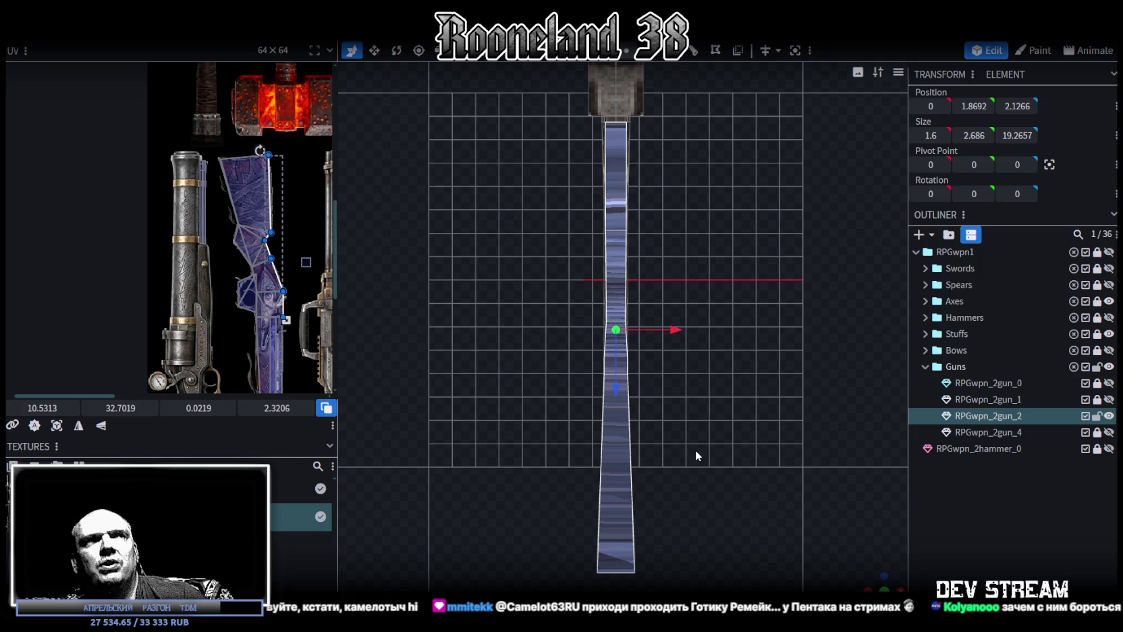
{"action": "left_click", "coordinate": [56, 425]}
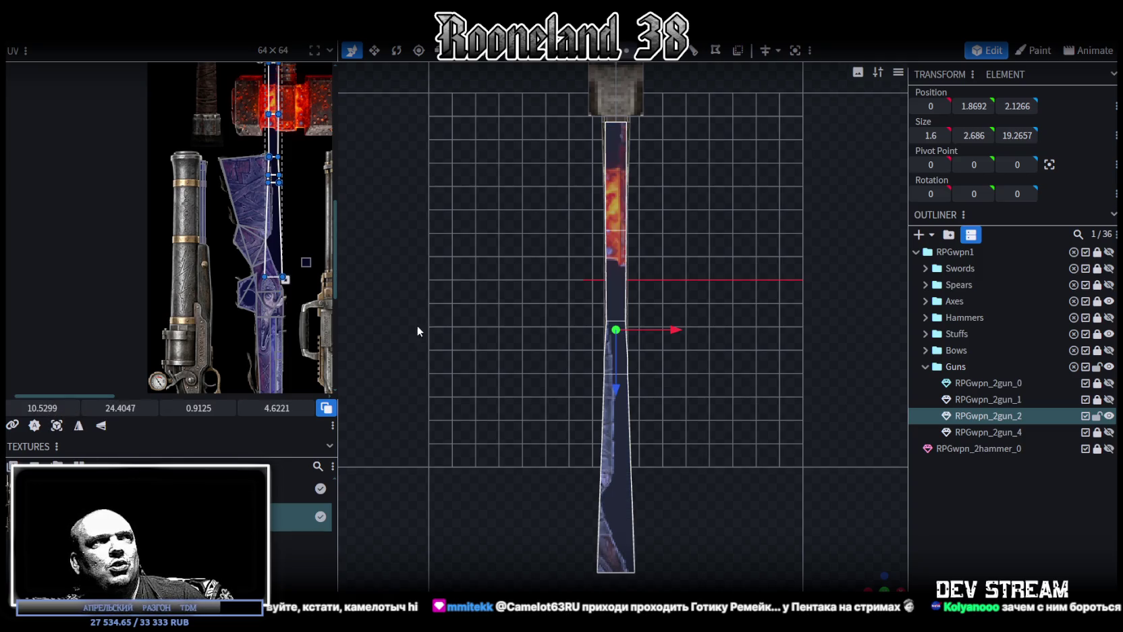
{"action": "left_click_drag", "start_coordinate": [340, 243], "coordinate": [514, 269]}
{"action": "scroll", "coordinate": [449, 382], "scroll_direction": "up", "scroll_amount": 2}
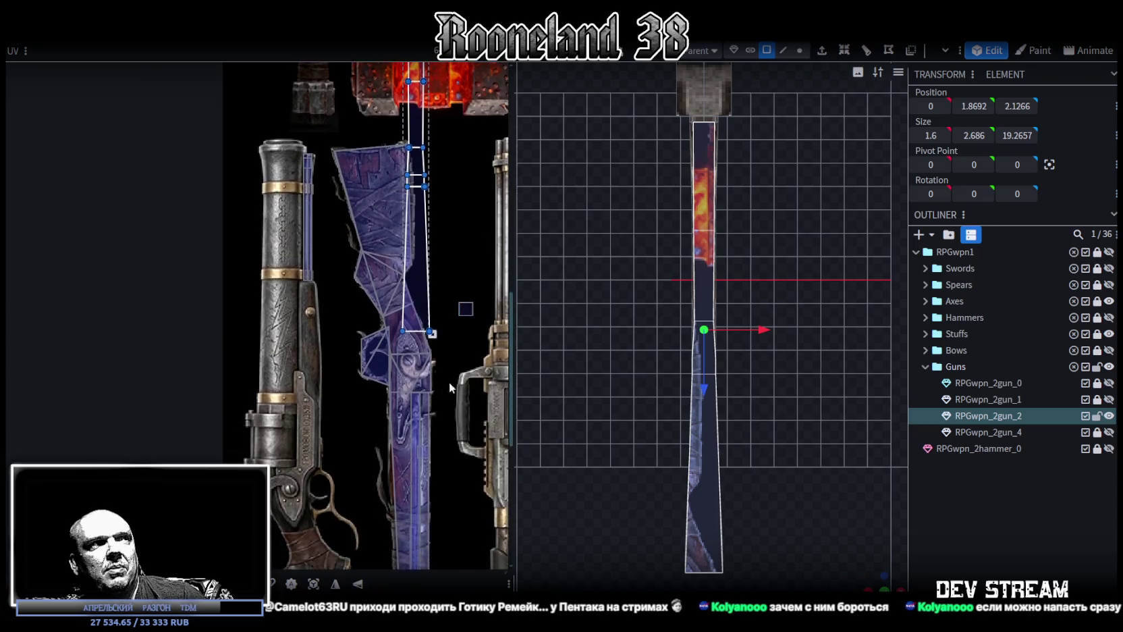
{"action": "scroll", "coordinate": [406, 427], "scroll_direction": "up", "scroll_amount": 2}
{"action": "left_click_drag", "start_coordinate": [380, 360], "coordinate": [231, 502]}
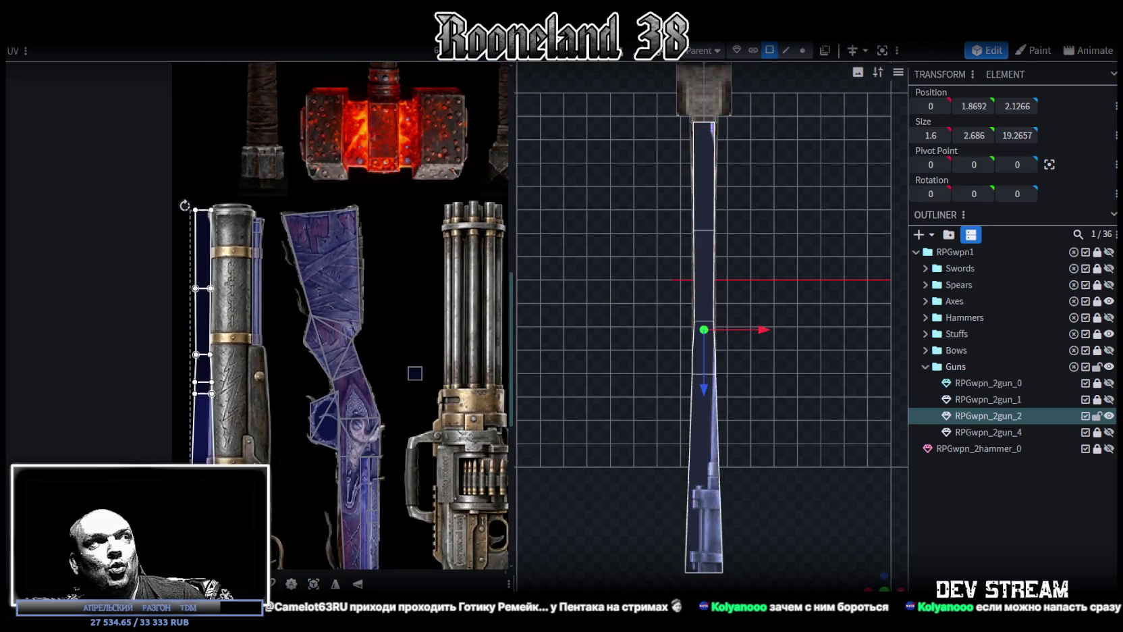
{"action": "left_click", "coordinate": [358, 583]}
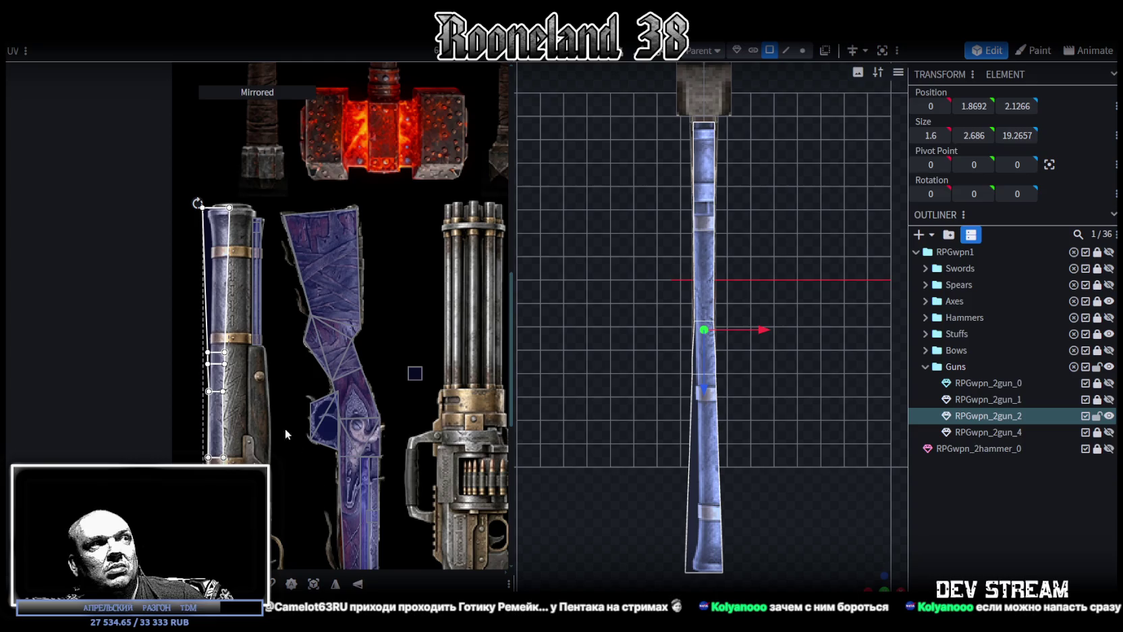
{"action": "scroll", "coordinate": [243, 412], "scroll_direction": "up", "scroll_amount": 1}
{"action": "scroll", "coordinate": [209, 351], "scroll_direction": "up", "scroll_amount": 2}
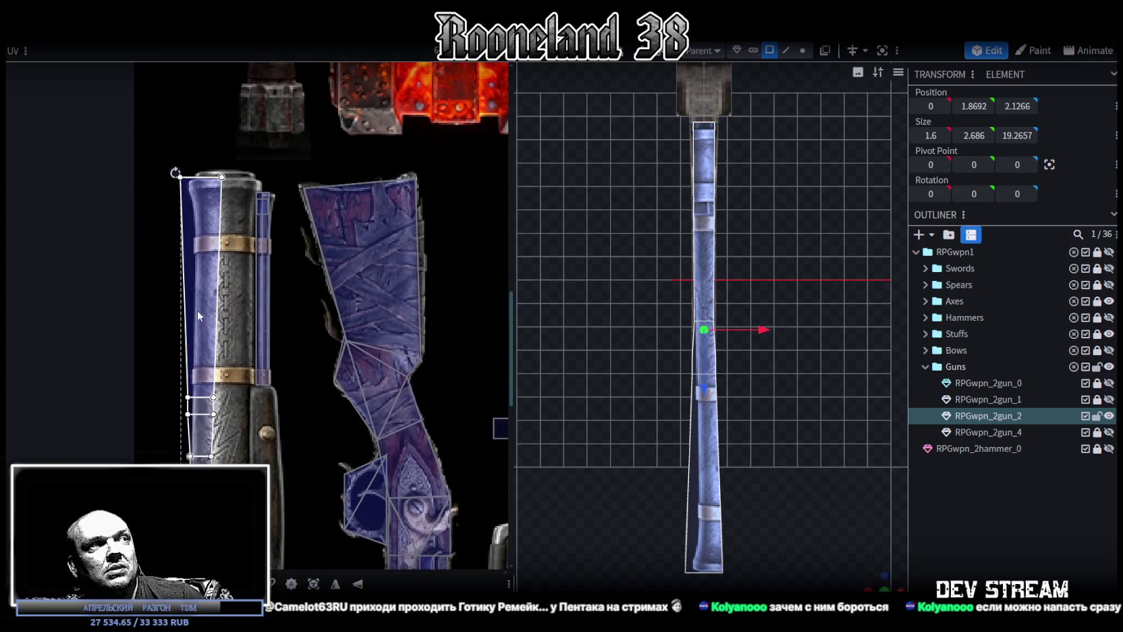
{"action": "mouse_move", "coordinate": [195, 295]}
{"action": "left_mouse_down"}
{"action": "mouse_move", "coordinate": [383, 298]}
{"action": "mouse_move", "coordinate": [451, 352]}
{"action": "left_mouse_up"}
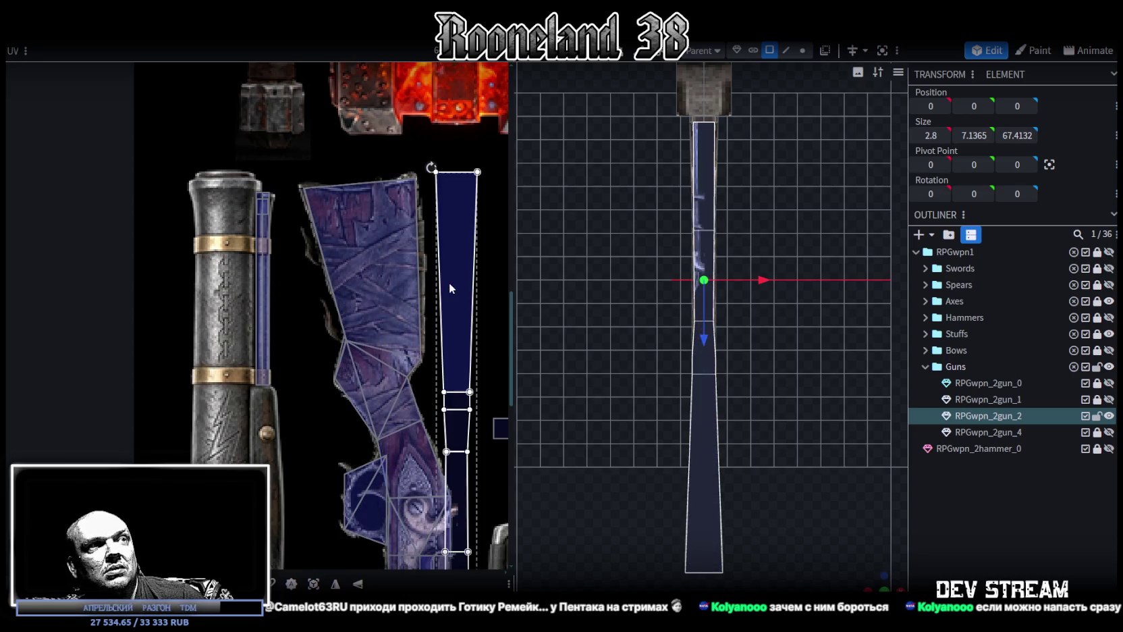
{"action": "middle_click_drag", "start_coordinate": [450, 352], "coordinate": [288, 382]}
{"action": "left_click_drag", "start_coordinate": [317, 378], "coordinate": [331, 348]}
{"action": "left_click", "coordinate": [330, 330]}
{"action": "left_click_drag", "start_coordinate": [325, 261], "coordinate": [268, 277]}
{"action": "scroll", "coordinate": [277, 372], "scroll_direction": "up", "scroll_amount": 2}
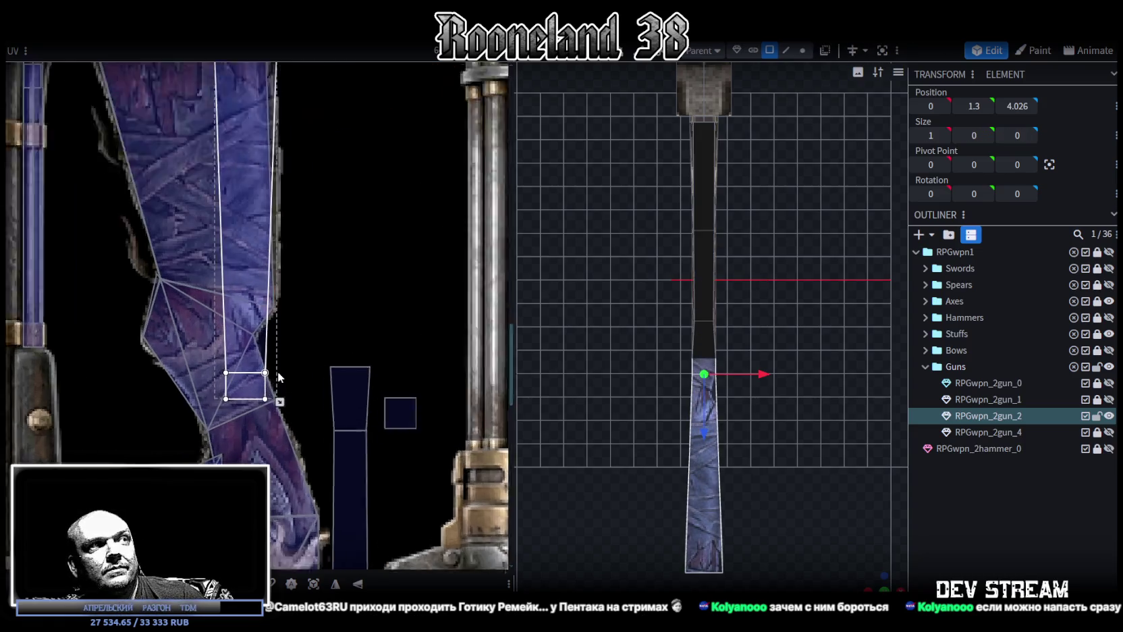
{"action": "scroll", "coordinate": [290, 390], "scroll_direction": "up", "scroll_amount": 1}
{"action": "left_click_drag", "start_coordinate": [267, 397], "coordinate": [267, 315]}
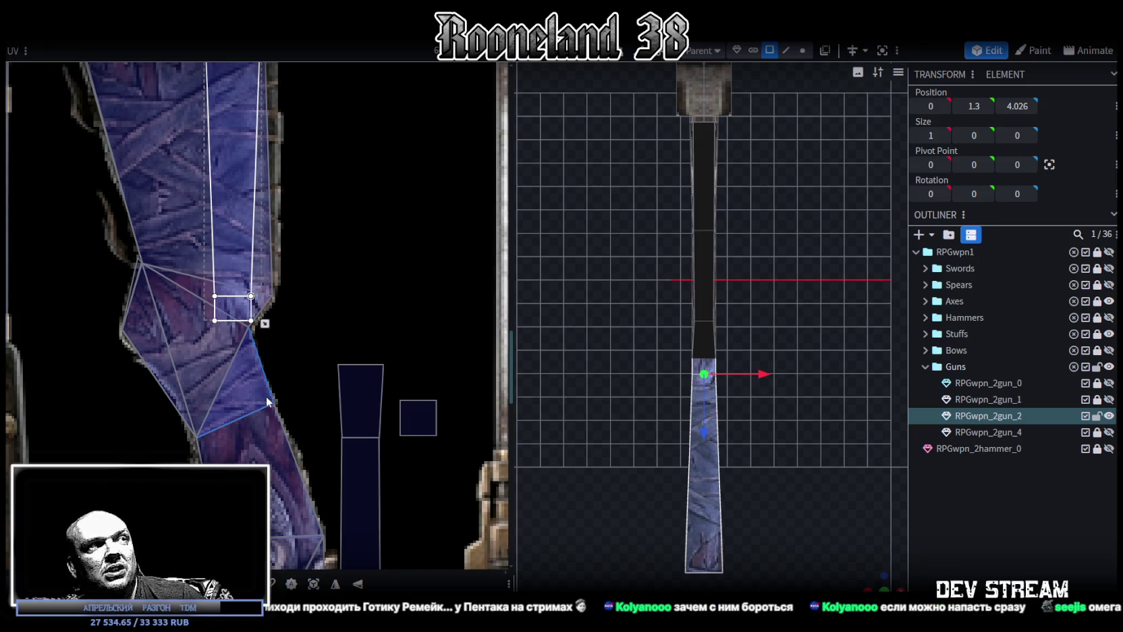
{"action": "scroll", "coordinate": [302, 377], "scroll_direction": "up", "scroll_amount": 1}
{"action": "scroll", "coordinate": [292, 435], "scroll_direction": "up", "scroll_amount": 2}
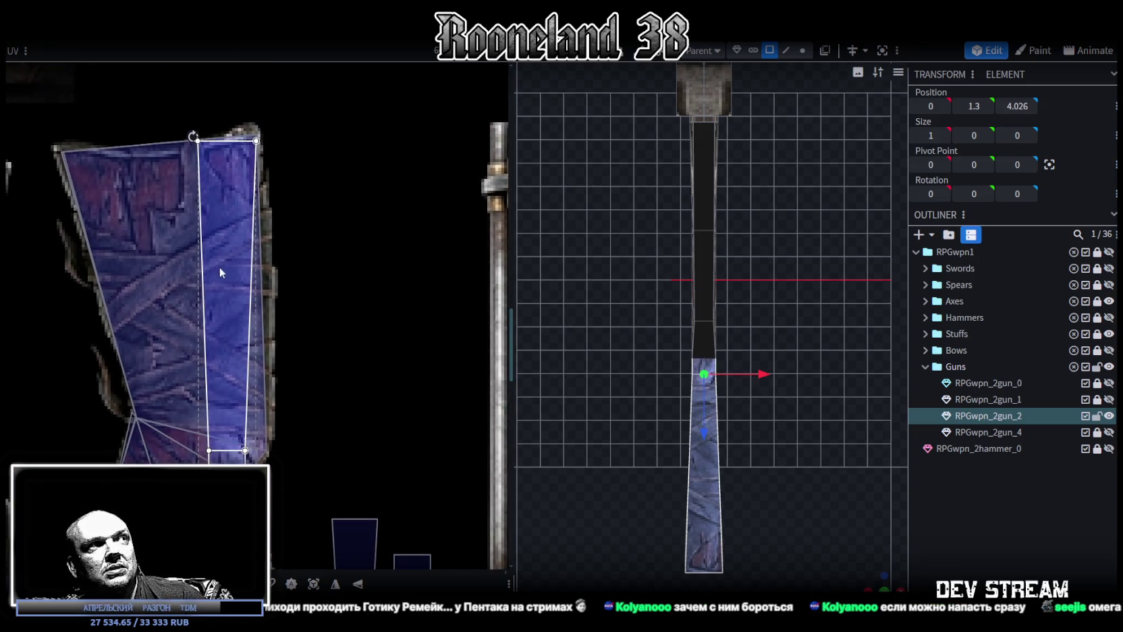
{"action": "left_click_drag", "start_coordinate": [218, 266], "coordinate": [219, 283]}
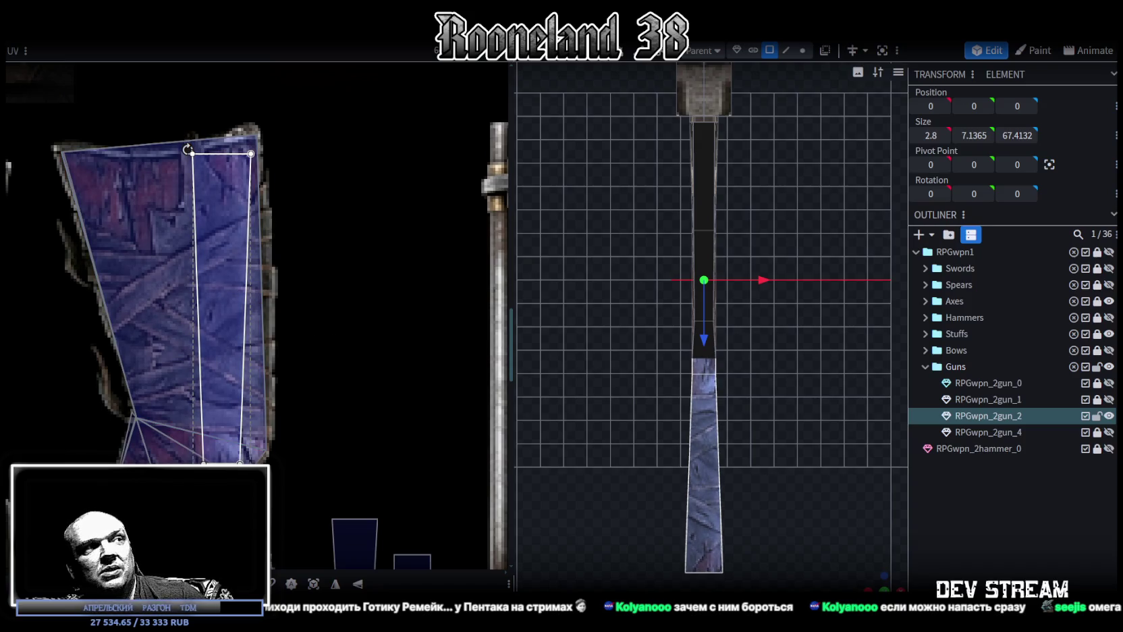
{"action": "left_click_drag", "start_coordinate": [239, 463], "coordinate": [239, 445]}
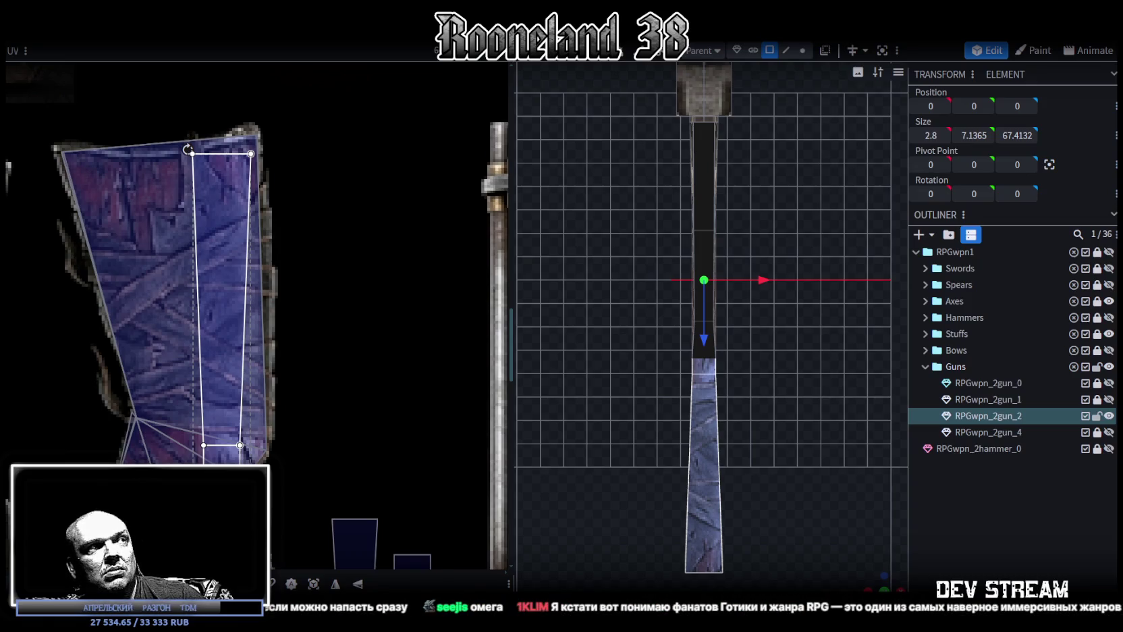
{"action": "scroll", "coordinate": [338, 435], "scroll_direction": "up", "scroll_amount": 3}
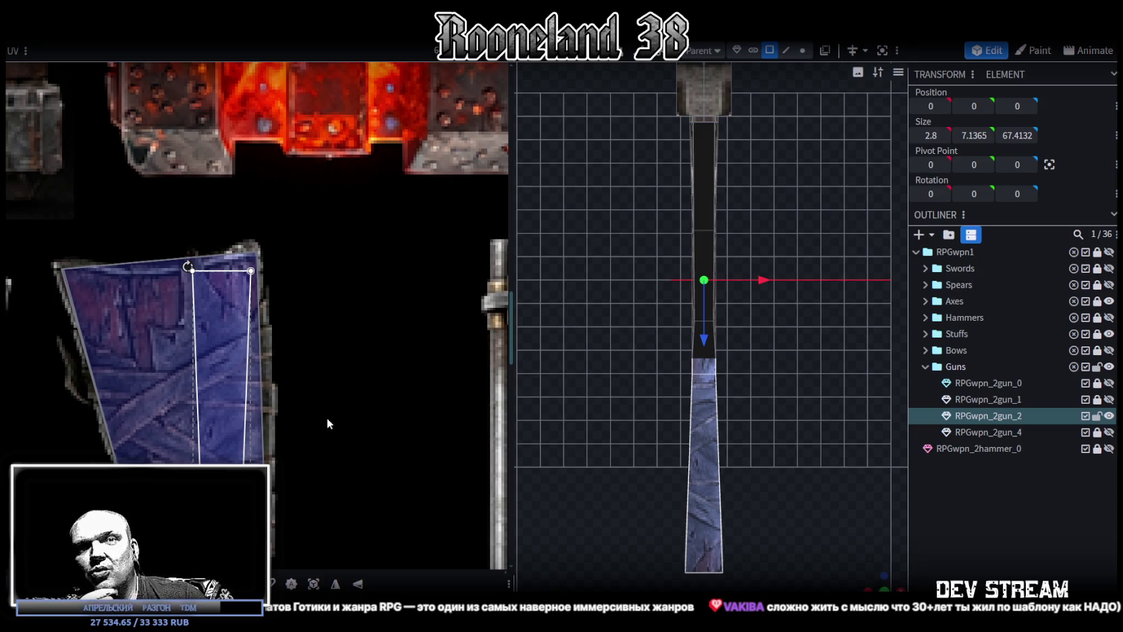
{"action": "scroll", "coordinate": [327, 438], "scroll_direction": "down", "scroll_amount": 3}
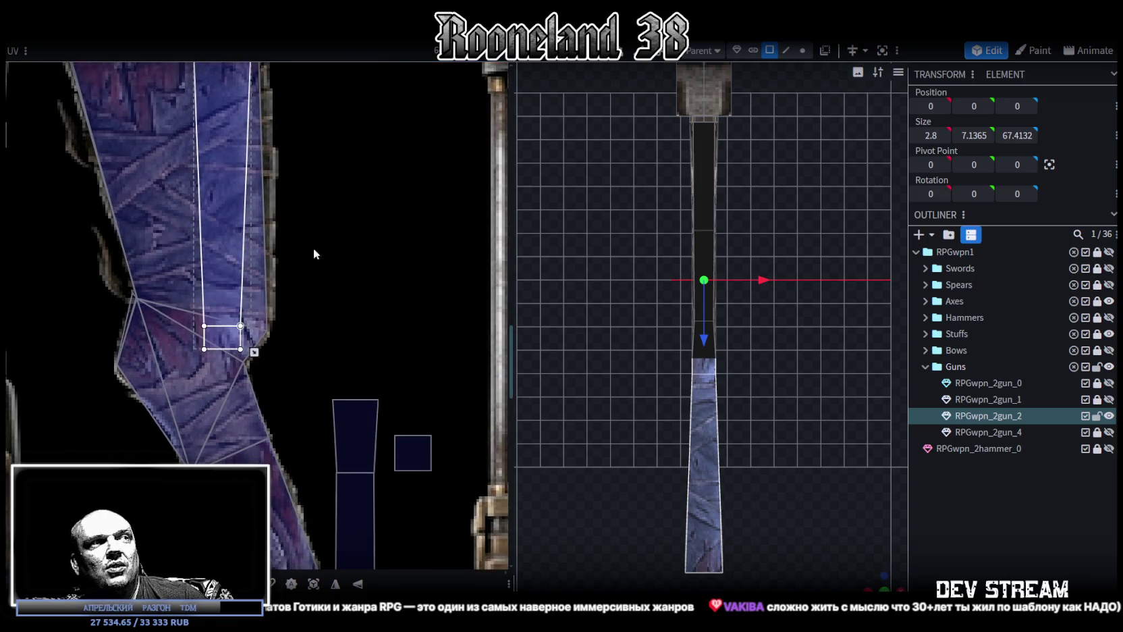
{"action": "scroll", "coordinate": [313, 247], "scroll_direction": "down", "scroll_amount": 2, "text": "ctrl"}
{"action": "scroll", "coordinate": [344, 324], "scroll_direction": "down", "scroll_amount": 1}
{"action": "scroll", "coordinate": [306, 316], "scroll_direction": "up", "scroll_amount": 2, "text": "ctrl"}
{"action": "scroll", "coordinate": [359, 355], "scroll_direction": "up", "scroll_amount": 1, "text": "ctrl"}
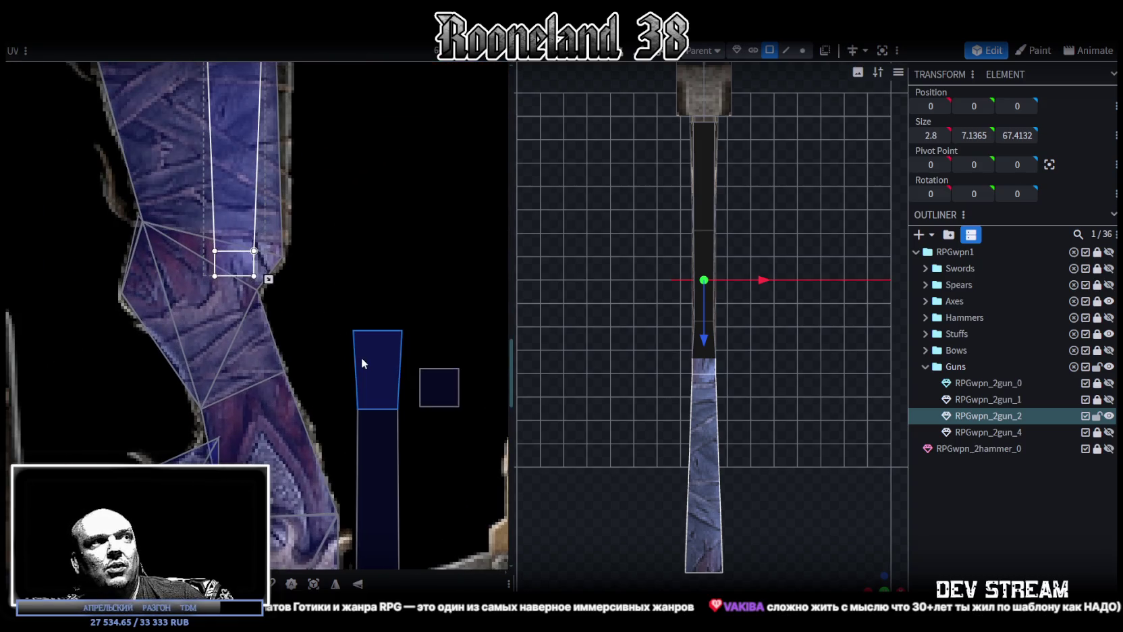
{"action": "mouse_move", "coordinate": [893, 571]}
{"action": "left_mouse_down"}
{"action": "mouse_move", "coordinate": [716, 467]}
{"action": "mouse_move", "coordinate": [445, 400]}
{"action": "left_mouse_up"}
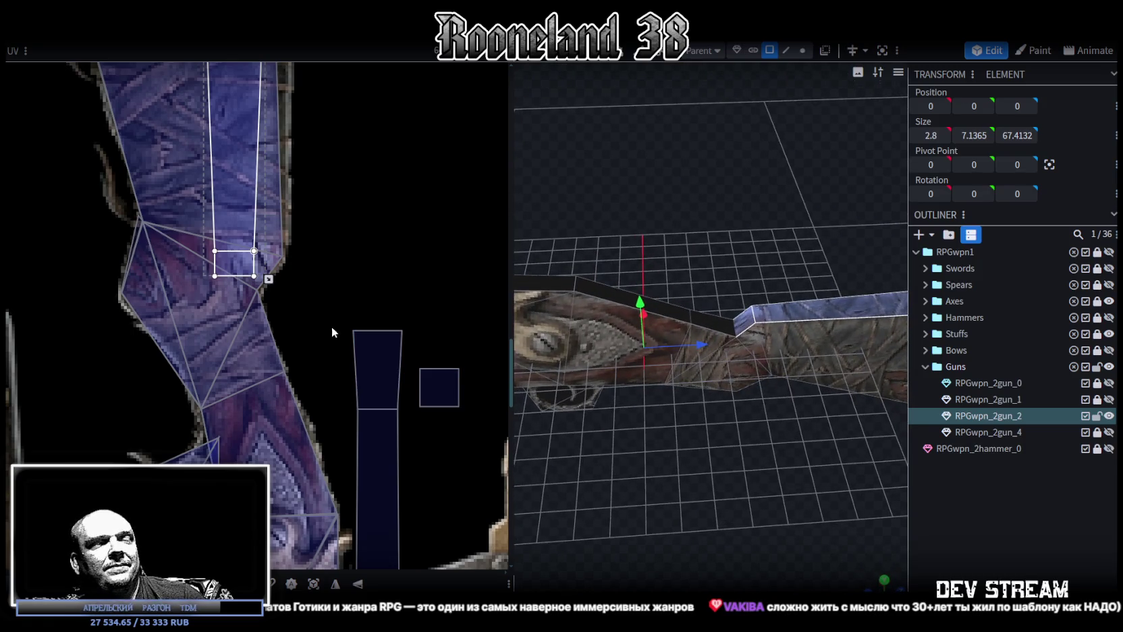
Rotate the upper face's UV about 40° and place it on the stock texture strip.
{"action": "left_click_drag", "start_coordinate": [375, 366], "coordinate": [334, 338]}
{"action": "left_click_drag", "start_coordinate": [313, 299], "coordinate": [293, 330]}
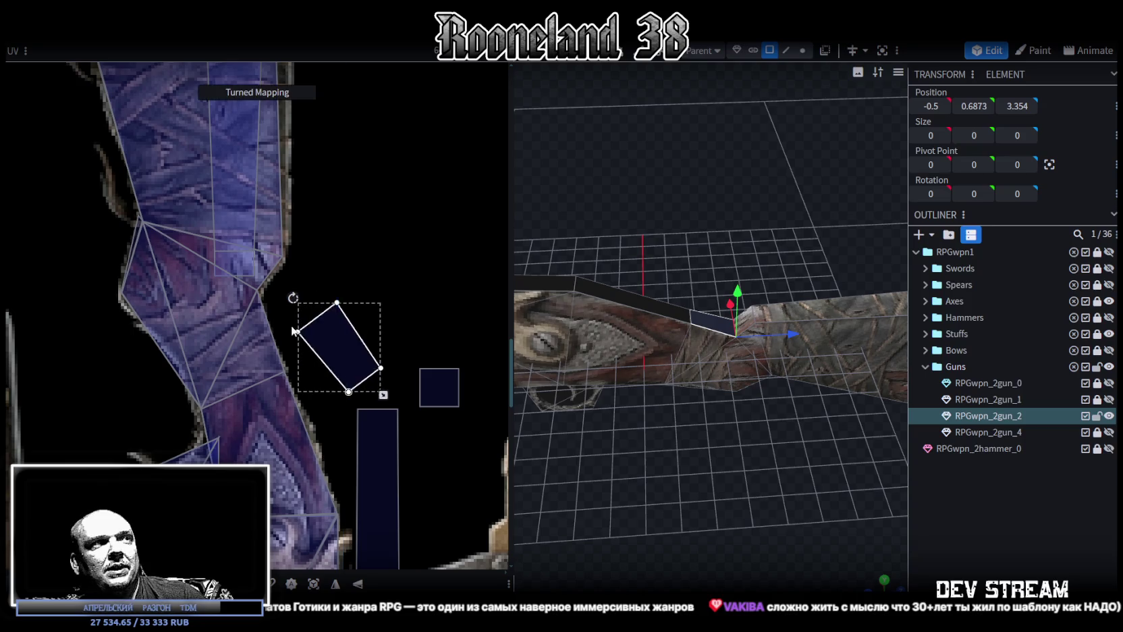
{"action": "mouse_move", "coordinate": [364, 365]}
{"action": "left_mouse_down"}
{"action": "mouse_move", "coordinate": [265, 354]}
{"action": "mouse_move", "coordinate": [269, 362]}
{"action": "left_mouse_up"}
{"action": "mouse_move", "coordinate": [664, 465]}
{"action": "left_mouse_down"}
{"action": "mouse_move", "coordinate": [700, 532]}
{"action": "mouse_move", "coordinate": [729, 513]}
{"action": "mouse_move", "coordinate": [689, 499]}
{"action": "left_mouse_up"}
Shorten the next face's UV, rotate it about 30°, and shrink it onto the stock texture.
{"action": "middle_click_drag", "start_coordinate": [425, 393], "coordinate": [399, 292]}
{"action": "left_click_drag", "start_coordinate": [348, 325], "coordinate": [344, 304]}
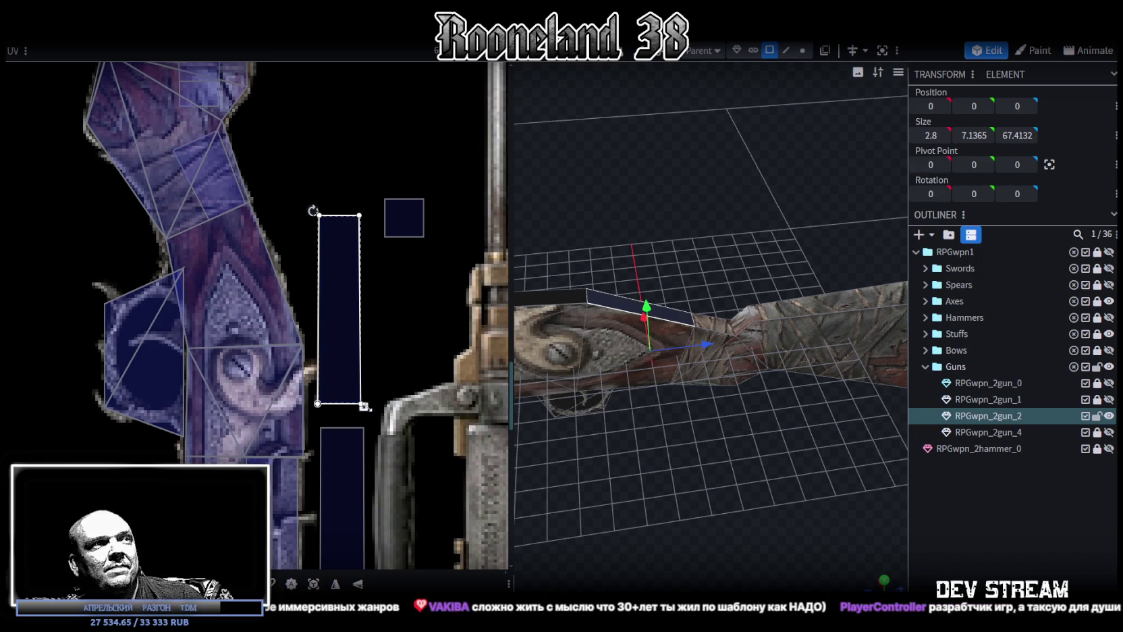
{"action": "left_click_drag", "start_coordinate": [364, 406], "coordinate": [359, 345]}
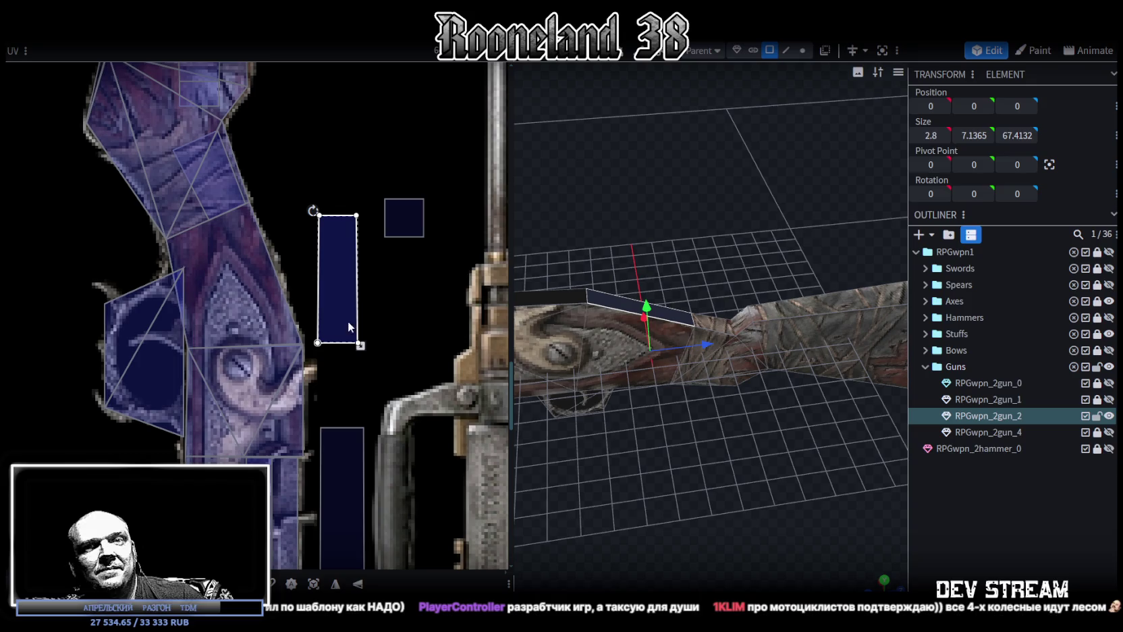
{"action": "left_click_drag", "start_coordinate": [313, 210], "coordinate": [267, 226]}
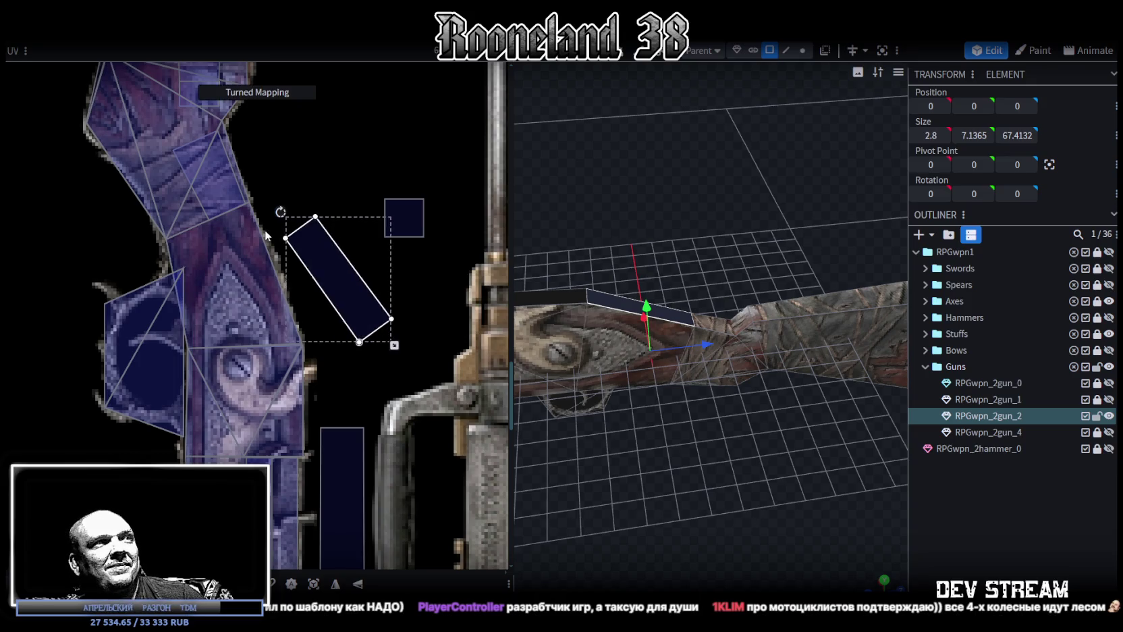
{"action": "left_click_drag", "start_coordinate": [338, 278], "coordinate": [267, 265]}
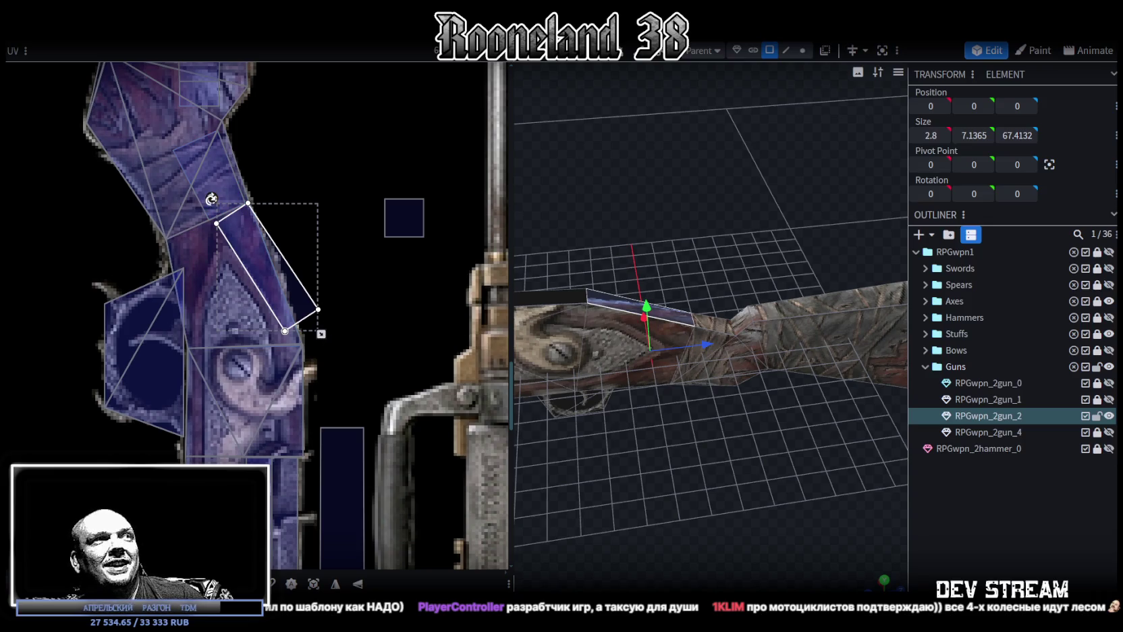
{"action": "left_click_drag", "start_coordinate": [211, 200], "coordinate": [221, 195]}
{"action": "mouse_move", "coordinate": [314, 335]}
{"action": "left_mouse_down"}
{"action": "mouse_move", "coordinate": [299, 334]}
{"action": "mouse_move", "coordinate": [304, 318]}
{"action": "left_mouse_up"}
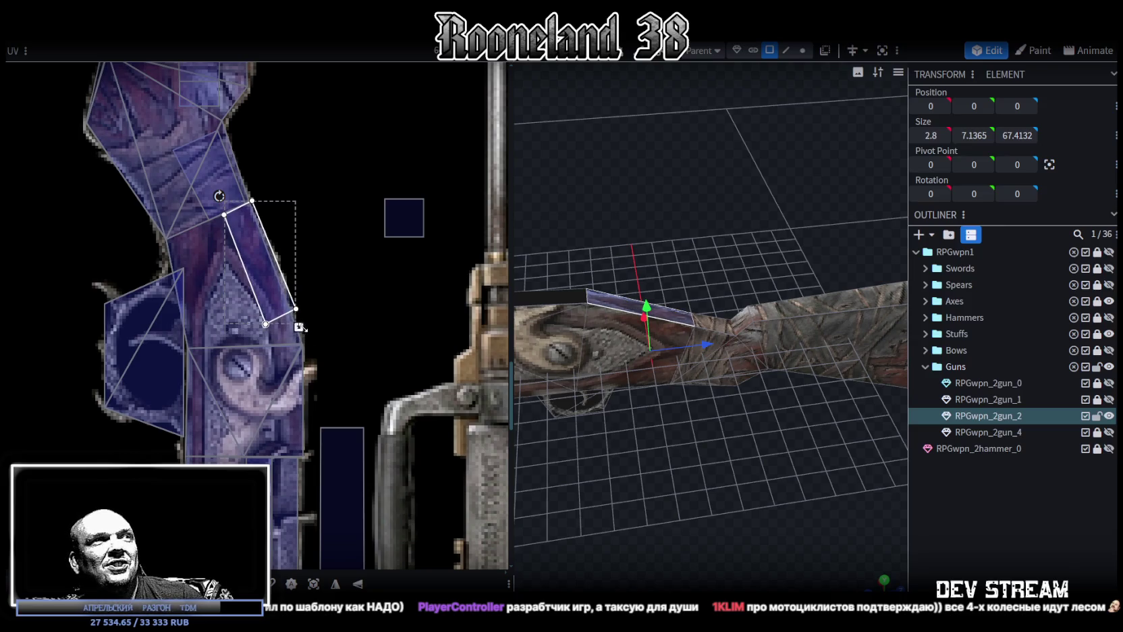
{"action": "left_click_drag", "start_coordinate": [294, 318], "coordinate": [288, 294]}
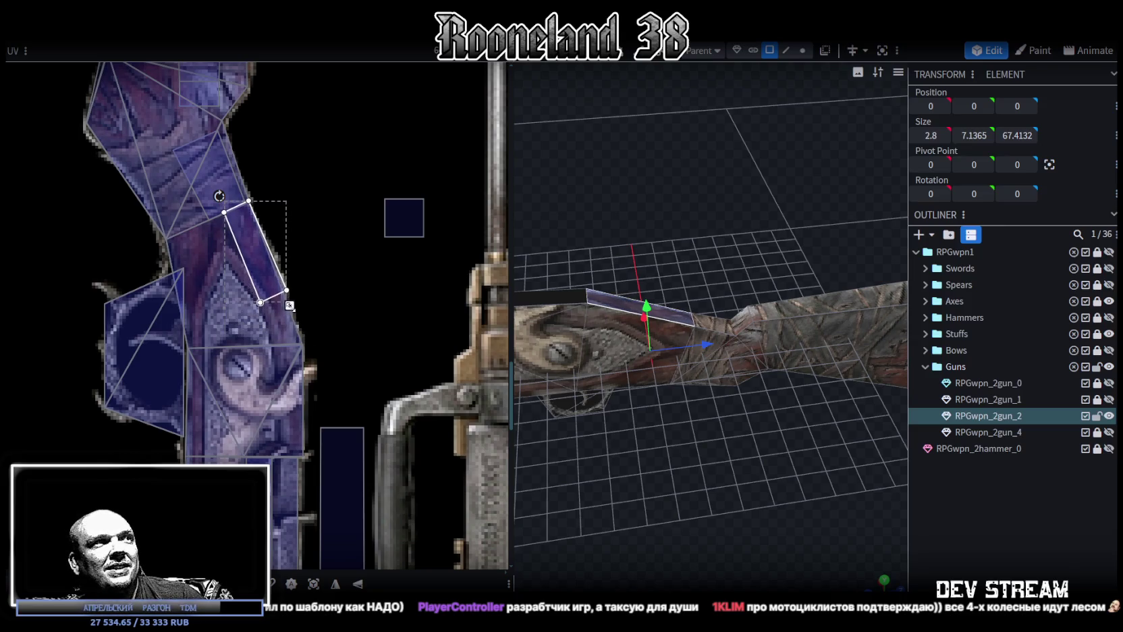
{"action": "left_click_drag", "start_coordinate": [248, 235], "coordinate": [246, 240]}
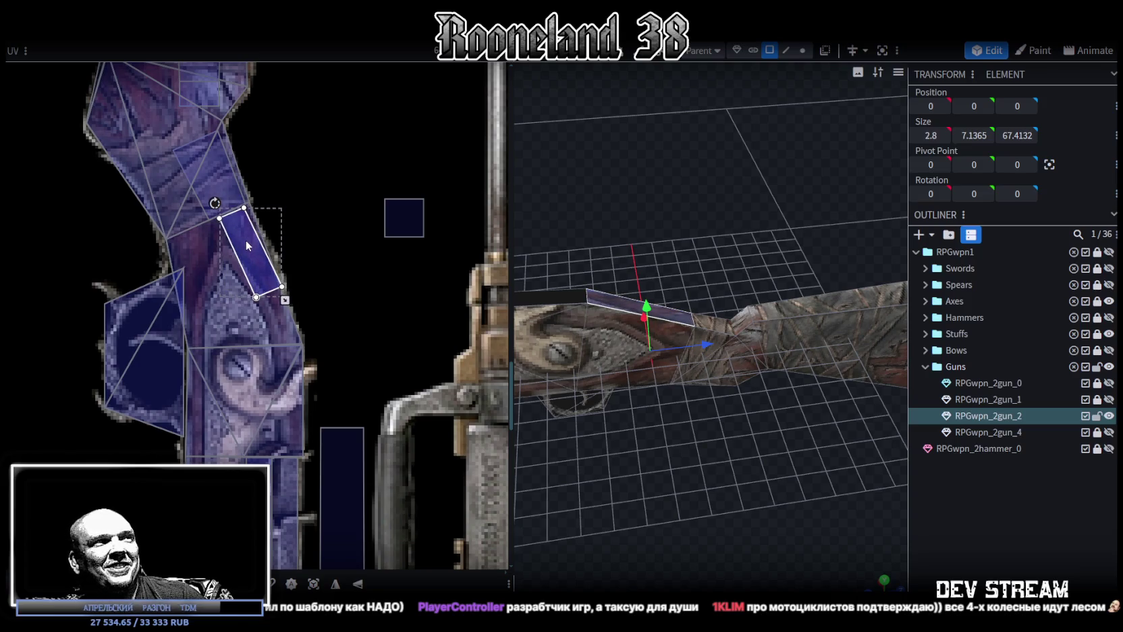
{"action": "mouse_move", "coordinate": [617, 414]}
{"action": "left_mouse_down"}
{"action": "mouse_move", "coordinate": [724, 513]}
{"action": "mouse_move", "coordinate": [718, 533]}
{"action": "mouse_move", "coordinate": [717, 450]}
{"action": "mouse_move", "coordinate": [576, 428]}
{"action": "mouse_move", "coordinate": [642, 427]}
{"action": "left_mouse_up"}
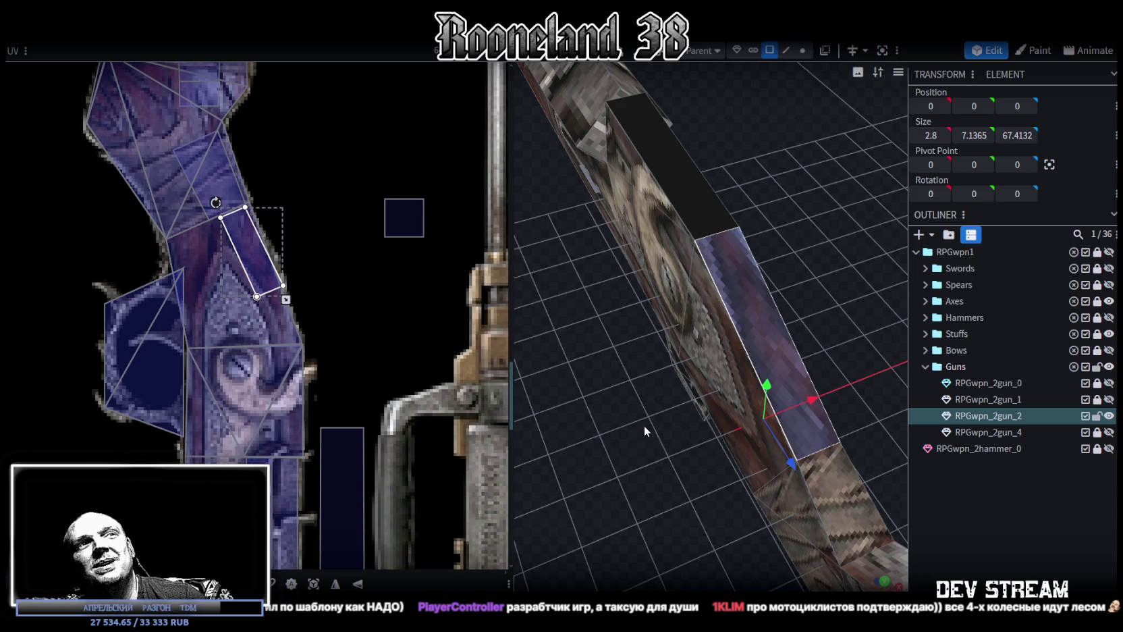
Select the box's top face and widen its UV rectangle slightly.
{"action": "left_click_drag", "start_coordinate": [774, 429], "coordinate": [747, 248]}
{"action": "left_click", "coordinate": [746, 248]}
{"action": "scroll", "coordinate": [433, 314], "scroll_direction": "down", "scroll_amount": 3}
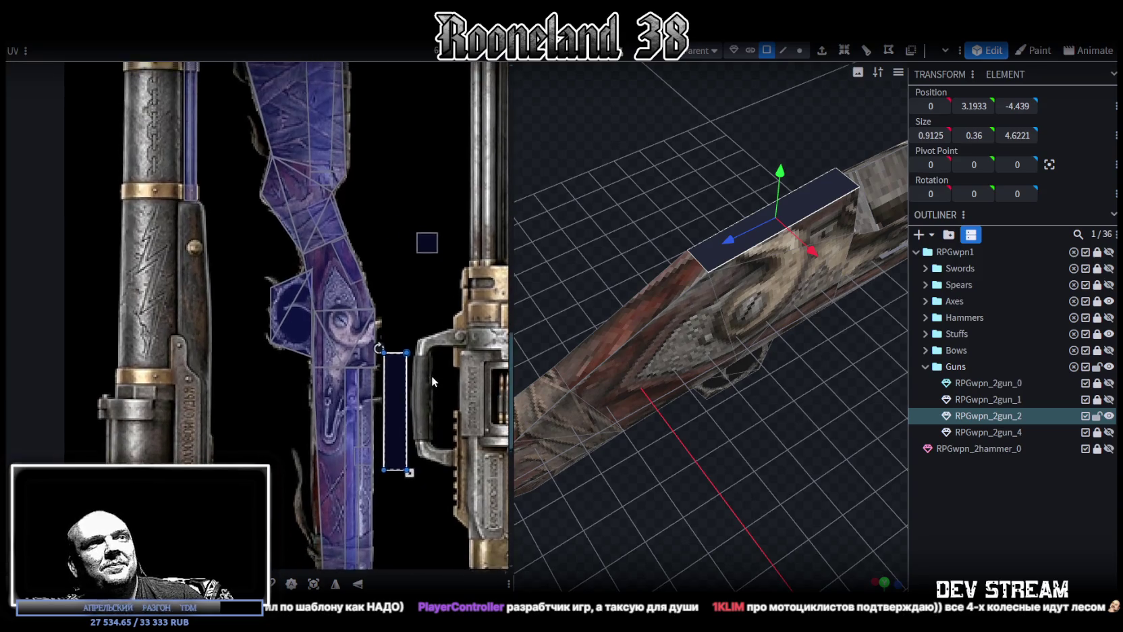
{"action": "scroll", "coordinate": [432, 376], "scroll_direction": "up", "scroll_amount": 4}
{"action": "left_click_drag", "start_coordinate": [370, 397], "coordinate": [373, 399]}
{"action": "left_click", "coordinate": [949, 537]}
Move the lock block's top face UV onto a narrow slice of the purple engraved stock texture.
{"action": "mouse_move", "coordinate": [878, 500]}
{"action": "left_mouse_down"}
{"action": "mouse_move", "coordinate": [747, 477]}
{"action": "mouse_move", "coordinate": [530, 512]}
{"action": "mouse_move", "coordinate": [394, 432]}
{"action": "mouse_move", "coordinate": [725, 449]}
{"action": "mouse_move", "coordinate": [874, 432]}
{"action": "mouse_move", "coordinate": [677, 233]}
{"action": "left_mouse_up"}
{"action": "left_click", "coordinate": [693, 245]}
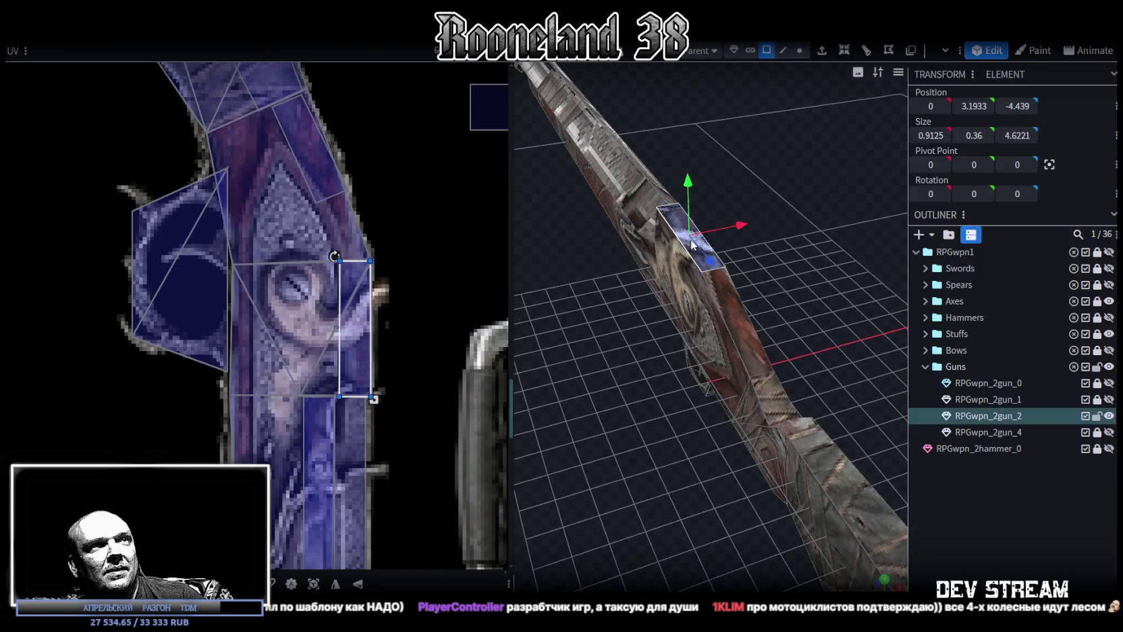
{"action": "scroll", "coordinate": [342, 305], "scroll_direction": "up", "scroll_amount": 2}
{"action": "mouse_move", "coordinate": [358, 304]}
{"action": "middle_mouse_down"}
{"action": "mouse_move", "coordinate": [231, 138]}
{"action": "mouse_move", "coordinate": [368, 408]}
{"action": "middle_mouse_up"}
{"action": "left_click_drag", "start_coordinate": [342, 388], "coordinate": [354, 266]}
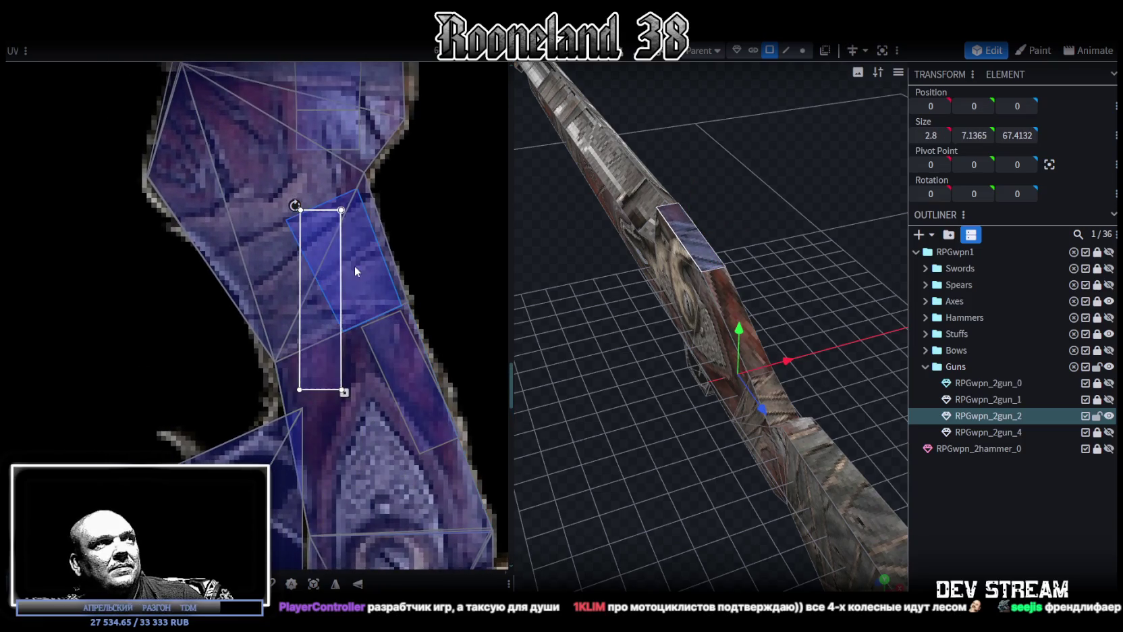
{"action": "scroll", "coordinate": [398, 432], "scroll_direction": "down", "scroll_amount": 4}
{"action": "middle_click_drag", "start_coordinate": [437, 471], "coordinate": [371, 124]}
{"action": "mouse_move", "coordinate": [332, 148]}
{"action": "left_mouse_down"}
{"action": "mouse_move", "coordinate": [349, 452]}
{"action": "mouse_move", "coordinate": [336, 422]}
{"action": "left_mouse_up"}
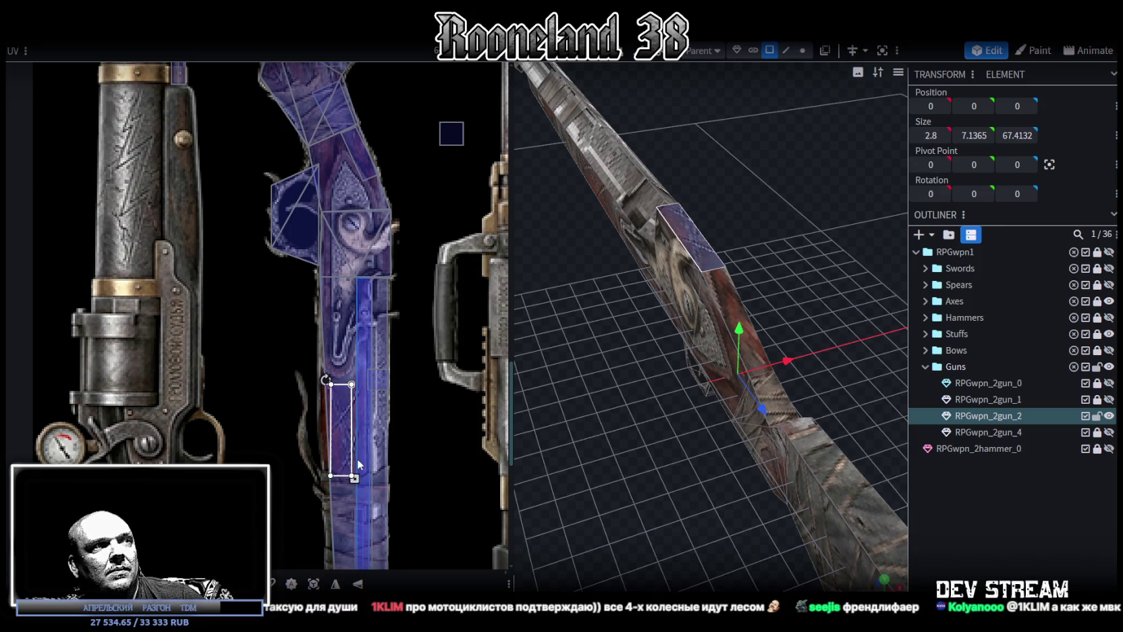
{"action": "left_click_drag", "start_coordinate": [354, 476], "coordinate": [361, 471]}
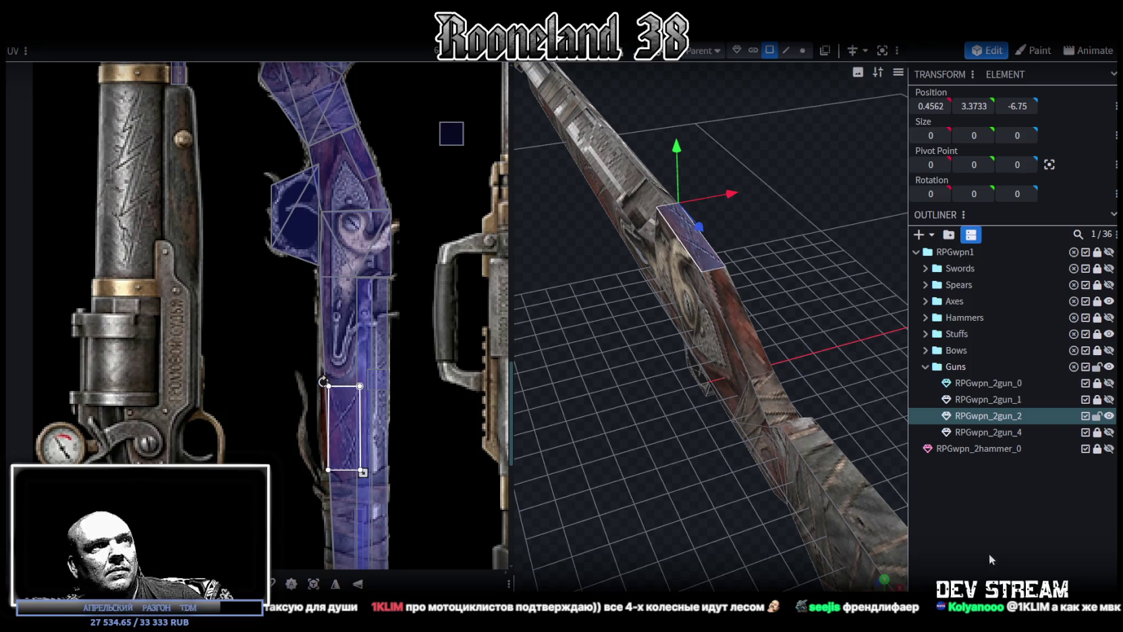
{"action": "left_click", "coordinate": [988, 559]}
{"action": "mouse_move", "coordinate": [699, 401]}
{"action": "left_mouse_down"}
{"action": "mouse_move", "coordinate": [653, 447]}
{"action": "mouse_move", "coordinate": [753, 422]}
{"action": "mouse_move", "coordinate": [705, 282]}
{"action": "left_mouse_up"}
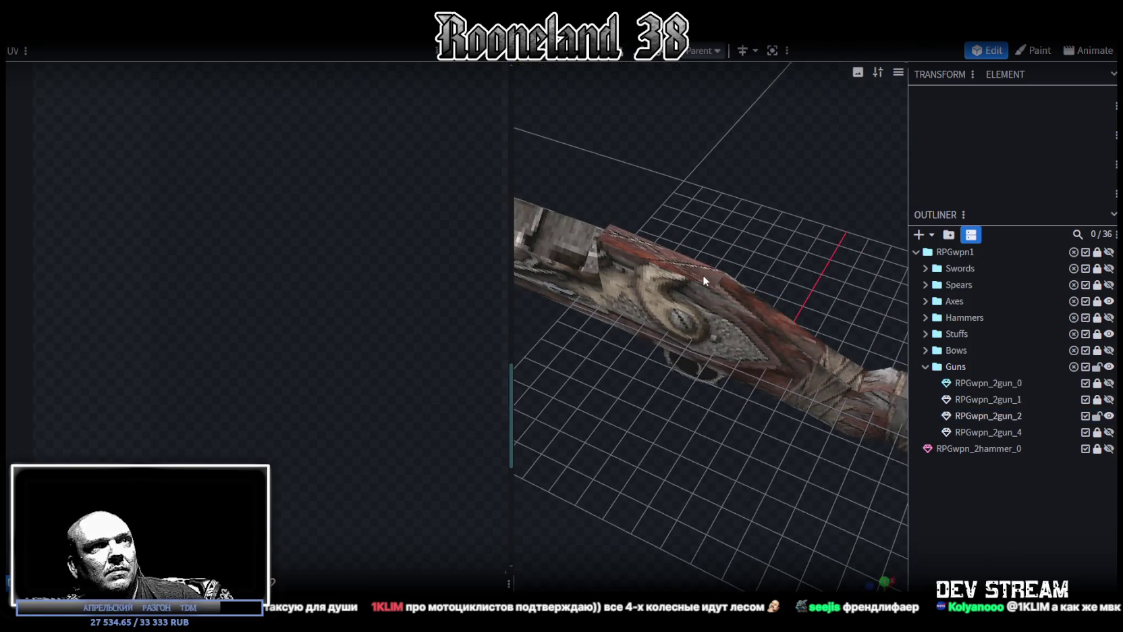
Map the cube's upper face to a small patch higher up the stock texture, rotated about 30°.
{"action": "left_click", "coordinate": [704, 278]}
{"action": "left_click_drag", "start_coordinate": [335, 426], "coordinate": [376, 233]}
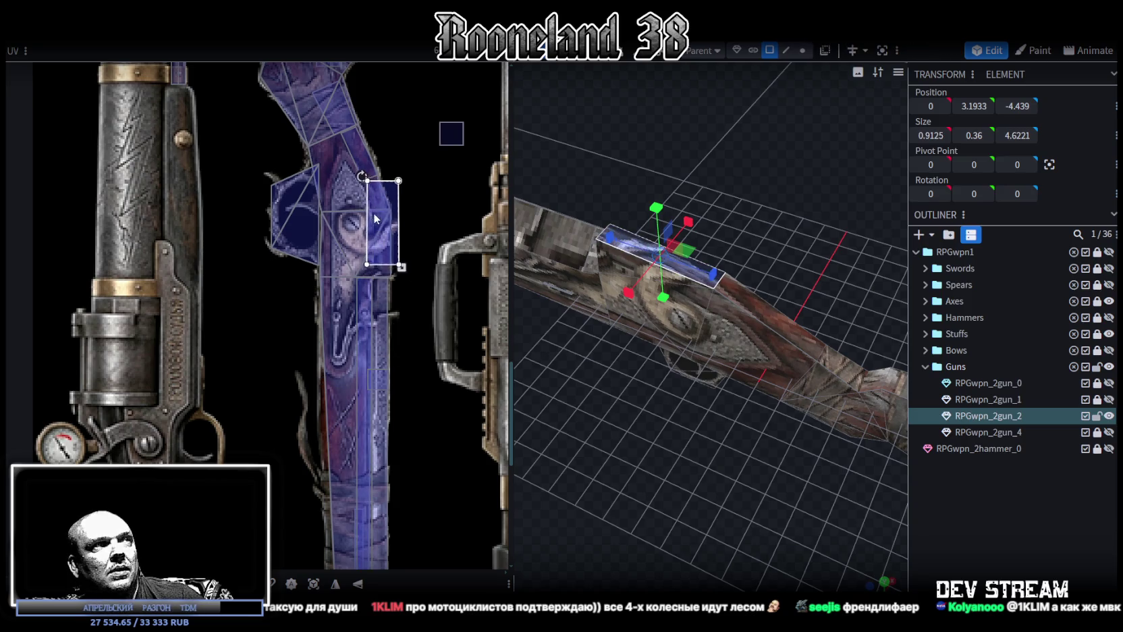
{"action": "scroll", "coordinate": [368, 203], "scroll_direction": "up", "scroll_amount": 3}
{"action": "left_click_drag", "start_coordinate": [348, 191], "coordinate": [324, 203]}
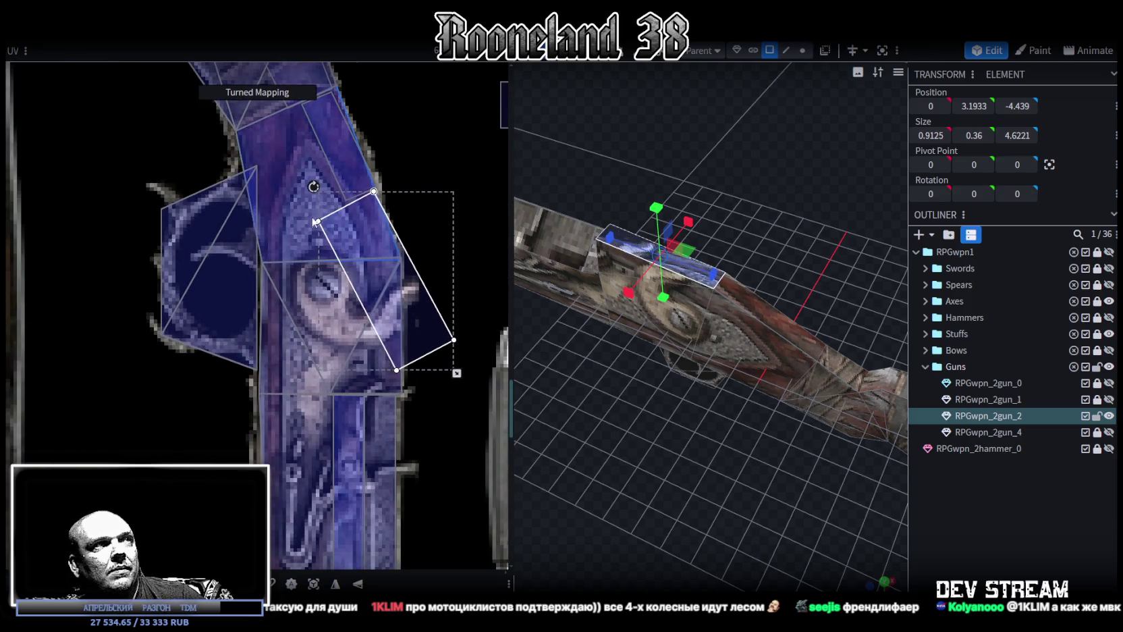
{"action": "mouse_move", "coordinate": [398, 287]}
{"action": "left_mouse_down"}
{"action": "mouse_move", "coordinate": [398, 178]}
{"action": "mouse_move", "coordinate": [373, 143]}
{"action": "left_mouse_up"}
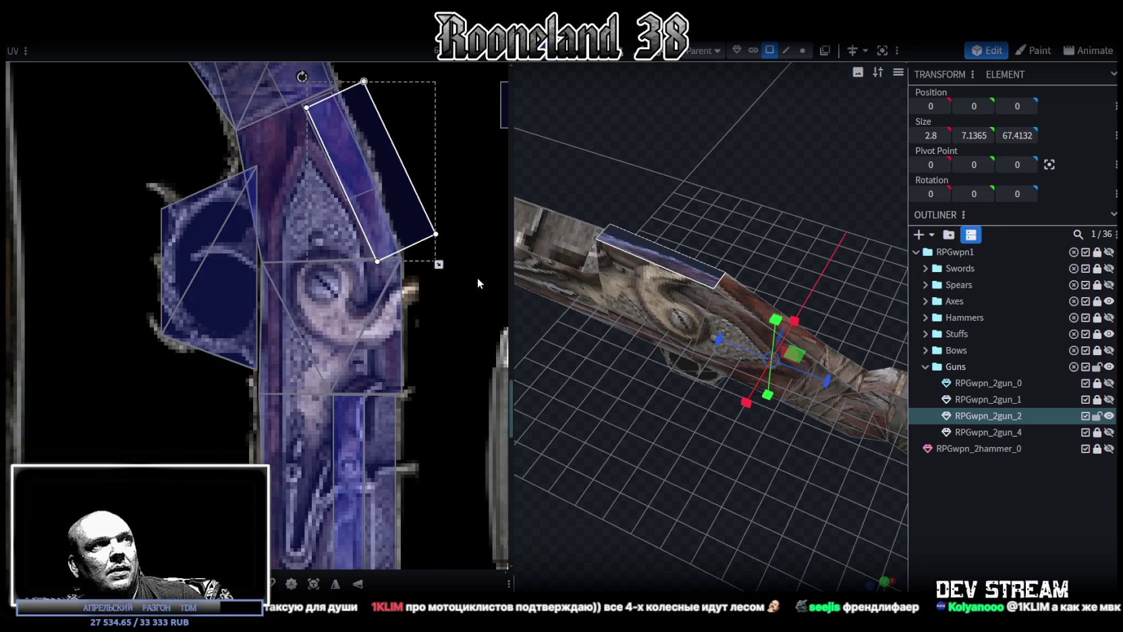
{"action": "left_click_drag", "start_coordinate": [439, 266], "coordinate": [358, 169]}
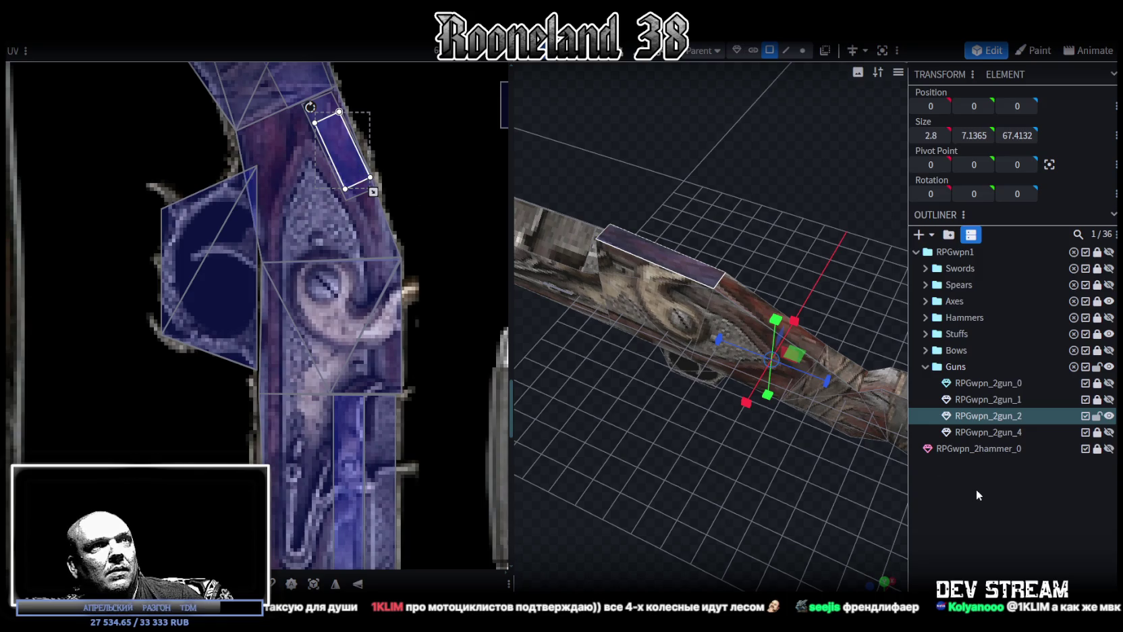
Select the top face of the long RPGwpn_2gun_2 rod from a side view.
{"action": "left_click", "coordinate": [978, 495]}
{"action": "mouse_move", "coordinate": [655, 469]}
{"action": "left_mouse_down"}
{"action": "mouse_move", "coordinate": [783, 415]}
{"action": "mouse_move", "coordinate": [821, 419]}
{"action": "mouse_move", "coordinate": [840, 489]}
{"action": "mouse_move", "coordinate": [700, 471]}
{"action": "mouse_move", "coordinate": [708, 453]}
{"action": "left_mouse_up"}
{"action": "left_click", "coordinate": [690, 308]}
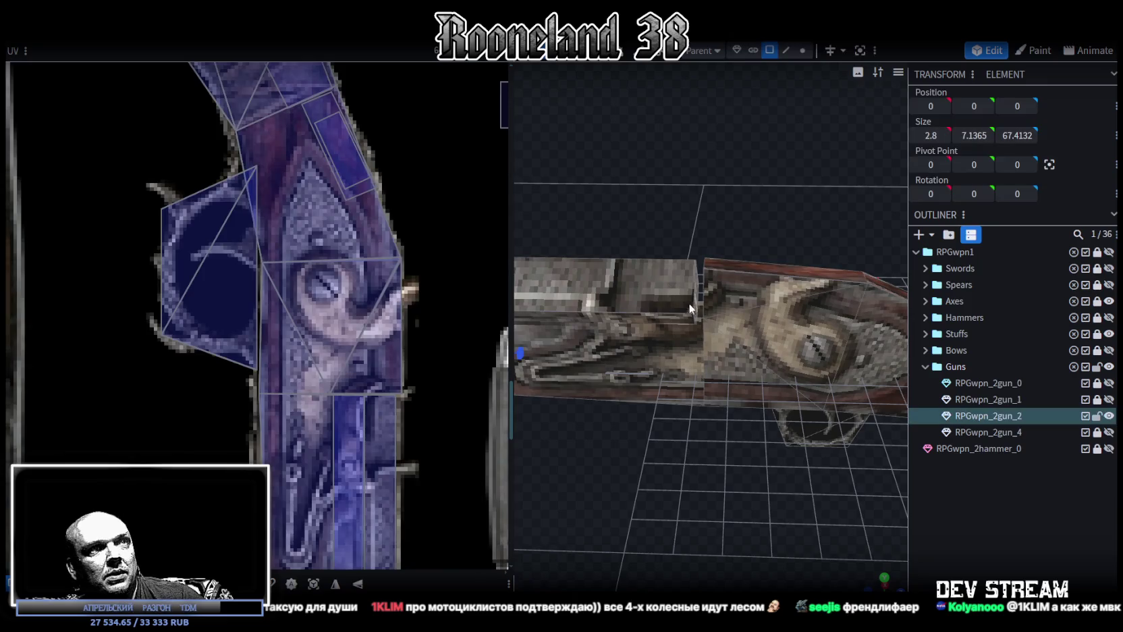
{"action": "left_click", "coordinate": [690, 308]}
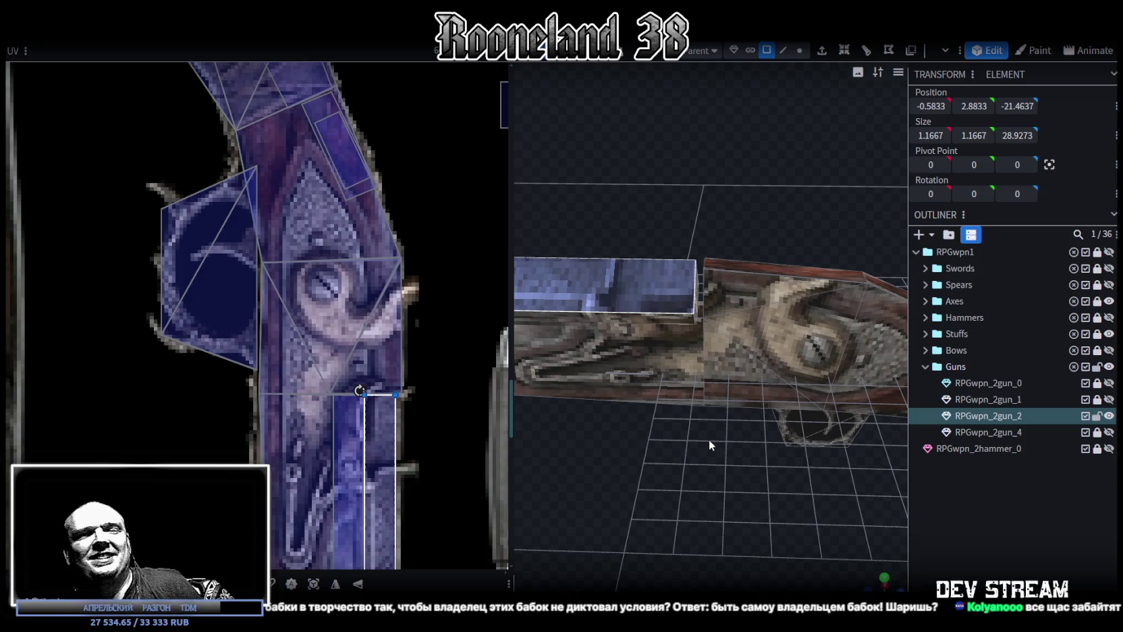
{"action": "mouse_move", "coordinate": [652, 423]}
{"action": "left_mouse_down"}
{"action": "mouse_move", "coordinate": [744, 397]}
{"action": "mouse_move", "coordinate": [708, 459]}
{"action": "mouse_move", "coordinate": [731, 450]}
{"action": "mouse_move", "coordinate": [634, 429]}
{"action": "mouse_move", "coordinate": [699, 450]}
{"action": "mouse_move", "coordinate": [809, 428]}
{"action": "mouse_move", "coordinate": [712, 415]}
{"action": "mouse_move", "coordinate": [689, 436]}
{"action": "left_mouse_up"}
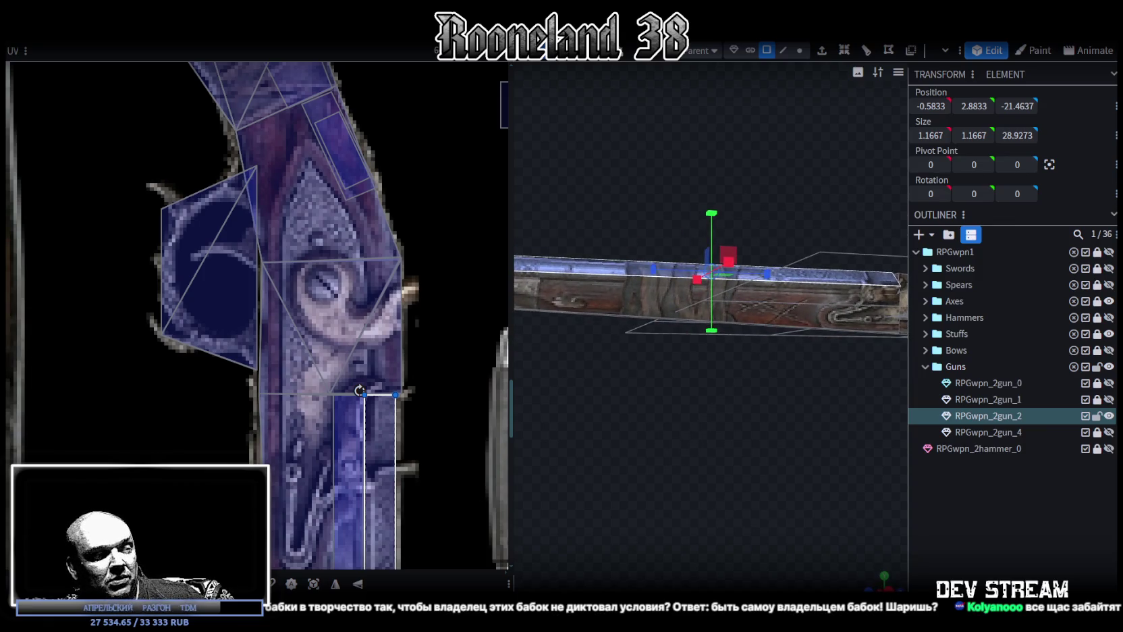
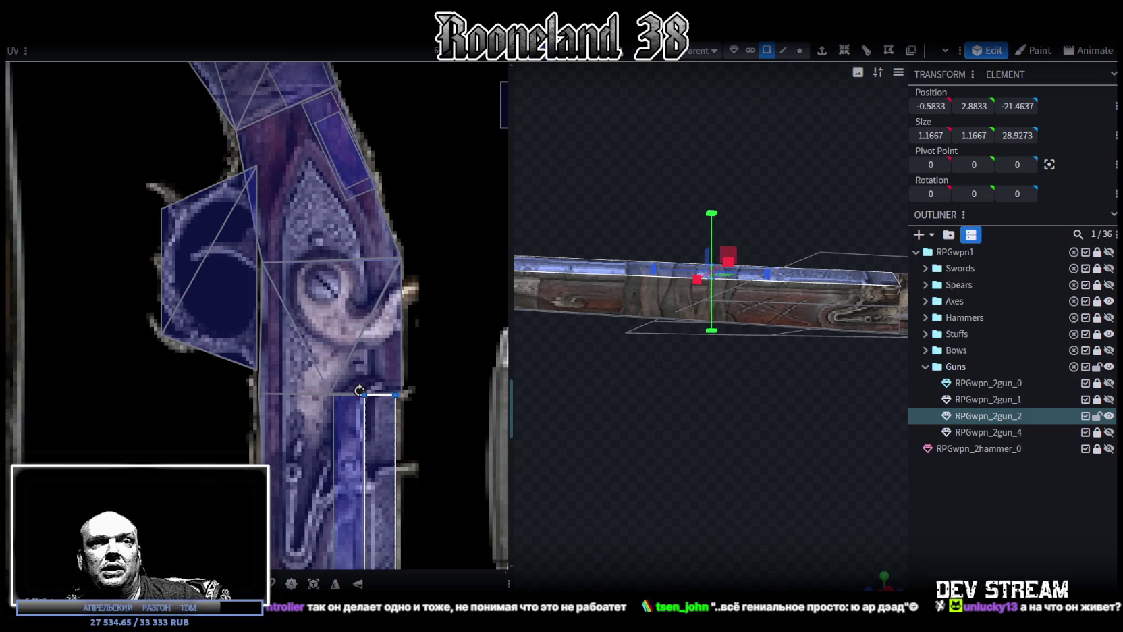
Thicken the rifle's long barrel cube to a 3 by 3 cross-section with the scale gizmo.
{"action": "left_click_drag", "start_coordinate": [716, 496], "coordinate": [663, 429]}
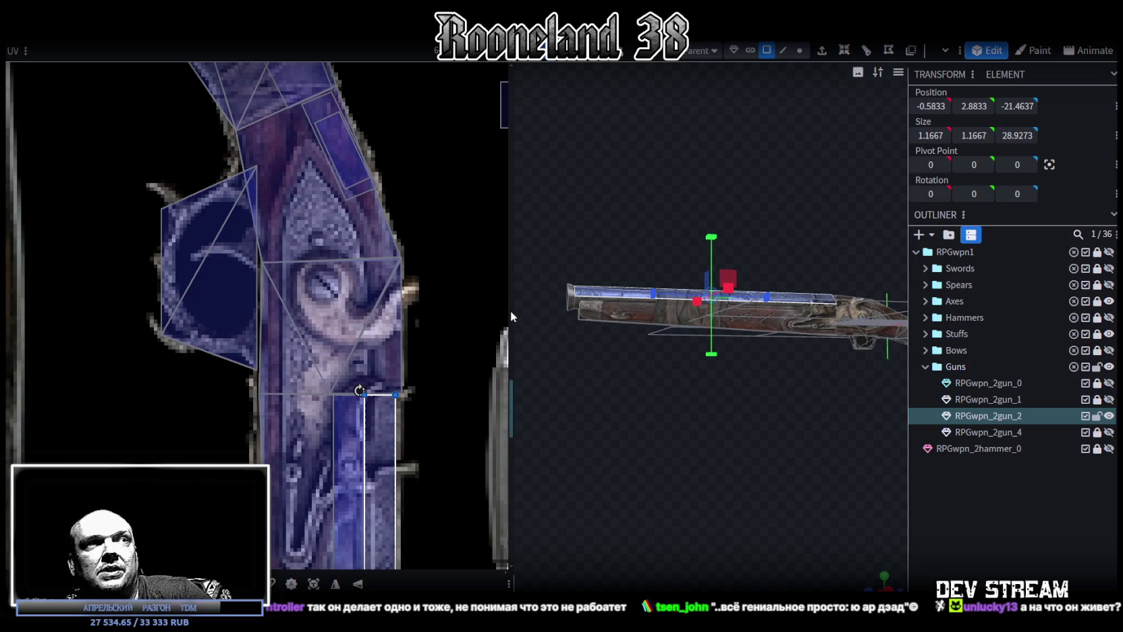
{"action": "left_click_drag", "start_coordinate": [511, 310], "coordinate": [372, 317]}
{"action": "mouse_move", "coordinate": [463, 329]}
{"action": "left_mouse_down"}
{"action": "mouse_move", "coordinate": [748, 469]}
{"action": "mouse_move", "coordinate": [803, 475]}
{"action": "mouse_move", "coordinate": [787, 430]}
{"action": "mouse_move", "coordinate": [744, 427]}
{"action": "mouse_move", "coordinate": [786, 481]}
{"action": "mouse_move", "coordinate": [751, 469]}
{"action": "mouse_move", "coordinate": [558, 474]}
{"action": "left_mouse_up"}
{"action": "left_click", "coordinate": [503, 290]}
{"action": "mouse_move", "coordinate": [516, 316]}
{"action": "left_mouse_down"}
{"action": "mouse_move", "coordinate": [682, 498]}
{"action": "mouse_move", "coordinate": [821, 496]}
{"action": "mouse_move", "coordinate": [794, 445]}
{"action": "mouse_move", "coordinate": [774, 461]}
{"action": "mouse_move", "coordinate": [715, 377]}
{"action": "left_mouse_up"}
{"action": "left_click_drag", "start_coordinate": [672, 304], "coordinate": [666, 302]}
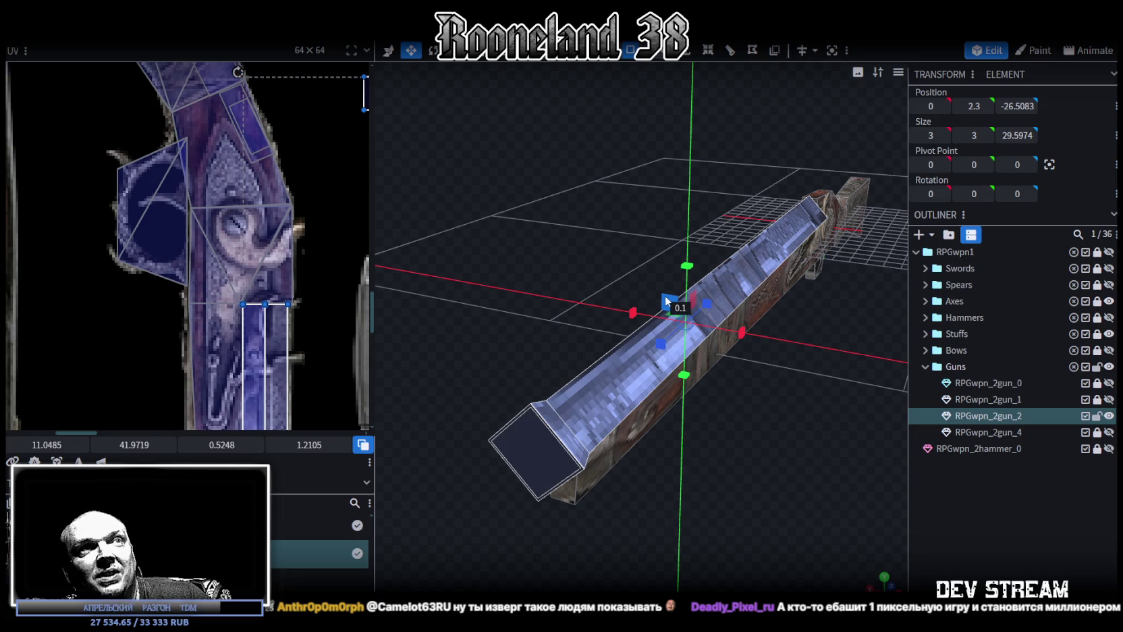
{"action": "mouse_move", "coordinate": [794, 462]}
{"action": "left_mouse_down"}
{"action": "mouse_move", "coordinate": [594, 452]}
{"action": "mouse_move", "coordinate": [612, 470]}
{"action": "mouse_move", "coordinate": [664, 457]}
{"action": "mouse_move", "coordinate": [670, 484]}
{"action": "left_mouse_up"}
{"action": "scroll", "coordinate": [603, 470], "scroll_direction": "up", "scroll_amount": 3}
{"action": "scroll", "coordinate": [610, 484], "scroll_direction": "up", "scroll_amount": 3}
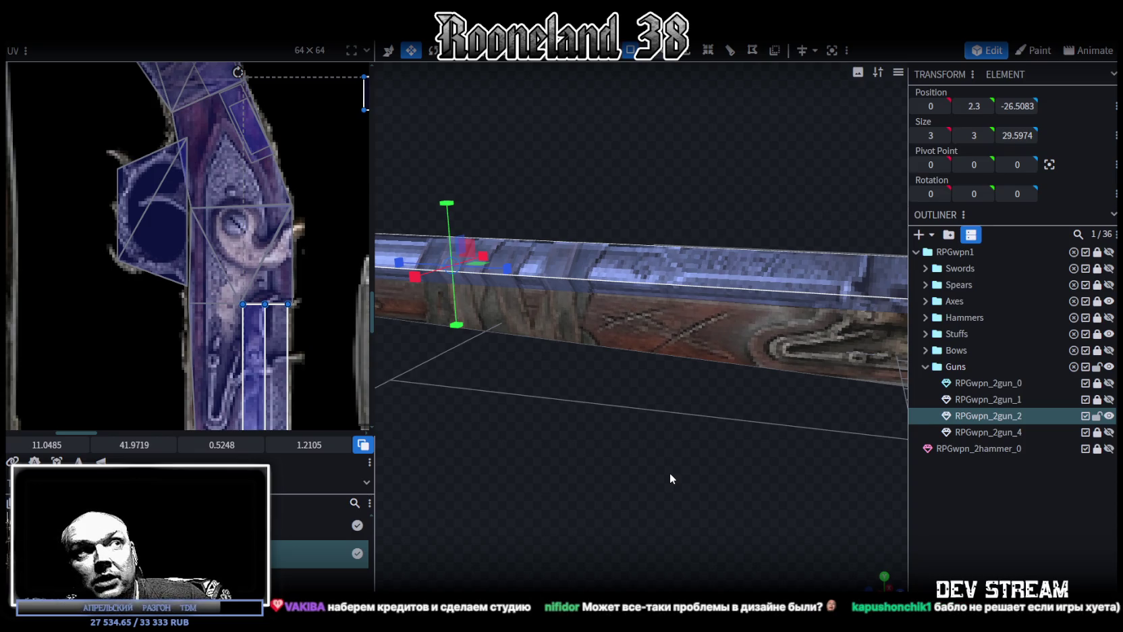
{"action": "mouse_move", "coordinate": [685, 487]}
{"action": "left_mouse_down"}
{"action": "mouse_move", "coordinate": [498, 465]}
{"action": "mouse_move", "coordinate": [635, 374]}
{"action": "mouse_move", "coordinate": [624, 499]}
{"action": "mouse_move", "coordinate": [652, 502]}
{"action": "left_mouse_up"}
{"action": "left_click", "coordinate": [636, 374]}
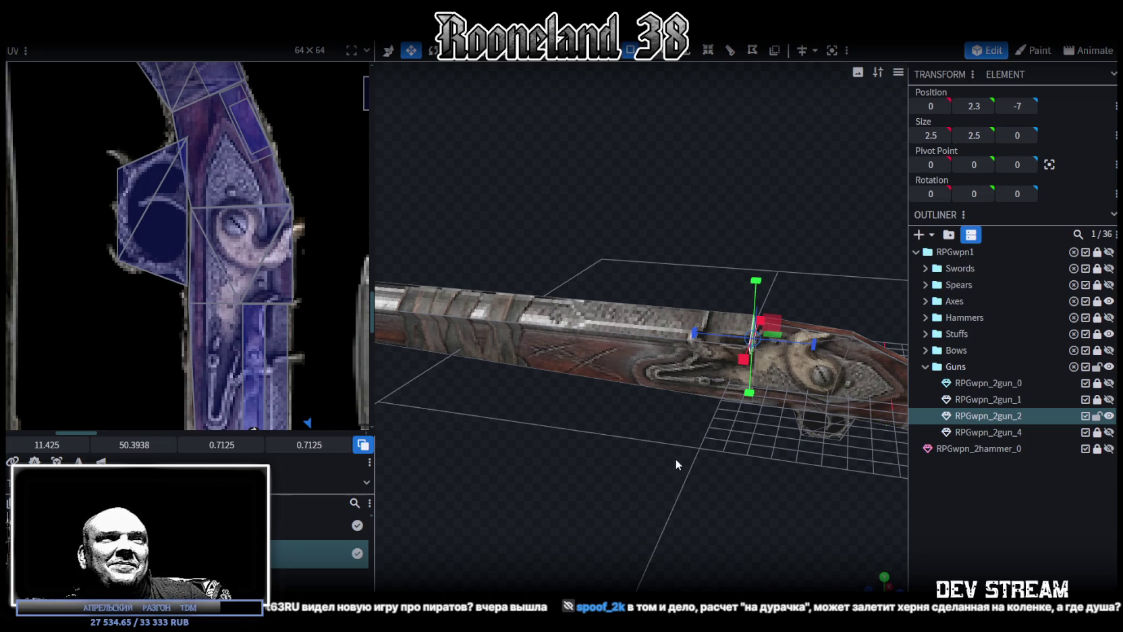
{"action": "left_click_drag", "start_coordinate": [673, 457], "coordinate": [721, 523]}
{"action": "scroll", "coordinate": [719, 523], "scroll_direction": "up", "scroll_amount": 5}
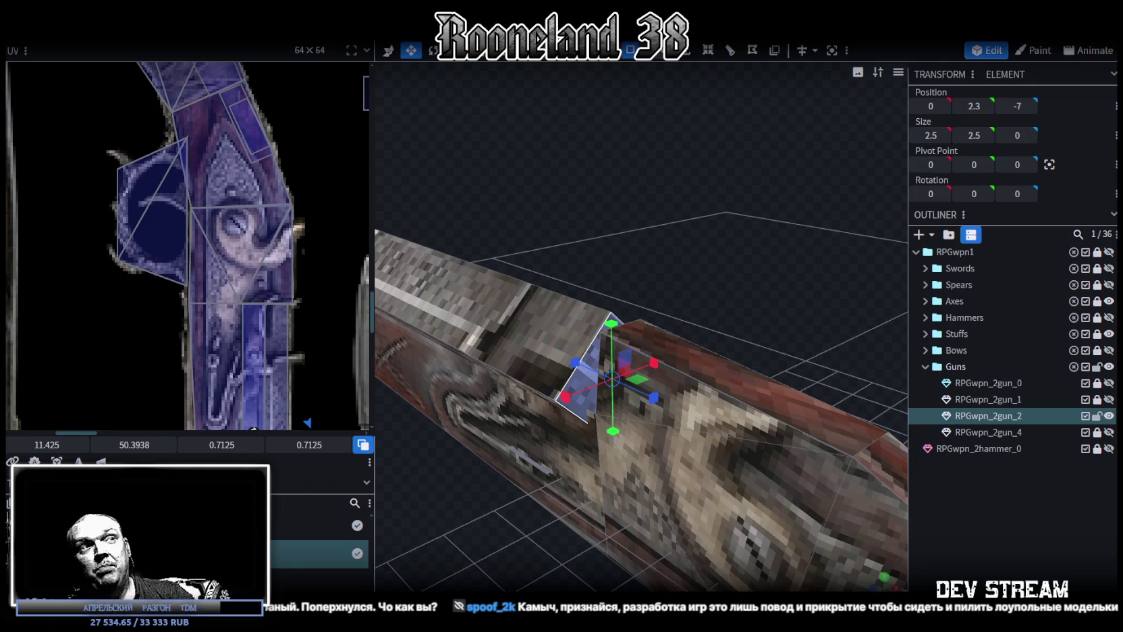
{"action": "scroll", "coordinate": [673, 417], "scroll_direction": "down", "scroll_amount": 5}
{"action": "mouse_move", "coordinate": [673, 417]}
{"action": "left_mouse_down"}
{"action": "mouse_move", "coordinate": [603, 305]}
{"action": "mouse_move", "coordinate": [698, 430]}
{"action": "mouse_move", "coordinate": [624, 434]}
{"action": "mouse_move", "coordinate": [746, 442]}
{"action": "left_mouse_up"}
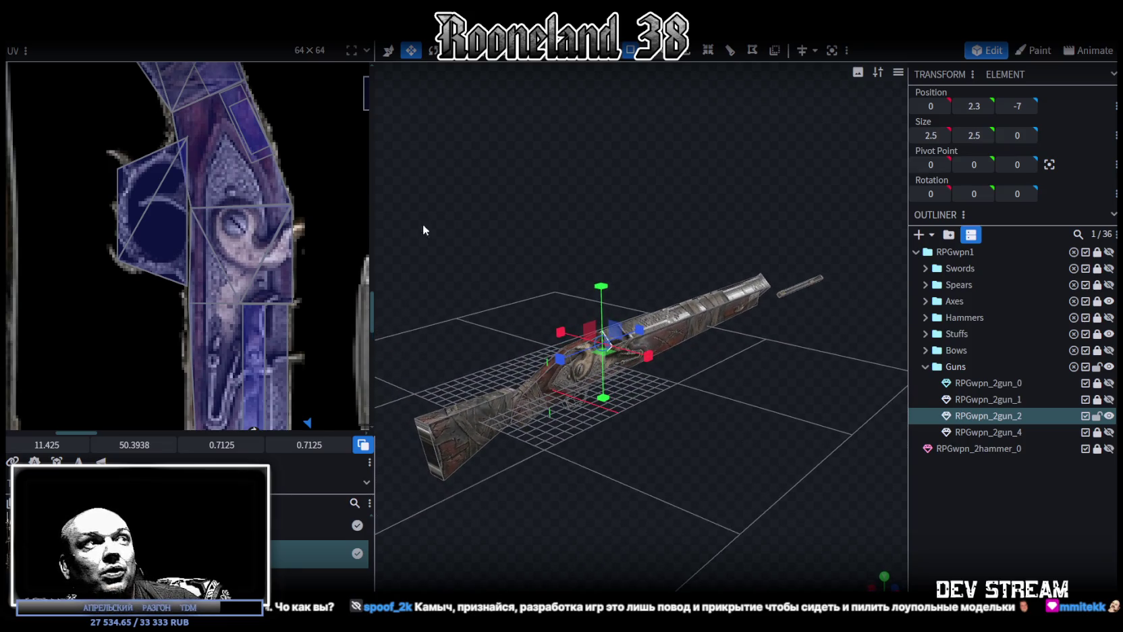
Widen the texture view so the weapon atlas's hammers and guns are visible.
{"action": "scroll", "coordinate": [372, 217], "scroll_direction": "up", "scroll_amount": 5}
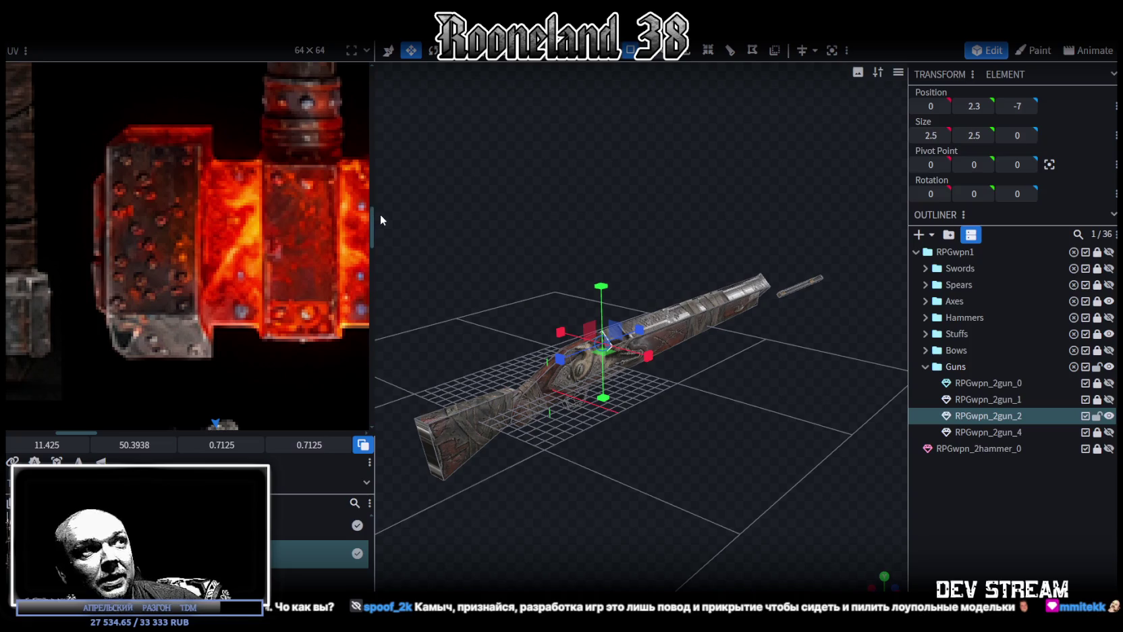
{"action": "left_click_drag", "start_coordinate": [375, 213], "coordinate": [108, 224]}
{"action": "scroll", "coordinate": [122, 228], "scroll_direction": "down", "scroll_amount": 2}
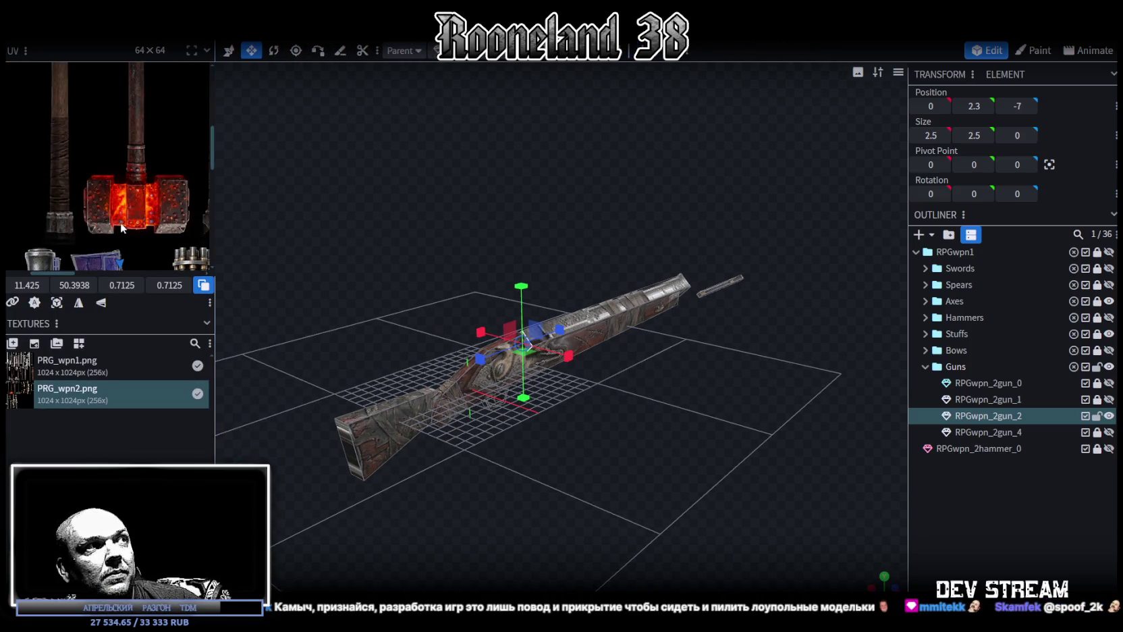
{"action": "left_click_drag", "start_coordinate": [214, 142], "coordinate": [470, 175]}
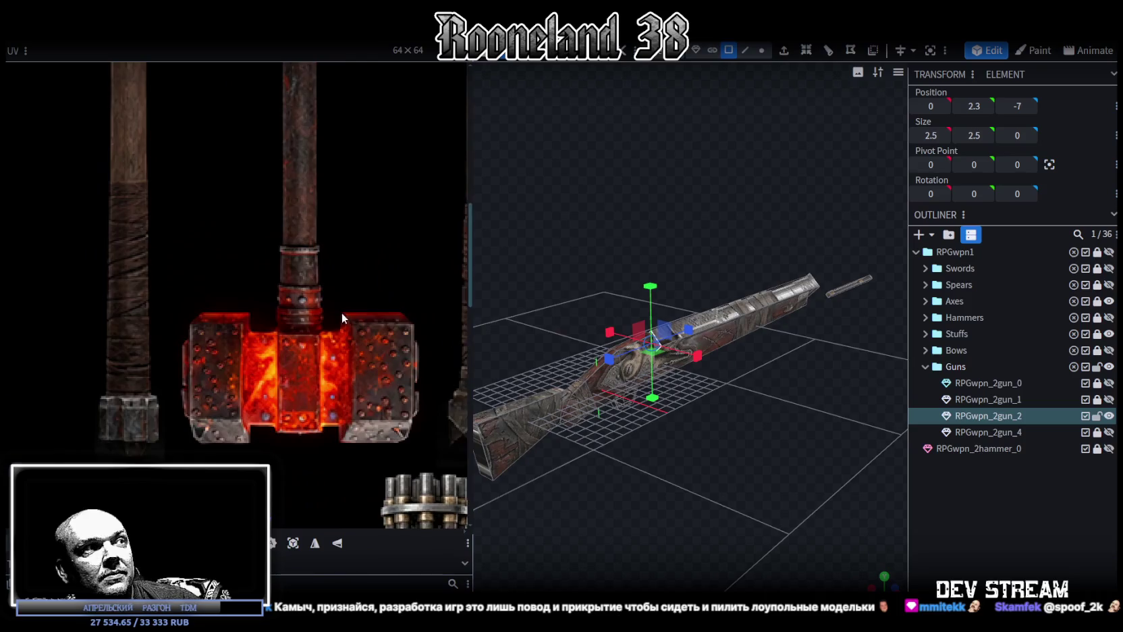
{"action": "scroll", "coordinate": [341, 312], "scroll_direction": "down", "scroll_amount": 3}
{"action": "scroll", "coordinate": [287, 171], "scroll_direction": "up", "scroll_amount": 1}
Snap to the rifle's side view and select the face at the stock's butt end.
{"action": "key", "text": "KP_3"}
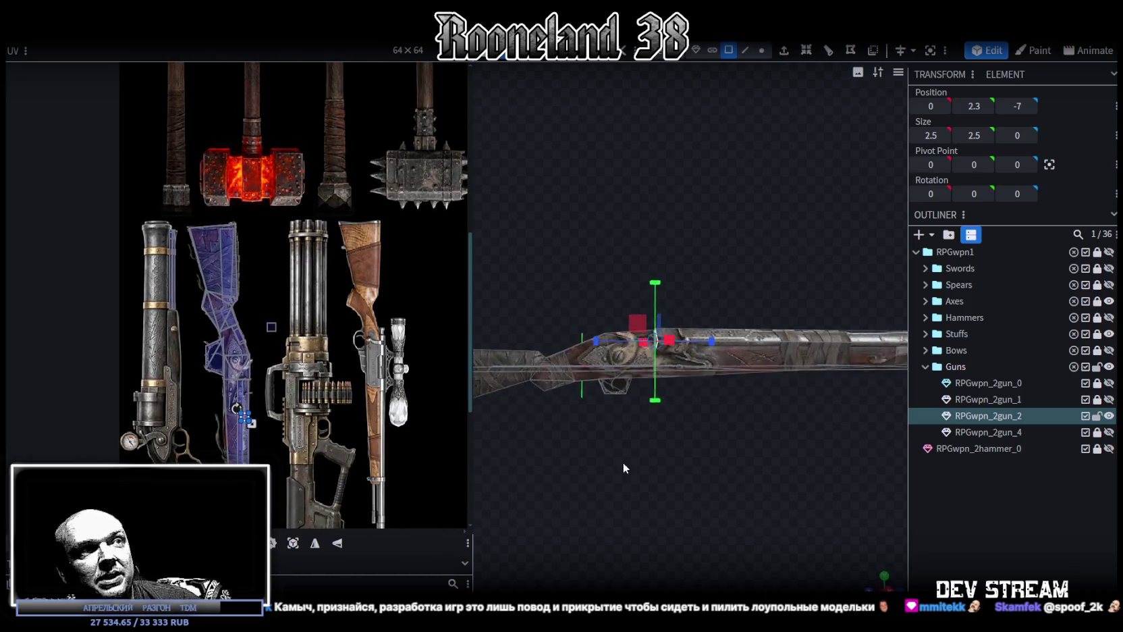
{"action": "scroll", "coordinate": [660, 458], "scroll_direction": "up", "scroll_amount": 3}
{"action": "mouse_move", "coordinate": [660, 458]}
{"action": "left_mouse_down"}
{"action": "mouse_move", "coordinate": [642, 467]}
{"action": "mouse_move", "coordinate": [761, 386]}
{"action": "mouse_move", "coordinate": [695, 471]}
{"action": "mouse_move", "coordinate": [726, 555]}
{"action": "mouse_move", "coordinate": [803, 505]}
{"action": "mouse_move", "coordinate": [806, 448]}
{"action": "mouse_move", "coordinate": [745, 289]}
{"action": "left_mouse_up"}
{"action": "scroll", "coordinate": [691, 466], "scroll_direction": "up", "scroll_amount": 2}
{"action": "scroll", "coordinate": [653, 460], "scroll_direction": "up", "scroll_amount": 2}
{"action": "scroll", "coordinate": [672, 438], "scroll_direction": "up", "scroll_amount": 2}
{"action": "left_click", "coordinate": [627, 294]}
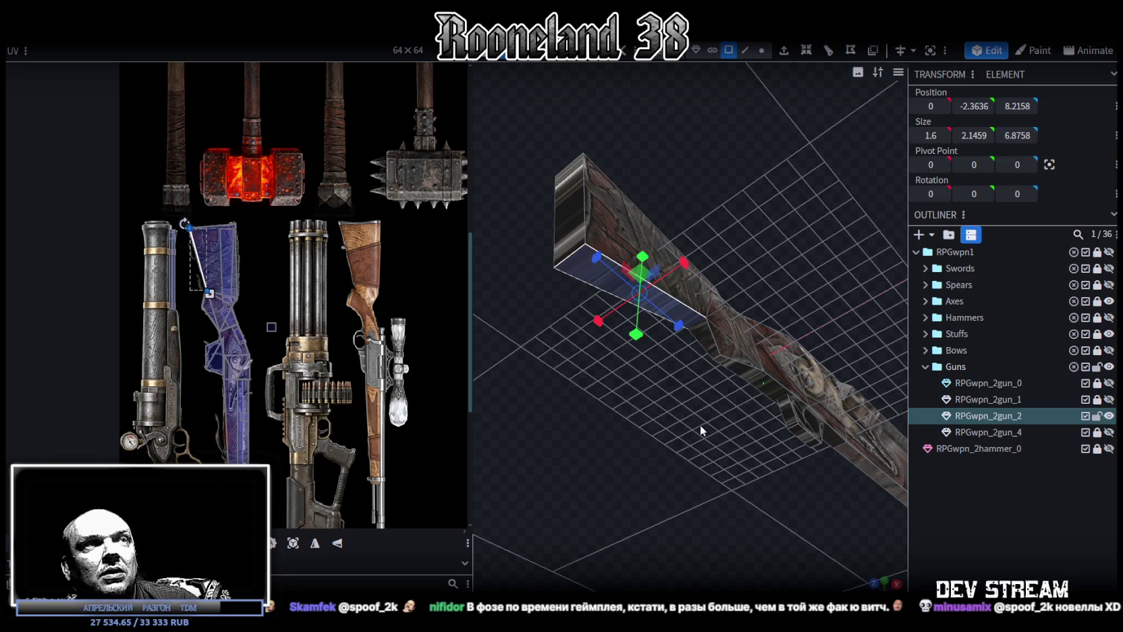
Stretch the rear stock section to 18.4 long with the scale gizmo.
{"action": "left_click_drag", "start_coordinate": [702, 430], "coordinate": [658, 404]}
{"action": "scroll", "coordinate": [721, 342], "scroll_direction": "up", "scroll_amount": 3}
{"action": "left_click", "coordinate": [708, 334]}
{"action": "mouse_move", "coordinate": [708, 334]}
{"action": "left_mouse_down"}
{"action": "mouse_move", "coordinate": [809, 360]}
{"action": "mouse_move", "coordinate": [843, 511]}
{"action": "mouse_move", "coordinate": [645, 494]}
{"action": "mouse_move", "coordinate": [763, 490]}
{"action": "mouse_move", "coordinate": [722, 513]}
{"action": "left_mouse_up"}
{"action": "left_click_drag", "start_coordinate": [750, 345], "coordinate": [816, 344]}
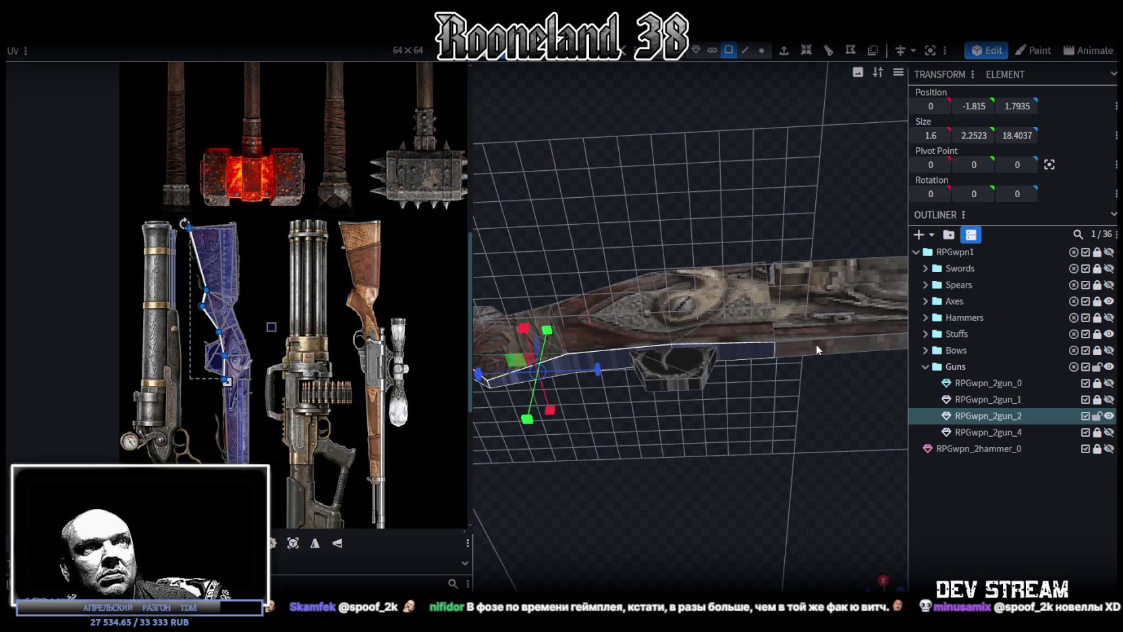
{"action": "mouse_move", "coordinate": [627, 504]}
{"action": "left_mouse_down"}
{"action": "mouse_move", "coordinate": [702, 475]}
{"action": "mouse_move", "coordinate": [636, 438]}
{"action": "mouse_move", "coordinate": [629, 418]}
{"action": "mouse_move", "coordinate": [609, 446]}
{"action": "mouse_move", "coordinate": [641, 370]}
{"action": "mouse_move", "coordinate": [646, 395]}
{"action": "left_mouse_up"}
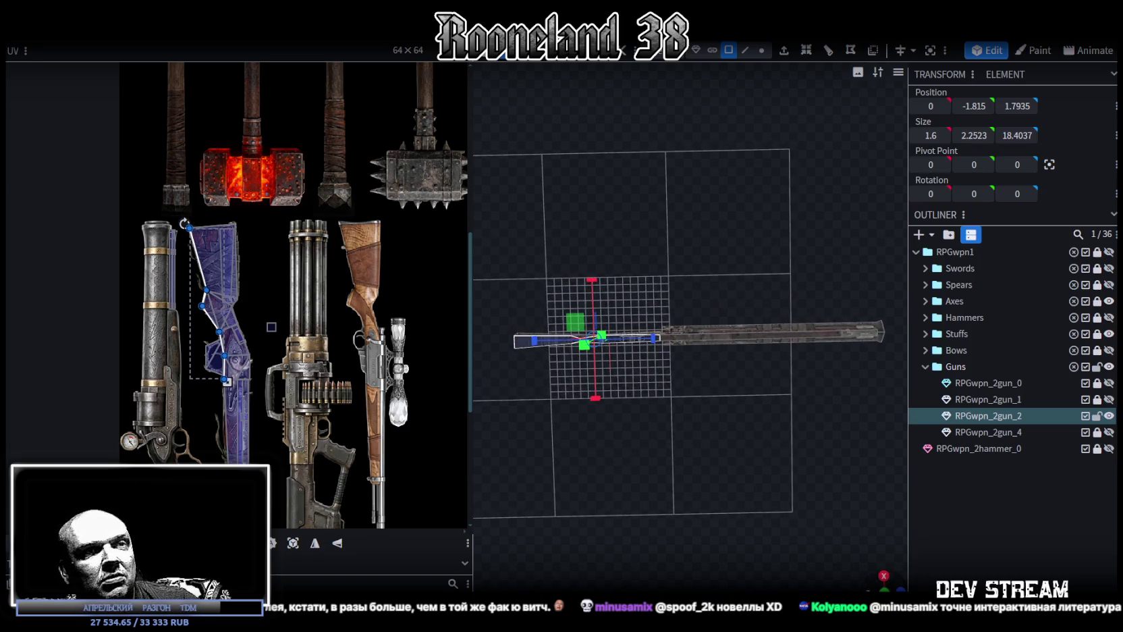
Project the stock's UVs from a straight axis view into a vertical strip over the stock artwork.
{"action": "left_click", "coordinate": [883, 575]}
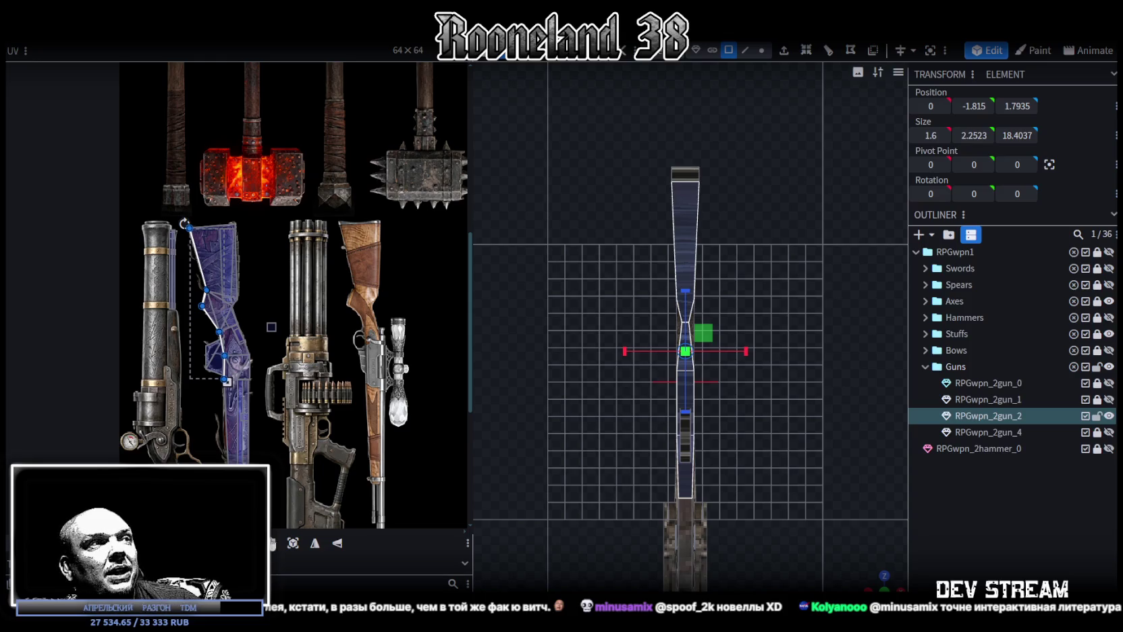
{"action": "left_click", "coordinate": [293, 543]}
{"action": "scroll", "coordinate": [296, 215], "scroll_direction": "up", "scroll_amount": 3}
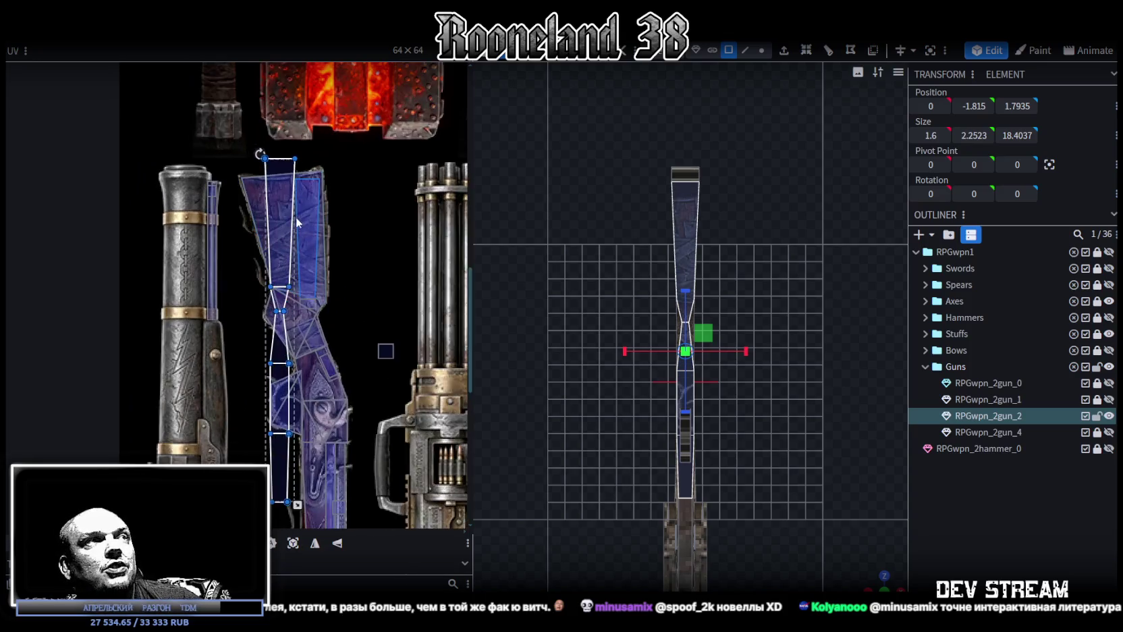
{"action": "scroll", "coordinate": [296, 215], "scroll_direction": "up", "scroll_amount": 2}
{"action": "left_click_drag", "start_coordinate": [297, 214], "coordinate": [172, 249]}
{"action": "scroll", "coordinate": [160, 259], "scroll_direction": "up", "scroll_amount": 3}
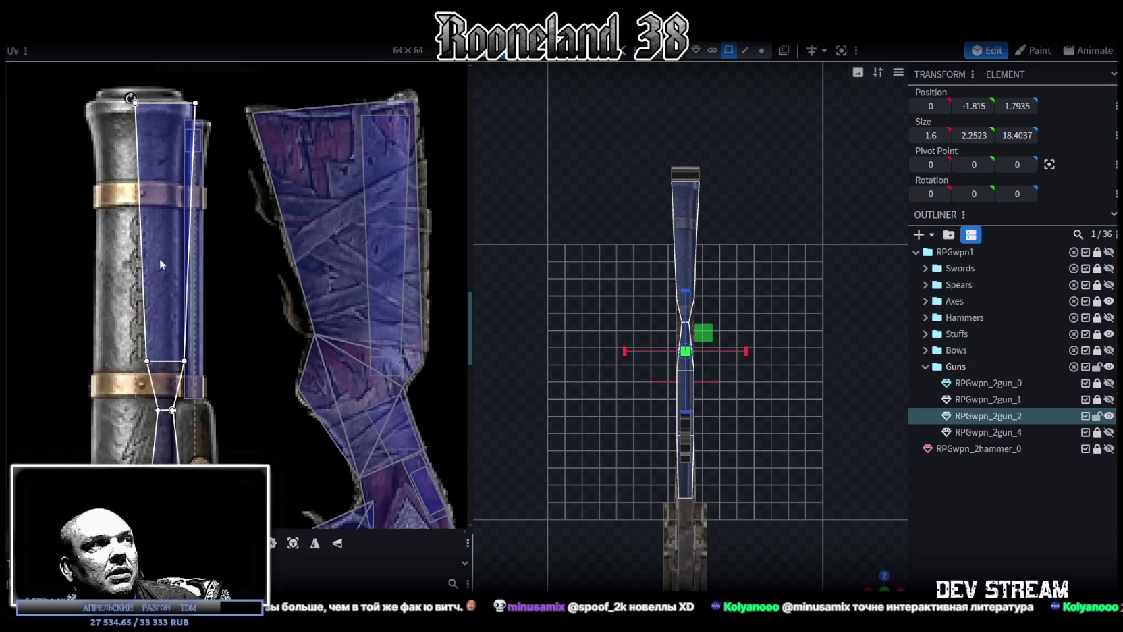
Rotate, move and shorten the stock's main UV face onto the stock art.
{"action": "left_click", "coordinate": [118, 273]}
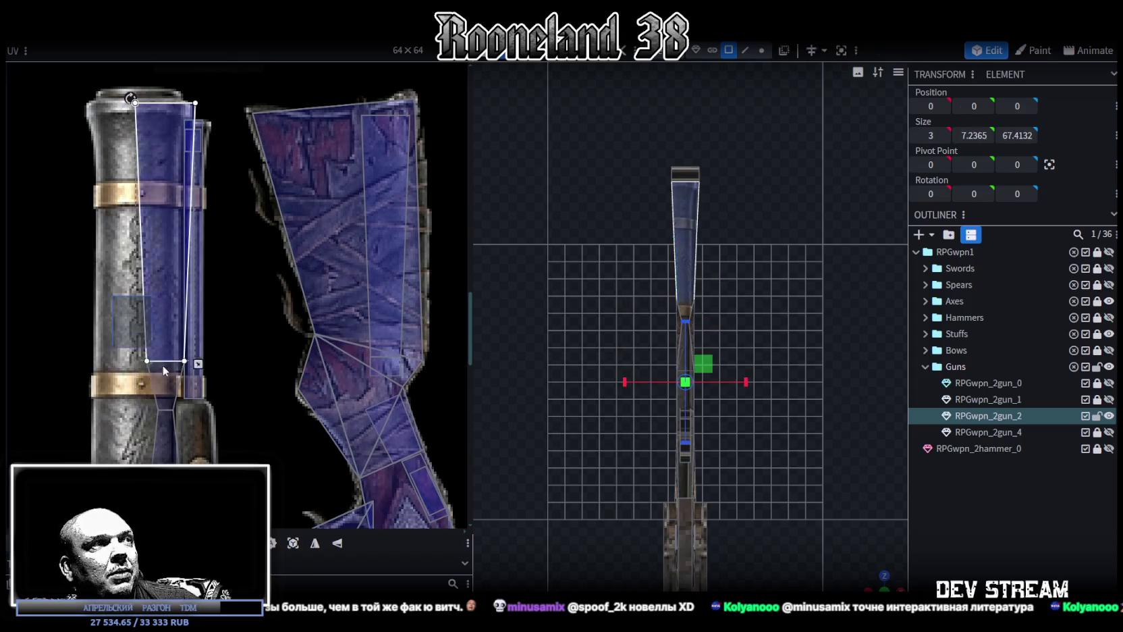
{"action": "left_click", "coordinate": [275, 317]}
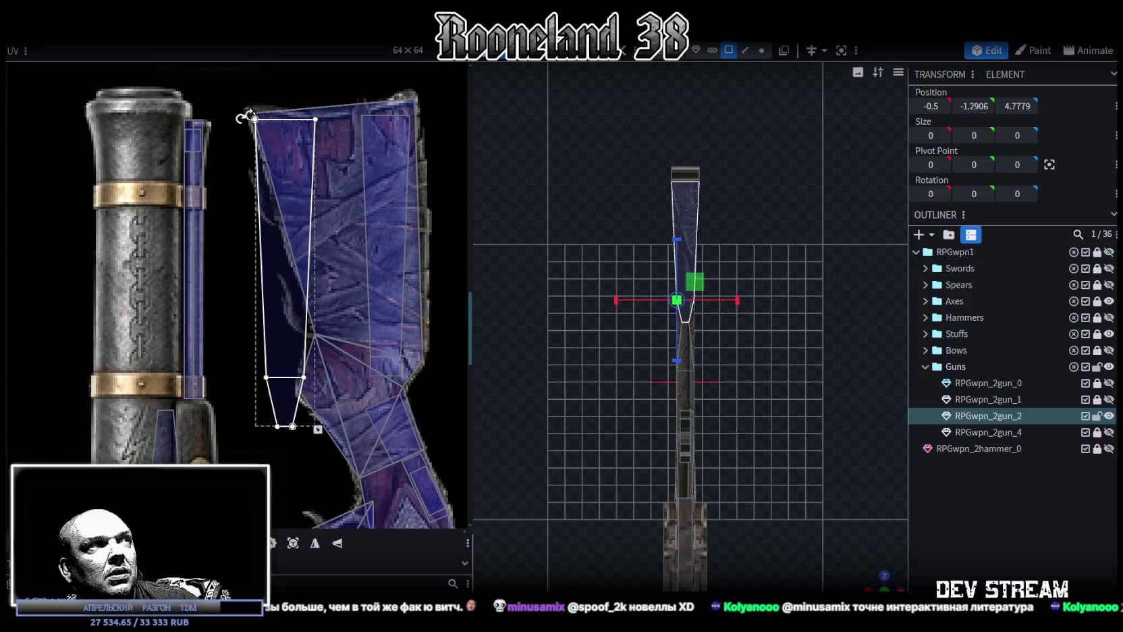
{"action": "left_click_drag", "start_coordinate": [249, 114], "coordinate": [278, 215]}
{"action": "left_click_drag", "start_coordinate": [309, 207], "coordinate": [315, 216]}
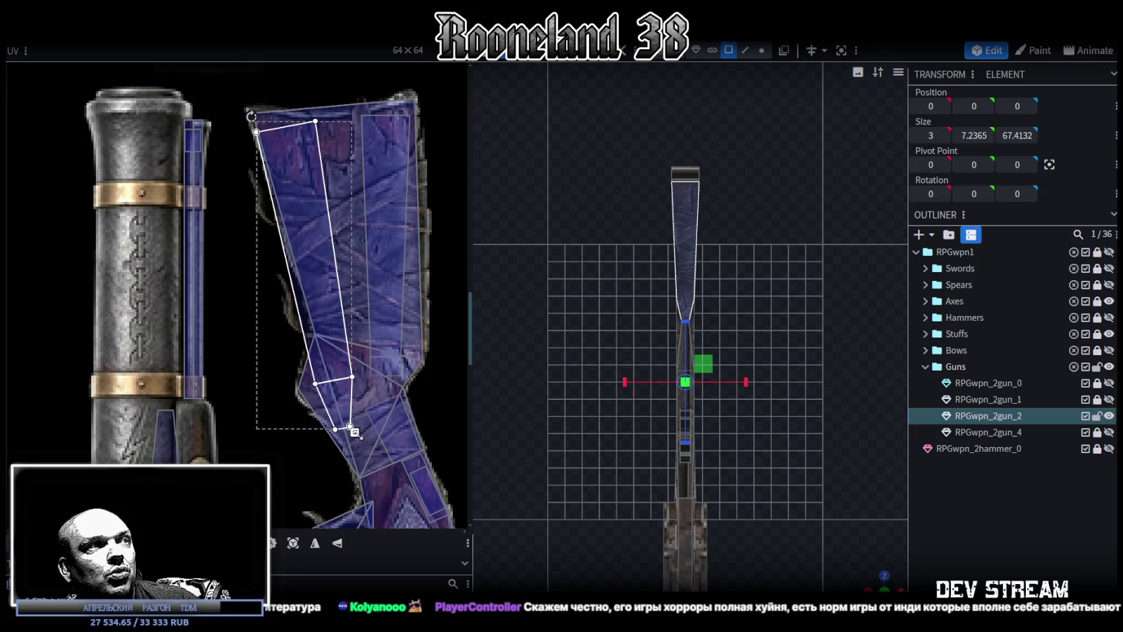
{"action": "left_click_drag", "start_coordinate": [350, 428], "coordinate": [342, 408]}
{"action": "left_click_drag", "start_coordinate": [323, 291], "coordinate": [325, 296]}
{"action": "scroll", "coordinate": [846, 426], "scroll_direction": "up", "scroll_amount": 2}
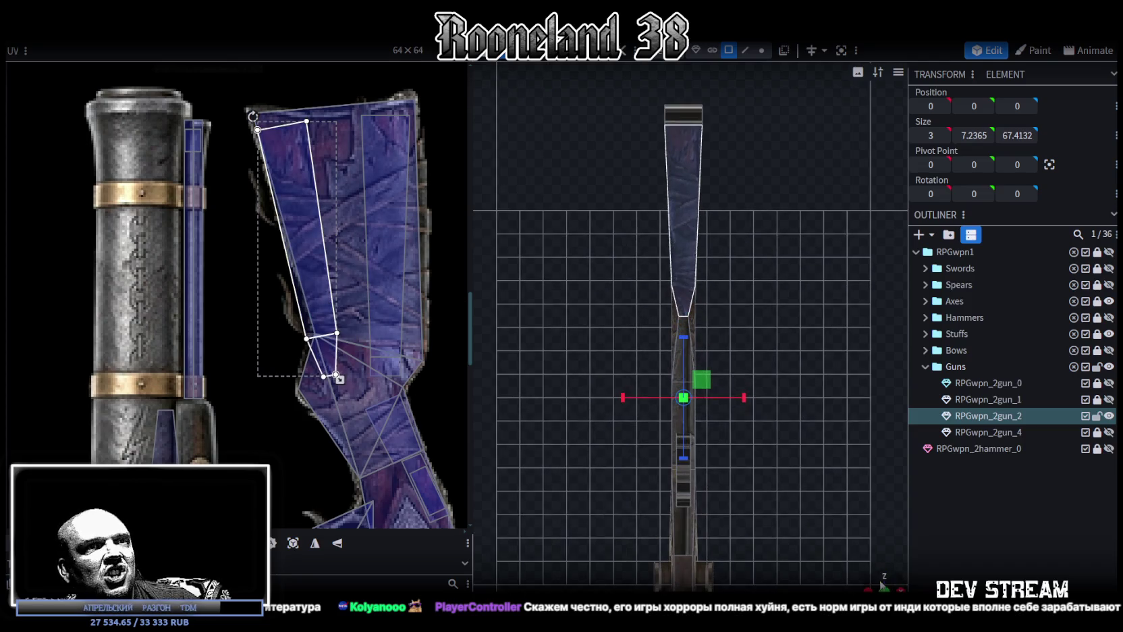
Move the small stock face's UV onto the stock art.
{"action": "left_click_drag", "start_coordinate": [846, 426], "coordinate": [776, 377]}
{"action": "left_click", "coordinate": [666, 349]}
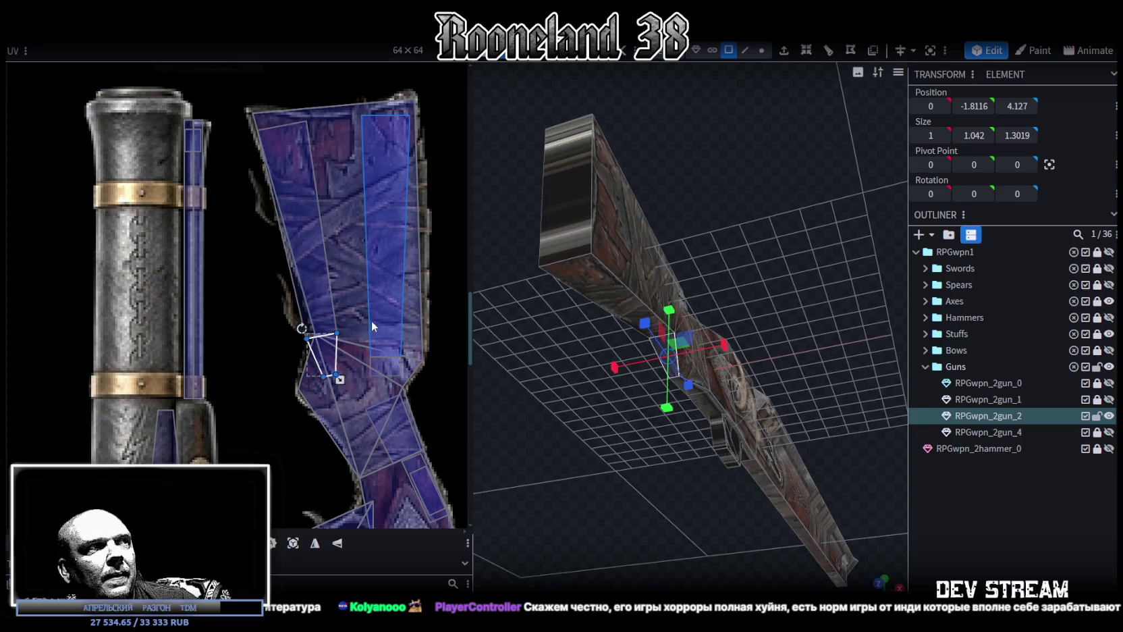
{"action": "left_click_drag", "start_coordinate": [320, 351], "coordinate": [264, 356]}
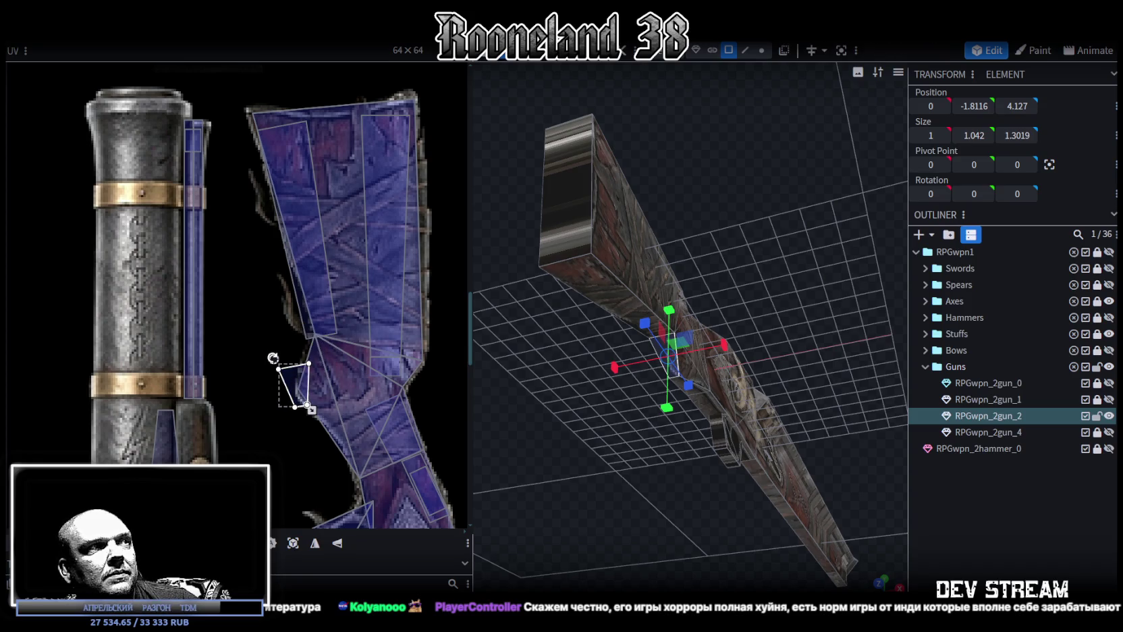
{"action": "left_click_drag", "start_coordinate": [317, 404], "coordinate": [350, 390]}
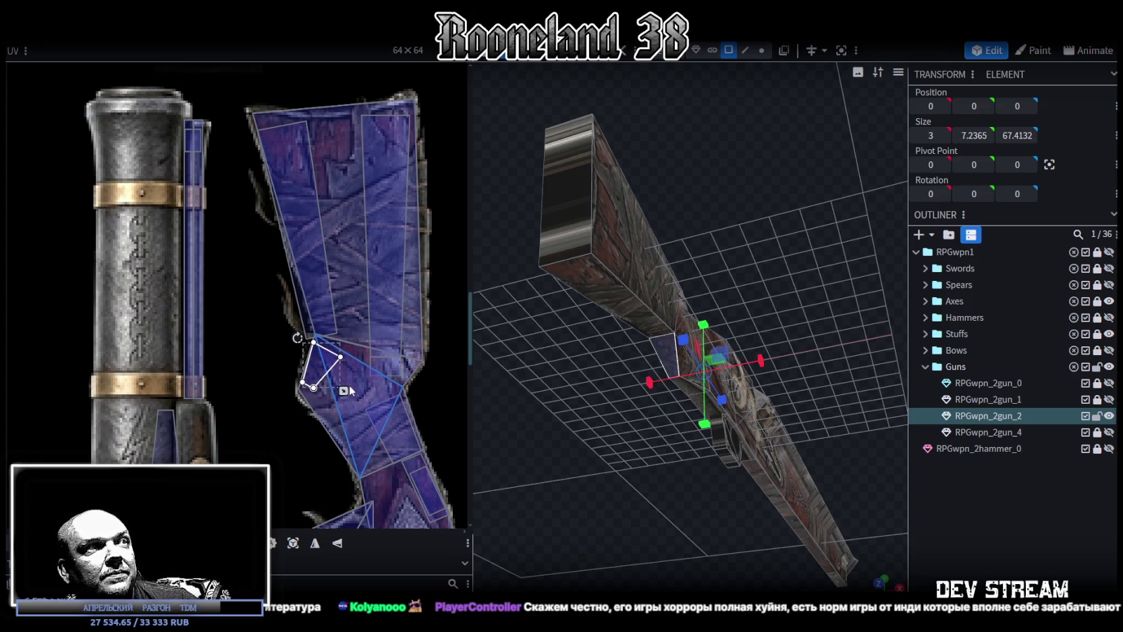
{"action": "scroll", "coordinate": [311, 334], "scroll_direction": "up", "scroll_amount": 3}
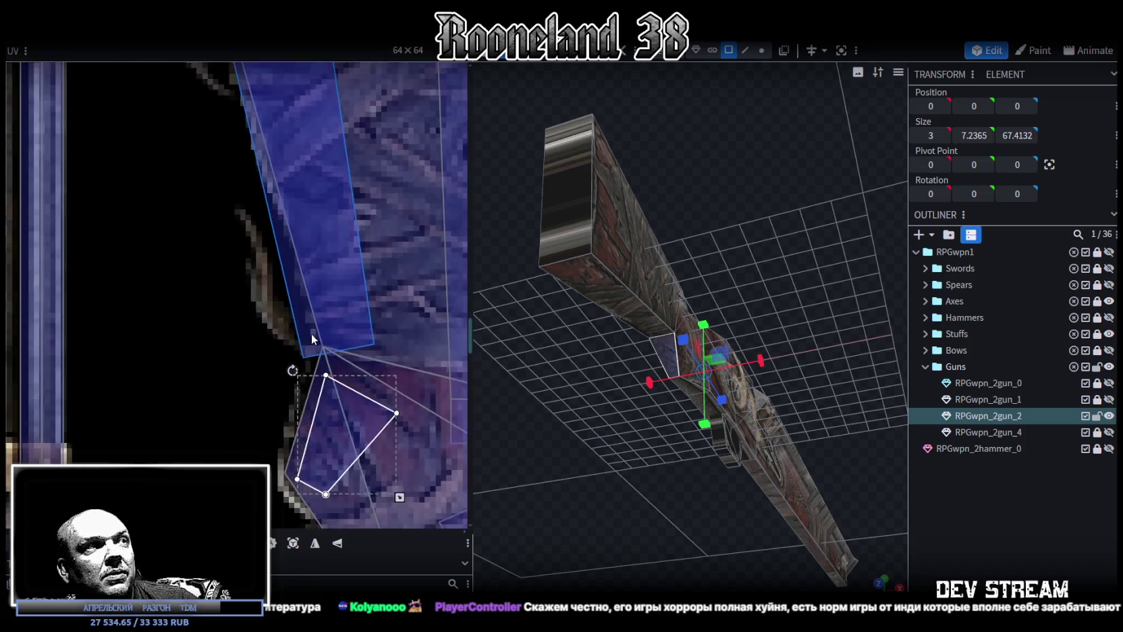
{"action": "scroll", "coordinate": [270, 362], "scroll_direction": "up", "scroll_amount": 3}
Pull the upper stock quad's UV corner toward its neighbouring corner.
{"action": "left_click", "coordinate": [284, 356]}
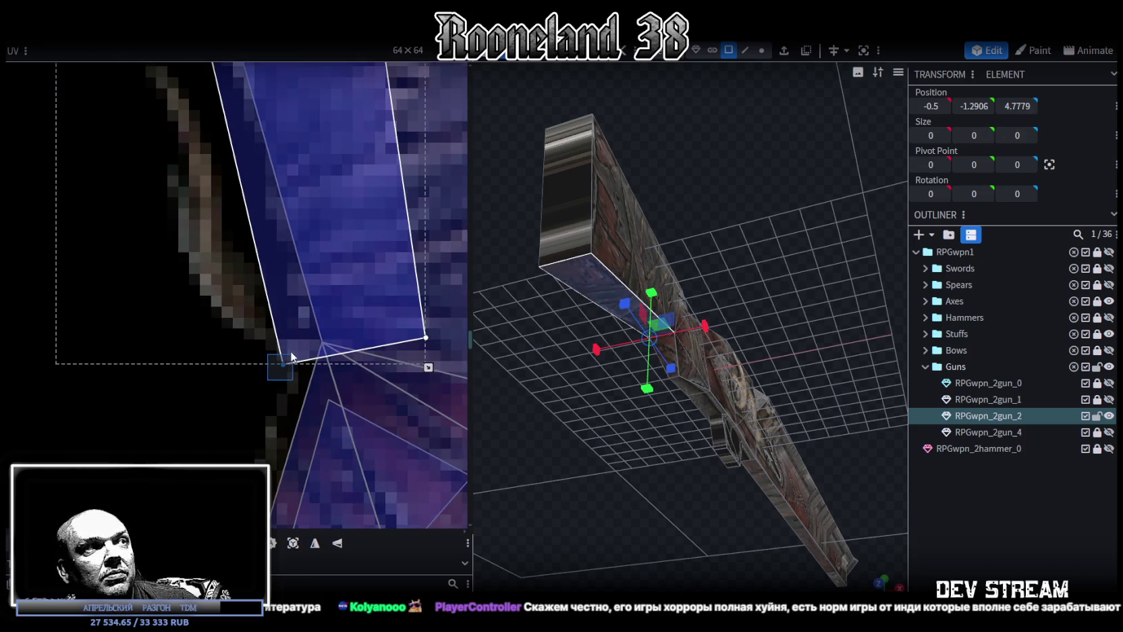
{"action": "left_click_drag", "start_coordinate": [286, 361], "coordinate": [328, 346]}
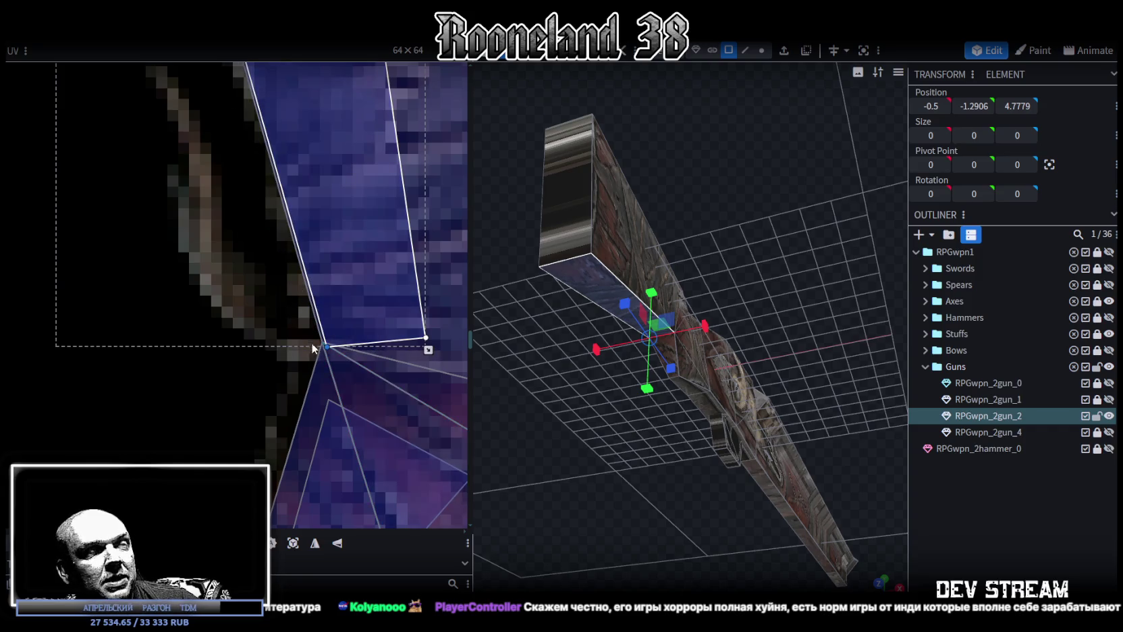
{"action": "scroll", "coordinate": [298, 342], "scroll_direction": "down", "scroll_amount": 3}
{"action": "scroll", "coordinate": [297, 342], "scroll_direction": "down", "scroll_amount": 2}
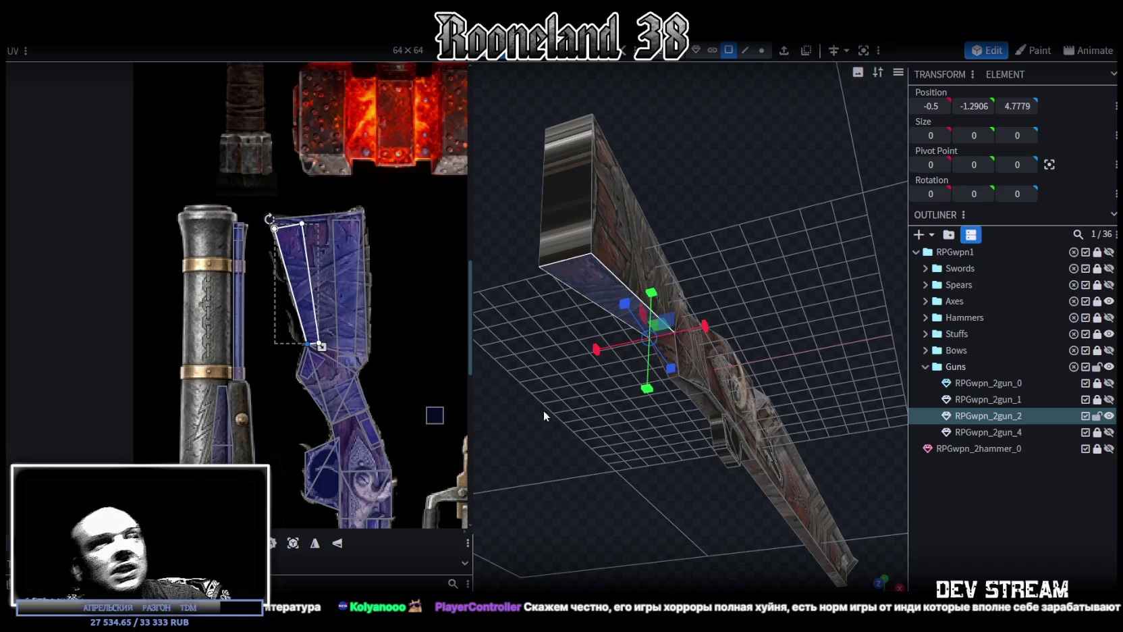
Select the rifle's end face and view it straight on.
{"action": "left_click_drag", "start_coordinate": [645, 485], "coordinate": [637, 442]}
{"action": "left_click", "coordinate": [594, 365]}
{"action": "mouse_move", "coordinate": [594, 364]}
{"action": "left_mouse_down"}
{"action": "mouse_move", "coordinate": [601, 495]}
{"action": "mouse_move", "coordinate": [554, 506]}
{"action": "mouse_move", "coordinate": [681, 443]}
{"action": "mouse_move", "coordinate": [749, 472]}
{"action": "left_mouse_up"}
{"action": "left_click", "coordinate": [884, 577]}
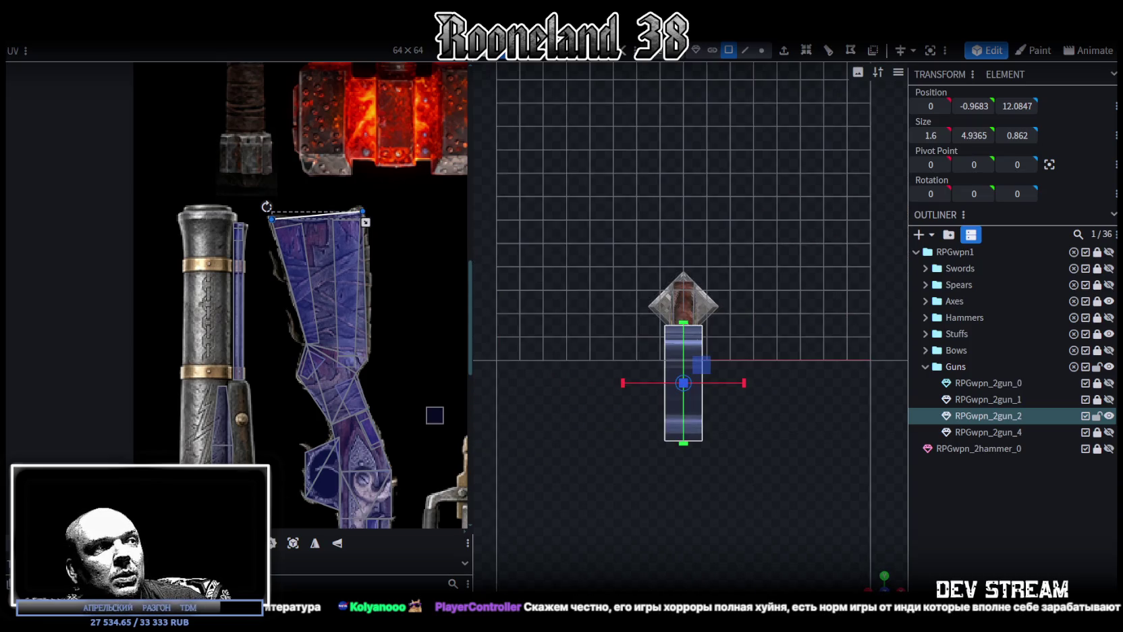
Reset the end face's UV to a plain rectangle and move it beside the gatling grip.
{"action": "left_click", "coordinate": [293, 543]}
{"action": "left_click_drag", "start_coordinate": [314, 186], "coordinate": [441, 357]}
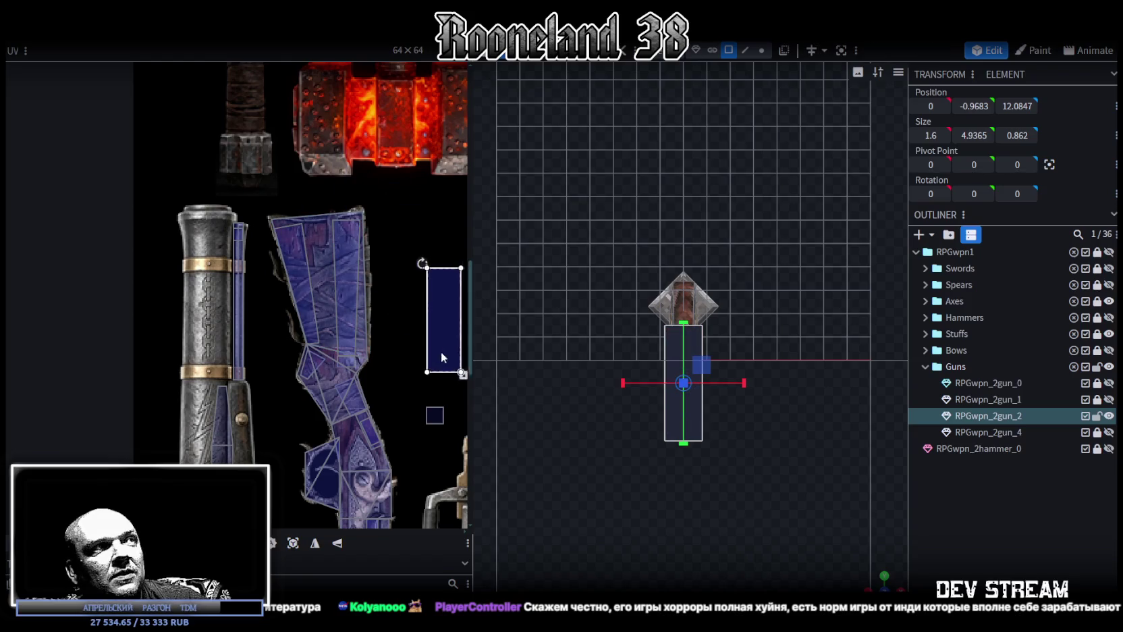
{"action": "scroll", "coordinate": [416, 313], "scroll_direction": "down", "scroll_amount": 2}
{"action": "scroll", "coordinate": [405, 301], "scroll_direction": "down", "scroll_amount": 2}
{"action": "scroll", "coordinate": [393, 287], "scroll_direction": "down", "scroll_amount": 1}
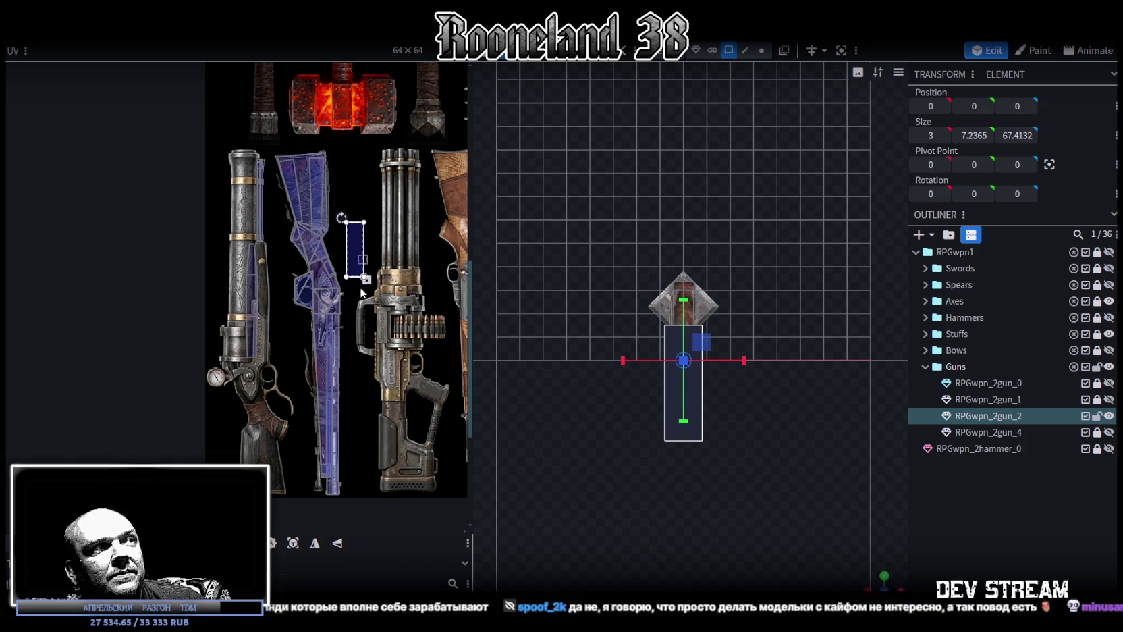
{"action": "left_click_drag", "start_coordinate": [359, 202], "coordinate": [368, 372]}
Place the end face's UV as a small box on the middle gun's barrel.
{"action": "scroll", "coordinate": [341, 318], "scroll_direction": "up", "scroll_amount": 1}
{"action": "scroll", "coordinate": [341, 319], "scroll_direction": "up", "scroll_amount": 2}
{"action": "mouse_move", "coordinate": [394, 382]}
{"action": "middle_mouse_down"}
{"action": "mouse_move", "coordinate": [366, 309]}
{"action": "mouse_move", "coordinate": [359, 233]}
{"action": "mouse_move", "coordinate": [354, 241]}
{"action": "middle_mouse_up"}
{"action": "left_click_drag", "start_coordinate": [350, 240], "coordinate": [299, 262]}
{"action": "left_click_drag", "start_coordinate": [335, 362], "coordinate": [312, 339]}
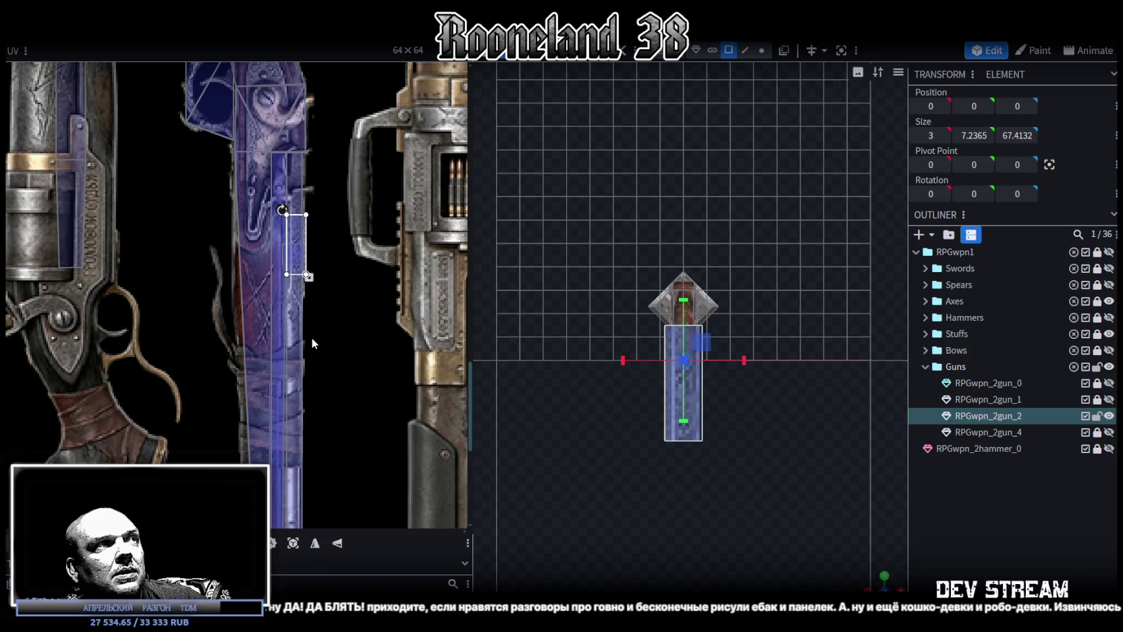
{"action": "scroll", "coordinate": [319, 247], "scroll_direction": "up", "scroll_amount": 3}
{"action": "left_click_drag", "start_coordinate": [264, 220], "coordinate": [262, 220]}
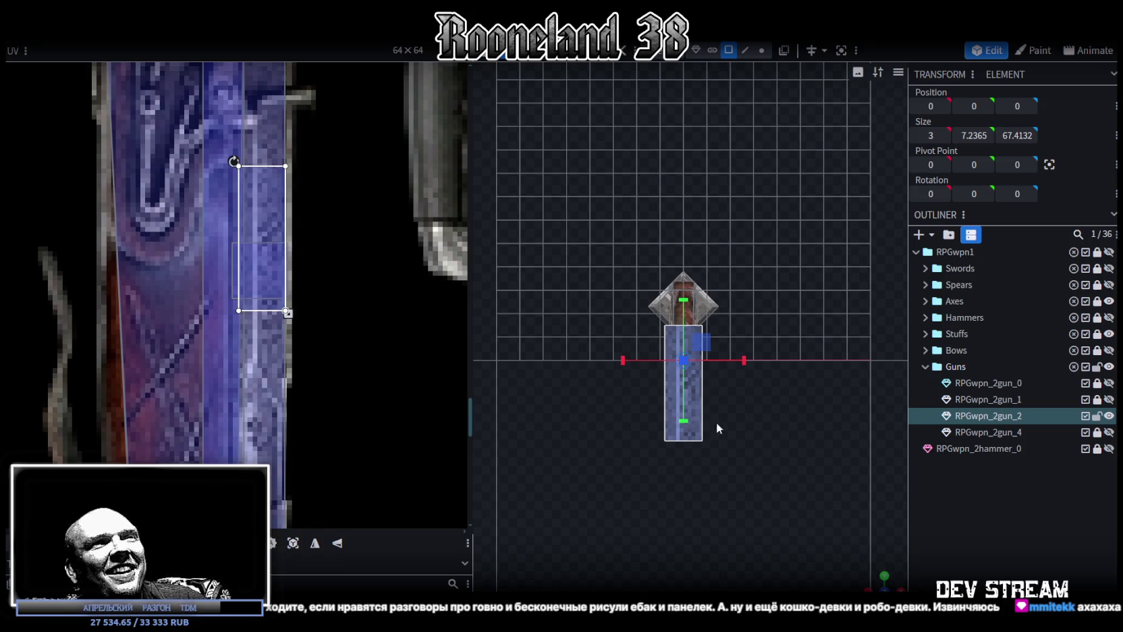
Select the stock end piece and move its face UV onto the stock near the lock plate.
{"action": "left_click_drag", "start_coordinate": [905, 569], "coordinate": [669, 519]}
{"action": "left_click", "coordinate": [668, 519]}
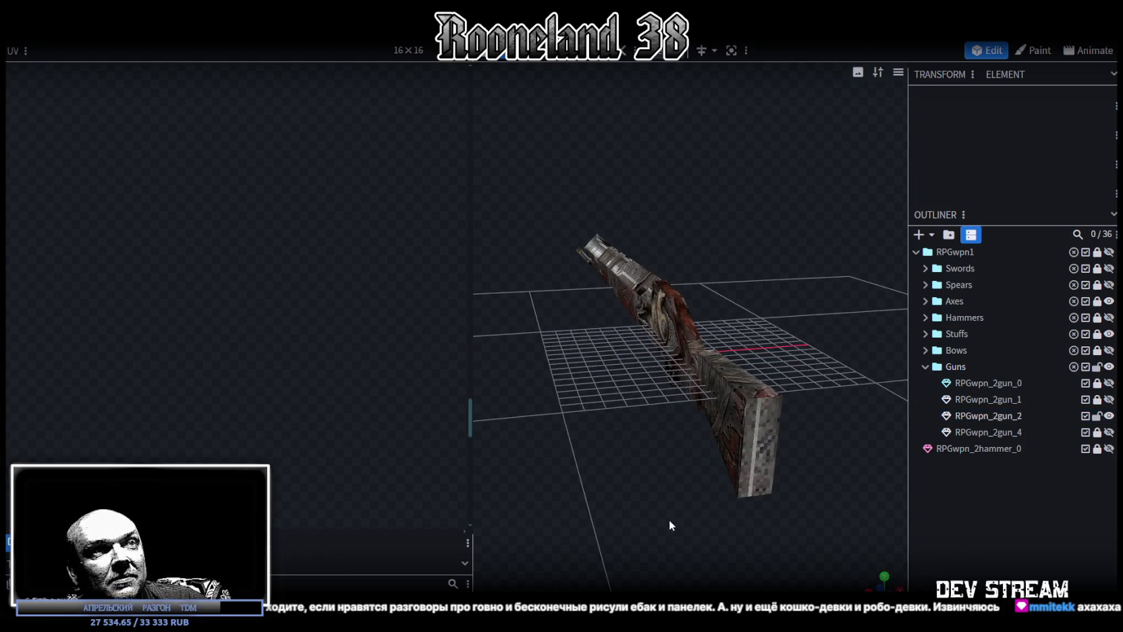
{"action": "left_click", "coordinate": [760, 429]}
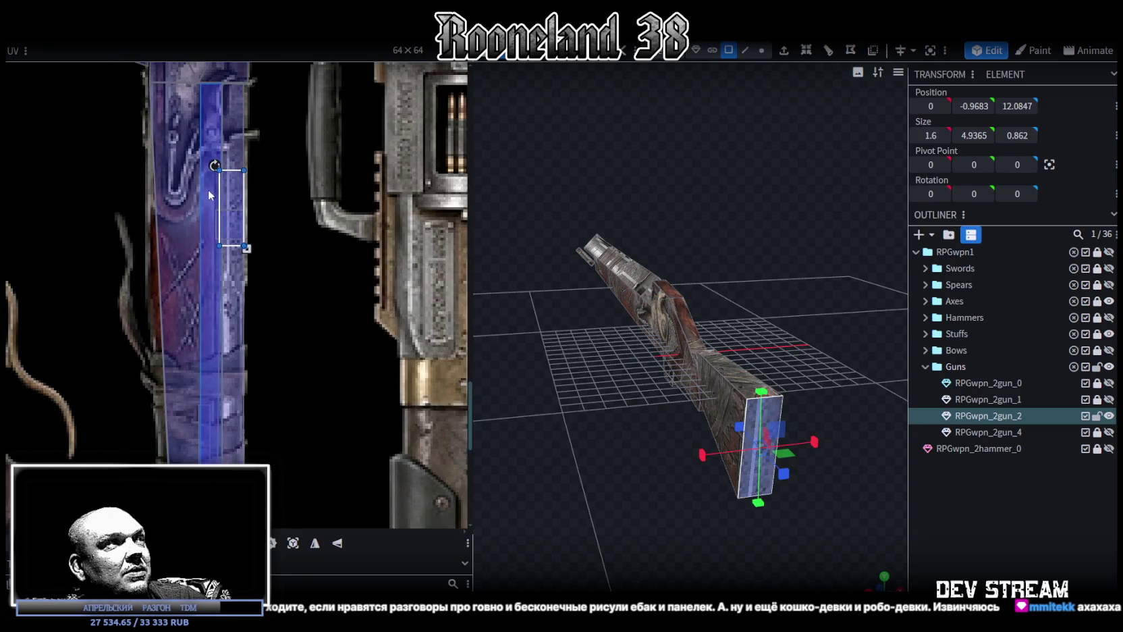
{"action": "scroll", "coordinate": [251, 251], "scroll_direction": "down", "scroll_amount": 2}
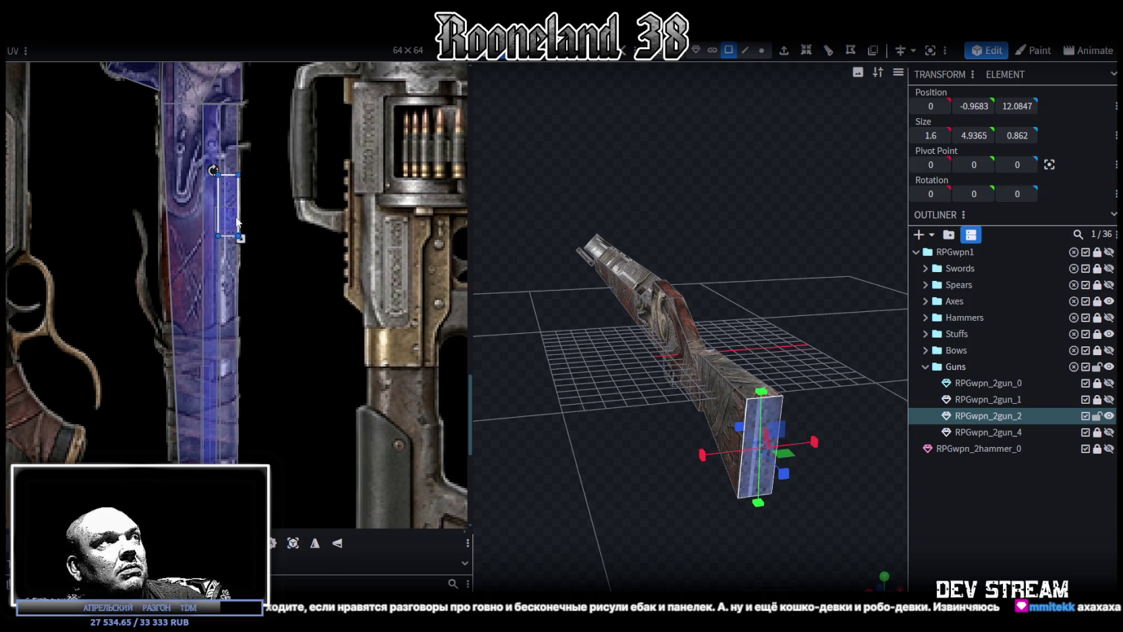
{"action": "scroll", "coordinate": [237, 221], "scroll_direction": "down", "scroll_amount": 2}
{"action": "middle_click_drag", "start_coordinate": [236, 221], "coordinate": [309, 386]}
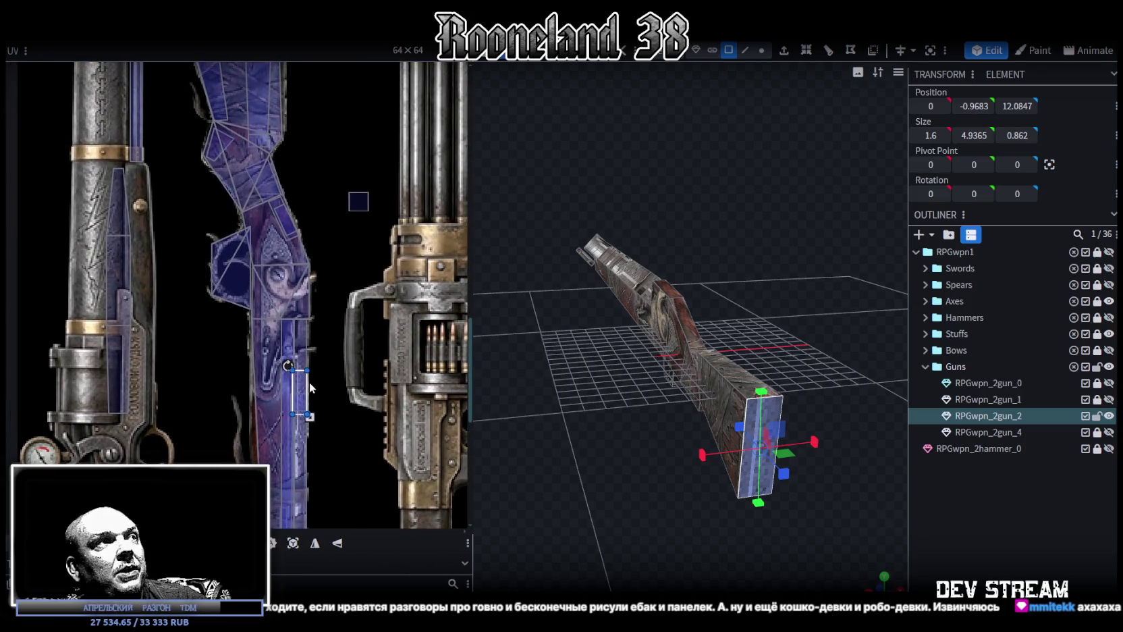
{"action": "left_click_drag", "start_coordinate": [298, 387], "coordinate": [268, 312]}
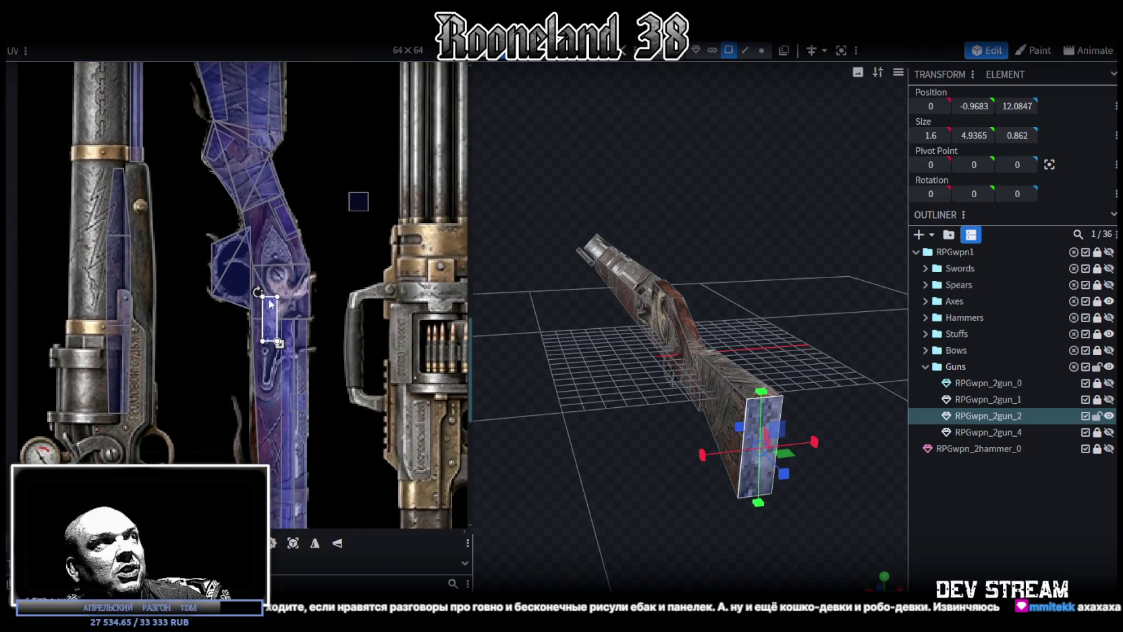
{"action": "scroll", "coordinate": [270, 297], "scroll_direction": "up", "scroll_amount": 2}
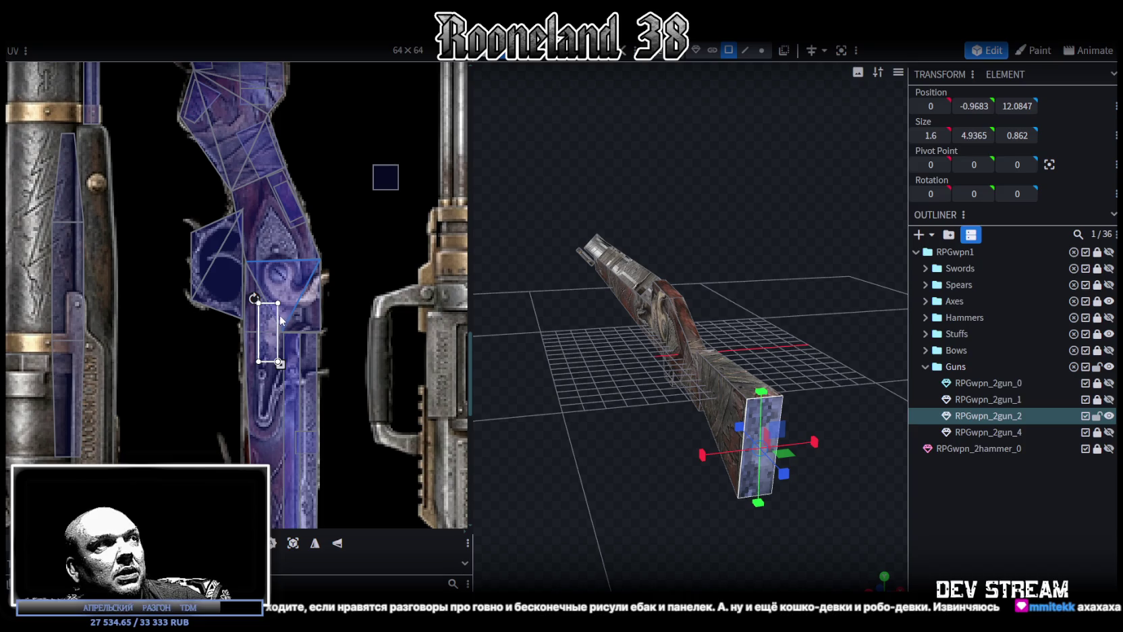
{"action": "scroll", "coordinate": [279, 314], "scroll_direction": "up", "scroll_amount": 1}
{"action": "scroll", "coordinate": [268, 334], "scroll_direction": "up", "scroll_amount": 1}
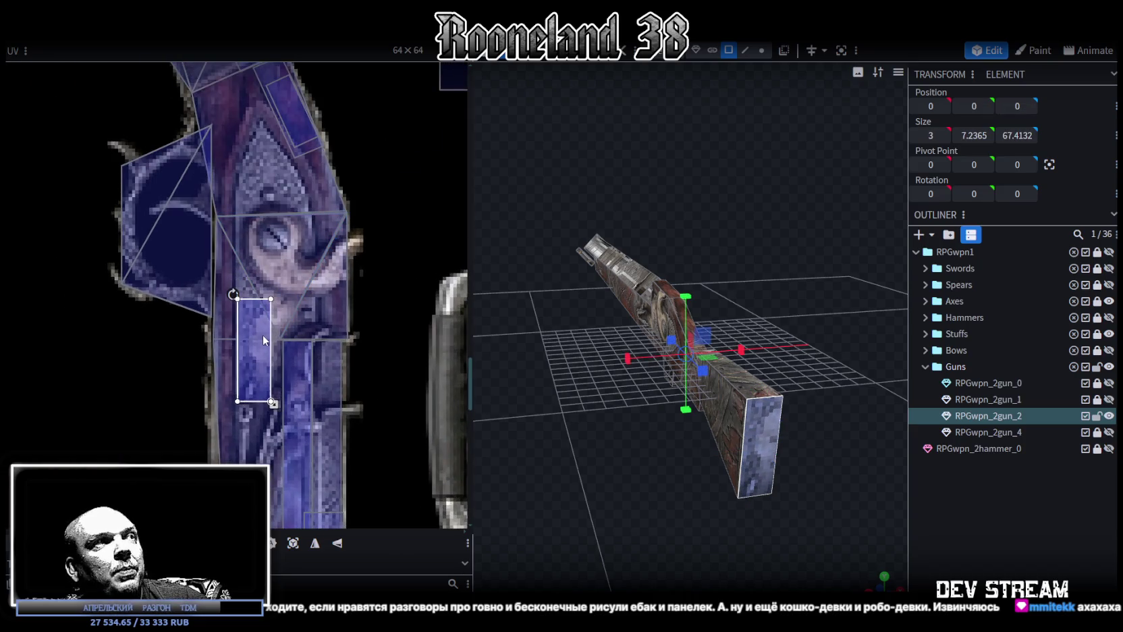
{"action": "left_click_drag", "start_coordinate": [263, 334], "coordinate": [263, 331]}
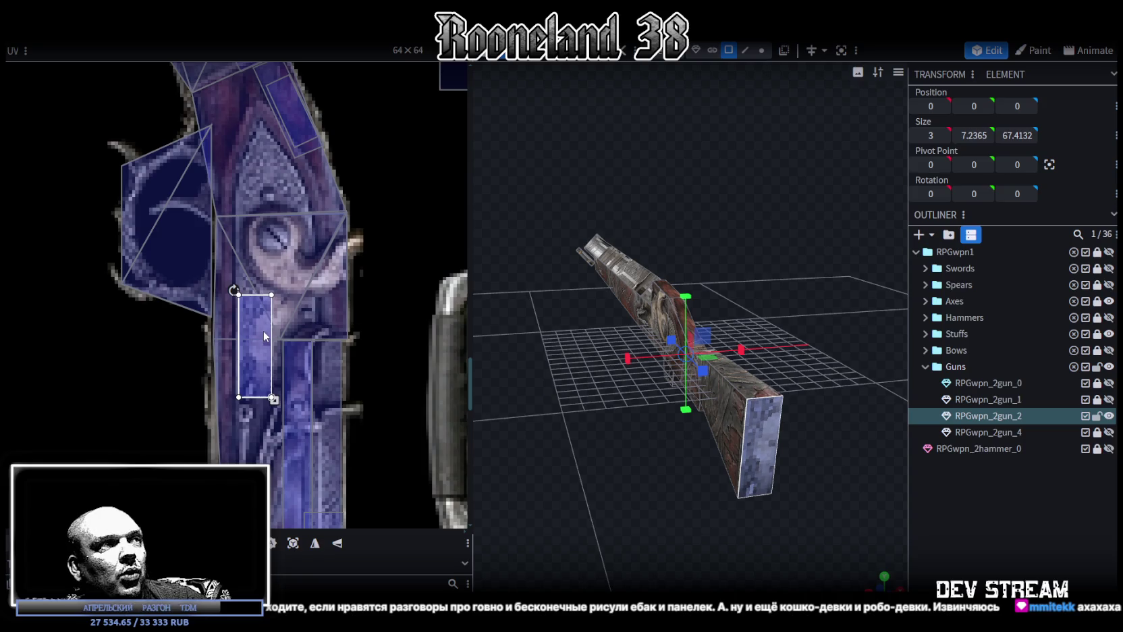
Reposition the stock end piece's UV area lower down the stock texture.
{"action": "scroll", "coordinate": [294, 260], "scroll_direction": "down", "scroll_amount": 1}
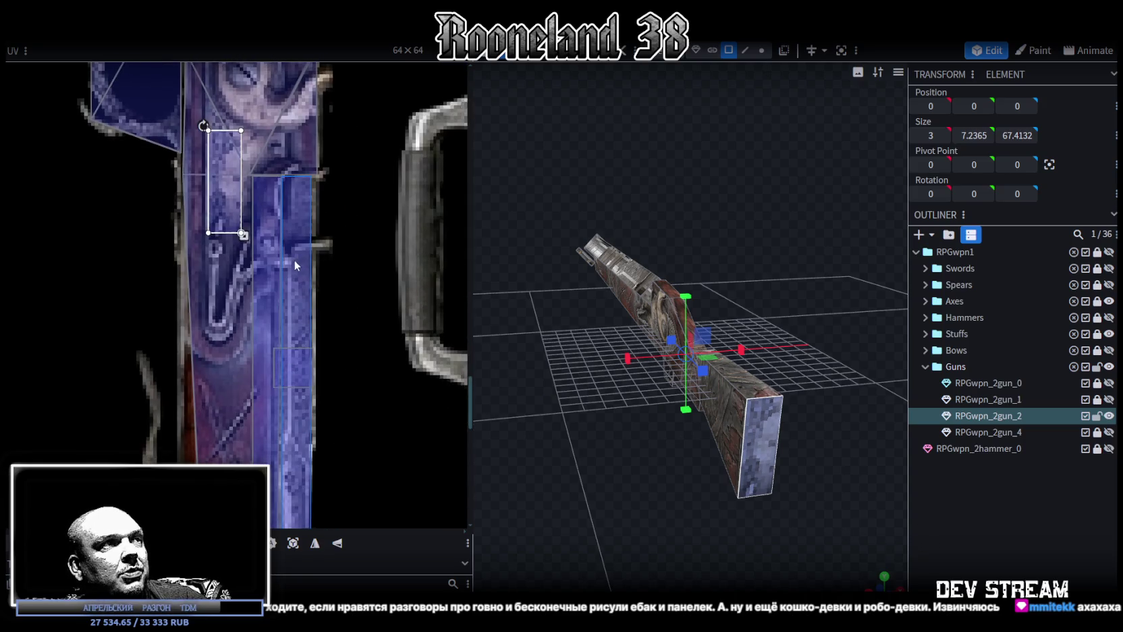
{"action": "scroll", "coordinate": [294, 294], "scroll_direction": "down", "scroll_amount": 1}
{"action": "scroll", "coordinate": [326, 214], "scroll_direction": "down", "scroll_amount": 1}
{"action": "scroll", "coordinate": [327, 215], "scroll_direction": "down", "scroll_amount": 1}
{"action": "mouse_move", "coordinate": [283, 108]}
{"action": "left_mouse_down"}
{"action": "mouse_move", "coordinate": [330, 441]}
{"action": "mouse_move", "coordinate": [313, 415]}
{"action": "left_mouse_up"}
{"action": "scroll", "coordinate": [314, 415], "scroll_direction": "up", "scroll_amount": 2}
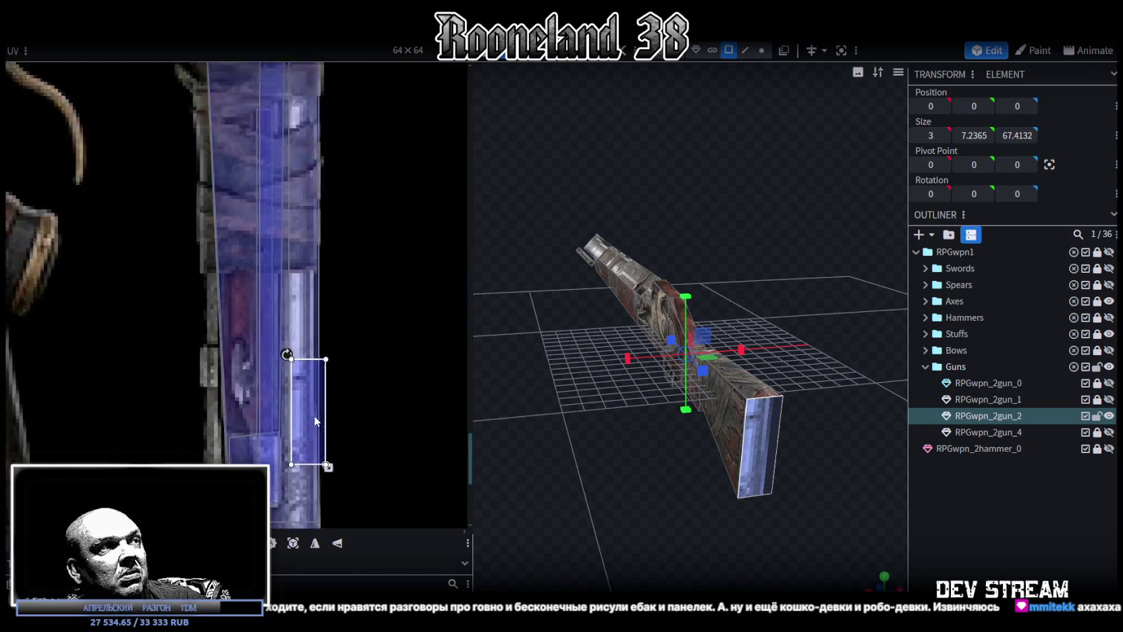
{"action": "scroll", "coordinate": [282, 323], "scroll_direction": "up", "scroll_amount": 1}
{"action": "mouse_move", "coordinate": [283, 322]}
{"action": "left_mouse_down"}
{"action": "mouse_move", "coordinate": [284, 304]}
{"action": "mouse_move", "coordinate": [287, 467]}
{"action": "left_mouse_up"}
{"action": "scroll", "coordinate": [353, 278], "scroll_direction": "down", "scroll_amount": 3}
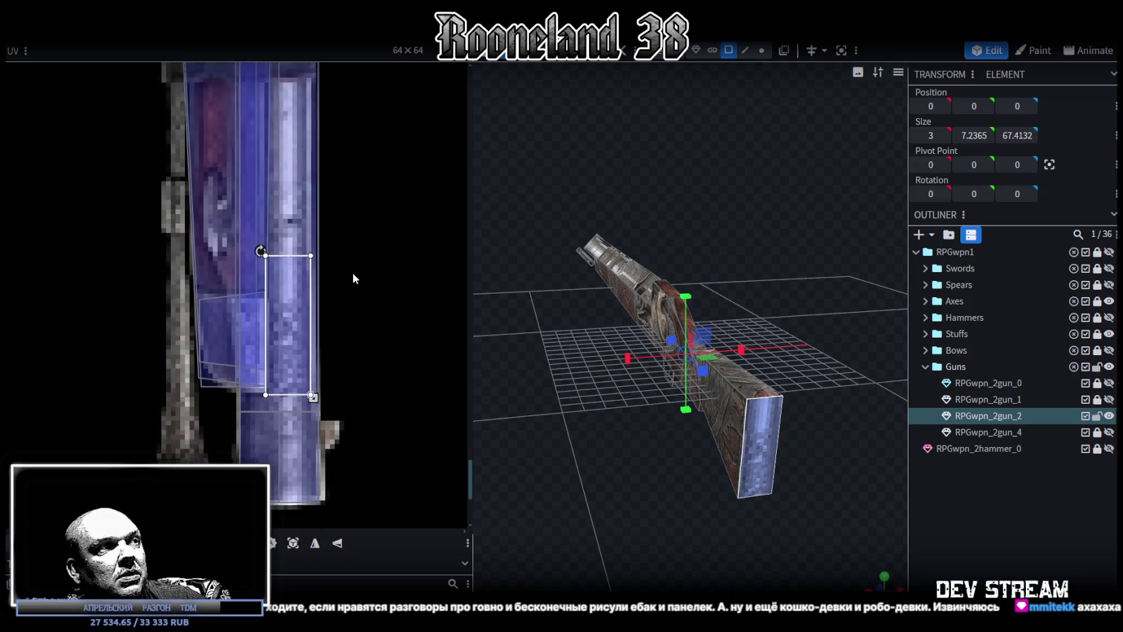
{"action": "scroll", "coordinate": [353, 278], "scroll_direction": "down", "scroll_amount": 2}
{"action": "left_click_drag", "start_coordinate": [272, 298], "coordinate": [286, 347]}
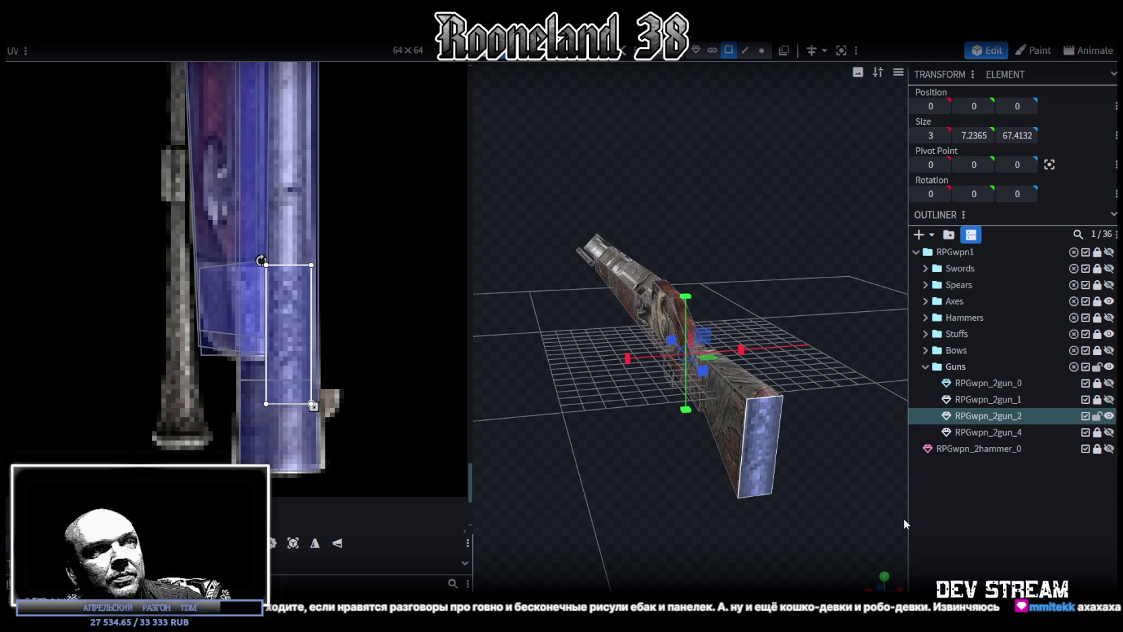
Preview the textured stock and select the long strip under the barrel.
{"action": "left_click", "coordinate": [691, 533]}
{"action": "scroll", "coordinate": [724, 490], "scroll_direction": "up", "scroll_amount": 3}
{"action": "mouse_move", "coordinate": [723, 490]}
{"action": "left_mouse_down"}
{"action": "mouse_move", "coordinate": [722, 533]}
{"action": "mouse_move", "coordinate": [829, 548]}
{"action": "mouse_move", "coordinate": [714, 517]}
{"action": "mouse_move", "coordinate": [609, 562]}
{"action": "mouse_move", "coordinate": [738, 452]}
{"action": "mouse_move", "coordinate": [587, 453]}
{"action": "mouse_move", "coordinate": [641, 509]}
{"action": "mouse_move", "coordinate": [681, 486]}
{"action": "mouse_move", "coordinate": [785, 483]}
{"action": "mouse_move", "coordinate": [639, 499]}
{"action": "mouse_move", "coordinate": [675, 462]}
{"action": "mouse_move", "coordinate": [680, 429]}
{"action": "mouse_move", "coordinate": [657, 458]}
{"action": "mouse_move", "coordinate": [635, 311]}
{"action": "left_mouse_up"}
{"action": "left_click", "coordinate": [635, 310]}
Move the under-barrel strip's UV area up the stock toward the lock.
{"action": "scroll", "coordinate": [244, 274], "scroll_direction": "down", "scroll_amount": 5}
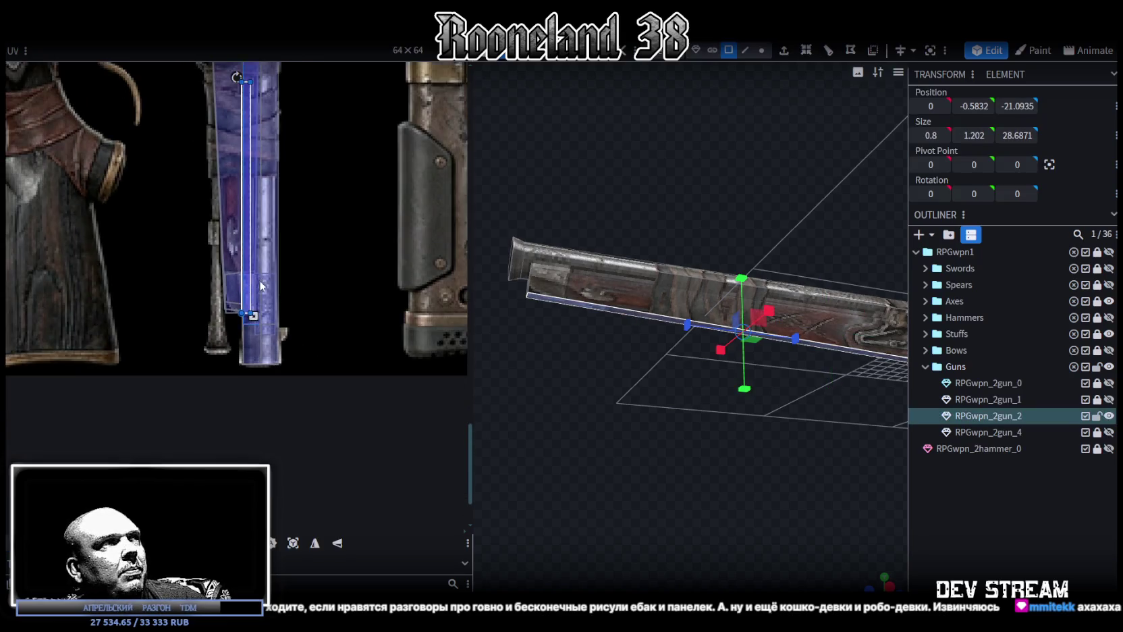
{"action": "scroll", "coordinate": [294, 329], "scroll_direction": "up", "scroll_amount": 2}
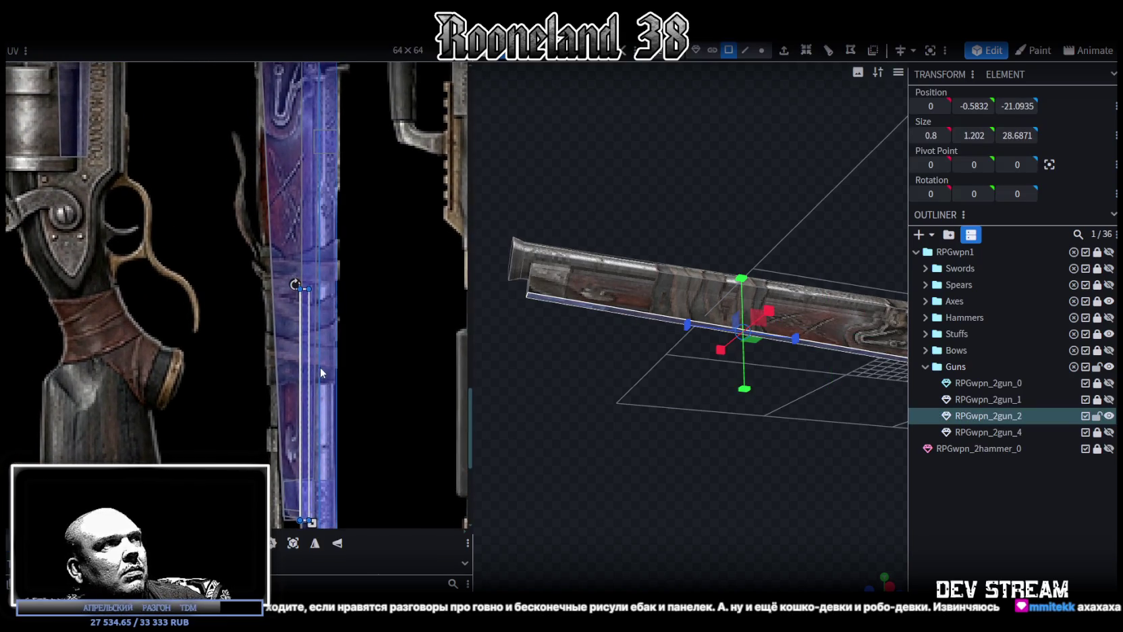
{"action": "left_click_drag", "start_coordinate": [307, 354], "coordinate": [314, 304]}
{"action": "middle_click_drag", "start_coordinate": [313, 304], "coordinate": [324, 353]}
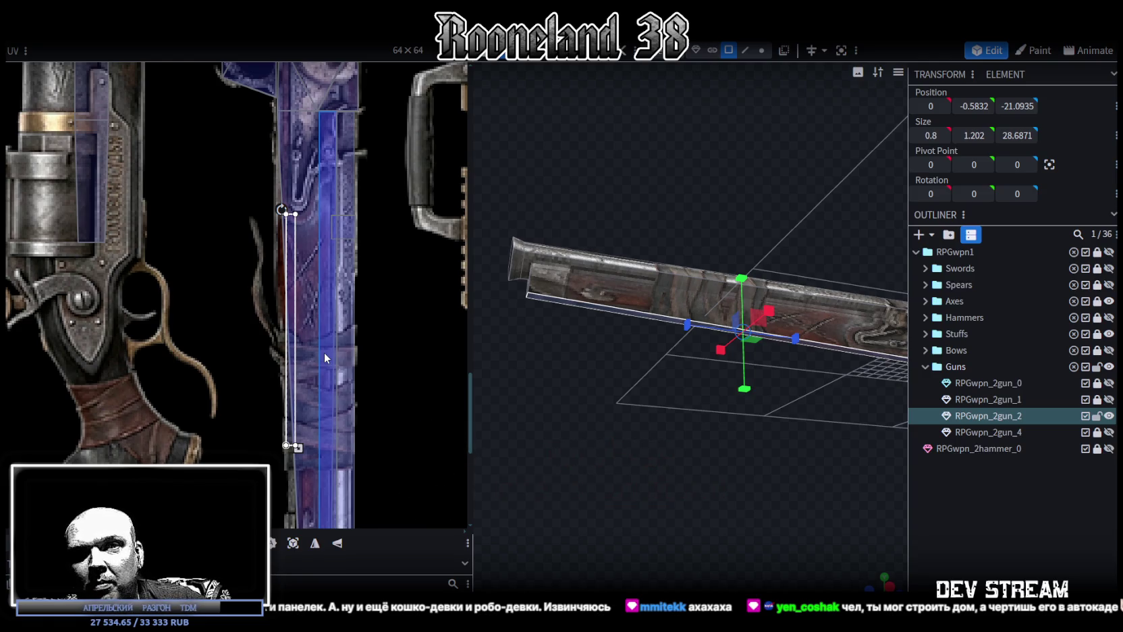
{"action": "middle_click_drag", "start_coordinate": [314, 323], "coordinate": [350, 426]}
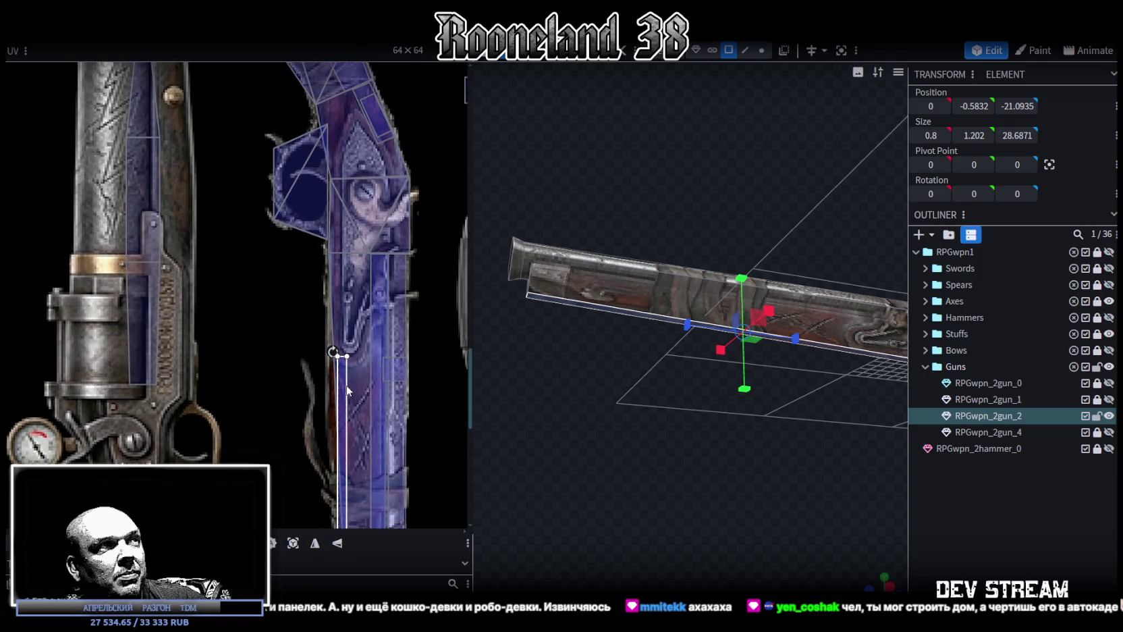
{"action": "left_click_drag", "start_coordinate": [343, 394], "coordinate": [339, 289]}
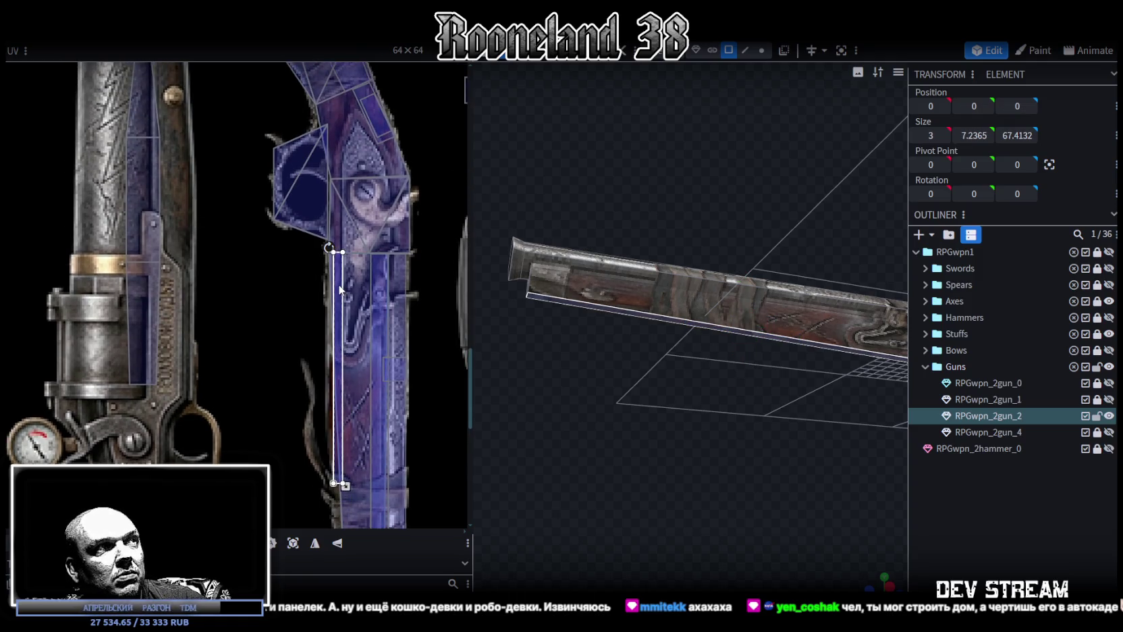
Stretch the strip's UV area down the stock texture and align it onto the stock.
{"action": "scroll", "coordinate": [412, 405], "scroll_direction": "down", "scroll_amount": 5}
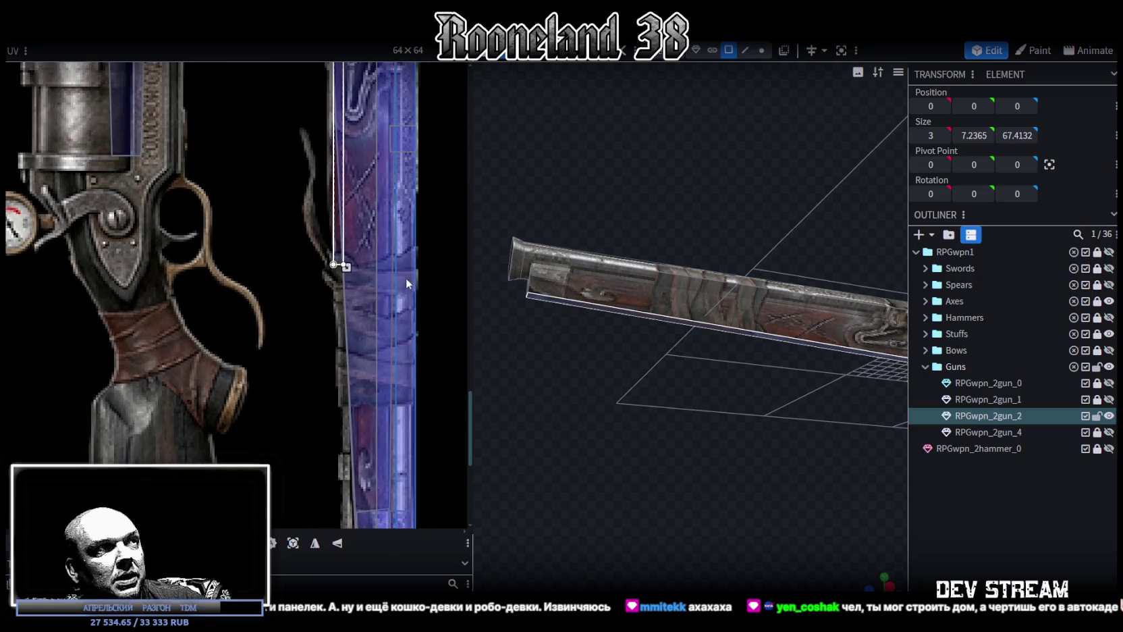
{"action": "left_click_drag", "start_coordinate": [345, 272], "coordinate": [344, 458]}
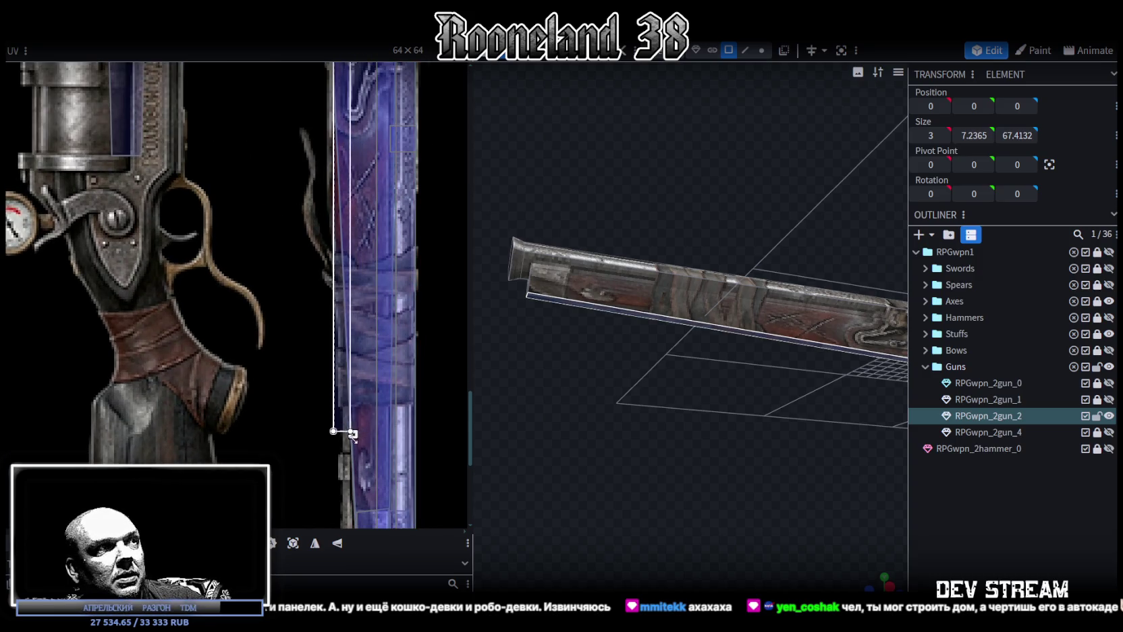
{"action": "scroll", "coordinate": [372, 472], "scroll_direction": "up", "scroll_amount": 2}
{"action": "scroll", "coordinate": [365, 297], "scroll_direction": "up", "scroll_amount": 2}
{"action": "left_click_drag", "start_coordinate": [349, 274], "coordinate": [388, 284]}
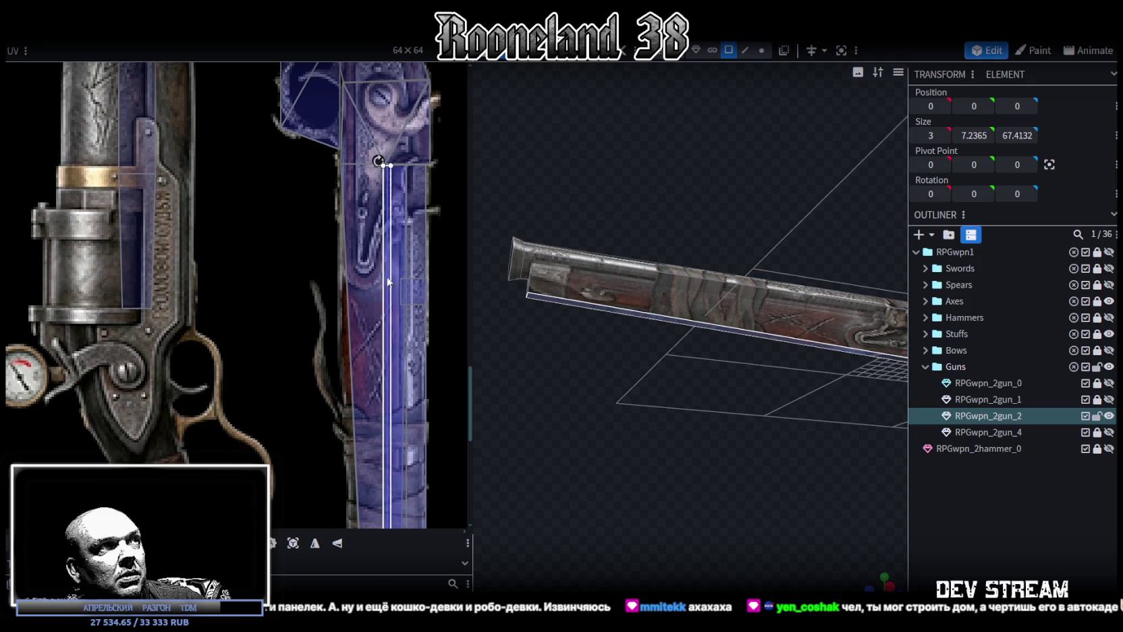
{"action": "left_click_drag", "start_coordinate": [389, 288], "coordinate": [384, 280]}
{"action": "scroll", "coordinate": [454, 406], "scroll_direction": "down", "scroll_amount": 3}
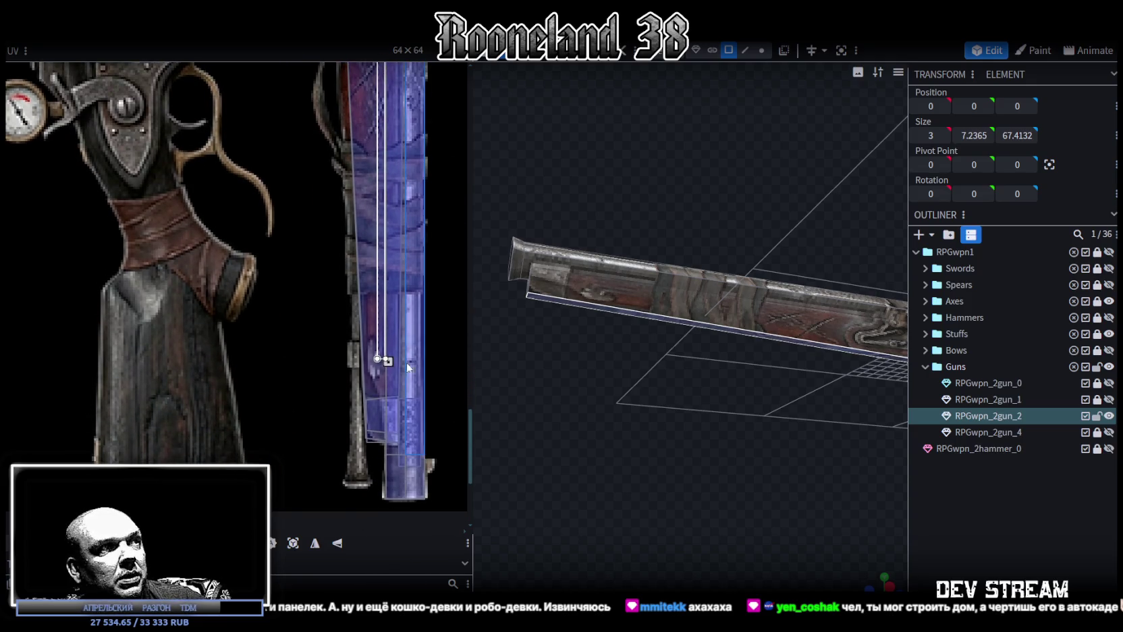
{"action": "left_click_drag", "start_coordinate": [386, 419], "coordinate": [387, 439]}
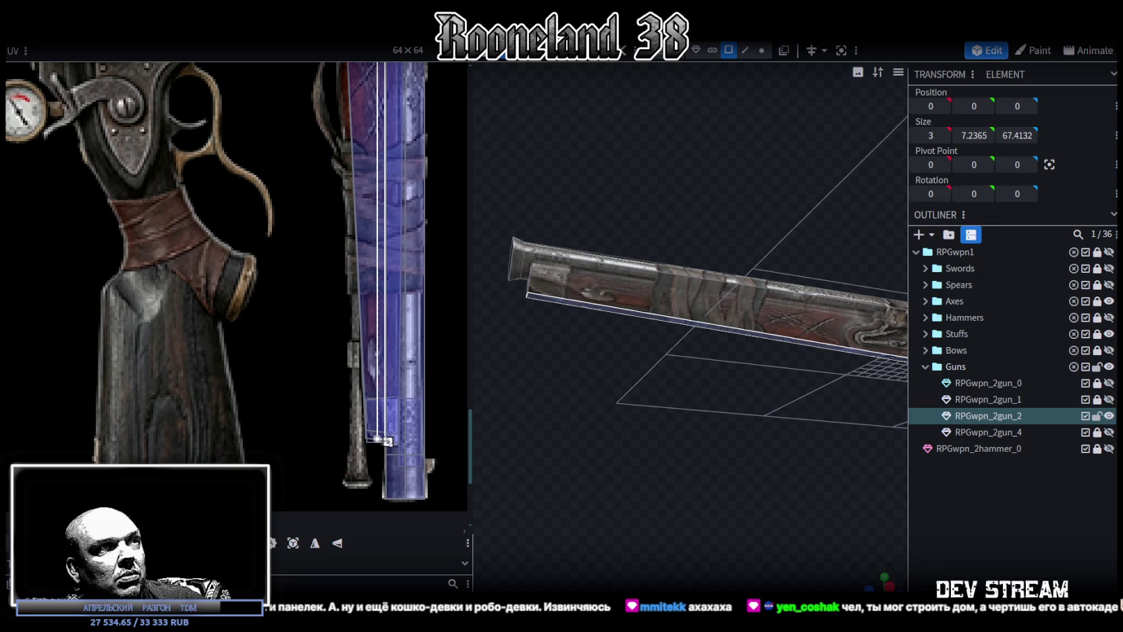
{"action": "left_click_drag", "start_coordinate": [384, 404], "coordinate": [390, 405]}
Deselect the strip and orbit around the barrel to preview its texture.
{"action": "scroll", "coordinate": [676, 415], "scroll_direction": "up", "scroll_amount": 2}
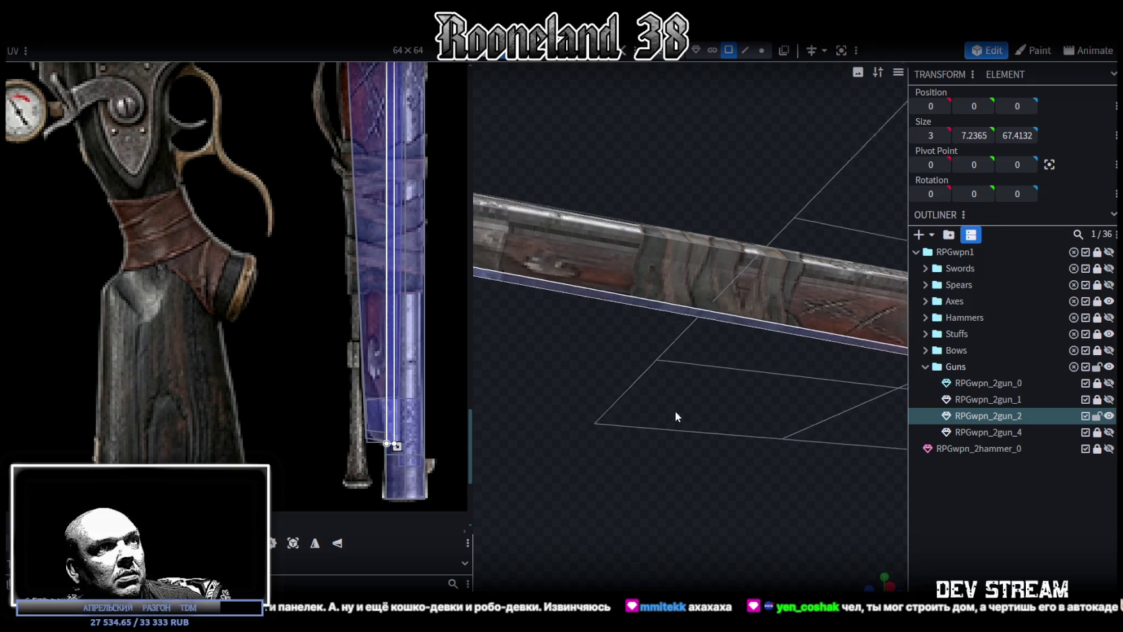
{"action": "left_click_drag", "start_coordinate": [676, 415], "coordinate": [672, 384]}
{"action": "left_click", "coordinate": [786, 399]}
{"action": "mouse_move", "coordinate": [785, 398]}
{"action": "left_mouse_down"}
{"action": "mouse_move", "coordinate": [661, 359]}
{"action": "mouse_move", "coordinate": [659, 347]}
{"action": "left_mouse_up"}
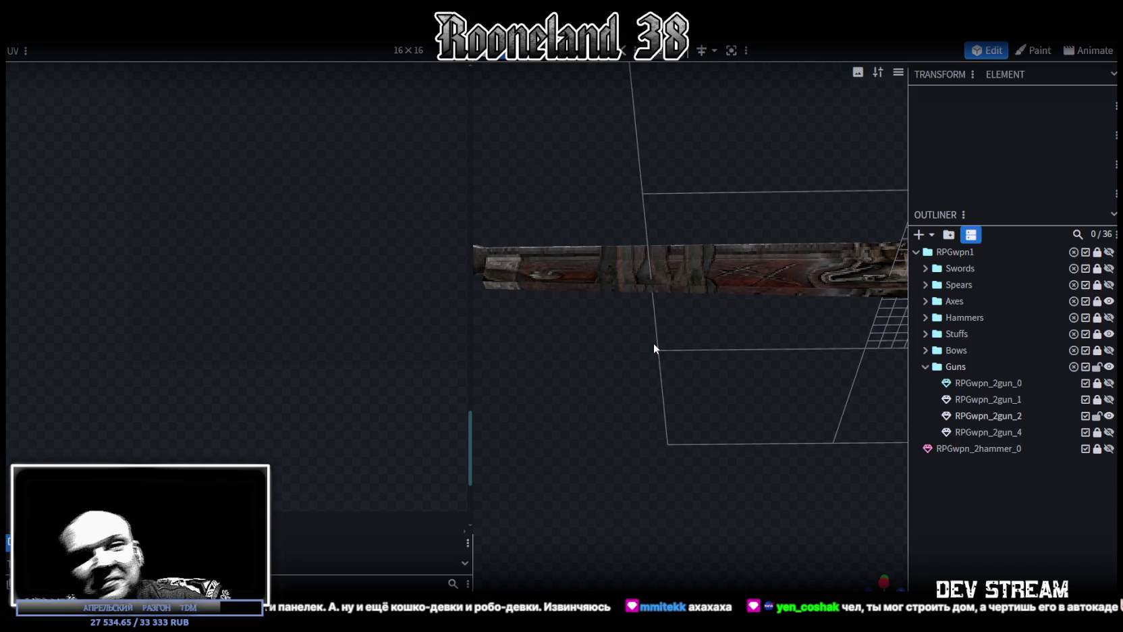
{"action": "mouse_move", "coordinate": [737, 312]}
{"action": "left_mouse_down"}
{"action": "mouse_move", "coordinate": [657, 355]}
{"action": "mouse_move", "coordinate": [697, 361]}
{"action": "mouse_move", "coordinate": [687, 280]}
{"action": "left_mouse_up"}
{"action": "left_click", "coordinate": [653, 249]}
{"action": "left_click", "coordinate": [654, 251]}
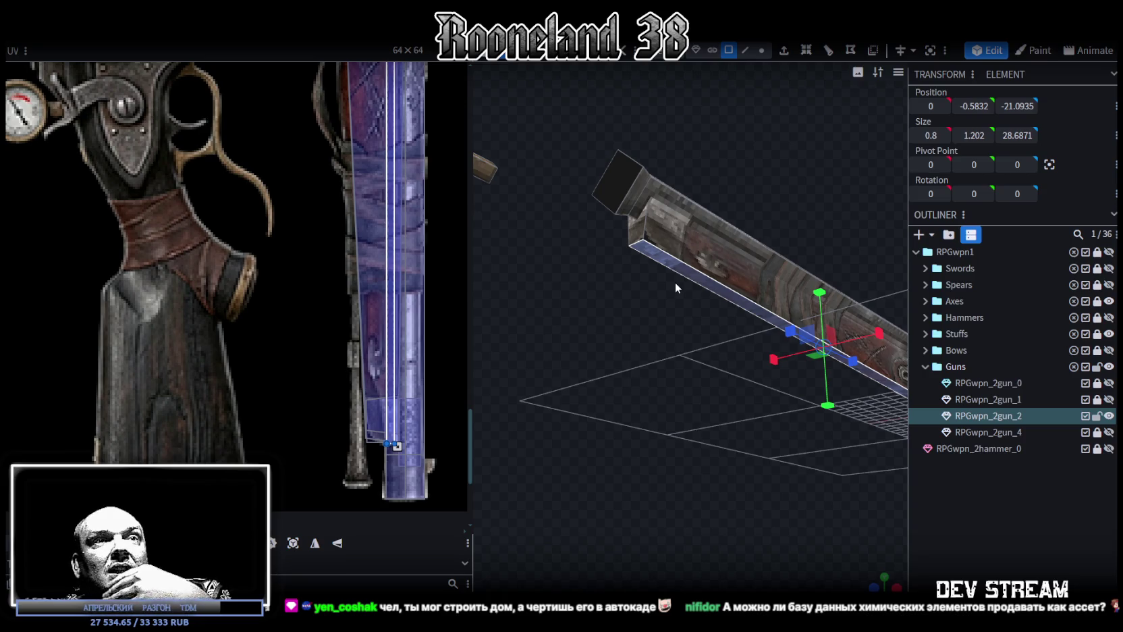
{"action": "left_click", "coordinate": [706, 226]}
{"action": "mouse_move", "coordinate": [627, 273]}
{"action": "left_mouse_down"}
{"action": "mouse_move", "coordinate": [671, 371]}
{"action": "mouse_move", "coordinate": [641, 430]}
{"action": "mouse_move", "coordinate": [648, 439]}
{"action": "mouse_move", "coordinate": [662, 421]}
{"action": "mouse_move", "coordinate": [748, 439]}
{"action": "mouse_move", "coordinate": [745, 429]}
{"action": "left_mouse_up"}
{"action": "left_click", "coordinate": [593, 389]}
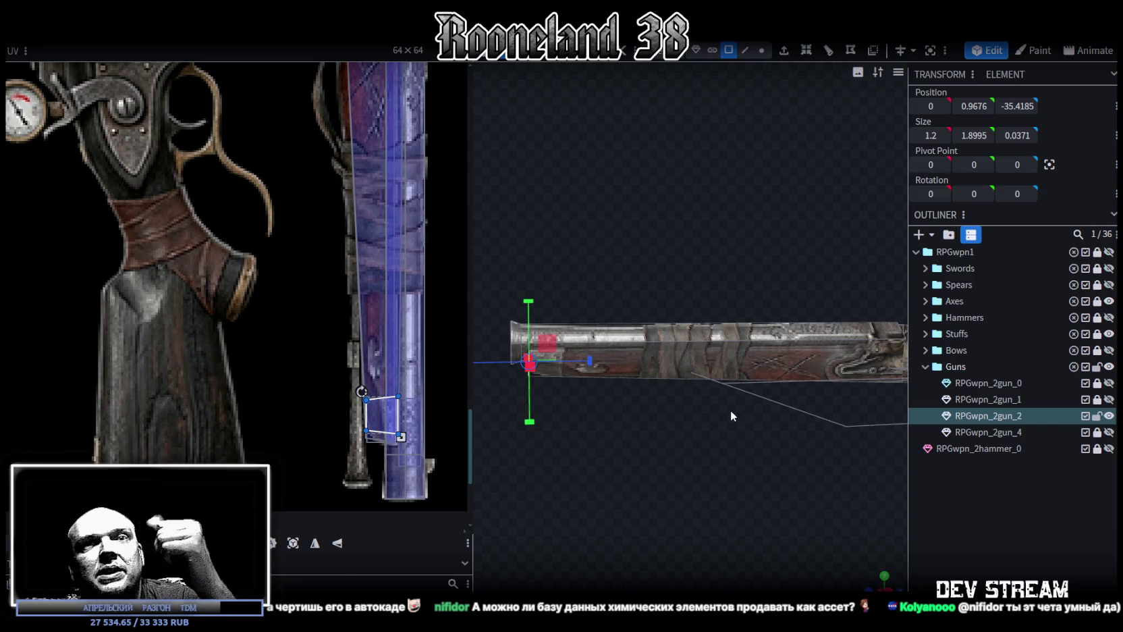
{"action": "mouse_move", "coordinate": [782, 427]}
{"action": "left_mouse_down"}
{"action": "mouse_move", "coordinate": [770, 421]}
{"action": "mouse_move", "coordinate": [774, 447]}
{"action": "mouse_move", "coordinate": [810, 452]}
{"action": "left_mouse_up"}
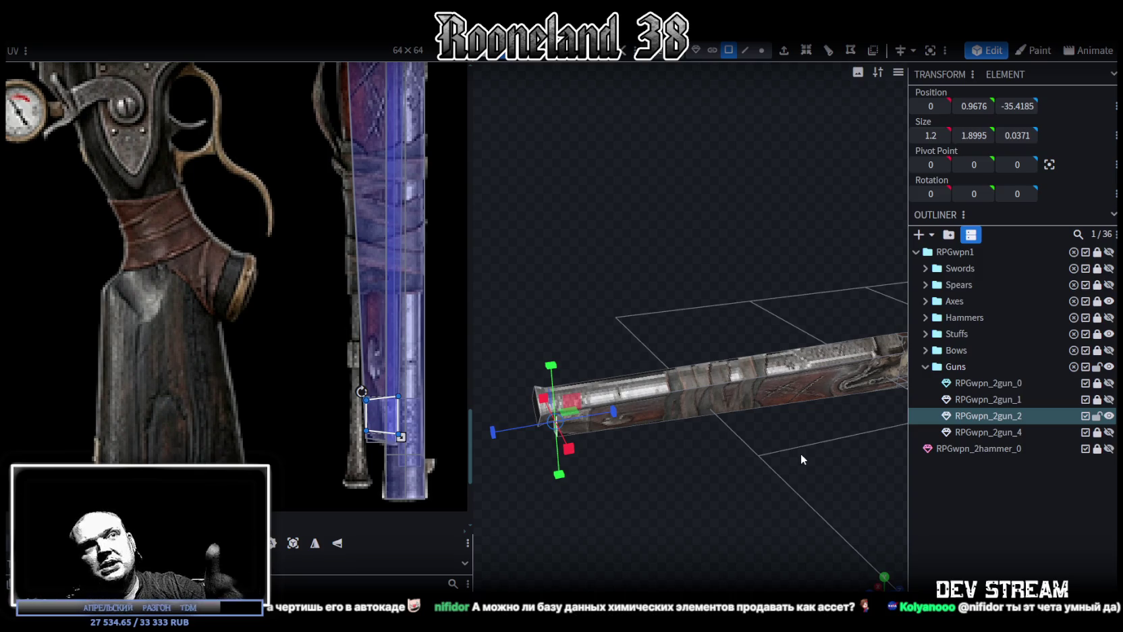
{"action": "mouse_move", "coordinate": [765, 432]}
{"action": "left_mouse_down"}
{"action": "mouse_move", "coordinate": [717, 402]}
{"action": "mouse_move", "coordinate": [693, 442]}
{"action": "mouse_move", "coordinate": [658, 358]}
{"action": "mouse_move", "coordinate": [717, 237]}
{"action": "mouse_move", "coordinate": [752, 242]}
{"action": "mouse_move", "coordinate": [710, 229]}
{"action": "mouse_move", "coordinate": [734, 201]}
{"action": "mouse_move", "coordinate": [726, 245]}
{"action": "mouse_move", "coordinate": [737, 239]}
{"action": "mouse_move", "coordinate": [755, 263]}
{"action": "left_mouse_up"}
{"action": "left_click", "coordinate": [654, 360]}
{"action": "scroll", "coordinate": [741, 236], "scroll_direction": "up", "scroll_amount": 2}
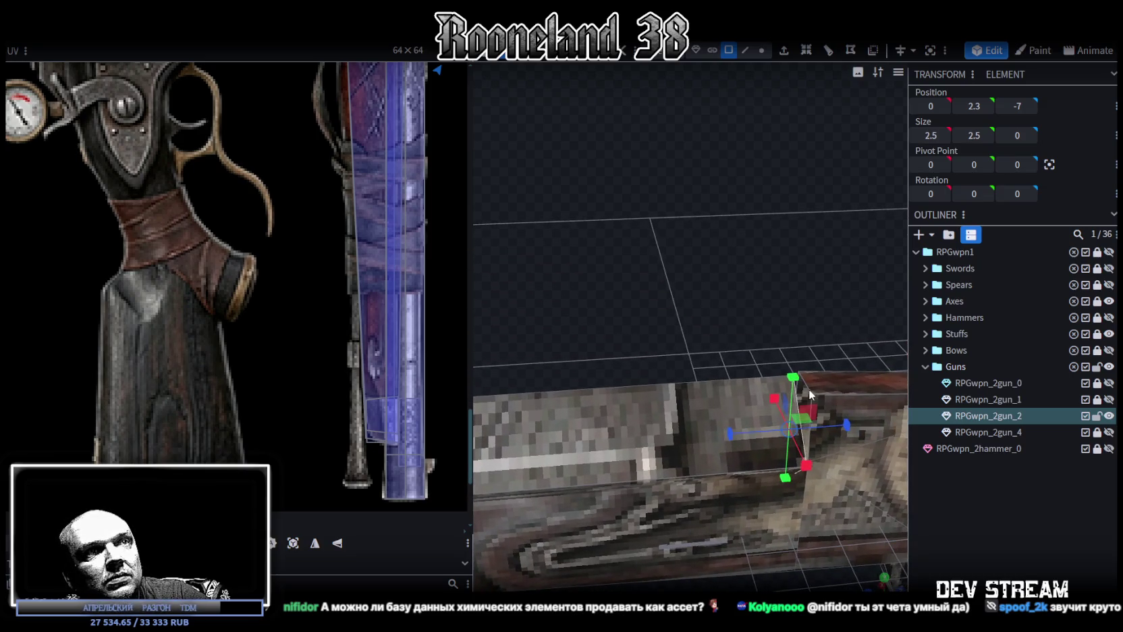
Box-select the thin plate in edge mode and set its Position Z to -6.75.
{"action": "left_click", "coordinate": [745, 50]}
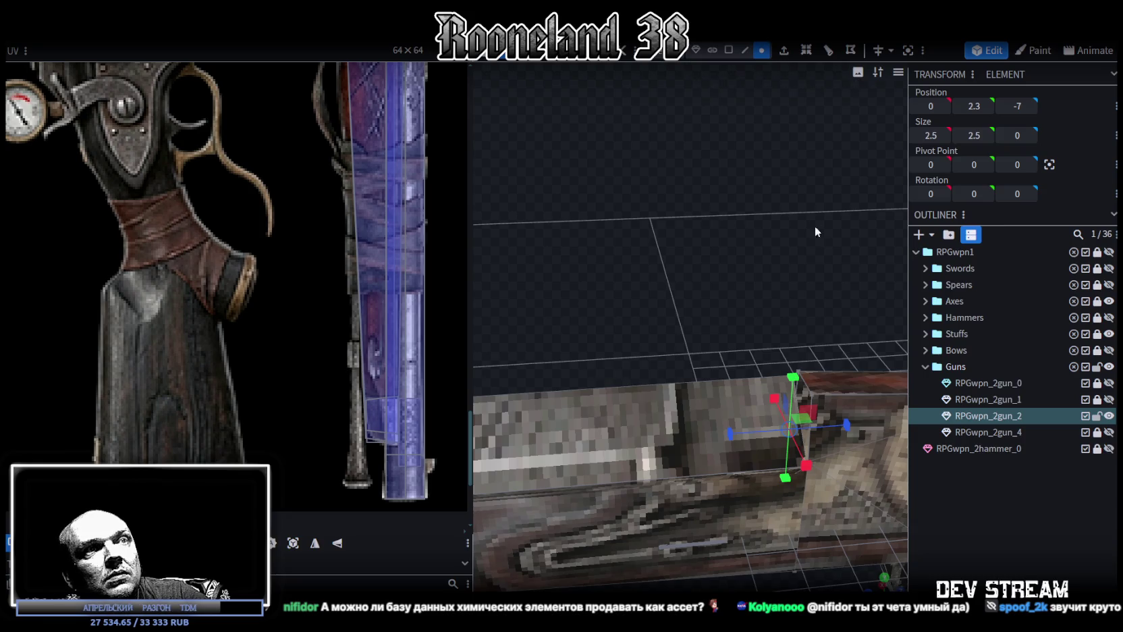
{"action": "left_click_drag", "start_coordinate": [815, 230], "coordinate": [754, 292]}
{"action": "left_click", "coordinate": [707, 363]}
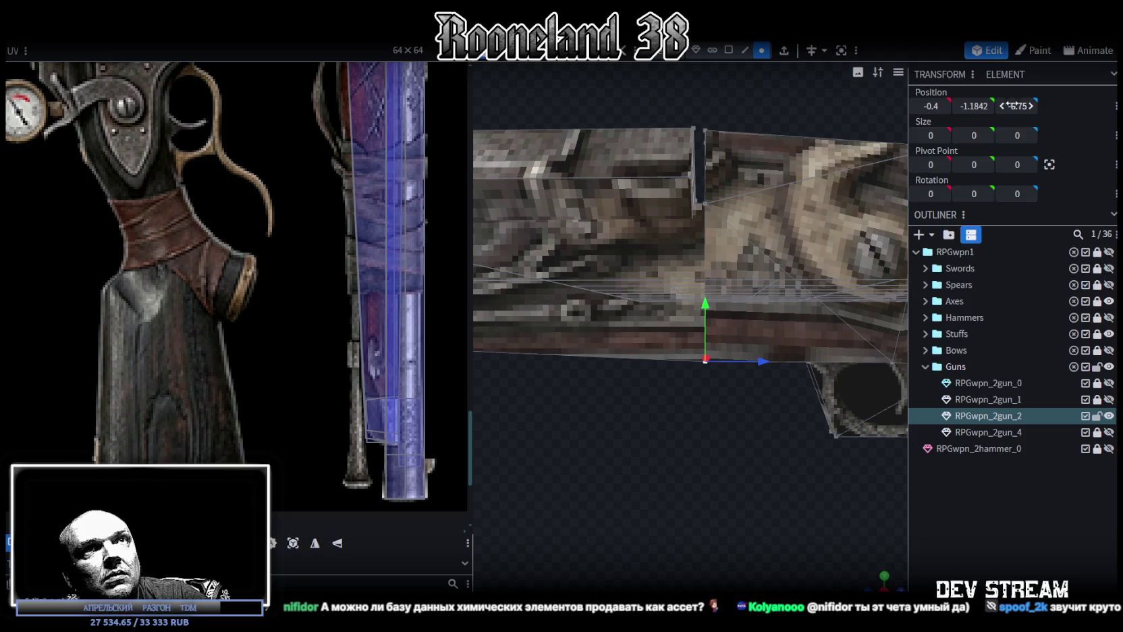
{"action": "left_click_drag", "start_coordinate": [659, 106], "coordinate": [730, 417]}
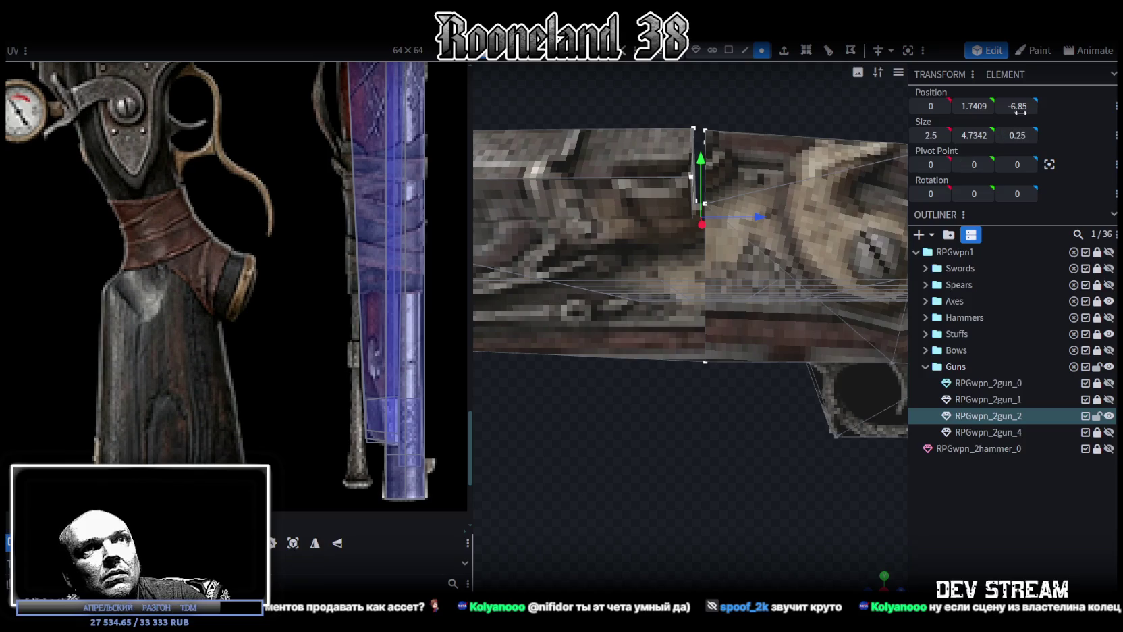
{"action": "scroll", "coordinate": [1015, 106], "scroll_direction": "up", "scroll_amount": 1}
{"action": "scroll", "coordinate": [704, 452], "scroll_direction": "down", "scroll_amount": 3}
{"action": "scroll", "coordinate": [709, 418], "scroll_direction": "down", "scroll_amount": 3}
Select the ramrod and switch back to face selection mode.
{"action": "mouse_move", "coordinate": [709, 418]}
{"action": "left_mouse_down"}
{"action": "mouse_move", "coordinate": [647, 459]}
{"action": "mouse_move", "coordinate": [614, 427]}
{"action": "mouse_move", "coordinate": [888, 441]}
{"action": "mouse_move", "coordinate": [733, 414]}
{"action": "mouse_move", "coordinate": [787, 406]}
{"action": "mouse_move", "coordinate": [717, 228]}
{"action": "left_mouse_up"}
{"action": "left_click", "coordinate": [717, 228]}
{"action": "mouse_move", "coordinate": [654, 356]}
{"action": "left_mouse_down"}
{"action": "mouse_move", "coordinate": [731, 364]}
{"action": "mouse_move", "coordinate": [641, 347]}
{"action": "mouse_move", "coordinate": [556, 282]}
{"action": "mouse_move", "coordinate": [678, 364]}
{"action": "left_mouse_up"}
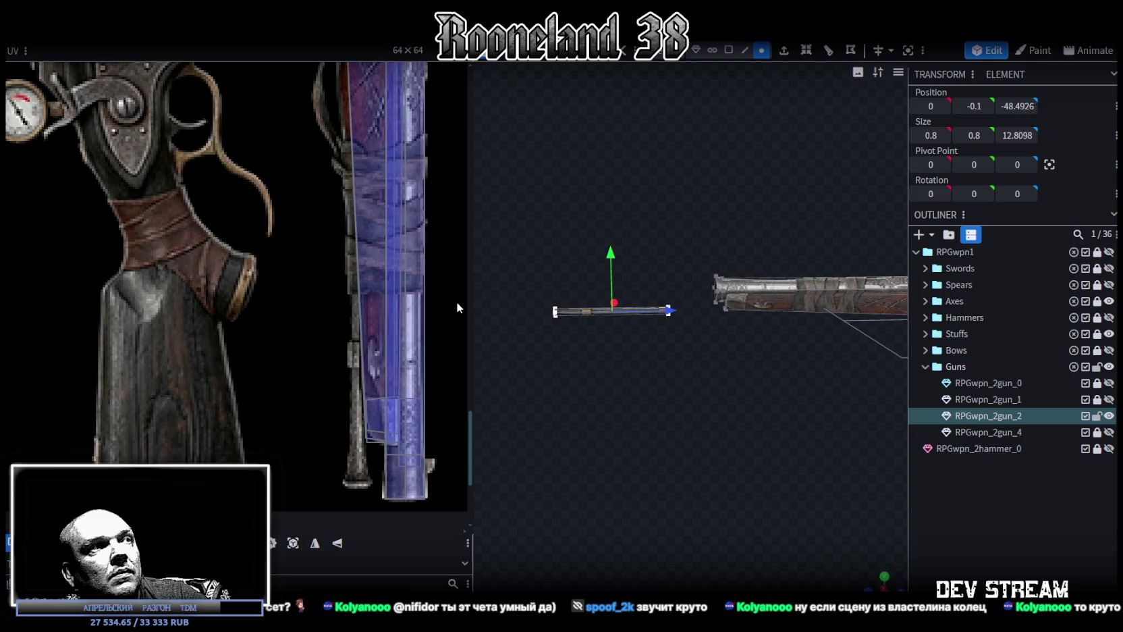
{"action": "scroll", "coordinate": [456, 302], "scroll_direction": "down", "scroll_amount": 3}
{"action": "scroll", "coordinate": [355, 249], "scroll_direction": "up", "scroll_amount": 1}
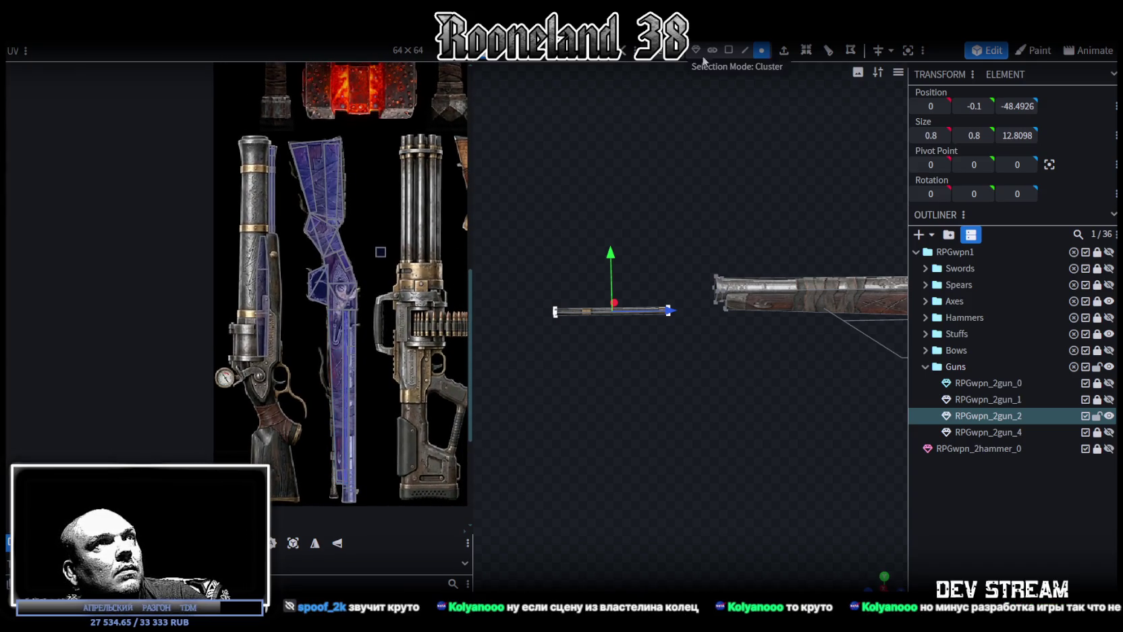
{"action": "left_click", "coordinate": [728, 50]}
Move the first underside face's UV onto the stock wood and rotate it to follow the stock.
{"action": "scroll", "coordinate": [268, 295], "scroll_direction": "up", "scroll_amount": 2}
{"action": "mouse_move", "coordinate": [695, 322]}
{"action": "left_mouse_down"}
{"action": "mouse_move", "coordinate": [741, 427]}
{"action": "mouse_move", "coordinate": [472, 355]}
{"action": "left_mouse_up"}
{"action": "left_click_drag", "start_coordinate": [209, 412], "coordinate": [272, 208]}
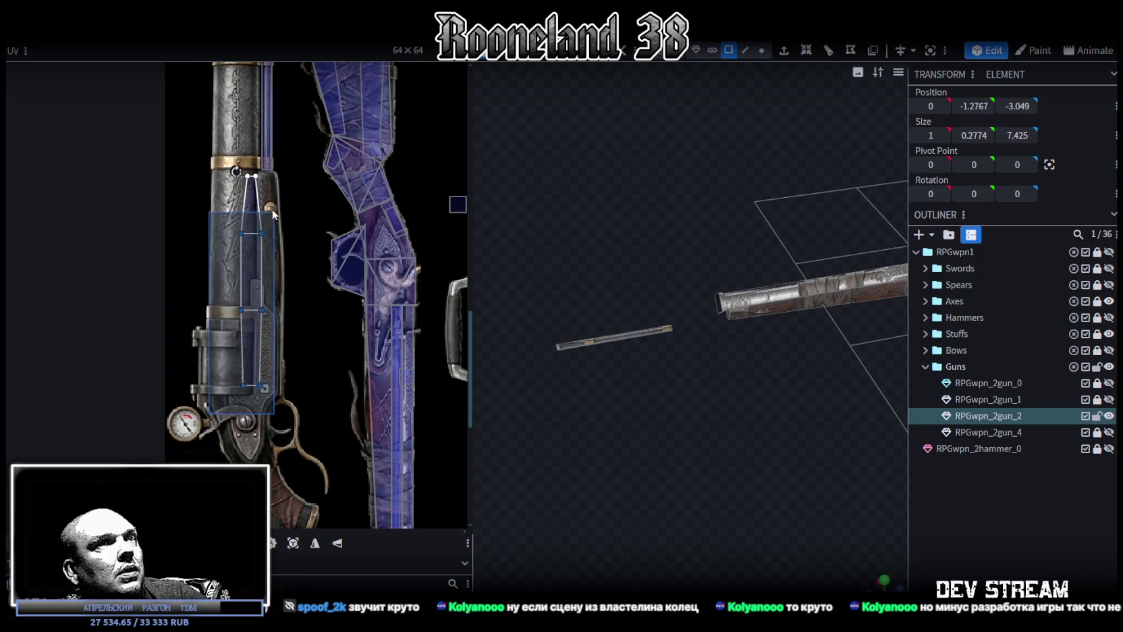
{"action": "mouse_move", "coordinate": [574, 323]}
{"action": "left_mouse_down"}
{"action": "mouse_move", "coordinate": [634, 274]}
{"action": "mouse_move", "coordinate": [671, 274]}
{"action": "mouse_move", "coordinate": [660, 258]}
{"action": "mouse_move", "coordinate": [723, 469]}
{"action": "mouse_move", "coordinate": [691, 405]}
{"action": "mouse_move", "coordinate": [720, 432]}
{"action": "mouse_move", "coordinate": [689, 442]}
{"action": "left_mouse_up"}
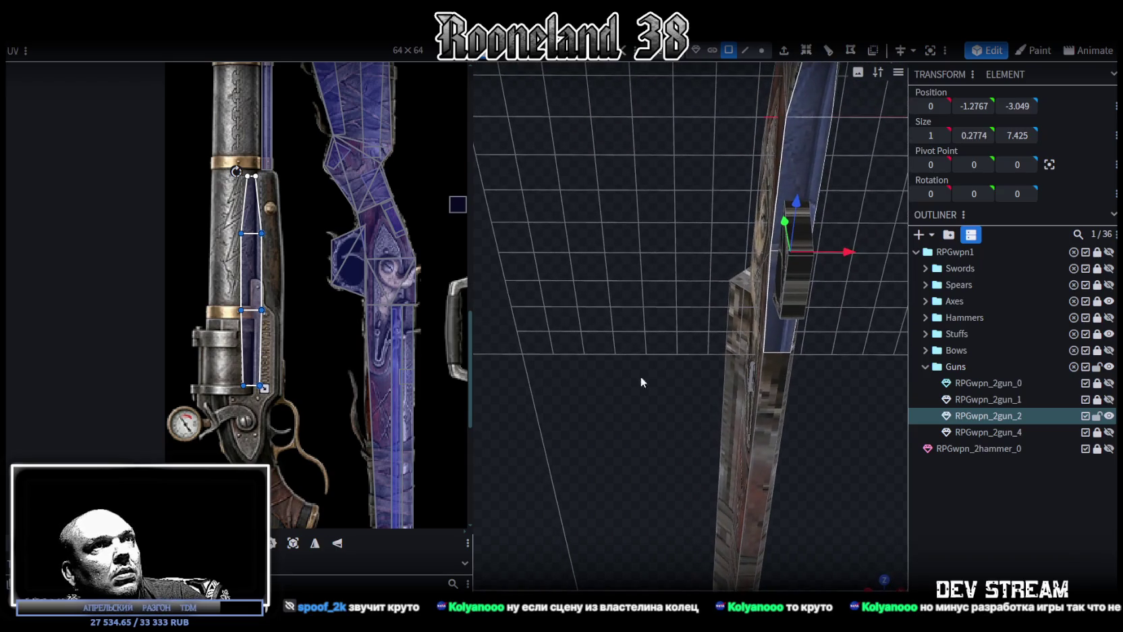
{"action": "middle_click_drag", "start_coordinate": [329, 324], "coordinate": [298, 388]}
{"action": "mouse_move", "coordinate": [233, 353]}
{"action": "left_mouse_down"}
{"action": "mouse_move", "coordinate": [332, 348]}
{"action": "mouse_move", "coordinate": [351, 374]}
{"action": "left_mouse_up"}
{"action": "scroll", "coordinate": [367, 472], "scroll_direction": "up", "scroll_amount": 3}
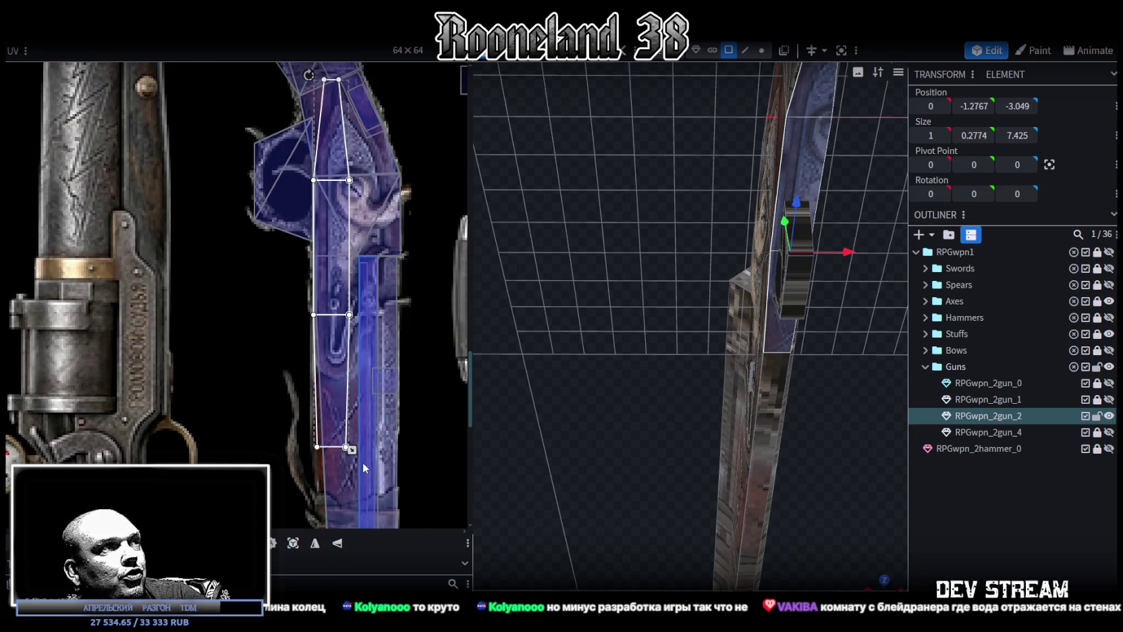
{"action": "scroll", "coordinate": [363, 379], "scroll_direction": "up", "scroll_amount": 1}
{"action": "scroll", "coordinate": [371, 419], "scroll_direction": "up", "scroll_amount": 2}
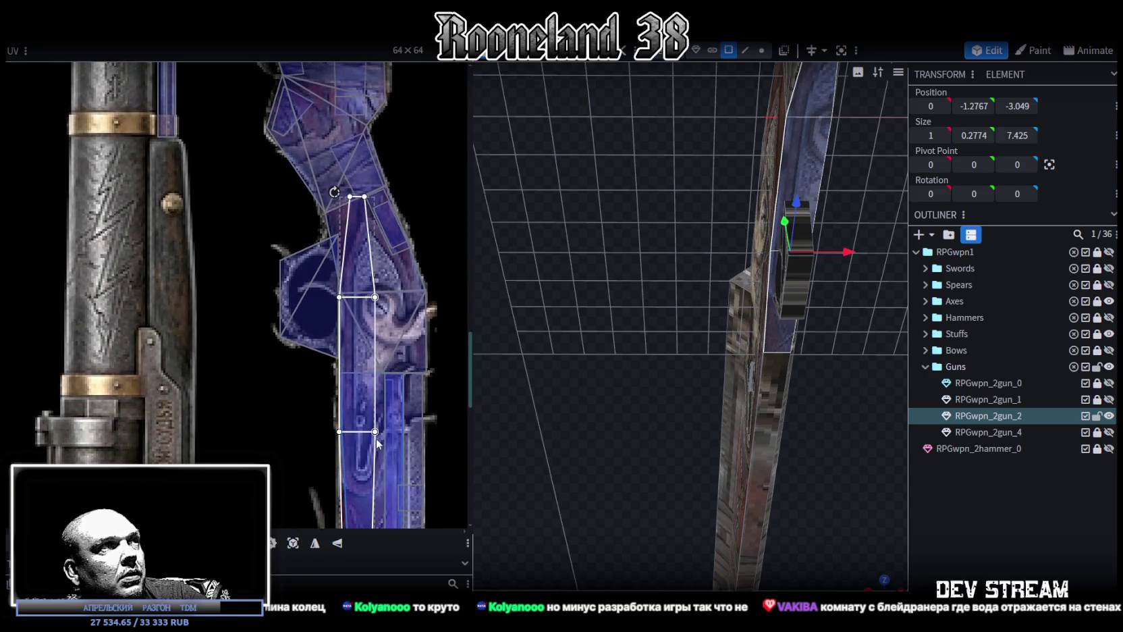
{"action": "mouse_move", "coordinate": [375, 438]}
{"action": "left_mouse_down"}
{"action": "mouse_move", "coordinate": [230, 364]}
{"action": "mouse_move", "coordinate": [175, 216]}
{"action": "mouse_move", "coordinate": [219, 253]}
{"action": "mouse_move", "coordinate": [276, 214]}
{"action": "left_mouse_up"}
{"action": "left_click_drag", "start_coordinate": [251, 148], "coordinate": [221, 172]}
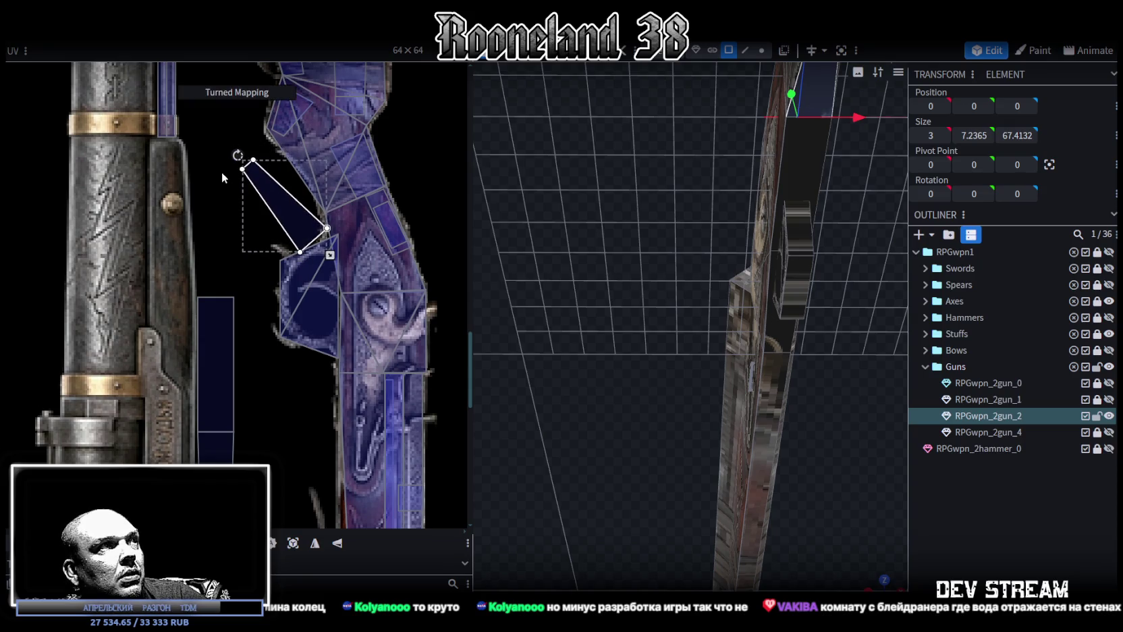
{"action": "left_click_drag", "start_coordinate": [274, 203], "coordinate": [305, 165]}
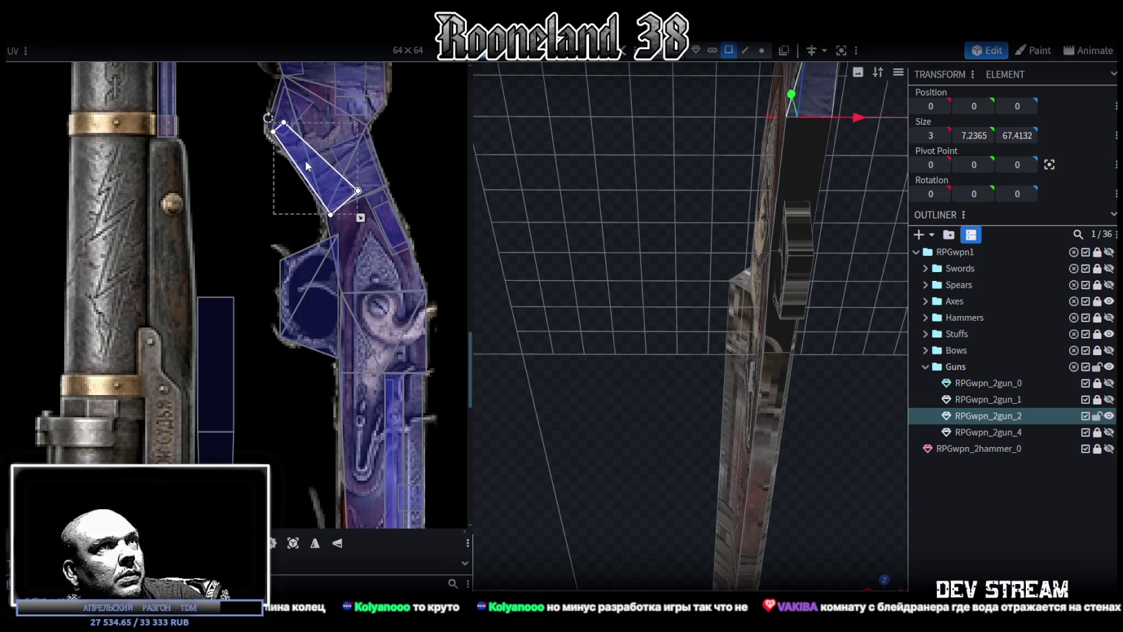
Place the dark face's UV on the stock, rotating, narrowing and shortening it to fit.
{"action": "mouse_move", "coordinate": [688, 328]}
{"action": "left_mouse_down"}
{"action": "mouse_move", "coordinate": [664, 412]}
{"action": "mouse_move", "coordinate": [702, 411]}
{"action": "mouse_move", "coordinate": [682, 363]}
{"action": "mouse_move", "coordinate": [704, 467]}
{"action": "mouse_move", "coordinate": [727, 470]}
{"action": "mouse_move", "coordinate": [716, 458]}
{"action": "left_mouse_up"}
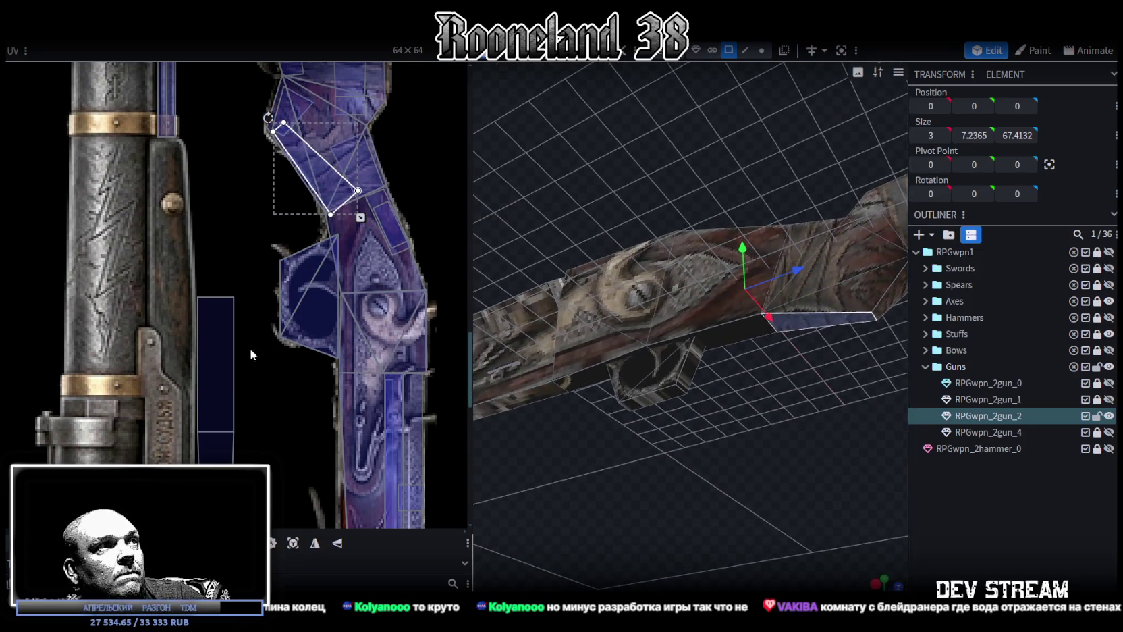
{"action": "left_click_drag", "start_coordinate": [232, 348], "coordinate": [373, 274]}
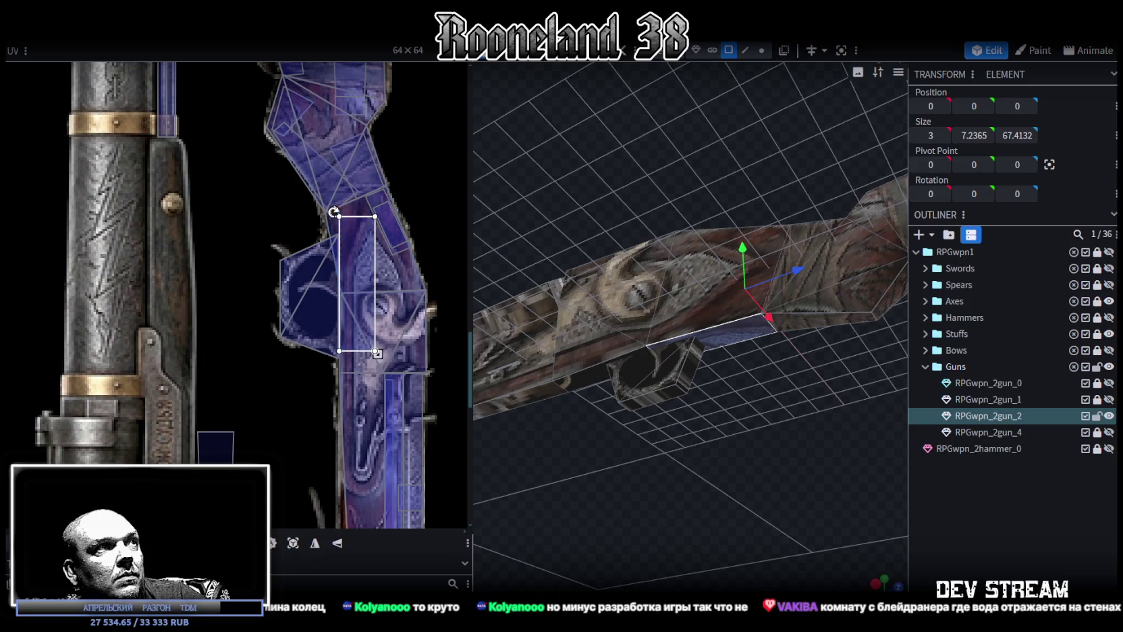
{"action": "left_click_drag", "start_coordinate": [333, 211], "coordinate": [321, 202]}
{"action": "left_click_drag", "start_coordinate": [391, 336], "coordinate": [363, 289]}
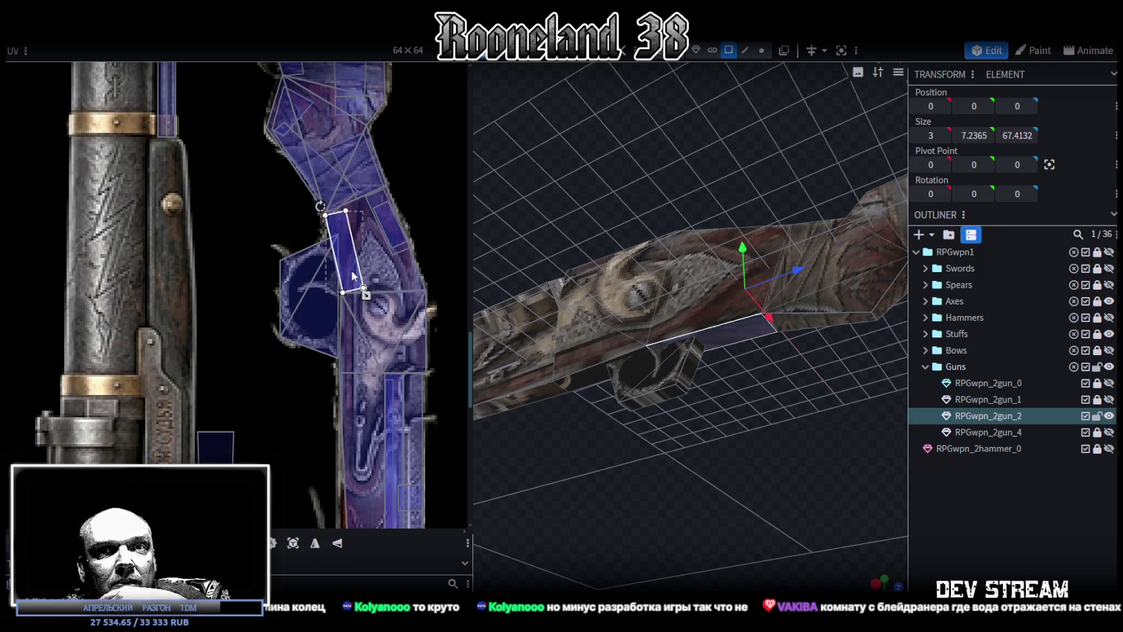
{"action": "left_click_drag", "start_coordinate": [364, 288], "coordinate": [357, 290]}
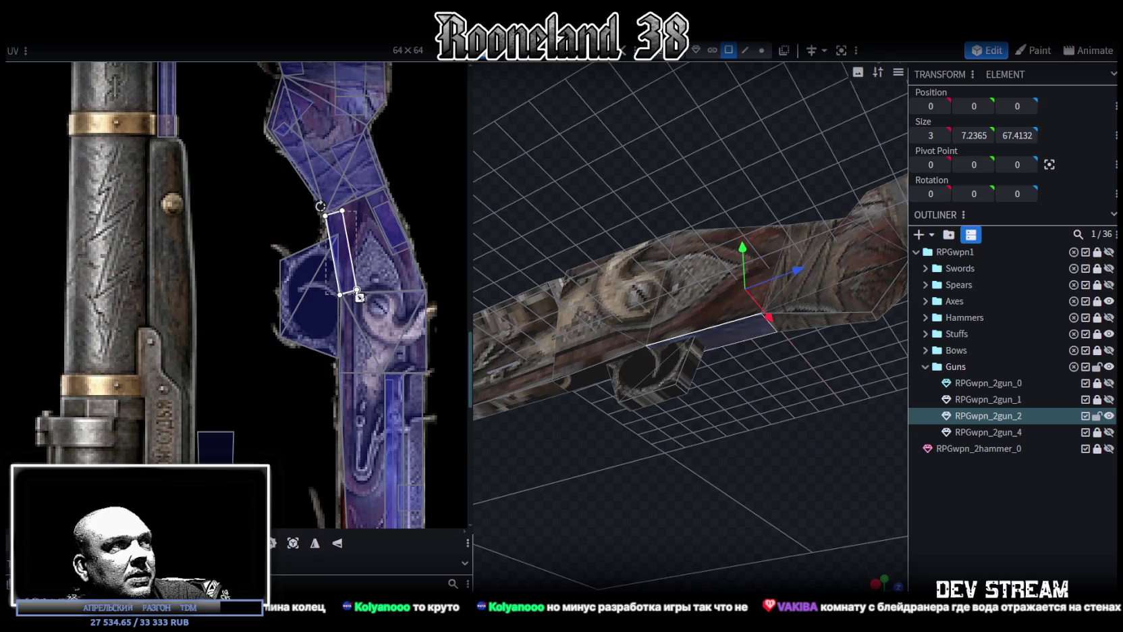
{"action": "scroll", "coordinate": [349, 229], "scroll_direction": "up", "scroll_amount": 3}
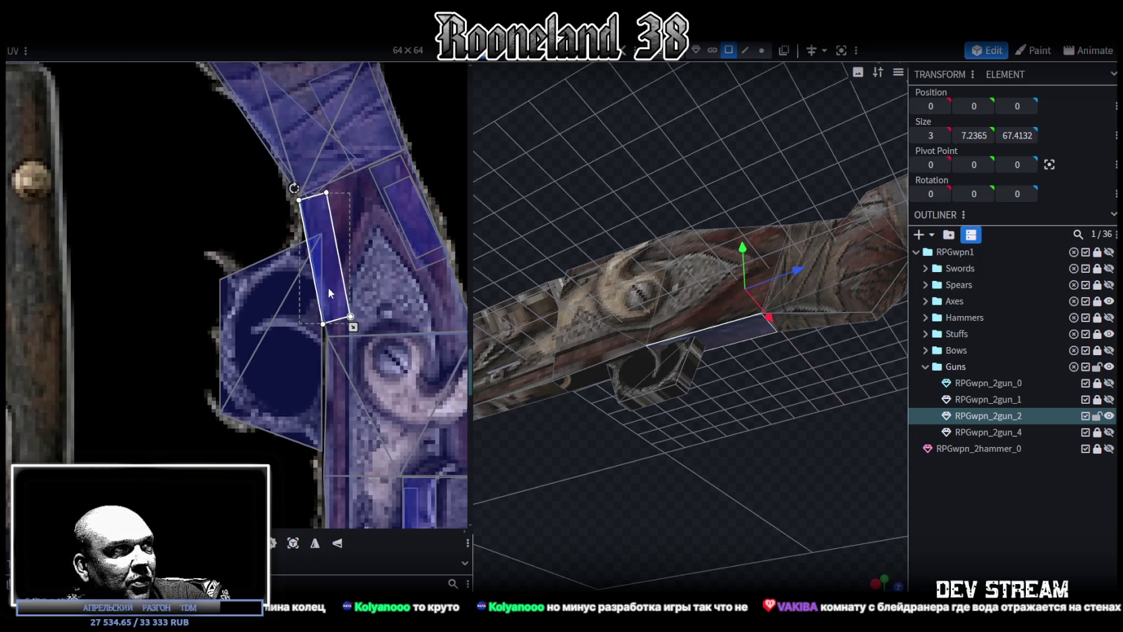
{"action": "left_click_drag", "start_coordinate": [330, 293], "coordinate": [334, 288]}
{"action": "left_click_drag", "start_coordinate": [297, 182], "coordinate": [302, 182]}
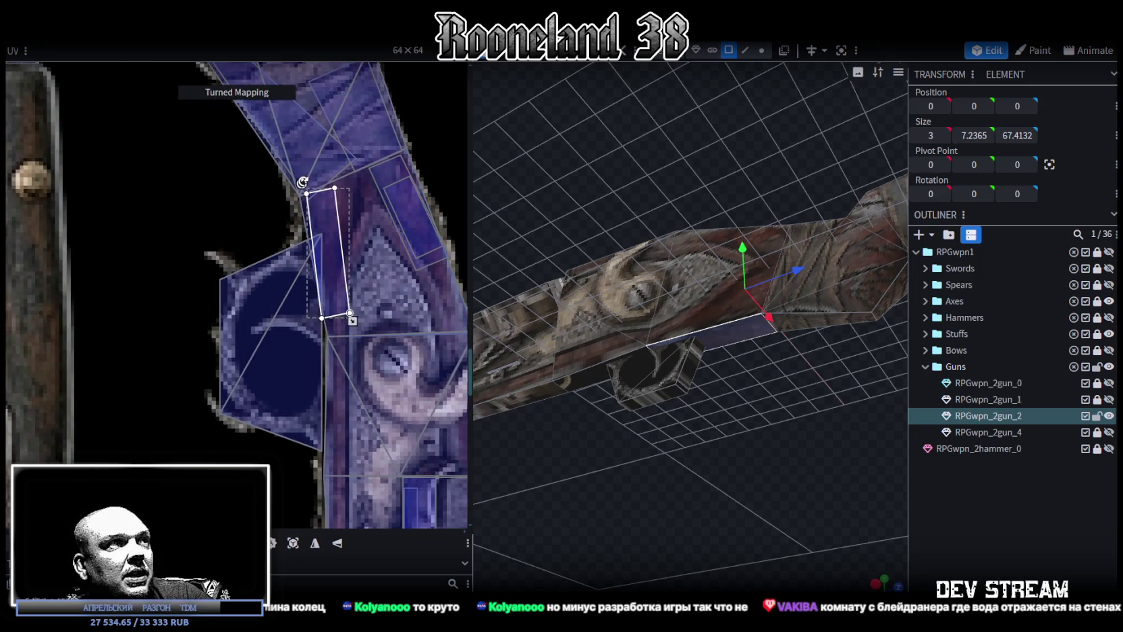
{"action": "left_click_drag", "start_coordinate": [330, 264], "coordinate": [328, 270]}
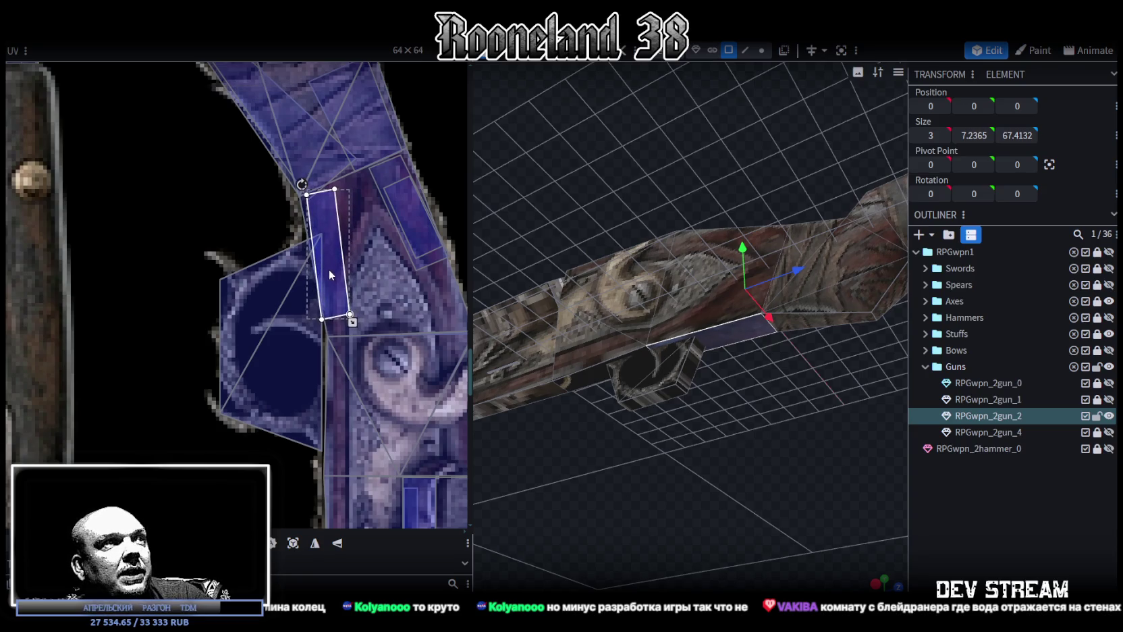
{"action": "left_click_drag", "start_coordinate": [348, 322], "coordinate": [347, 311]}
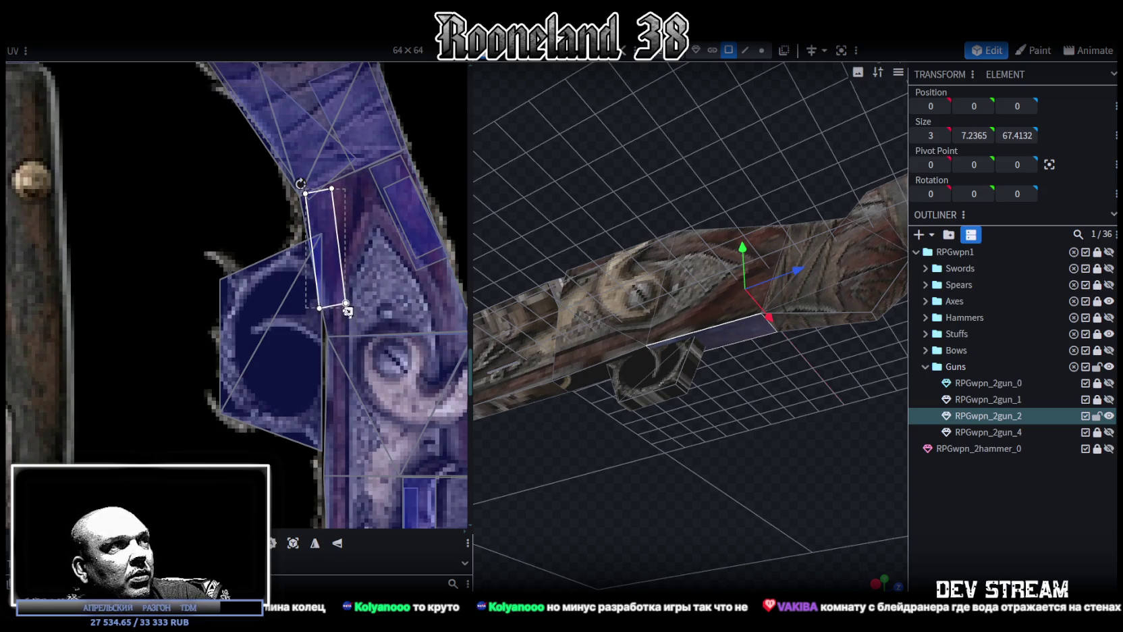
Move another stock face's UV from the revolver onto the stock wood, shrinking and narrowing it.
{"action": "mouse_move", "coordinate": [666, 506]}
{"action": "left_mouse_down"}
{"action": "mouse_move", "coordinate": [678, 456]}
{"action": "mouse_move", "coordinate": [677, 475]}
{"action": "mouse_move", "coordinate": [786, 421]}
{"action": "left_mouse_up"}
{"action": "left_click", "coordinate": [629, 348]}
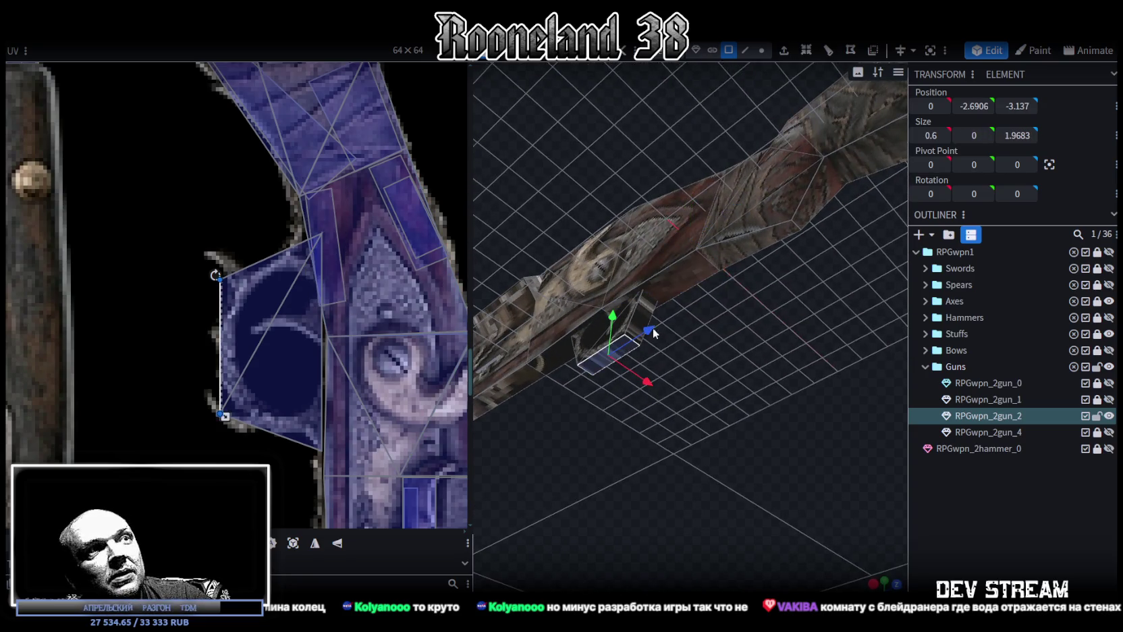
{"action": "mouse_move", "coordinate": [656, 390]}
{"action": "left_mouse_down"}
{"action": "mouse_move", "coordinate": [673, 425]}
{"action": "mouse_move", "coordinate": [733, 435]}
{"action": "mouse_move", "coordinate": [672, 345]}
{"action": "left_mouse_up"}
{"action": "left_click", "coordinate": [672, 344]}
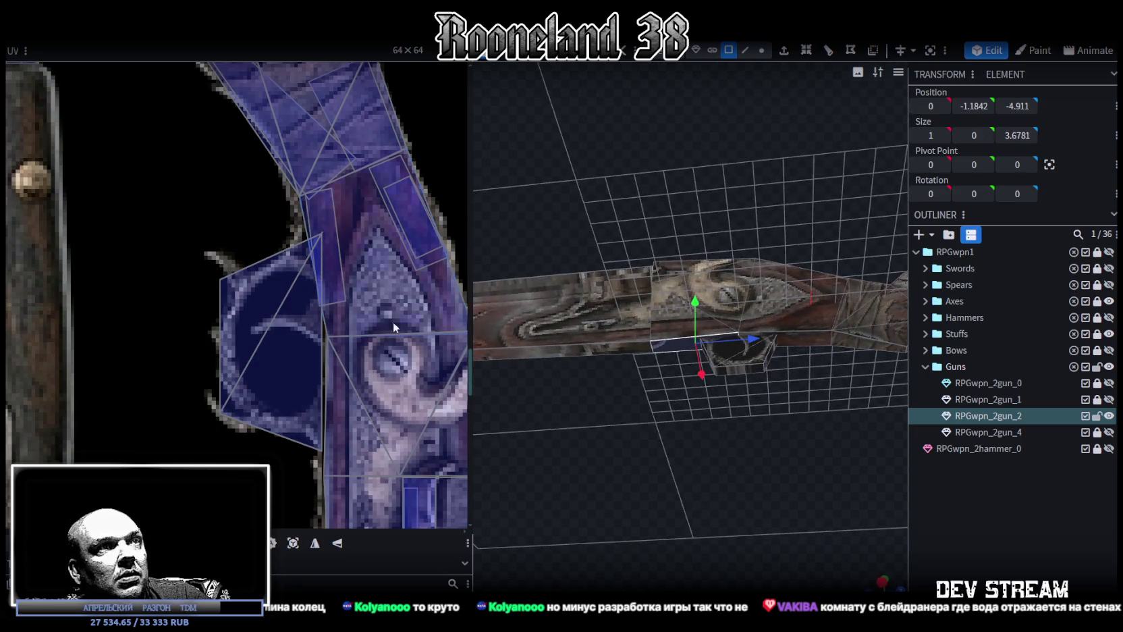
{"action": "mouse_move", "coordinate": [200, 380]}
{"action": "left_mouse_down"}
{"action": "mouse_move", "coordinate": [293, 303]}
{"action": "mouse_move", "coordinate": [324, 261]}
{"action": "left_mouse_up"}
{"action": "scroll", "coordinate": [325, 261], "scroll_direction": "up", "scroll_amount": 2}
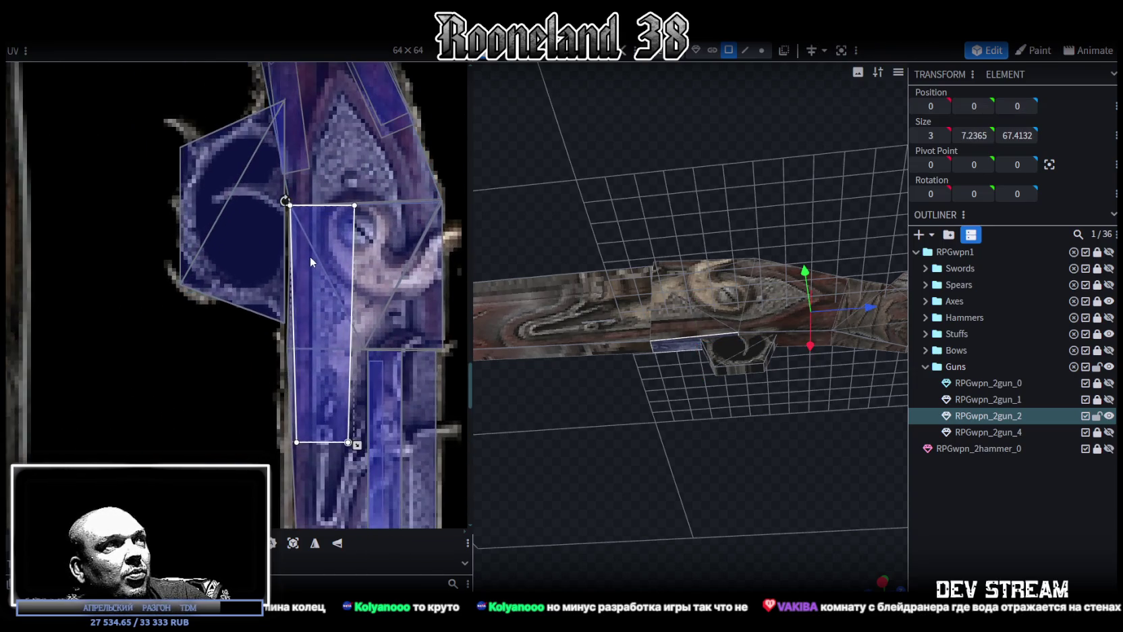
{"action": "left_click_drag", "start_coordinate": [357, 447], "coordinate": [329, 404]}
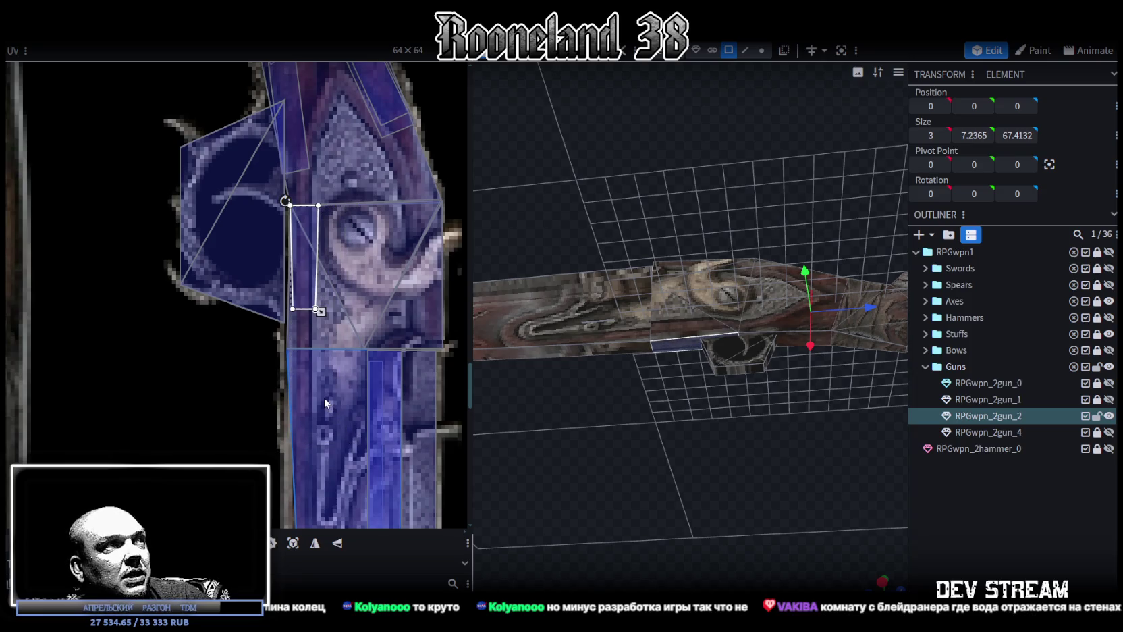
{"action": "mouse_move", "coordinate": [323, 338]}
{"action": "left_mouse_down"}
{"action": "mouse_move", "coordinate": [315, 318]}
{"action": "mouse_move", "coordinate": [309, 351]}
{"action": "left_mouse_up"}
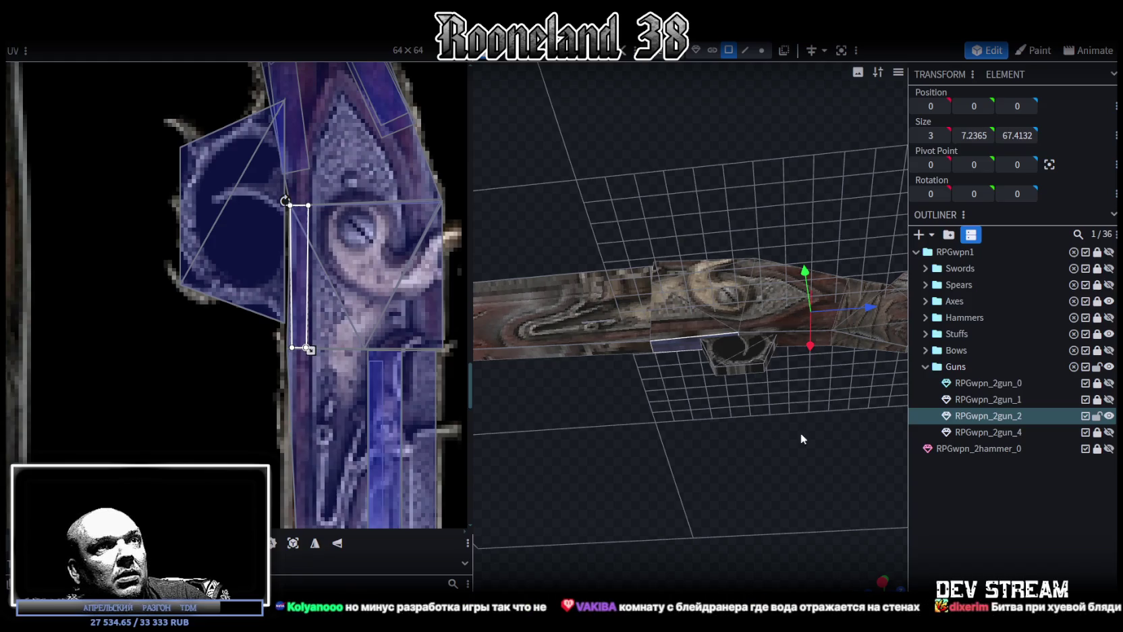
Select several more faces on the rifle's underside.
{"action": "left_click", "coordinate": [822, 451]}
{"action": "mouse_move", "coordinate": [821, 451]}
{"action": "left_mouse_down"}
{"action": "mouse_move", "coordinate": [613, 399]}
{"action": "mouse_move", "coordinate": [791, 468]}
{"action": "mouse_move", "coordinate": [690, 501]}
{"action": "mouse_move", "coordinate": [664, 477]}
{"action": "left_mouse_up"}
{"action": "left_click", "coordinate": [665, 477]}
{"action": "left_click", "coordinate": [644, 432]}
{"action": "left_click", "coordinate": [647, 418]}
{"action": "mouse_move", "coordinate": [647, 415]}
{"action": "left_mouse_down"}
{"action": "mouse_move", "coordinate": [660, 247]}
{"action": "mouse_move", "coordinate": [595, 321]}
{"action": "mouse_move", "coordinate": [681, 307]}
{"action": "left_mouse_up"}
{"action": "scroll", "coordinate": [680, 307], "scroll_direction": "up", "scroll_amount": 5}
{"action": "scroll", "coordinate": [760, 296], "scroll_direction": "down", "scroll_amount": 5}
Select a face on the lock block and toggle vertex selection on and back off.
{"action": "mouse_move", "coordinate": [761, 319]}
{"action": "left_mouse_down"}
{"action": "mouse_move", "coordinate": [772, 330]}
{"action": "mouse_move", "coordinate": [884, 335]}
{"action": "mouse_move", "coordinate": [924, 307]}
{"action": "left_mouse_up"}
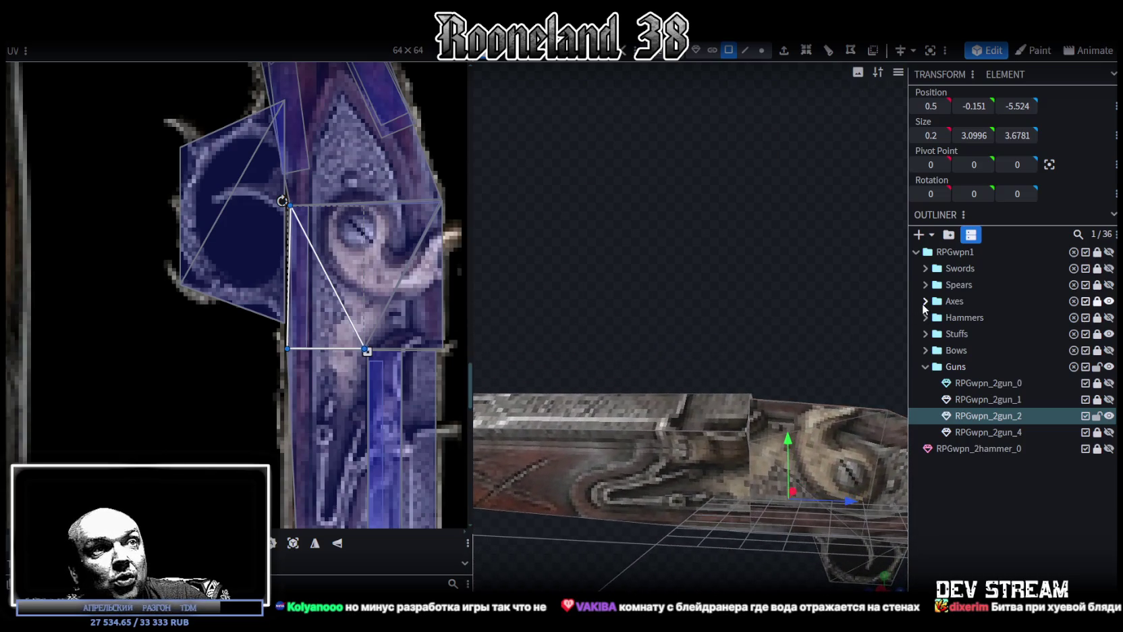
{"action": "mouse_move", "coordinate": [709, 546]}
{"action": "left_mouse_down"}
{"action": "mouse_move", "coordinate": [707, 512]}
{"action": "mouse_move", "coordinate": [725, 517]}
{"action": "left_mouse_up"}
{"action": "scroll", "coordinate": [723, 523], "scroll_direction": "up", "scroll_amount": 3}
{"action": "left_click", "coordinate": [709, 398]}
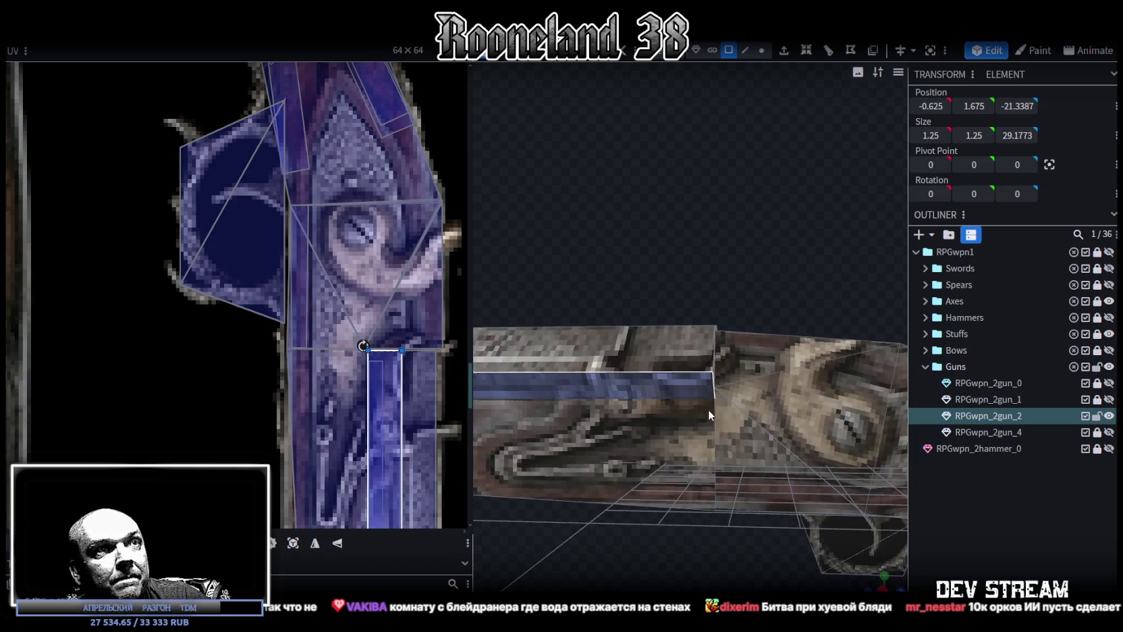
{"action": "left_click", "coordinate": [761, 50]}
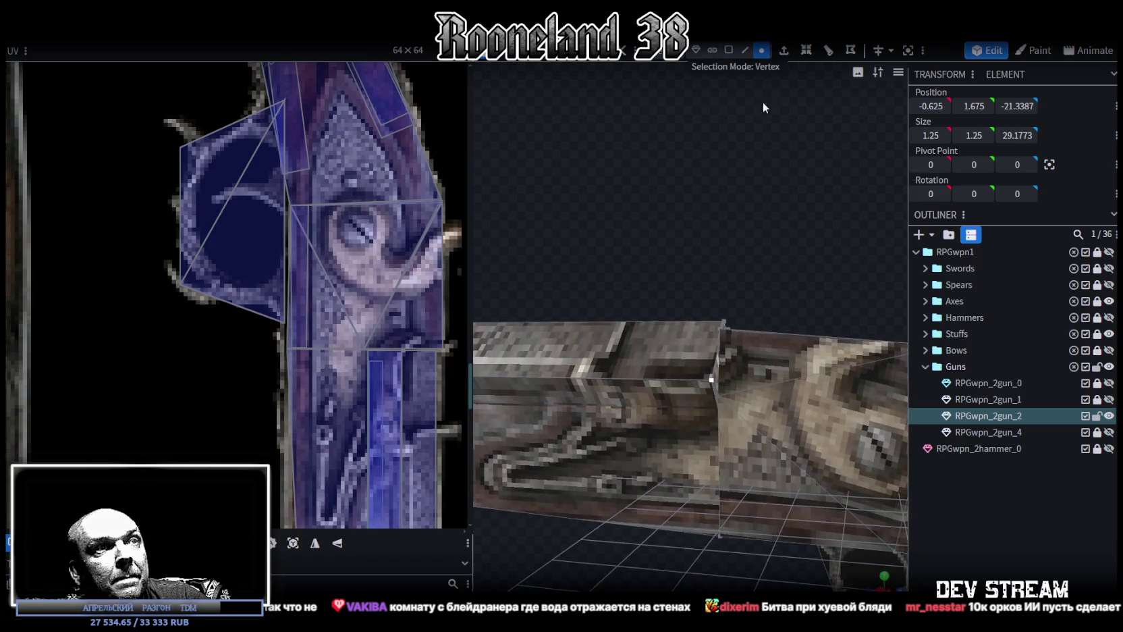
{"action": "left_click", "coordinate": [706, 417]}
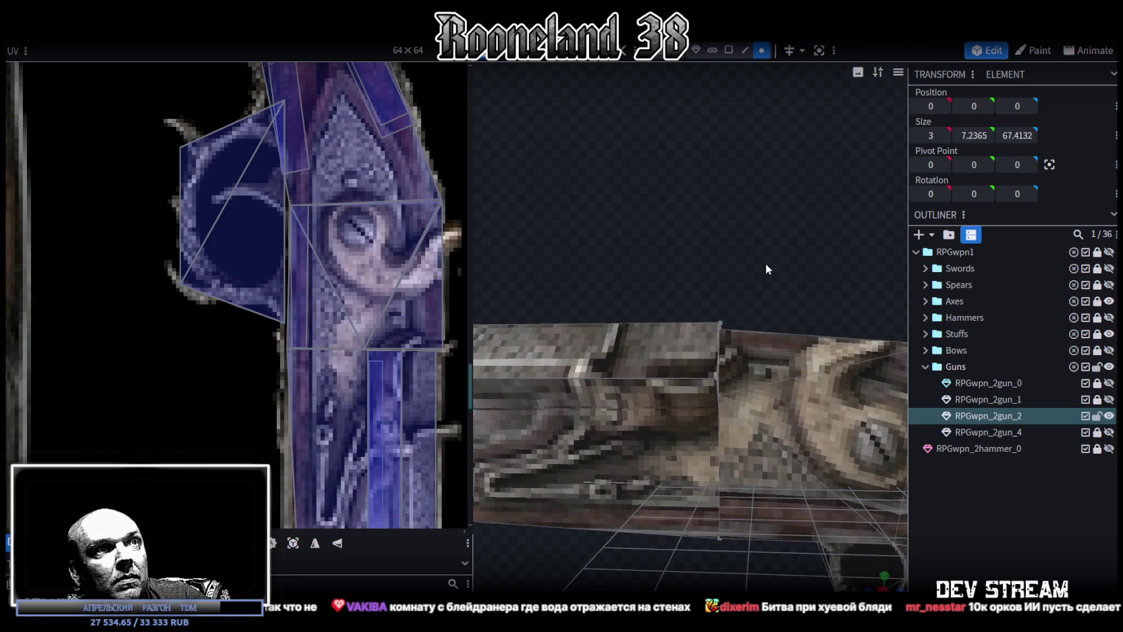
{"action": "left_click_drag", "start_coordinate": [685, 459], "coordinate": [781, 384]}
{"action": "middle_click_drag", "start_coordinate": [781, 384], "coordinate": [450, 268]}
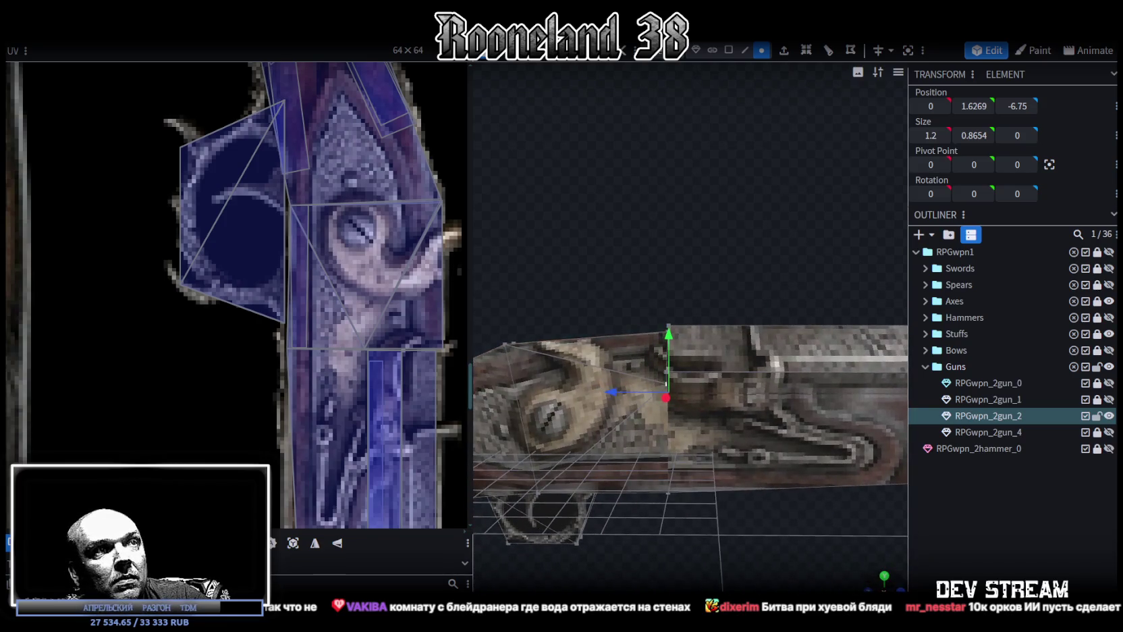
{"action": "mouse_move", "coordinate": [695, 451]}
{"action": "middle_mouse_down"}
{"action": "mouse_move", "coordinate": [775, 476]}
{"action": "mouse_move", "coordinate": [668, 433]}
{"action": "mouse_move", "coordinate": [743, 438]}
{"action": "middle_mouse_up"}
{"action": "scroll", "coordinate": [743, 439], "scroll_direction": "up", "scroll_amount": 2}
{"action": "left_click_drag", "start_coordinate": [663, 399], "coordinate": [624, 400]}
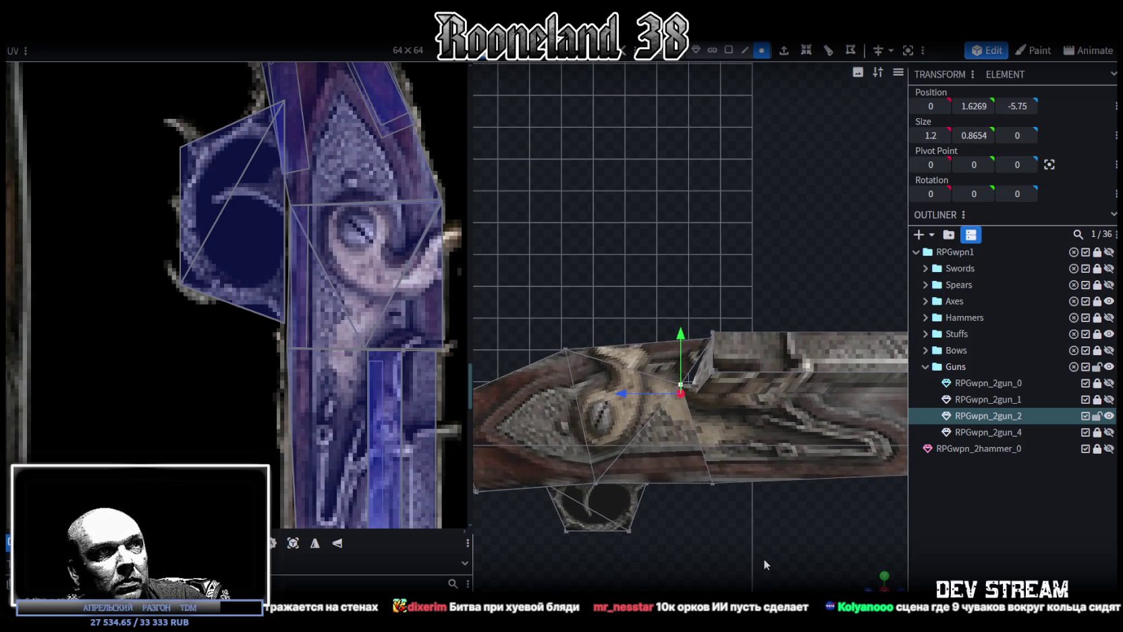
{"action": "scroll", "coordinate": [763, 557], "scroll_direction": "up", "scroll_amount": 4}
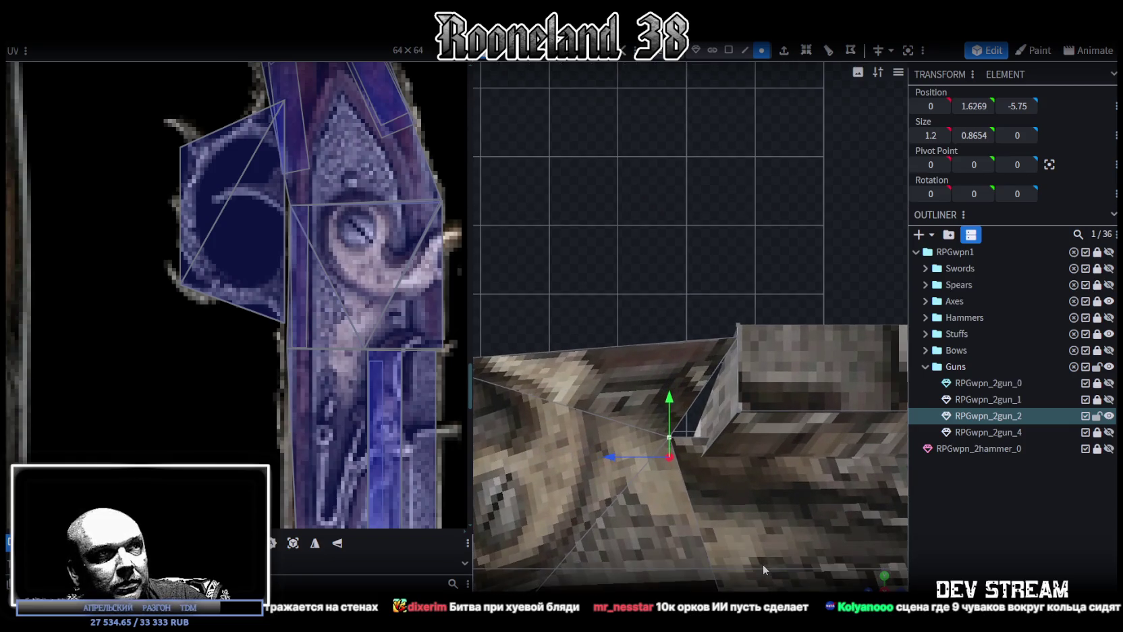
{"action": "key", "text": "ctrl+z"}
{"action": "scroll", "coordinate": [733, 524], "scroll_direction": "down", "scroll_amount": 2}
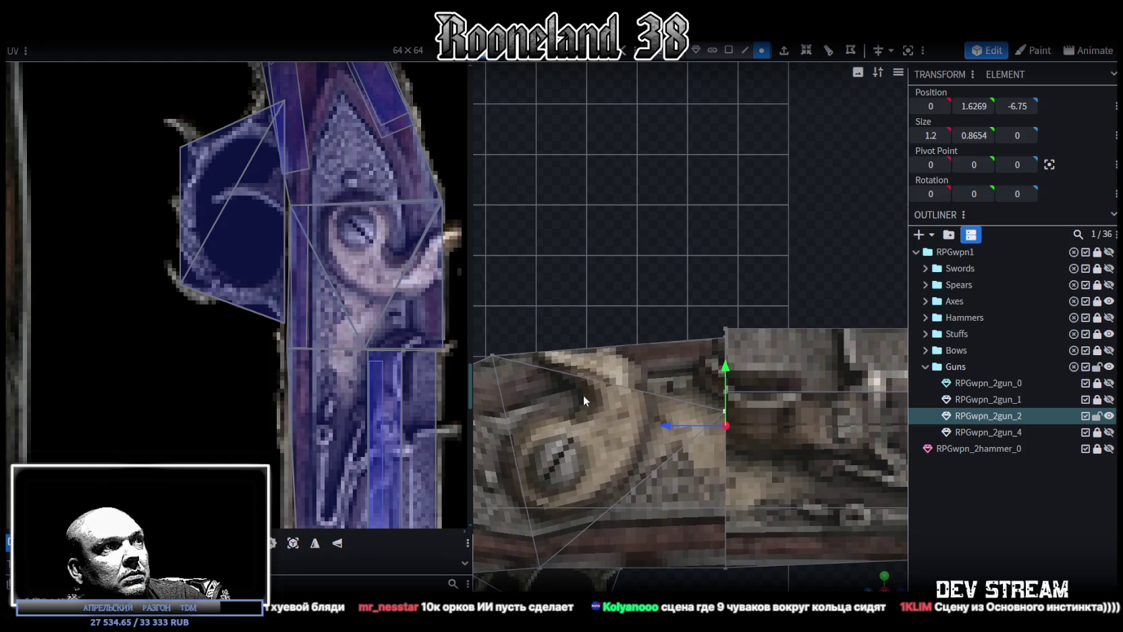
{"action": "scroll", "coordinate": [755, 466], "scroll_direction": "down", "scroll_amount": 2}
{"action": "left_click", "coordinate": [698, 340]}
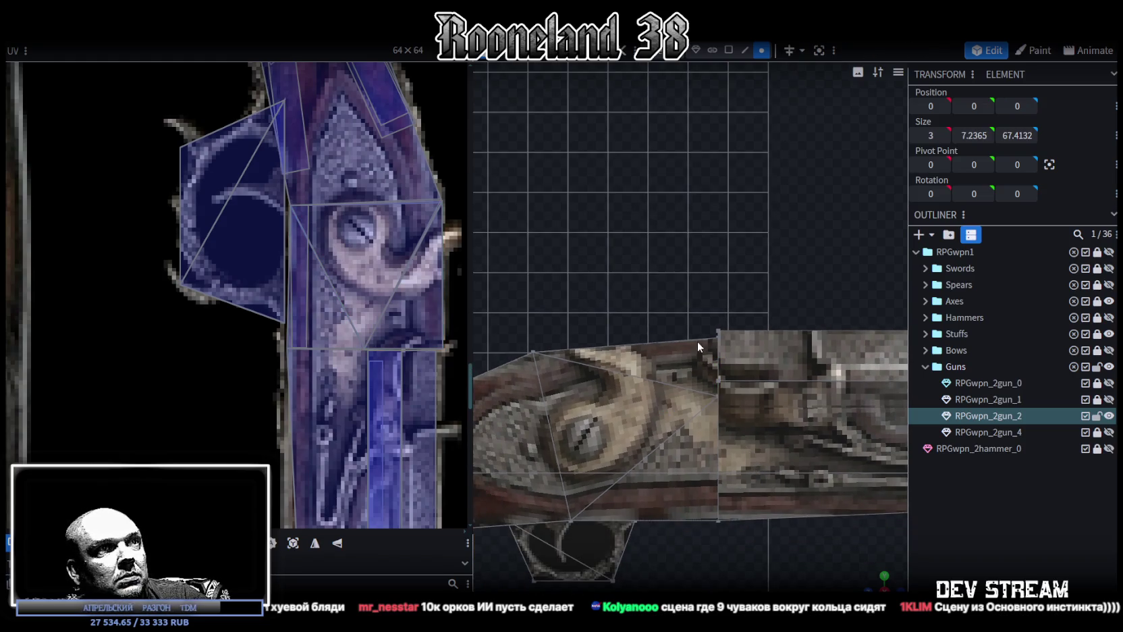
{"action": "left_click", "coordinate": [717, 397]}
{"action": "left_click_drag", "start_coordinate": [653, 400], "coordinate": [586, 394]}
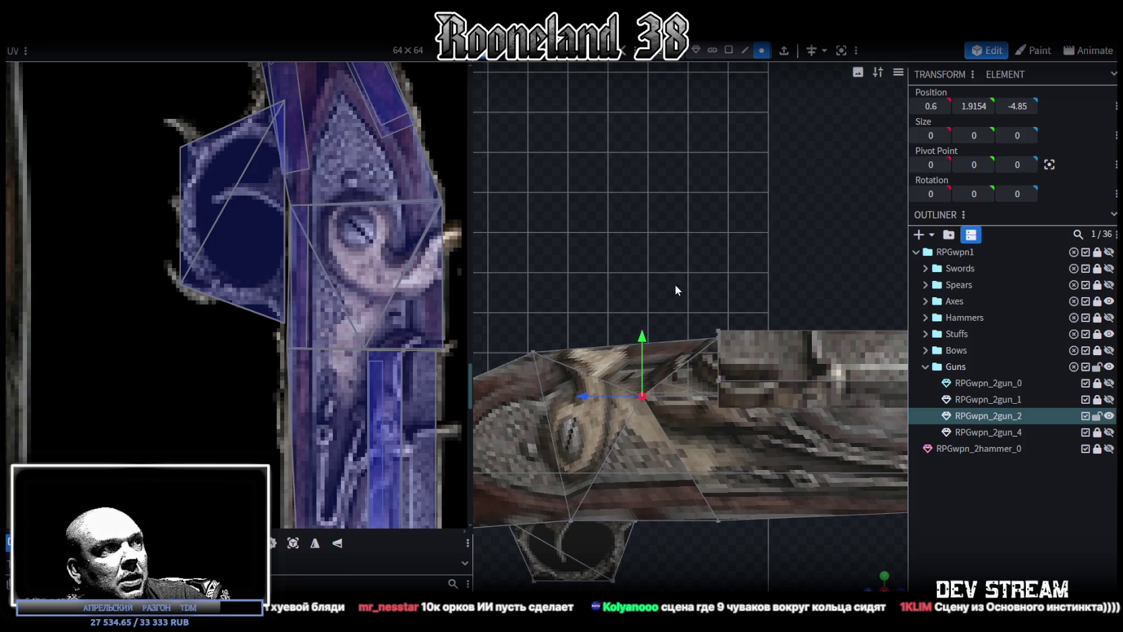
{"action": "key", "text": "ctrl+z"}
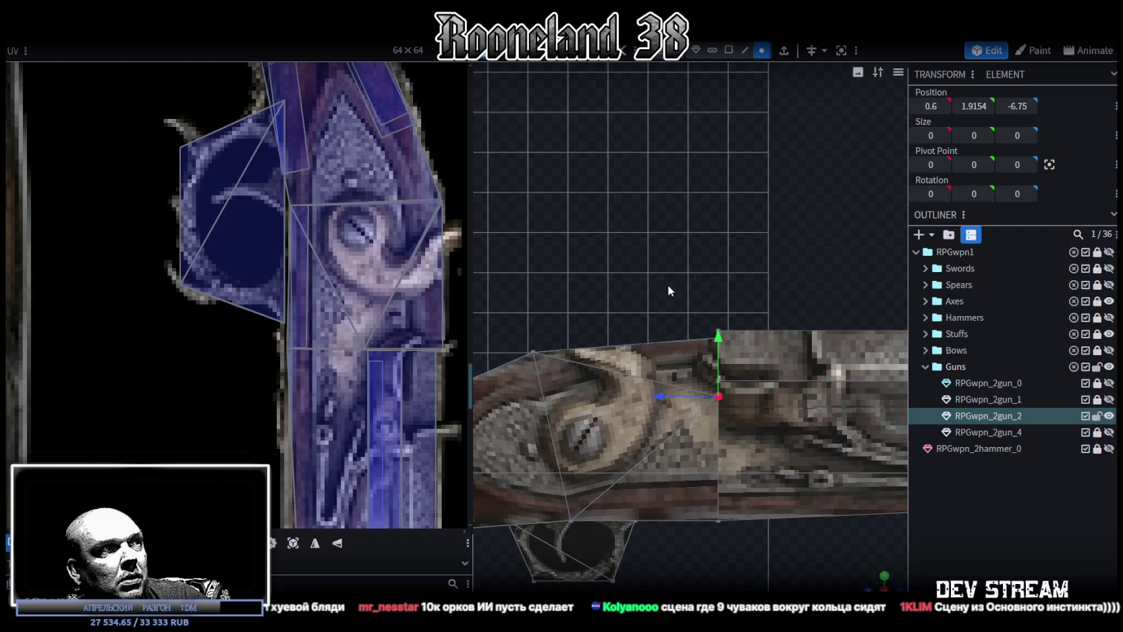
{"action": "scroll", "coordinate": [378, 355], "scroll_direction": "up", "scroll_amount": 1}
{"action": "scroll", "coordinate": [368, 358], "scroll_direction": "up", "scroll_amount": 1}
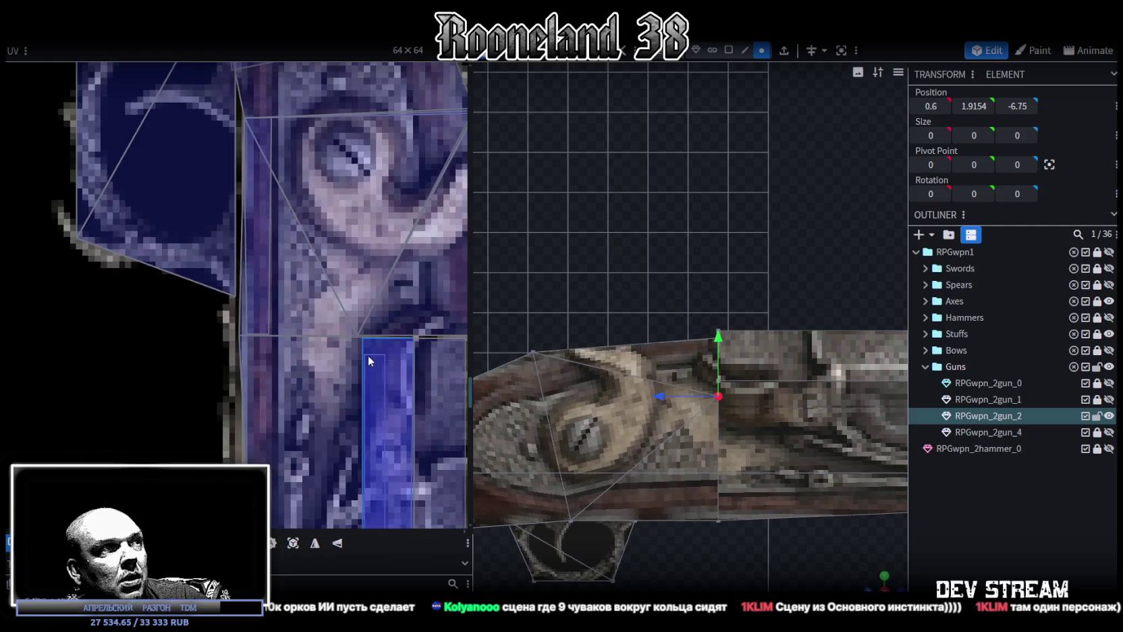
In Face mode, slide the triangular lock face's bottom UV point to the right.
{"action": "scroll", "coordinate": [366, 334], "scroll_direction": "up", "scroll_amount": 2}
{"action": "scroll", "coordinate": [360, 335], "scroll_direction": "up", "scroll_amount": 1}
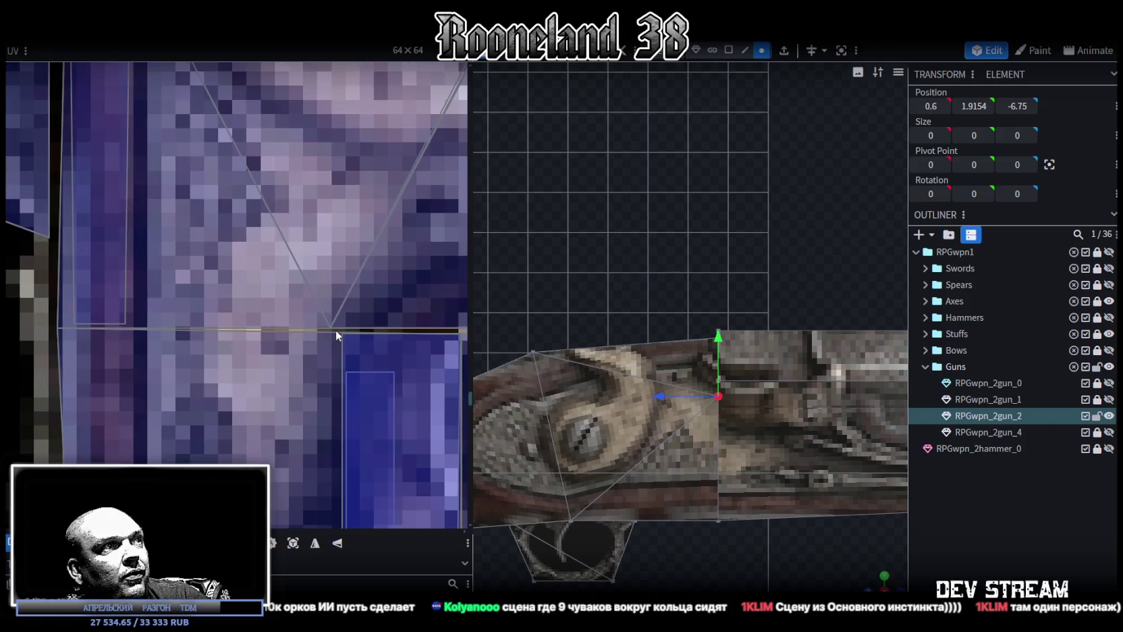
{"action": "left_click", "coordinate": [335, 330]}
{"action": "scroll", "coordinate": [398, 332], "scroll_direction": "right", "scroll_amount": 3}
{"action": "scroll", "coordinate": [405, 337], "scroll_direction": "right", "scroll_amount": 1}
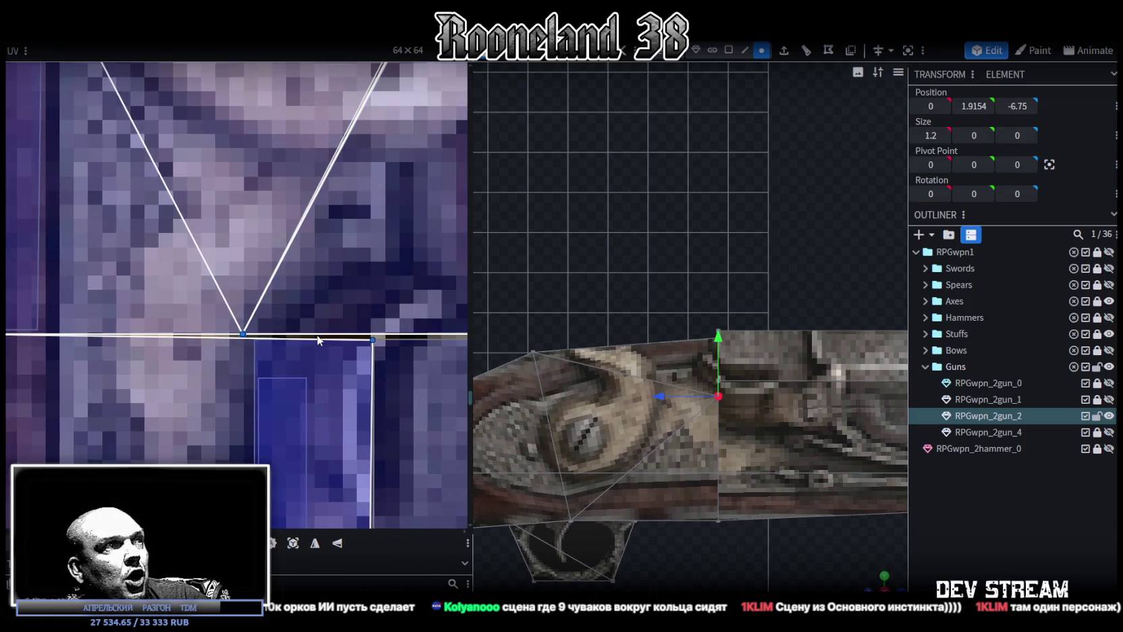
{"action": "left_click", "coordinate": [728, 50]}
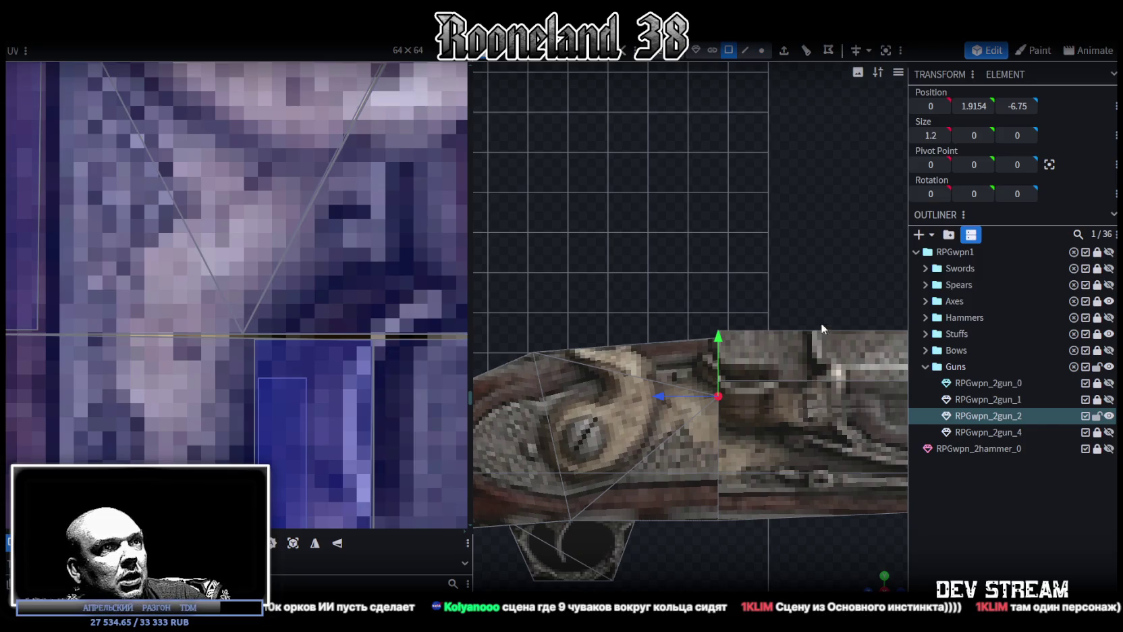
{"action": "left_click", "coordinate": [239, 334]}
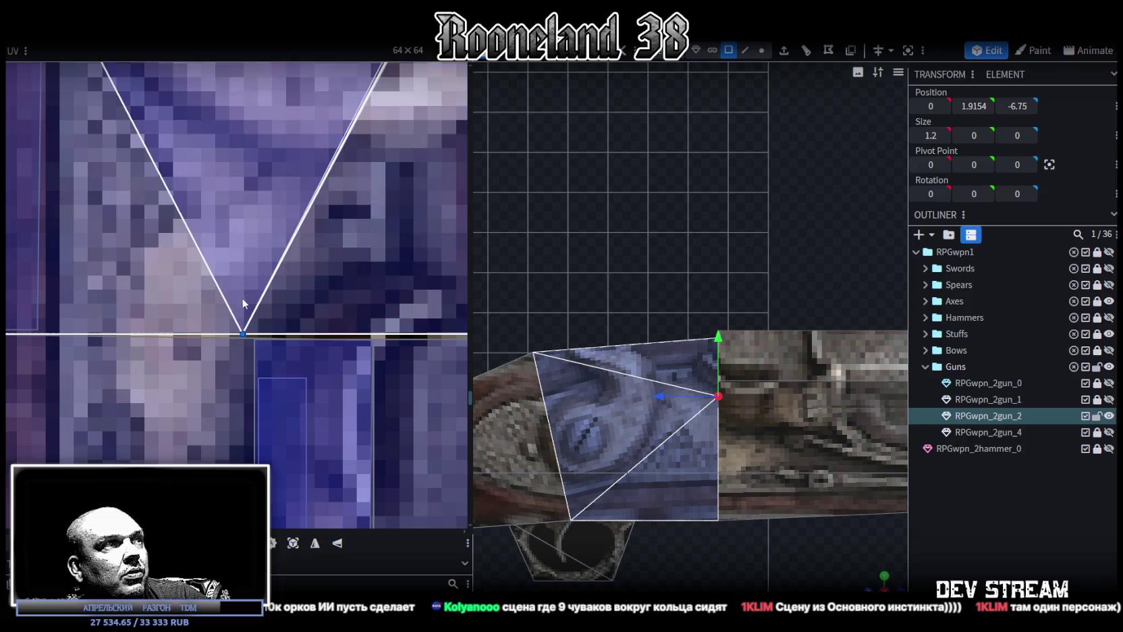
{"action": "scroll", "coordinate": [240, 295], "scroll_direction": "down", "scroll_amount": 5}
{"action": "scroll", "coordinate": [232, 382], "scroll_direction": "up", "scroll_amount": 2}
{"action": "scroll", "coordinate": [242, 363], "scroll_direction": "up", "scroll_amount": 1}
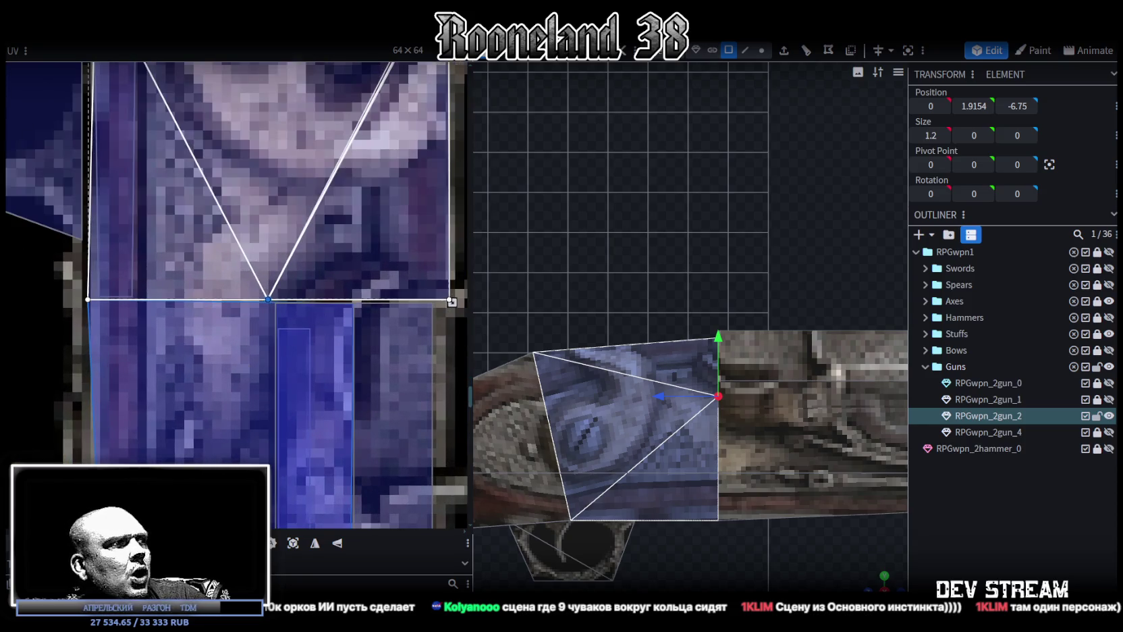
{"action": "left_click_drag", "start_coordinate": [268, 299], "coordinate": [353, 299]}
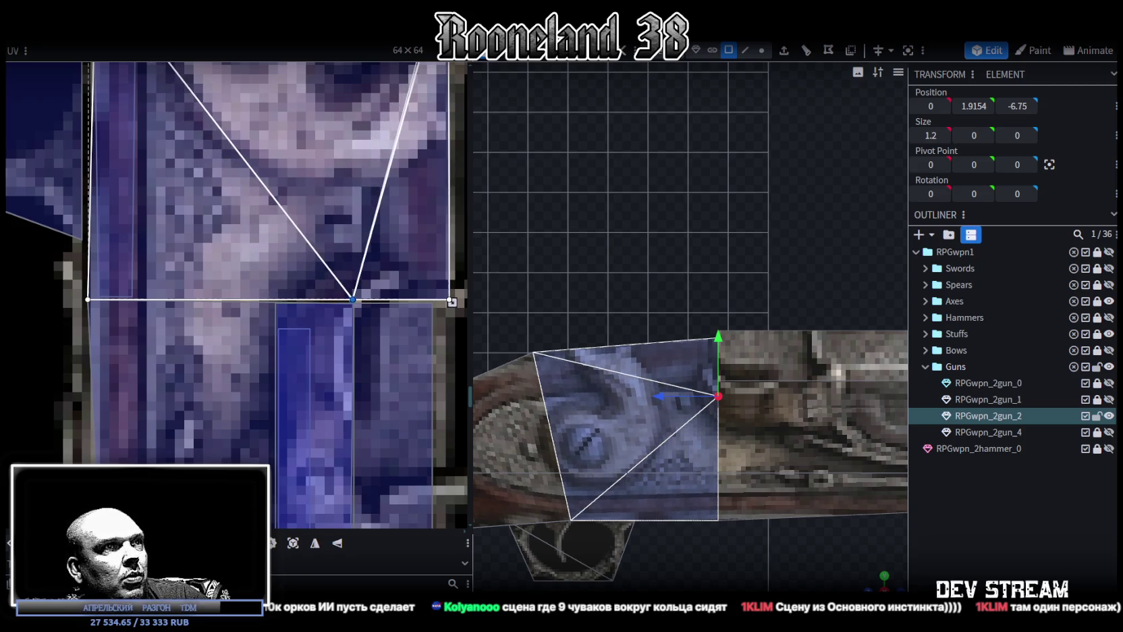
{"action": "scroll", "coordinate": [289, 370], "scroll_direction": "down", "scroll_amount": 3}
{"action": "scroll", "coordinate": [730, 478], "scroll_direction": "down", "scroll_amount": 1}
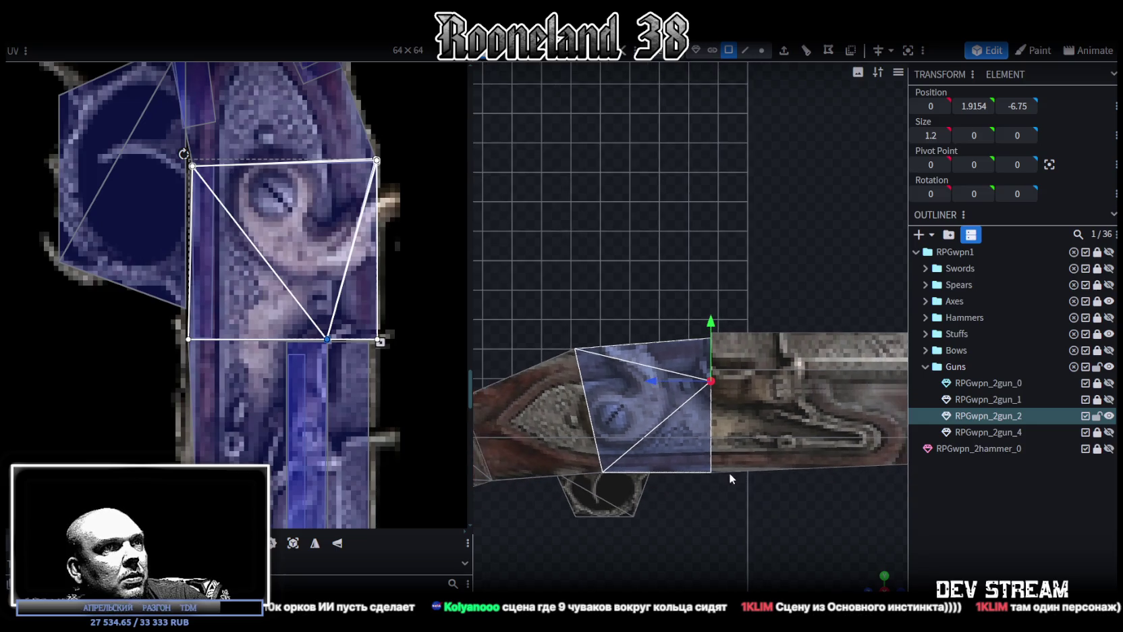
Back in Vertex mode, raise the stock's top-edge vertex to 0, 3.3133, -2.1279.
{"action": "left_click_drag", "start_coordinate": [880, 582], "coordinate": [718, 506]}
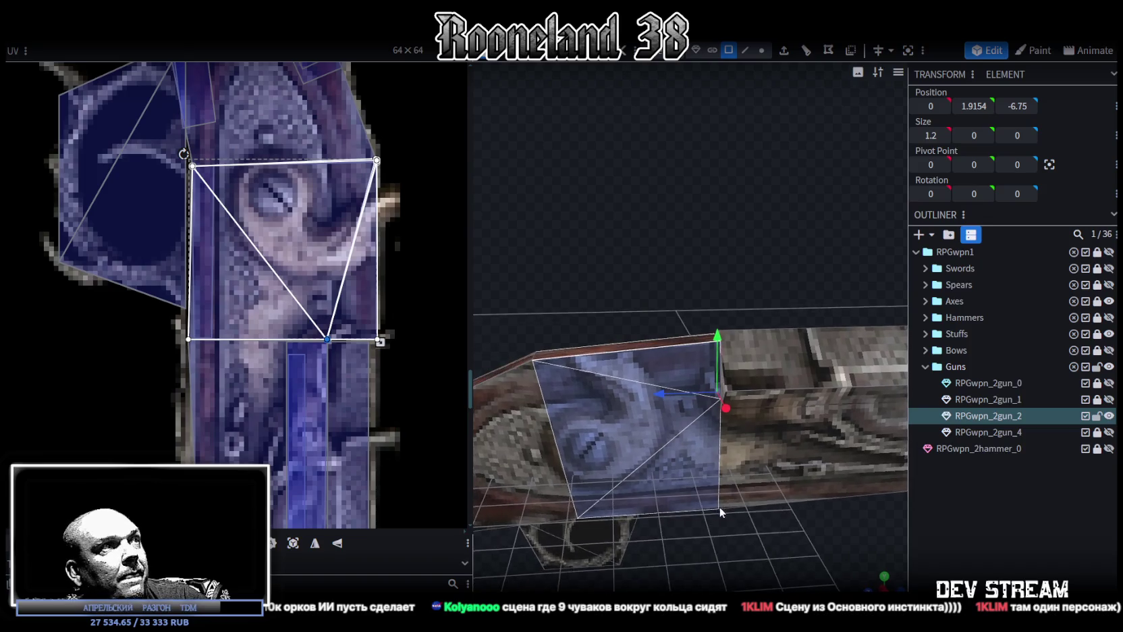
{"action": "left_click", "coordinate": [762, 52]}
{"action": "left_click_drag", "start_coordinate": [723, 209], "coordinate": [778, 373]}
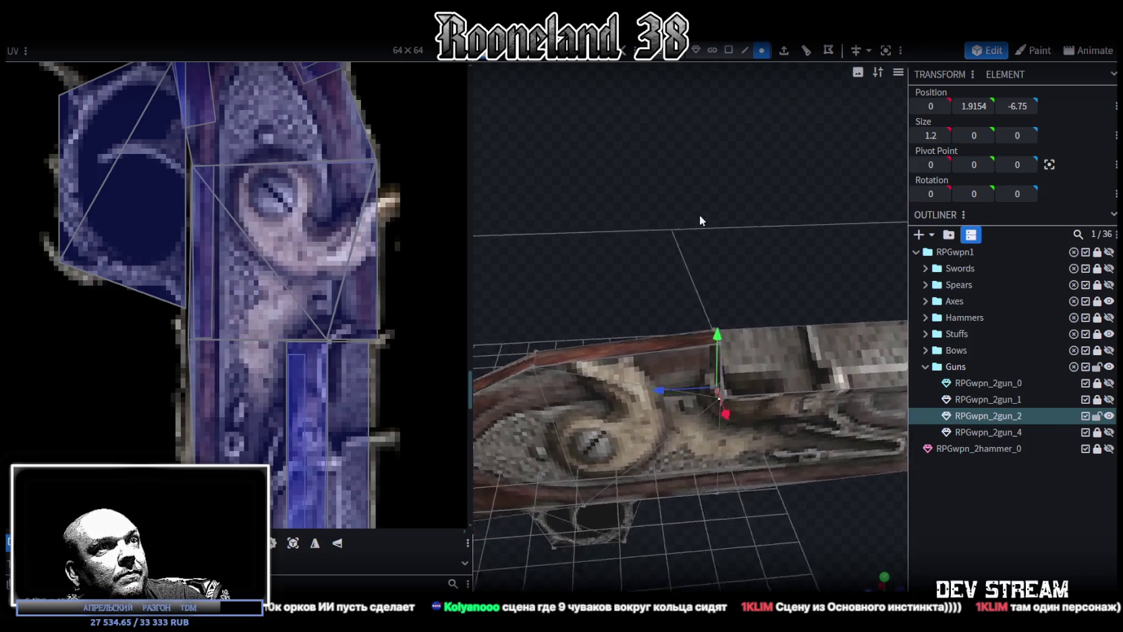
{"action": "mouse_move", "coordinate": [735, 342]}
{"action": "left_mouse_down"}
{"action": "mouse_move", "coordinate": [716, 325]}
{"action": "mouse_move", "coordinate": [729, 301]}
{"action": "mouse_move", "coordinate": [639, 240]}
{"action": "left_mouse_up"}
Lift the stock's top-edge vertices and pull one back to Z -2.8279.
{"action": "mouse_move", "coordinate": [729, 301]}
{"action": "left_mouse_down"}
{"action": "mouse_move", "coordinate": [722, 288]}
{"action": "mouse_move", "coordinate": [733, 292]}
{"action": "left_mouse_up"}
{"action": "left_click", "coordinate": [660, 337]}
{"action": "left_click_drag", "start_coordinate": [662, 287], "coordinate": [660, 278]}
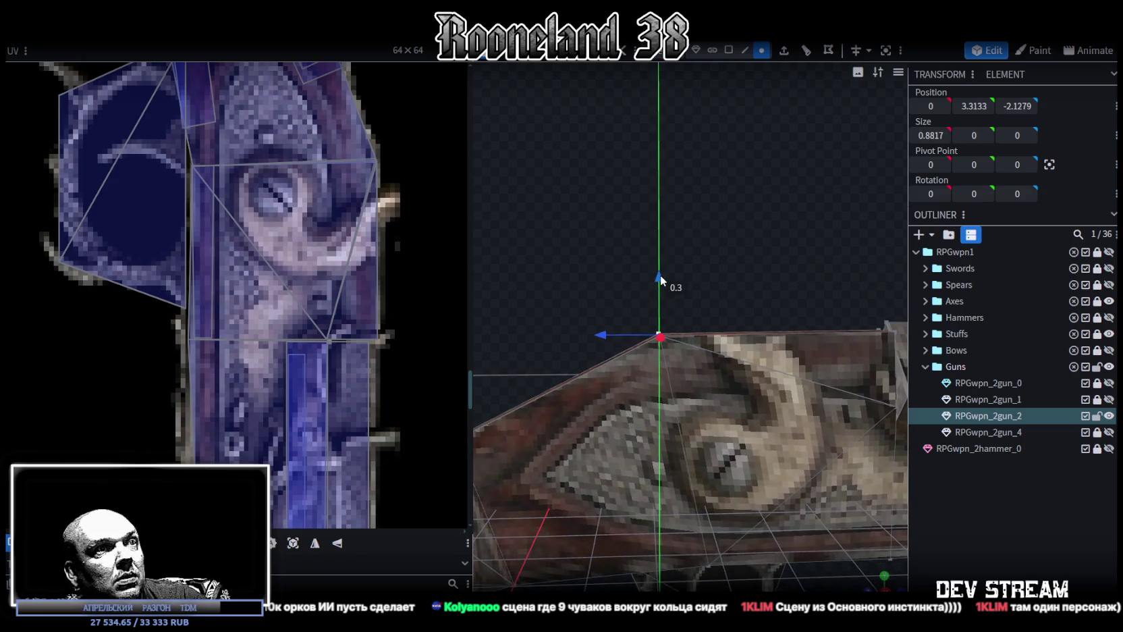
{"action": "left_click_drag", "start_coordinate": [633, 333], "coordinate": [638, 332]}
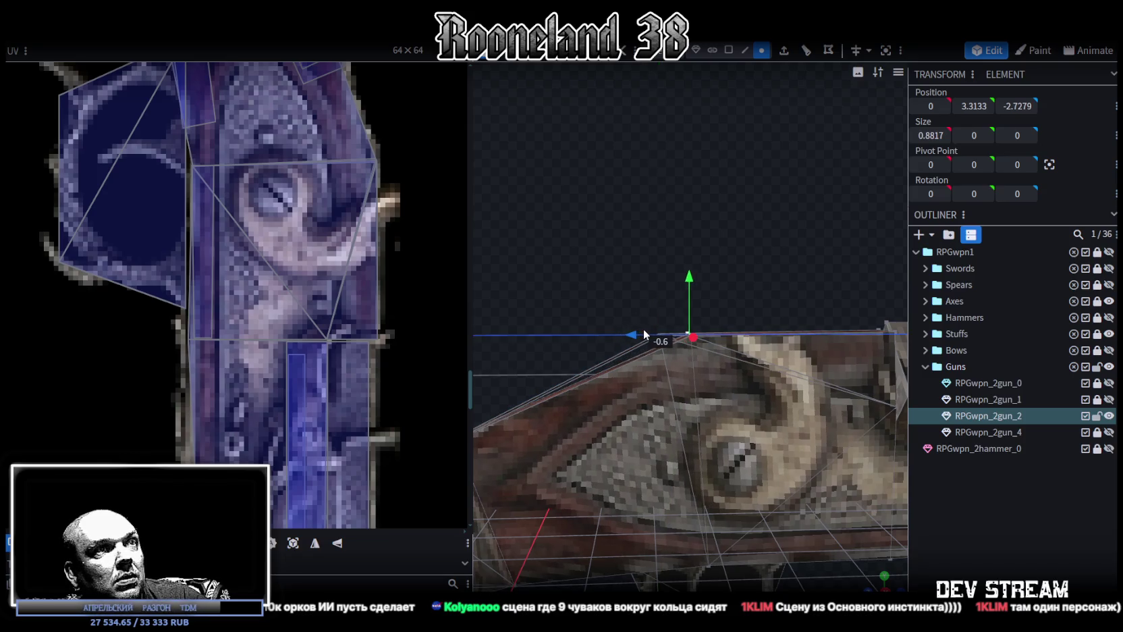
{"action": "scroll", "coordinate": [763, 450], "scroll_direction": "down", "scroll_amount": 5}
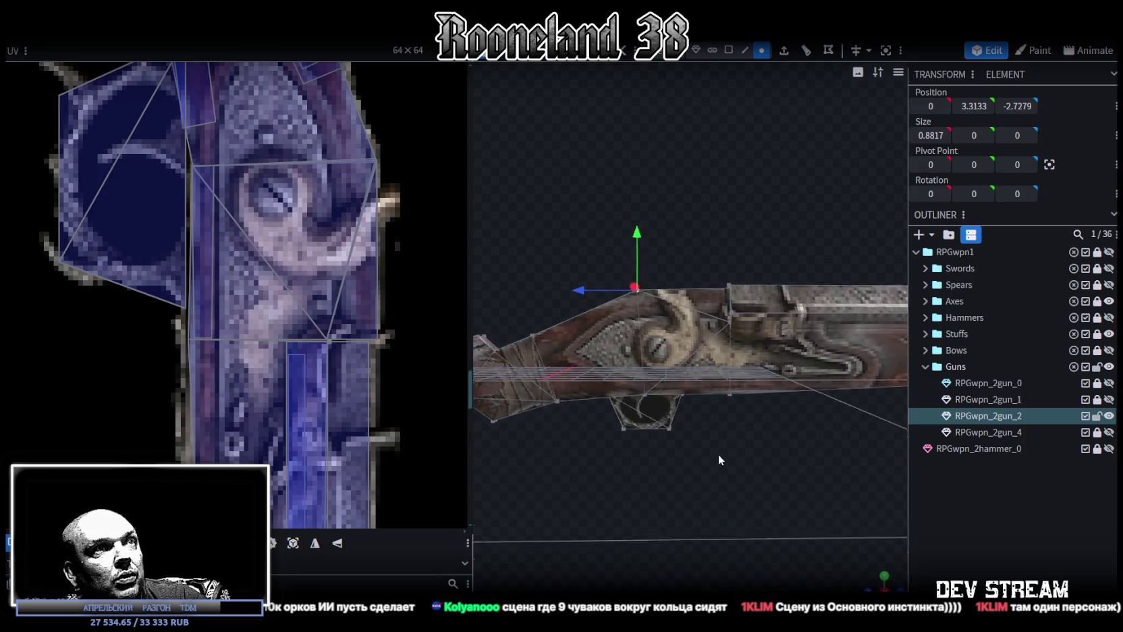
{"action": "mouse_move", "coordinate": [601, 297]}
{"action": "left_mouse_down"}
{"action": "mouse_move", "coordinate": [588, 292]}
{"action": "mouse_move", "coordinate": [679, 434]}
{"action": "mouse_move", "coordinate": [675, 423]}
{"action": "left_mouse_up"}
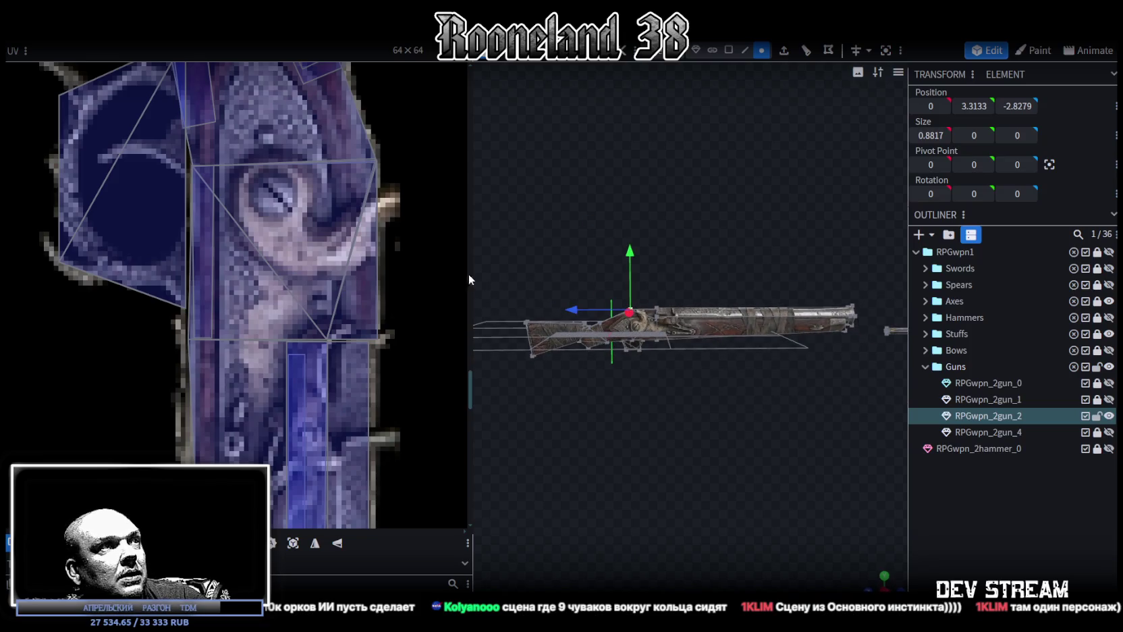
Shrink the UV panel to widen the 3D view and deselect the gun.
{"action": "left_click_drag", "start_coordinate": [472, 272], "coordinate": [312, 318]}
{"action": "left_click", "coordinate": [938, 514]}
{"action": "mouse_move", "coordinate": [686, 445]}
{"action": "left_mouse_down"}
{"action": "mouse_move", "coordinate": [633, 483]}
{"action": "mouse_move", "coordinate": [699, 473]}
{"action": "mouse_move", "coordinate": [702, 457]}
{"action": "mouse_move", "coordinate": [728, 448]}
{"action": "mouse_move", "coordinate": [538, 410]}
{"action": "left_mouse_up"}
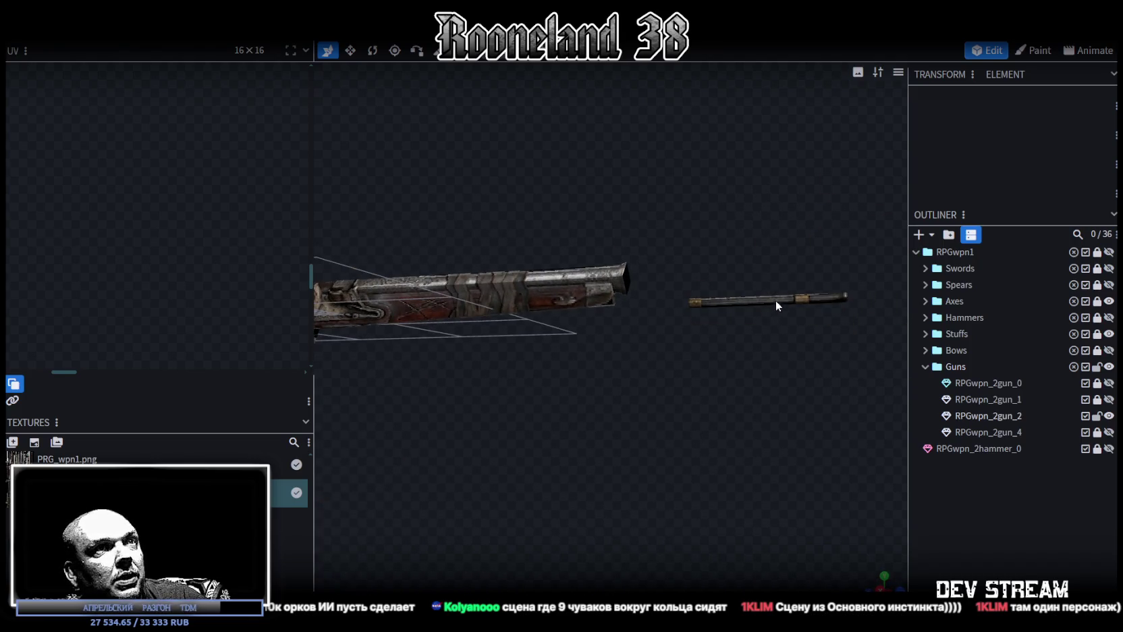
Reposition the barrel end cap's UV box to the left on the texture.
{"action": "left_click", "coordinate": [775, 302]}
{"action": "left_click", "coordinate": [736, 301]}
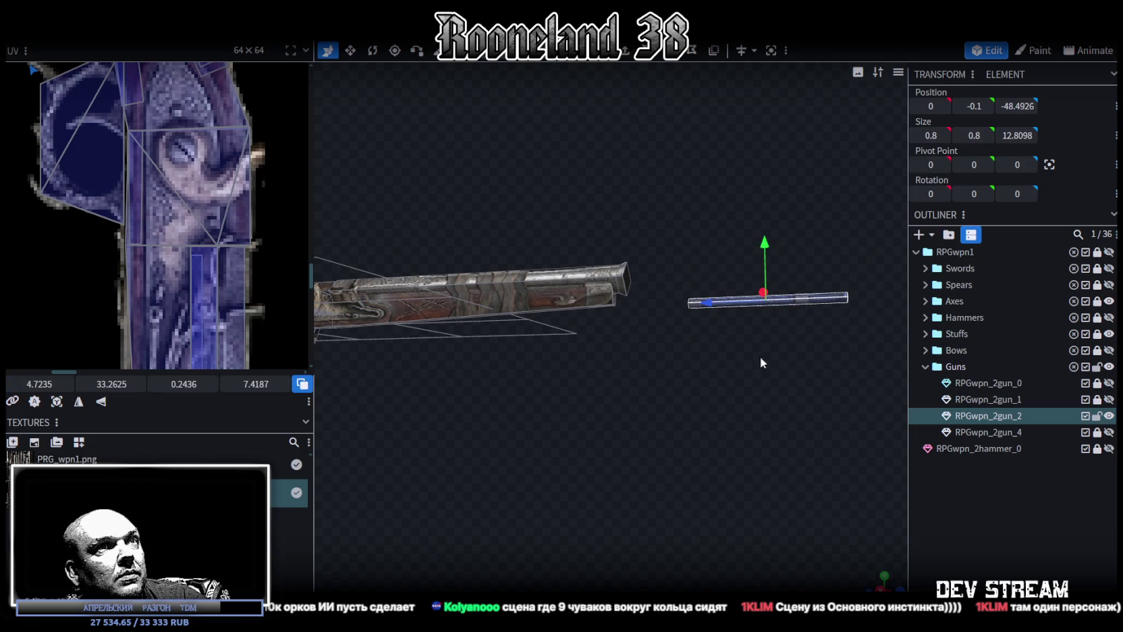
{"action": "scroll", "coordinate": [88, 288], "scroll_direction": "down", "scroll_amount": 3}
{"action": "scroll", "coordinate": [254, 287], "scroll_direction": "down", "scroll_amount": 2}
{"action": "scroll", "coordinate": [254, 287], "scroll_direction": "up", "scroll_amount": 2}
{"action": "scroll", "coordinate": [254, 287], "scroll_direction": "up", "scroll_amount": 1}
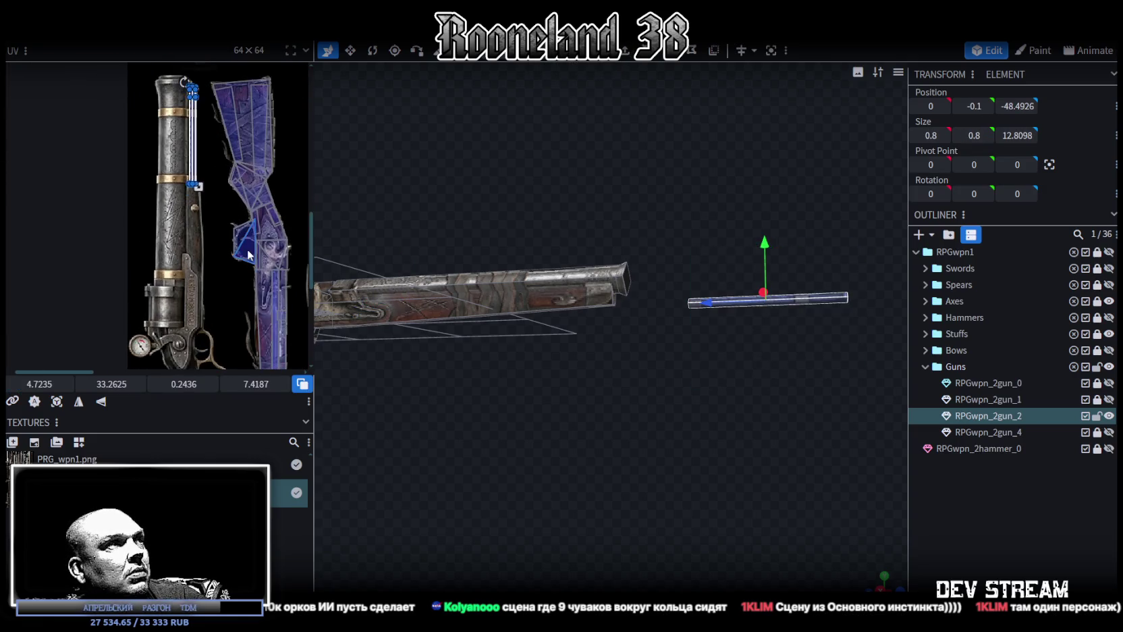
{"action": "scroll", "coordinate": [222, 223], "scroll_direction": "up", "scroll_amount": 2}
{"action": "left_click", "coordinate": [260, 228]}
{"action": "left_click_drag", "start_coordinate": [594, 358], "coordinate": [695, 392]}
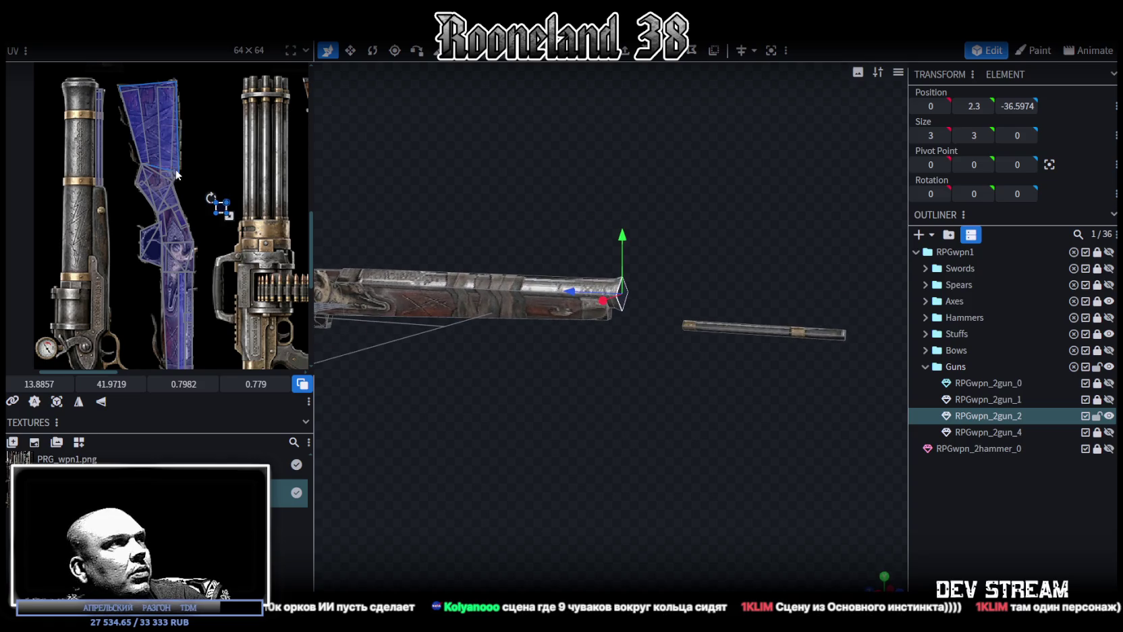
{"action": "scroll", "coordinate": [244, 220], "scroll_direction": "up", "scroll_amount": 2}
{"action": "mouse_move", "coordinate": [243, 219]}
{"action": "left_mouse_down"}
{"action": "mouse_move", "coordinate": [140, 248]}
{"action": "mouse_move", "coordinate": [125, 227]}
{"action": "left_mouse_up"}
{"action": "scroll", "coordinate": [124, 227], "scroll_direction": "up", "scroll_amount": 2}
{"action": "scroll", "coordinate": [145, 247], "scroll_direction": "up", "scroll_amount": 2}
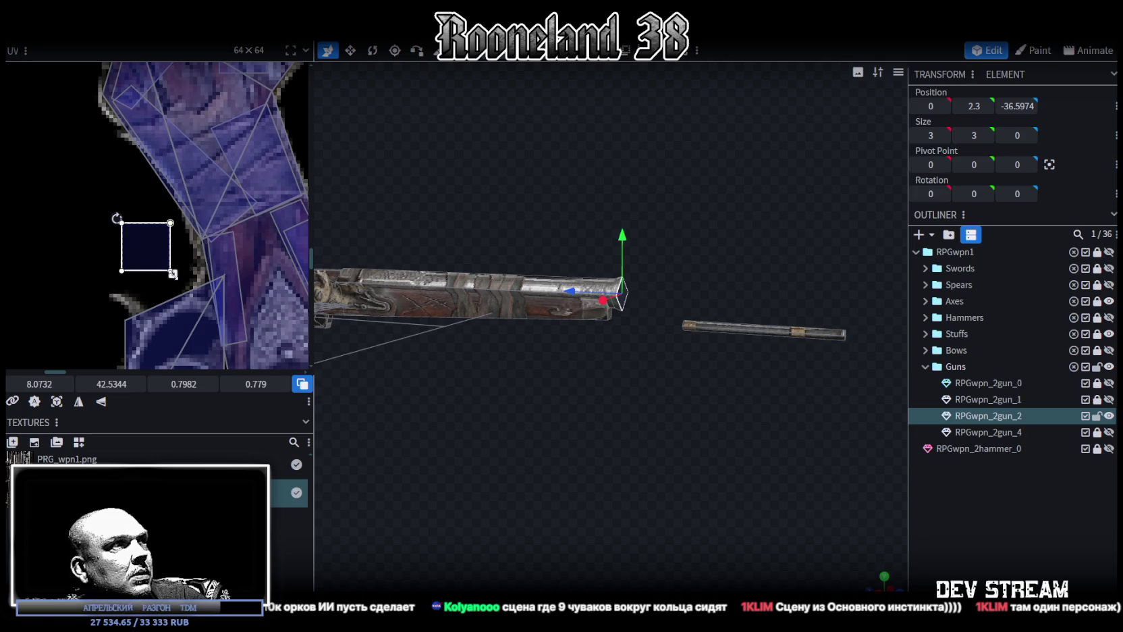
{"action": "left_click_drag", "start_coordinate": [126, 228], "coordinate": [136, 242]}
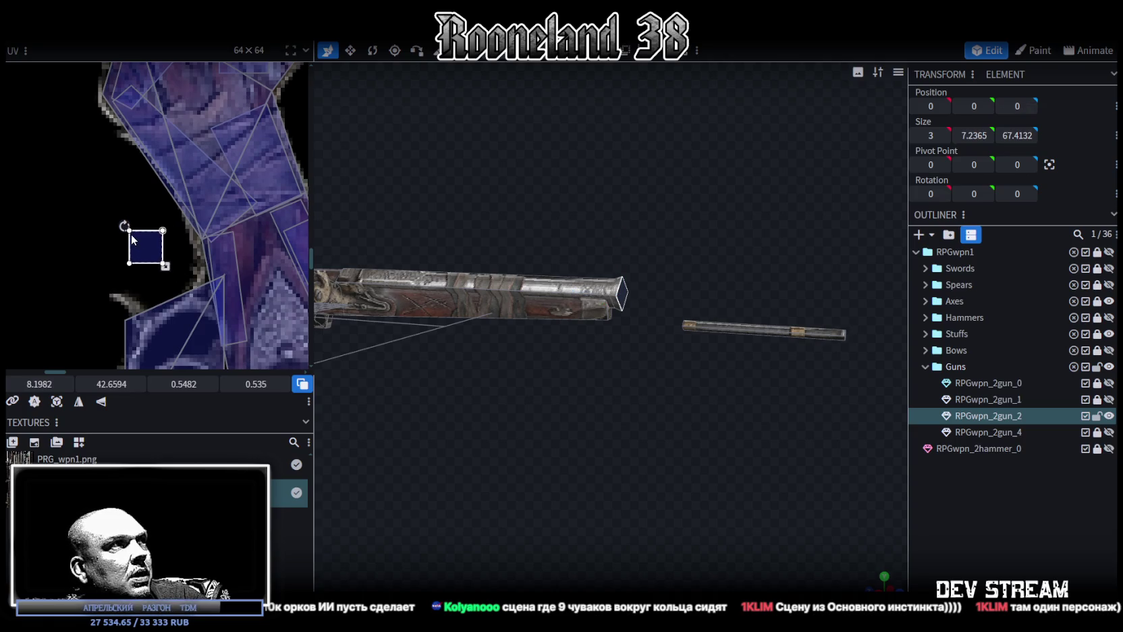
{"action": "scroll", "coordinate": [134, 241], "scroll_direction": "down", "scroll_amount": 2}
{"action": "scroll", "coordinate": [84, 216], "scroll_direction": "down", "scroll_amount": 2}
{"action": "scroll", "coordinate": [84, 216], "scroll_direction": "down", "scroll_amount": 2}
Map the rod's UV onto the barrel strip texture and resize it to fit.
{"action": "left_click", "coordinate": [94, 253]}
{"action": "left_click", "coordinate": [97, 300]}
{"action": "middle_click_drag", "start_coordinate": [132, 324], "coordinate": [127, 113]}
{"action": "scroll", "coordinate": [196, 264], "scroll_direction": "down", "scroll_amount": 2}
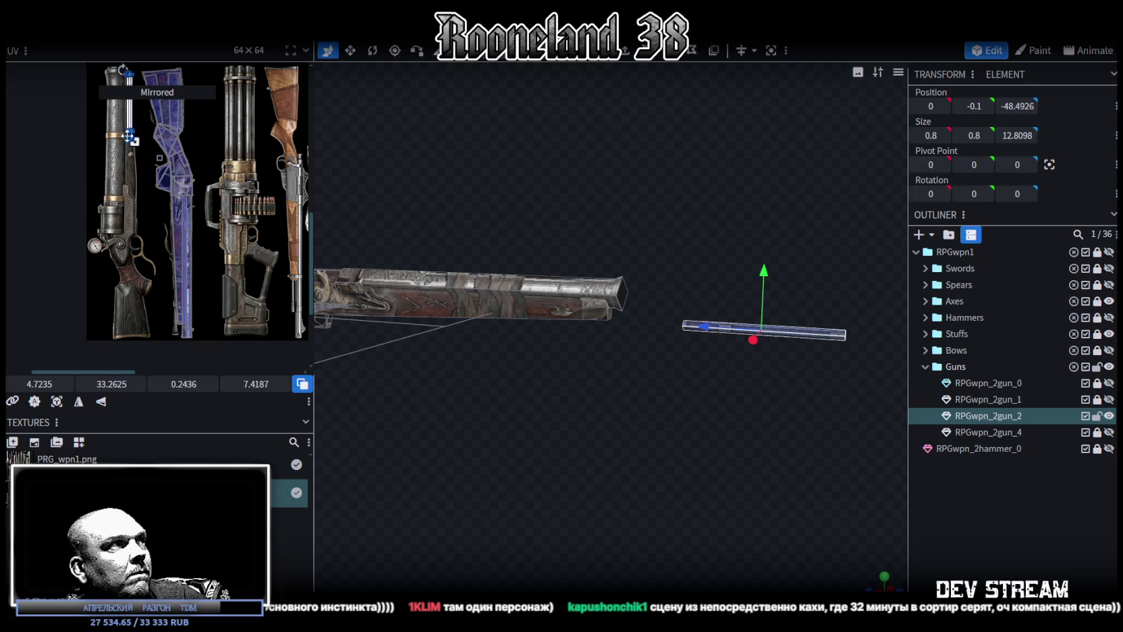
{"action": "left_click_drag", "start_coordinate": [128, 125], "coordinate": [147, 204]}
{"action": "scroll", "coordinate": [159, 175], "scroll_direction": "up", "scroll_amount": 4}
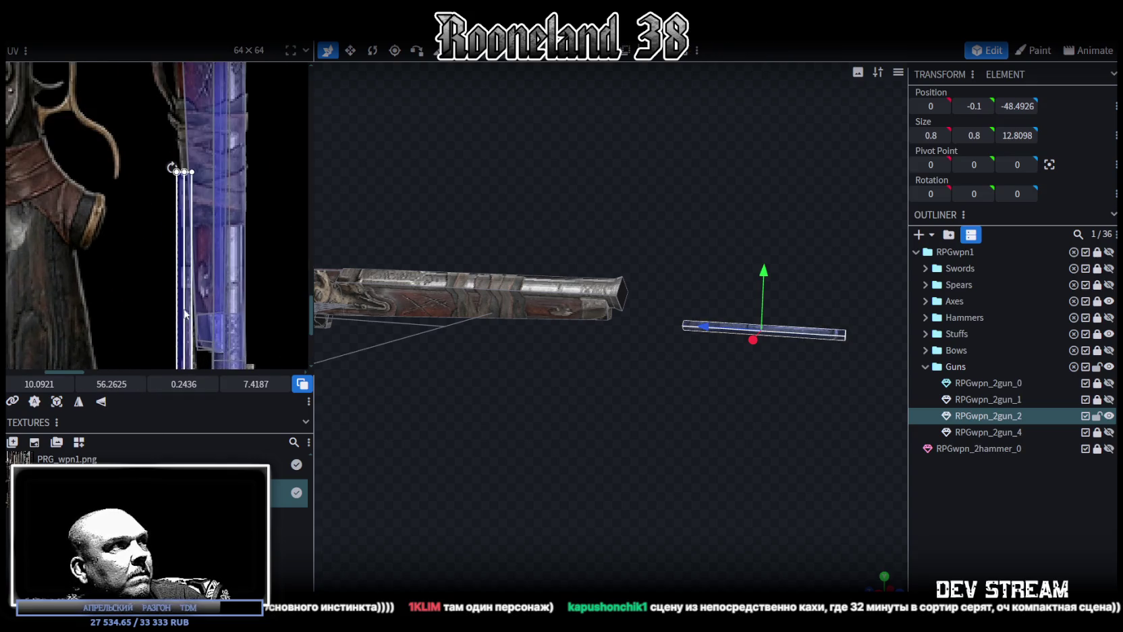
{"action": "left_click_drag", "start_coordinate": [180, 228], "coordinate": [189, 226]}
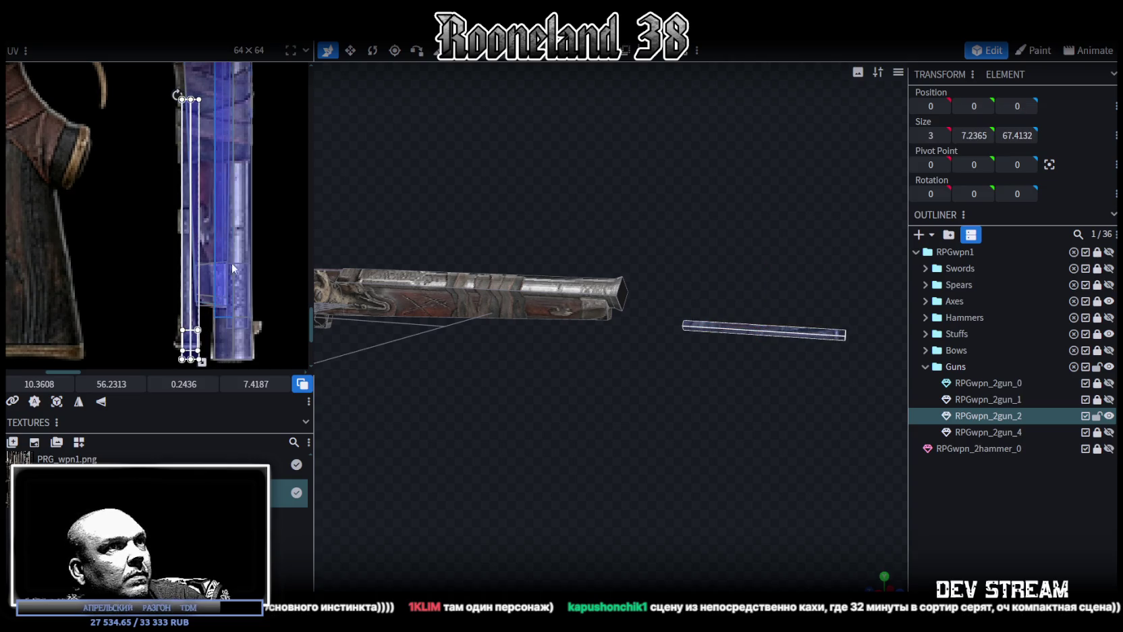
{"action": "middle_click_drag", "start_coordinate": [260, 269], "coordinate": [291, 252]}
{"action": "left_click_drag", "start_coordinate": [250, 338], "coordinate": [238, 326]}
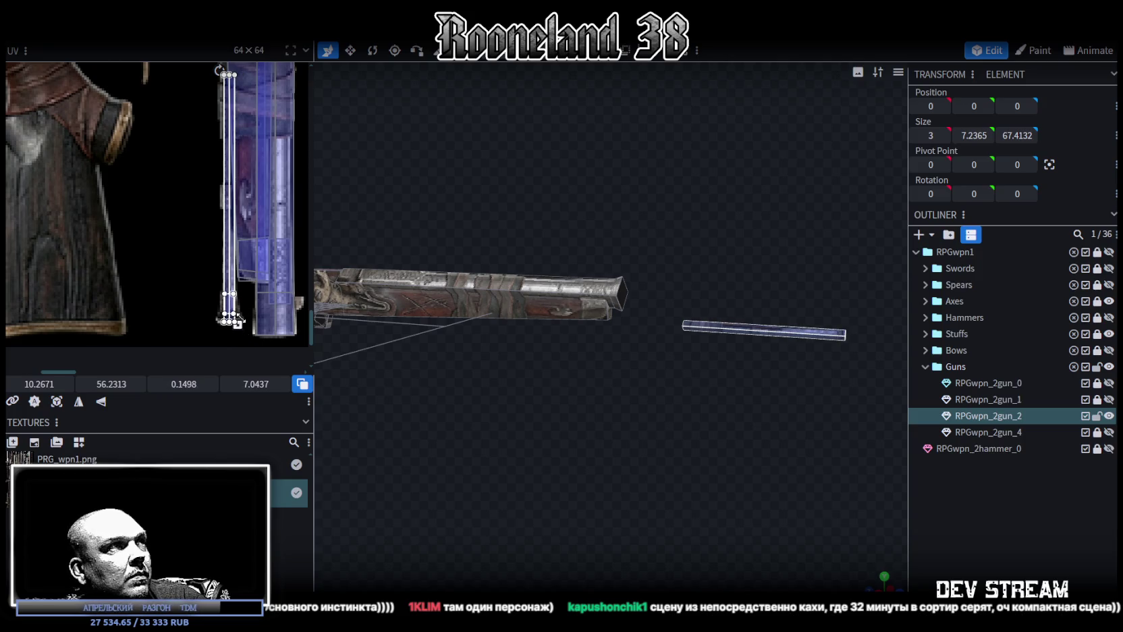
{"action": "scroll", "coordinate": [238, 324], "scroll_direction": "up", "scroll_amount": 4}
{"action": "left_click_drag", "start_coordinate": [213, 243], "coordinate": [209, 249]}
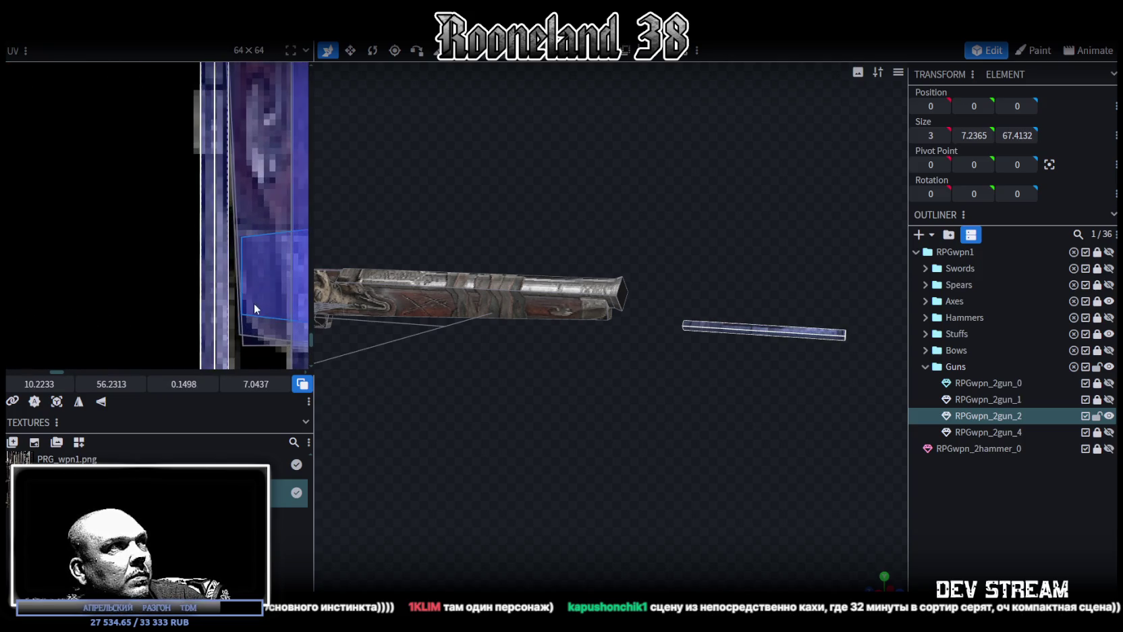
{"action": "middle_click_drag", "start_coordinate": [254, 308], "coordinate": [245, 182]}
{"action": "left_click_drag", "start_coordinate": [235, 318], "coordinate": [241, 322]}
Slide the thin rod forward under the barrel and move it down.
{"action": "mouse_move", "coordinate": [371, 327]}
{"action": "left_mouse_down"}
{"action": "mouse_move", "coordinate": [658, 359]}
{"action": "mouse_move", "coordinate": [677, 332]}
{"action": "mouse_move", "coordinate": [658, 298]}
{"action": "left_mouse_up"}
{"action": "left_click", "coordinate": [658, 297]}
{"action": "middle_click_drag", "start_coordinate": [221, 150], "coordinate": [223, 346]}
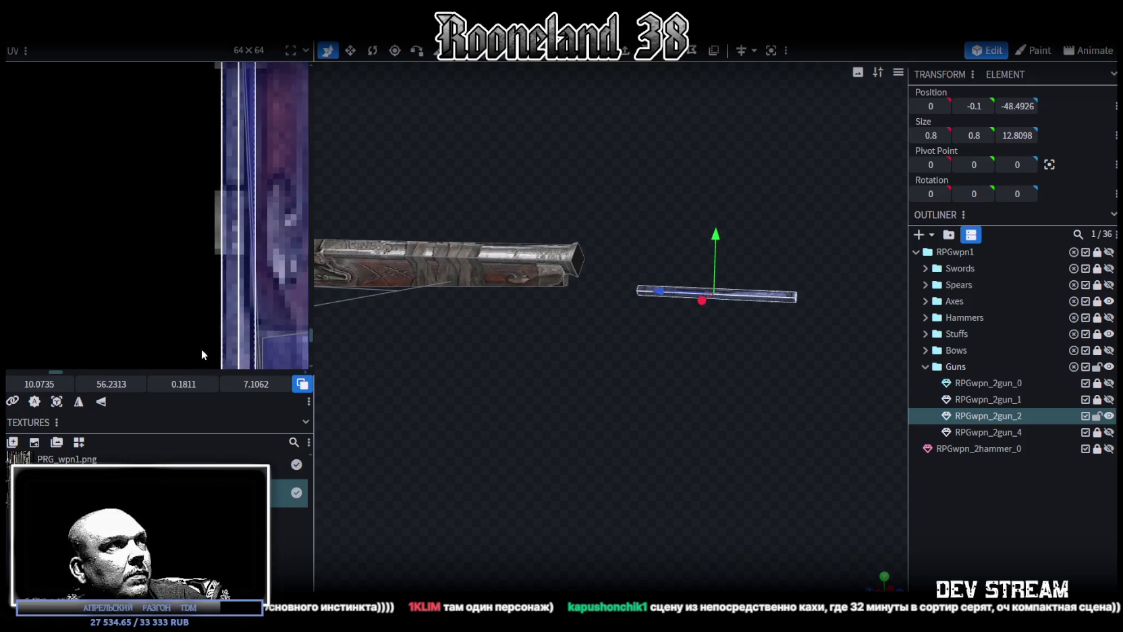
{"action": "left_click_drag", "start_coordinate": [628, 252], "coordinate": [771, 322]}
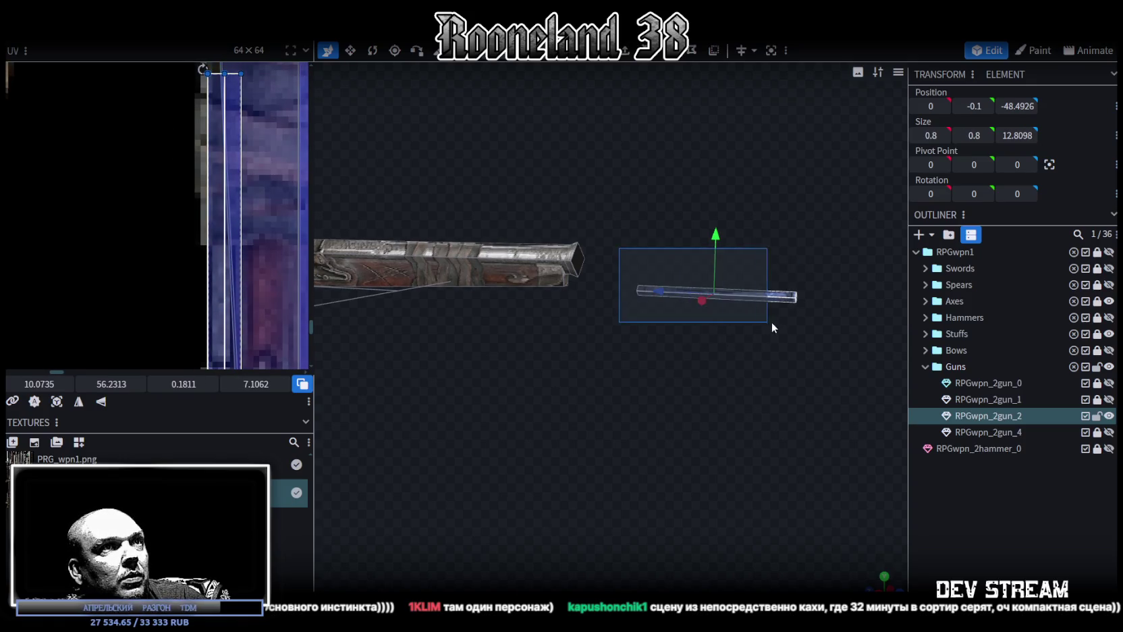
{"action": "left_click_drag", "start_coordinate": [661, 291], "coordinate": [468, 279]}
{"action": "scroll", "coordinate": [618, 365], "scroll_direction": "up", "scroll_amount": 3}
{"action": "scroll", "coordinate": [617, 375], "scroll_direction": "up", "scroll_amount": 2}
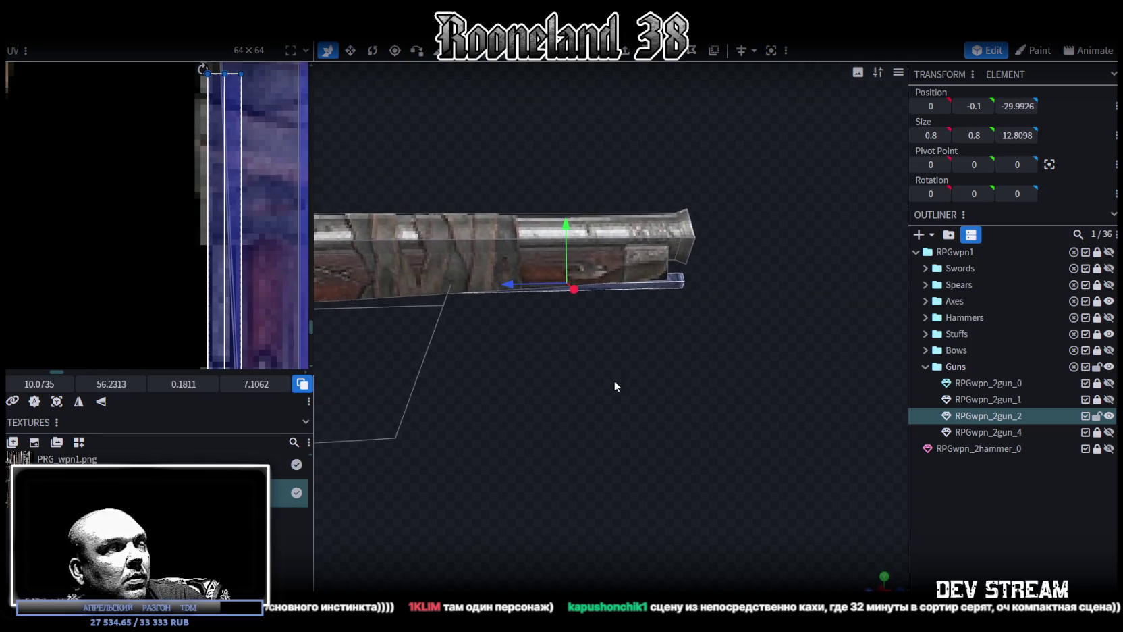
{"action": "scroll", "coordinate": [585, 368], "scroll_direction": "up", "scroll_amount": 2}
{"action": "left_click_drag", "start_coordinate": [523, 181], "coordinate": [528, 195]}
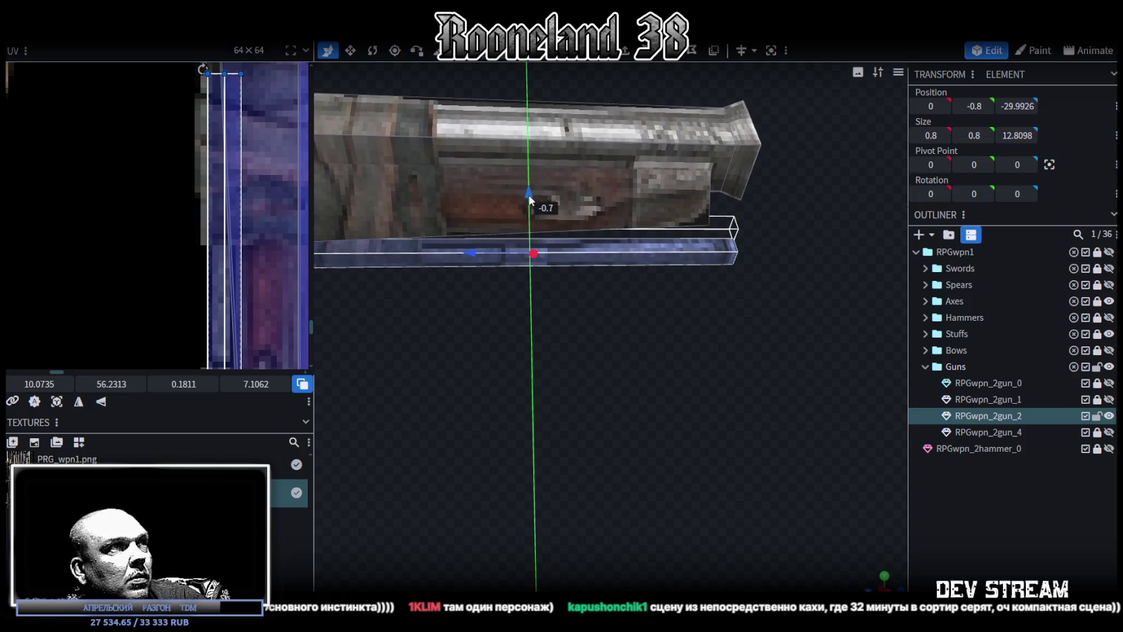
Shorten the rod by 1 to 11.8098 and place it at Y -0.3 beneath the barrel.
{"action": "key", "text": "s"}
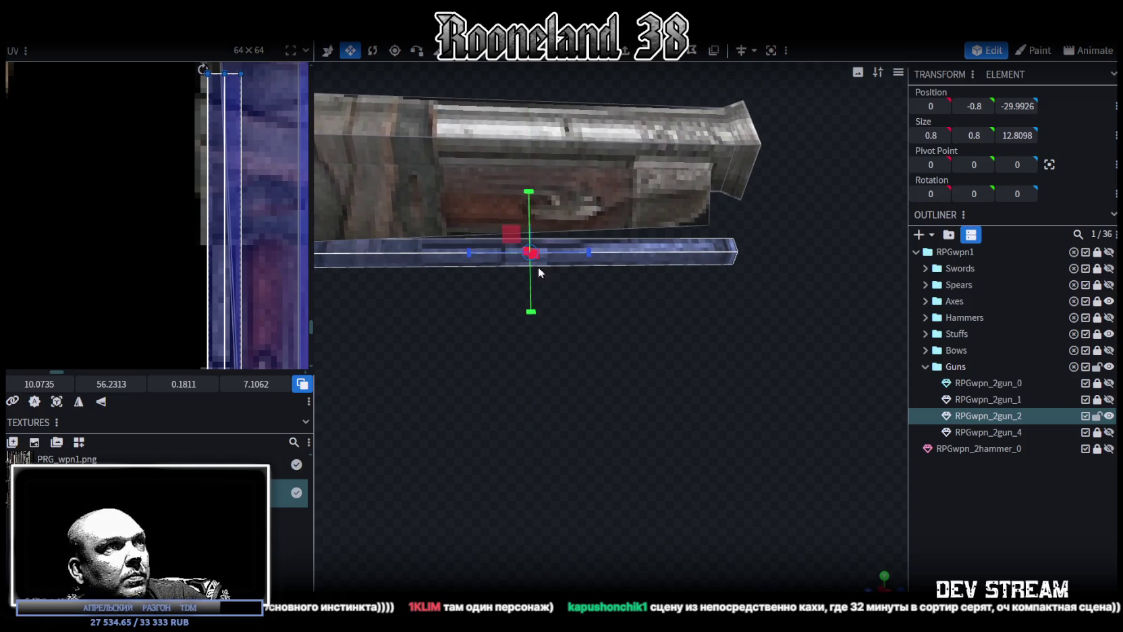
{"action": "left_click_drag", "start_coordinate": [585, 251], "coordinate": [566, 252]}
{"action": "key", "text": "v"}
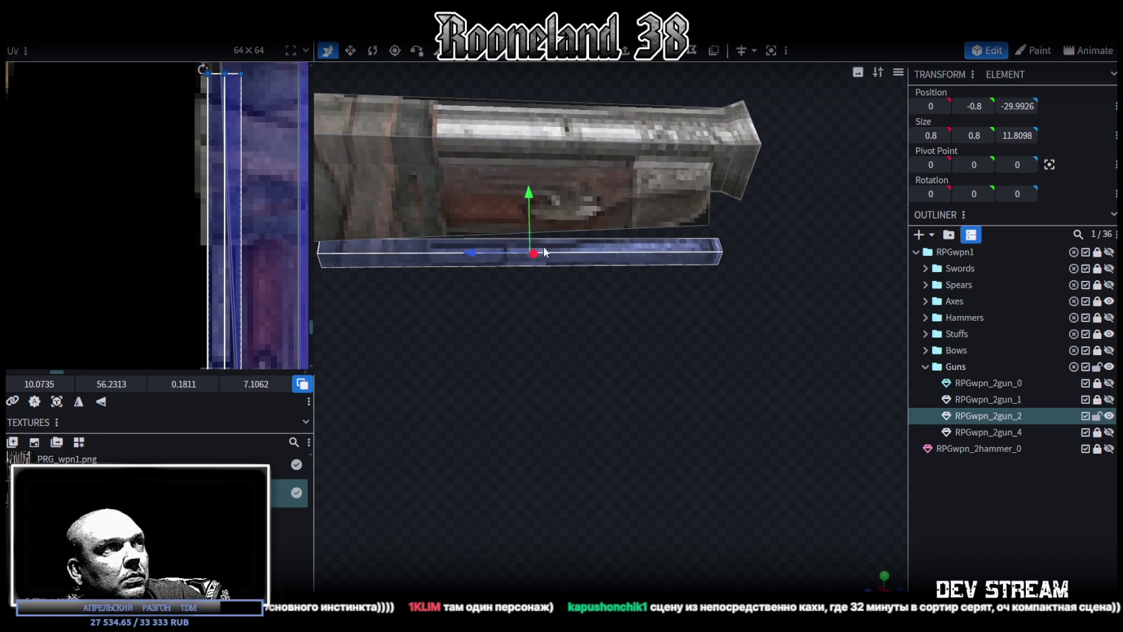
{"action": "left_click_drag", "start_coordinate": [475, 252], "coordinate": [491, 253]}
{"action": "left_click_drag", "start_coordinate": [543, 189], "coordinate": [538, 171]}
{"action": "mouse_move", "coordinate": [460, 319]}
{"action": "left_mouse_down"}
{"action": "mouse_move", "coordinate": [576, 333]}
{"action": "mouse_move", "coordinate": [500, 368]}
{"action": "mouse_move", "coordinate": [705, 374]}
{"action": "mouse_move", "coordinate": [676, 373]}
{"action": "mouse_move", "coordinate": [705, 318]}
{"action": "mouse_move", "coordinate": [477, 356]}
{"action": "mouse_move", "coordinate": [432, 384]}
{"action": "mouse_move", "coordinate": [435, 357]}
{"action": "mouse_move", "coordinate": [603, 382]}
{"action": "mouse_move", "coordinate": [735, 385]}
{"action": "mouse_move", "coordinate": [594, 439]}
{"action": "mouse_move", "coordinate": [627, 426]}
{"action": "mouse_move", "coordinate": [955, 483]}
{"action": "left_mouse_up"}
{"action": "left_click", "coordinate": [705, 374]}
Save the rifle as RPGweapon.bbmodel with Ctrl+S and orbit to inspect it.
{"action": "mouse_move", "coordinate": [697, 421]}
{"action": "left_mouse_down"}
{"action": "mouse_move", "coordinate": [722, 397]}
{"action": "mouse_move", "coordinate": [849, 413]}
{"action": "left_mouse_up"}
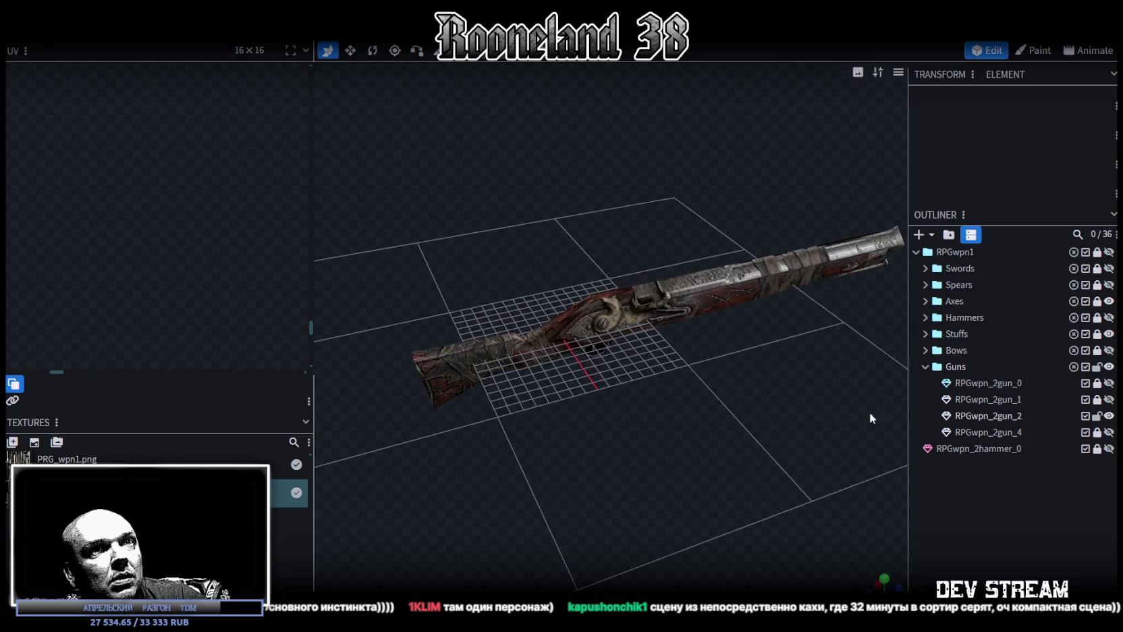
{"action": "key", "text": "ctrl+s"}
{"action": "mouse_move", "coordinate": [675, 422]}
{"action": "left_mouse_down"}
{"action": "mouse_move", "coordinate": [591, 425]}
{"action": "mouse_move", "coordinate": [724, 433]}
{"action": "mouse_move", "coordinate": [832, 407]}
{"action": "mouse_move", "coordinate": [785, 383]}
{"action": "mouse_move", "coordinate": [527, 394]}
{"action": "mouse_move", "coordinate": [635, 410]}
{"action": "mouse_move", "coordinate": [600, 406]}
{"action": "mouse_move", "coordinate": [582, 377]}
{"action": "mouse_move", "coordinate": [581, 341]}
{"action": "mouse_move", "coordinate": [542, 276]}
{"action": "mouse_move", "coordinate": [670, 375]}
{"action": "left_mouse_up"}
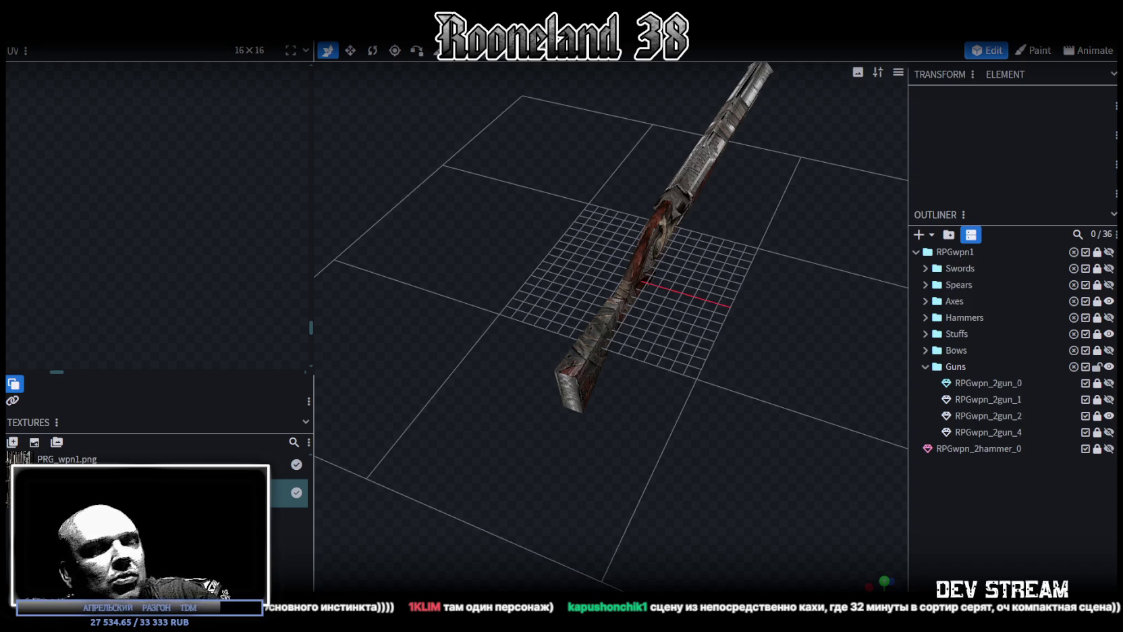
{"action": "mouse_move", "coordinate": [742, 440]}
{"action": "left_mouse_down"}
{"action": "mouse_move", "coordinate": [677, 439]}
{"action": "mouse_move", "coordinate": [606, 457]}
{"action": "mouse_move", "coordinate": [739, 519]}
{"action": "mouse_move", "coordinate": [675, 421]}
{"action": "mouse_move", "coordinate": [679, 458]}
{"action": "mouse_move", "coordinate": [653, 426]}
{"action": "mouse_move", "coordinate": [710, 419]}
{"action": "mouse_move", "coordinate": [770, 465]}
{"action": "mouse_move", "coordinate": [467, 439]}
{"action": "mouse_move", "coordinate": [450, 426]}
{"action": "mouse_move", "coordinate": [504, 440]}
{"action": "left_mouse_up"}
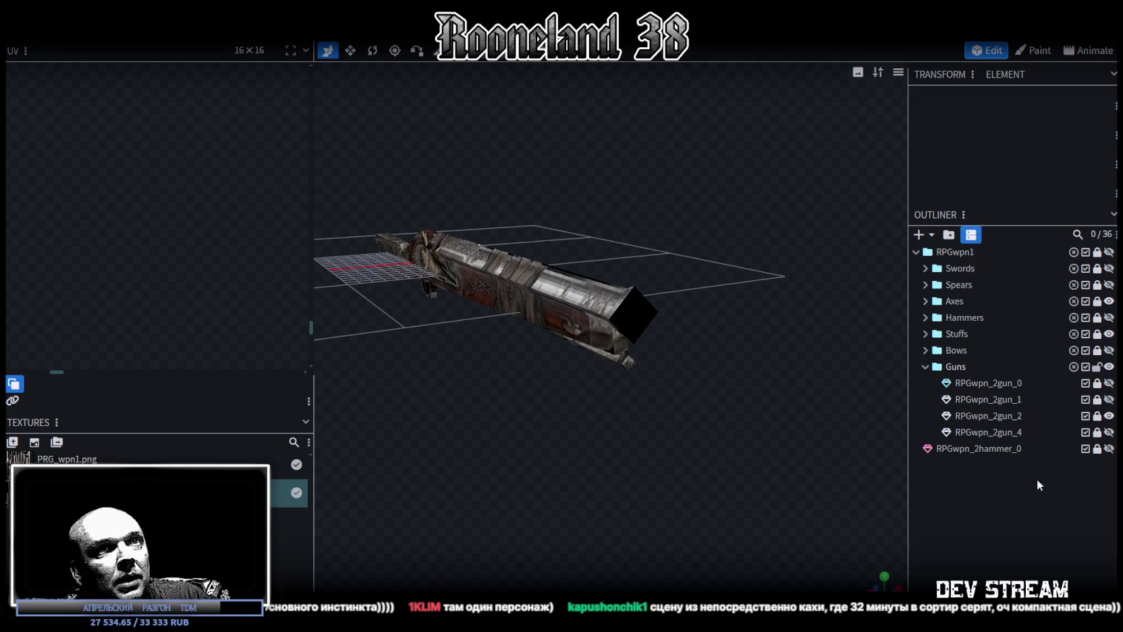
Select the barrel-end cap and move its UV square onto the atlas, shrunk to about half.
{"action": "left_click", "coordinate": [1098, 416]}
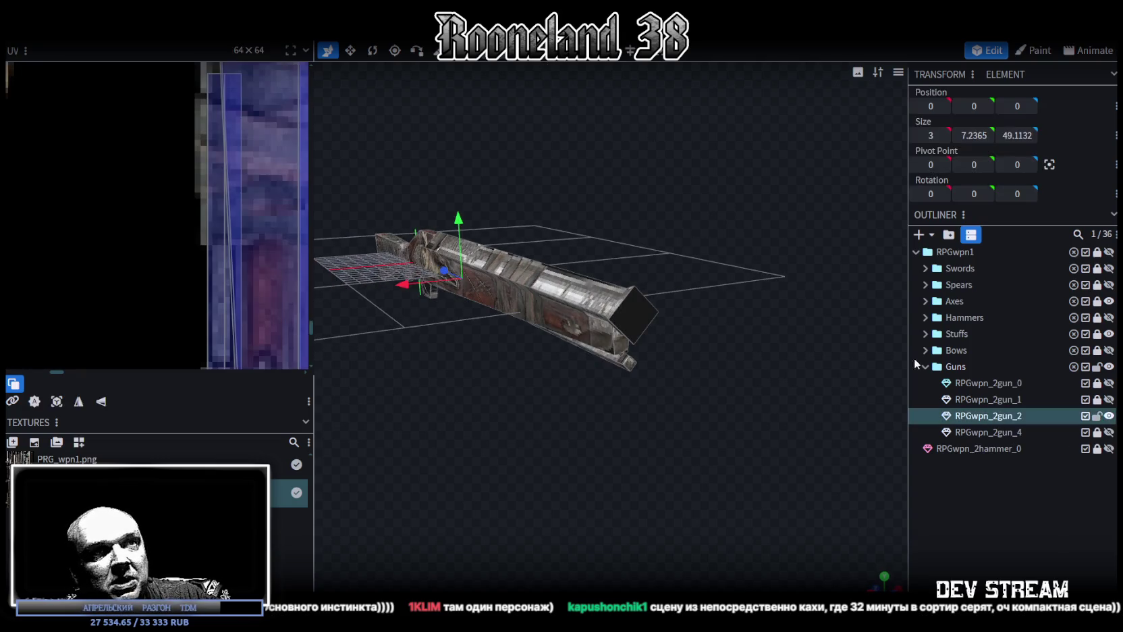
{"action": "left_click", "coordinate": [631, 311]}
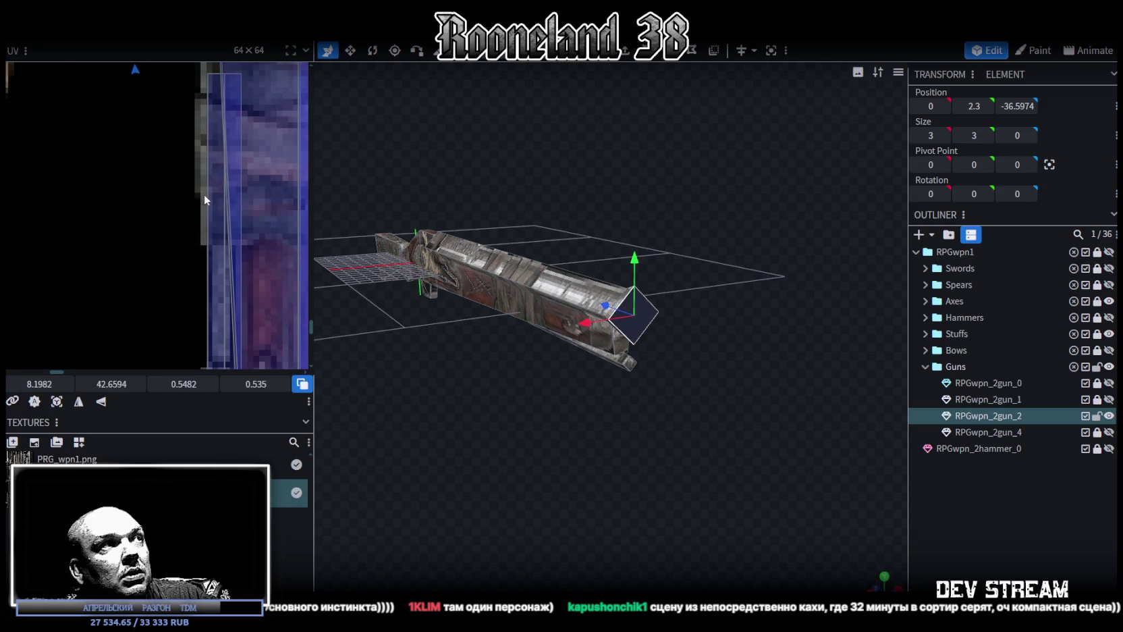
{"action": "scroll", "coordinate": [184, 176], "scroll_direction": "down", "scroll_amount": 3}
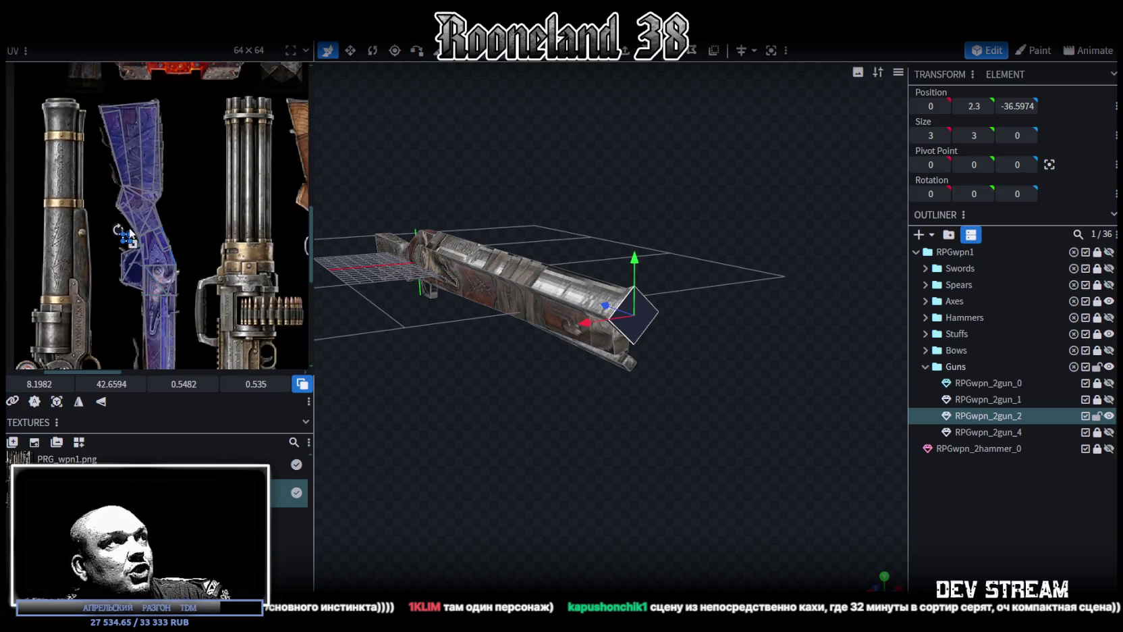
{"action": "scroll", "coordinate": [162, 267], "scroll_direction": "up", "scroll_amount": 5}
{"action": "scroll", "coordinate": [173, 243], "scroll_direction": "up", "scroll_amount": 2}
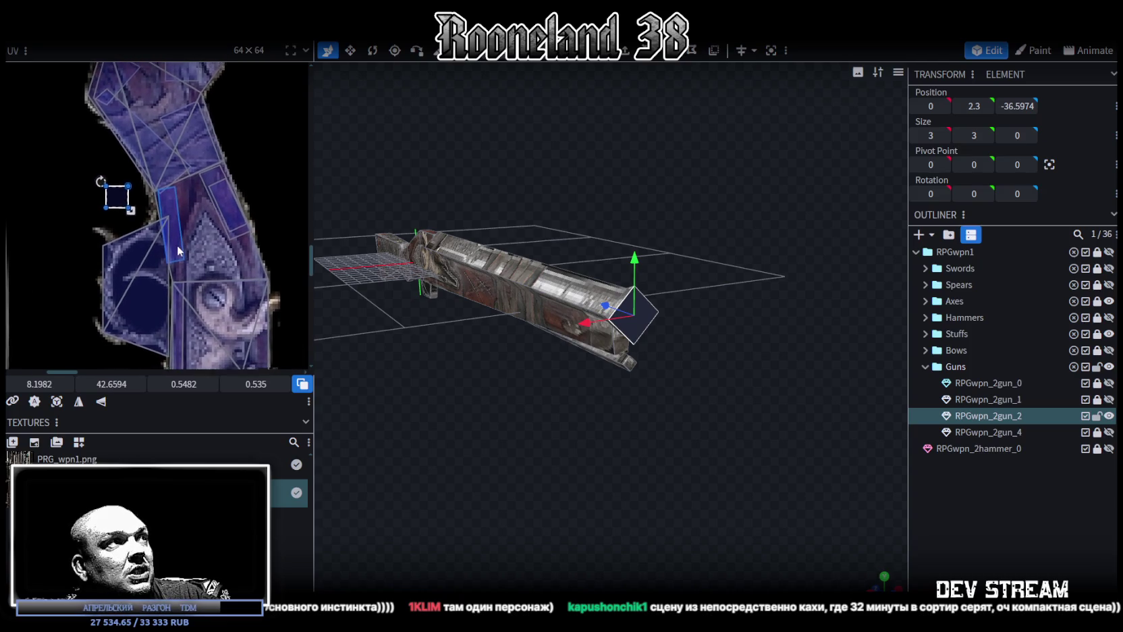
{"action": "scroll", "coordinate": [178, 283], "scroll_direction": "up", "scroll_amount": 2}
{"action": "mouse_move", "coordinate": [118, 255]}
{"action": "left_mouse_down"}
{"action": "mouse_move", "coordinate": [213, 323]}
{"action": "mouse_move", "coordinate": [199, 312]}
{"action": "left_mouse_up"}
{"action": "scroll", "coordinate": [214, 323], "scroll_direction": "up", "scroll_amount": 2}
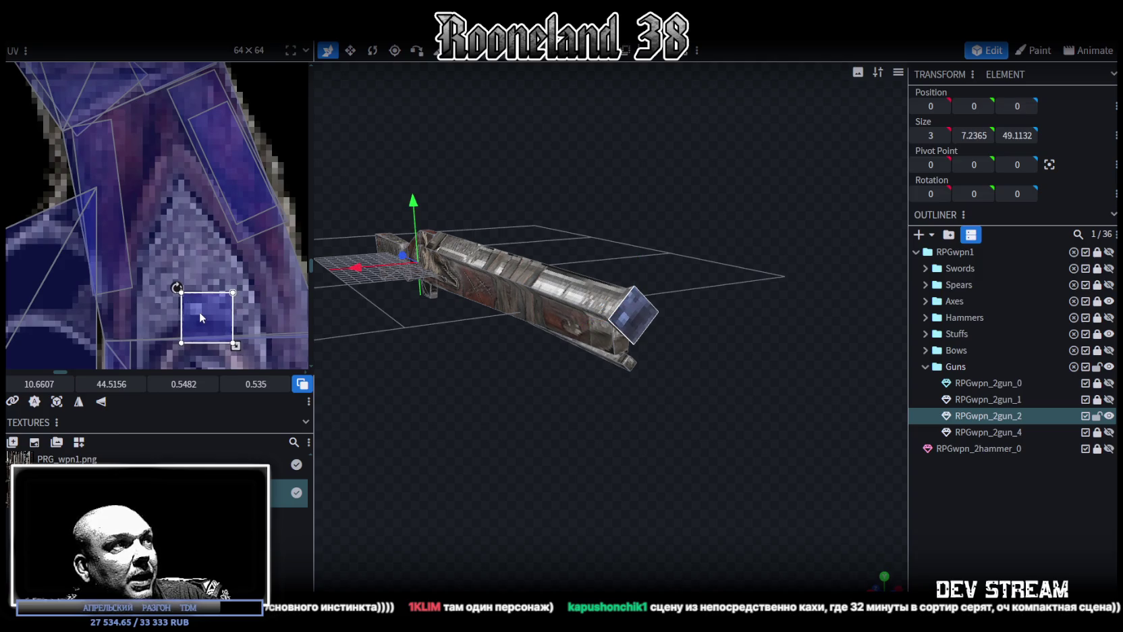
{"action": "left_click_drag", "start_coordinate": [235, 345], "coordinate": [210, 321]}
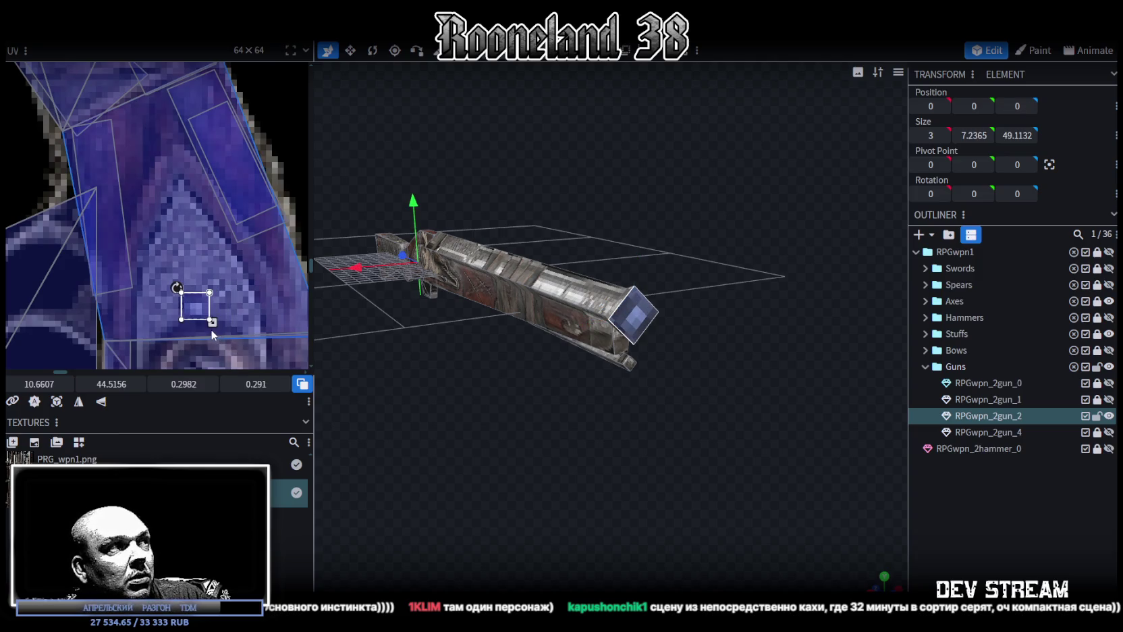
{"action": "scroll", "coordinate": [228, 156], "scroll_direction": "down", "scroll_amount": 3}
{"action": "middle_click_drag", "start_coordinate": [228, 155], "coordinate": [218, 175]}
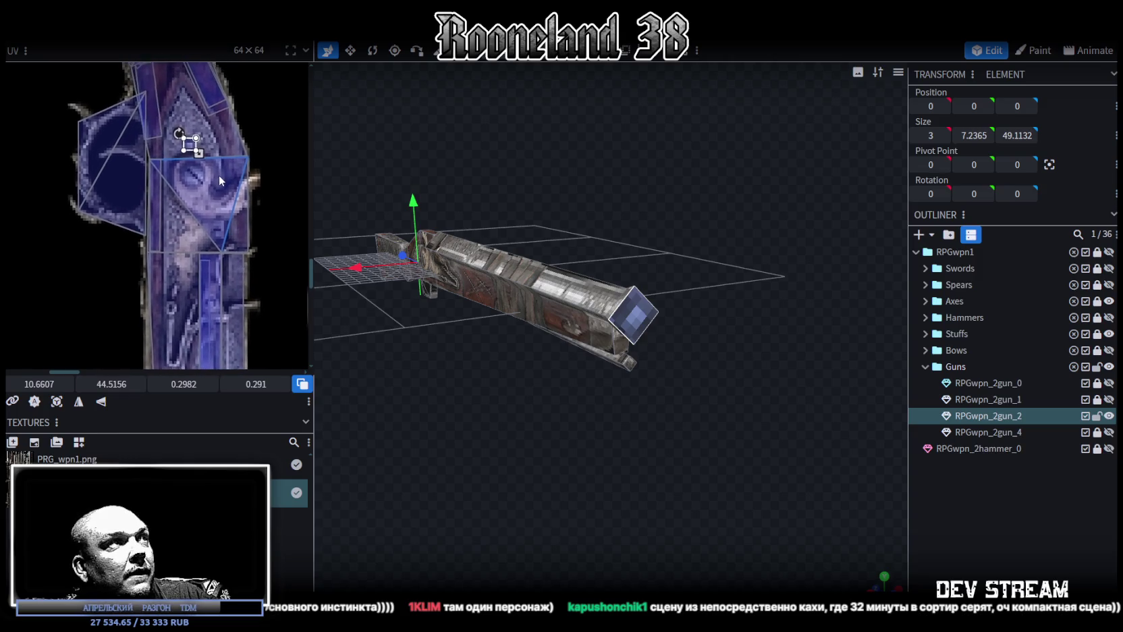
{"action": "left_click_drag", "start_coordinate": [195, 155], "coordinate": [174, 316]}
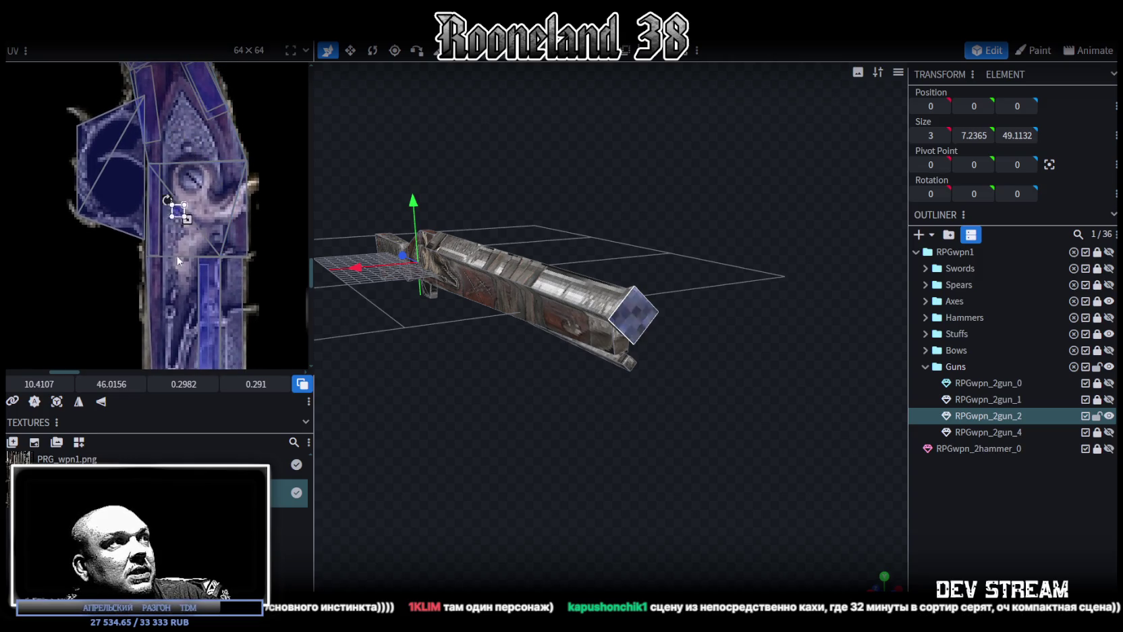
{"action": "scroll", "coordinate": [170, 313], "scroll_direction": "up", "scroll_amount": 5}
{"action": "scroll", "coordinate": [169, 311], "scroll_direction": "up", "scroll_amount": 3}
{"action": "left_click_drag", "start_coordinate": [177, 269], "coordinate": [179, 263]}
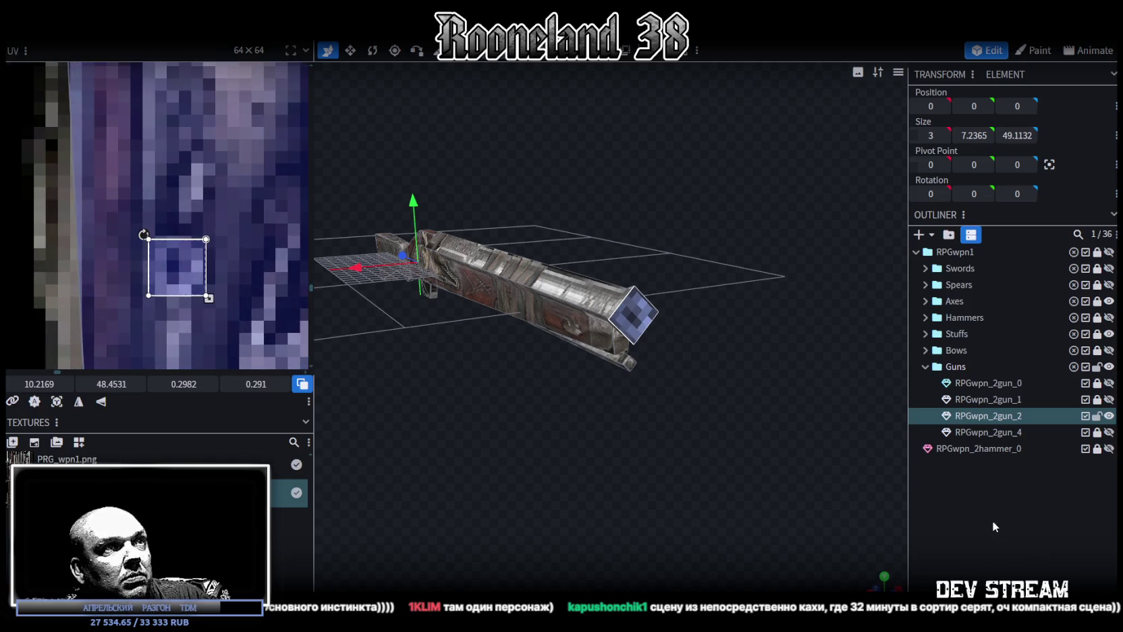
Rotate the cap's UV 45° into a diamond and fine-tune its position.
{"action": "left_click", "coordinate": [997, 526]}
{"action": "mouse_move", "coordinate": [624, 494]}
{"action": "left_mouse_down"}
{"action": "mouse_move", "coordinate": [546, 495]}
{"action": "mouse_move", "coordinate": [704, 488]}
{"action": "mouse_move", "coordinate": [620, 483]}
{"action": "mouse_move", "coordinate": [579, 350]}
{"action": "left_mouse_up"}
{"action": "left_click", "coordinate": [594, 329]}
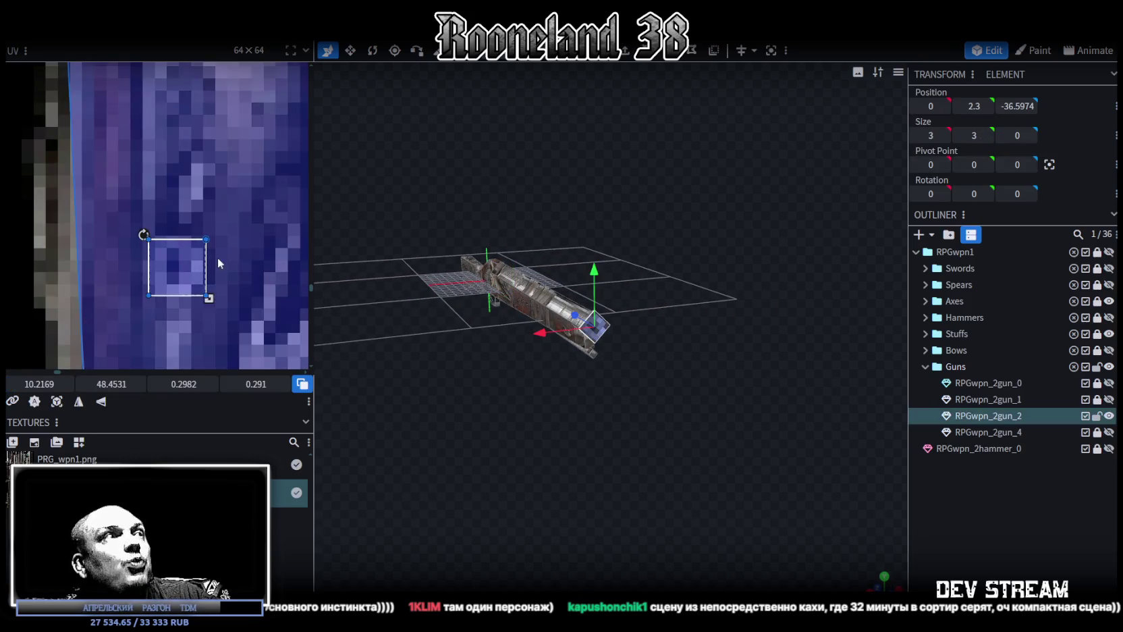
{"action": "left_click_drag", "start_coordinate": [143, 234], "coordinate": [174, 222]}
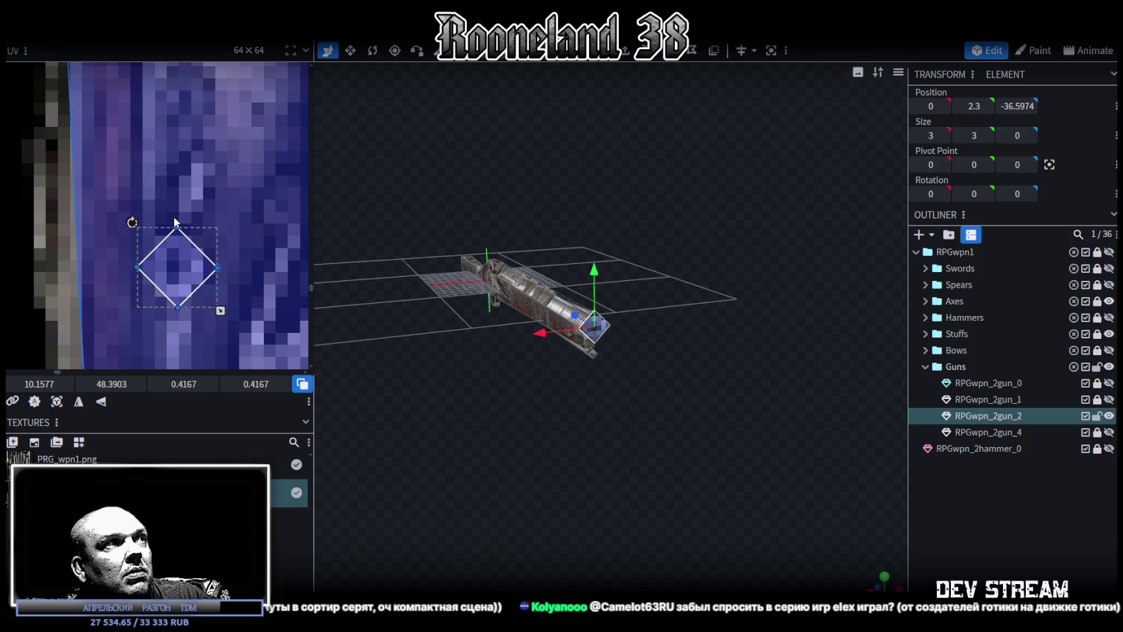
{"action": "left_click_drag", "start_coordinate": [176, 221], "coordinate": [176, 221]}
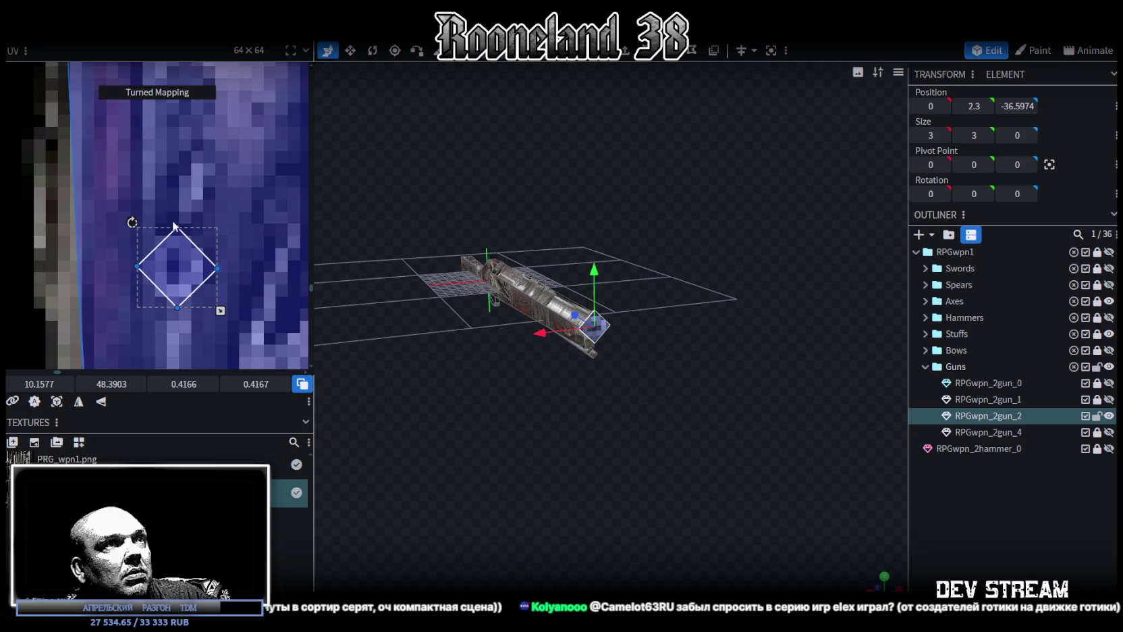
{"action": "left_click", "coordinate": [859, 502]}
{"action": "left_click_drag", "start_coordinate": [859, 502], "coordinate": [612, 420]}
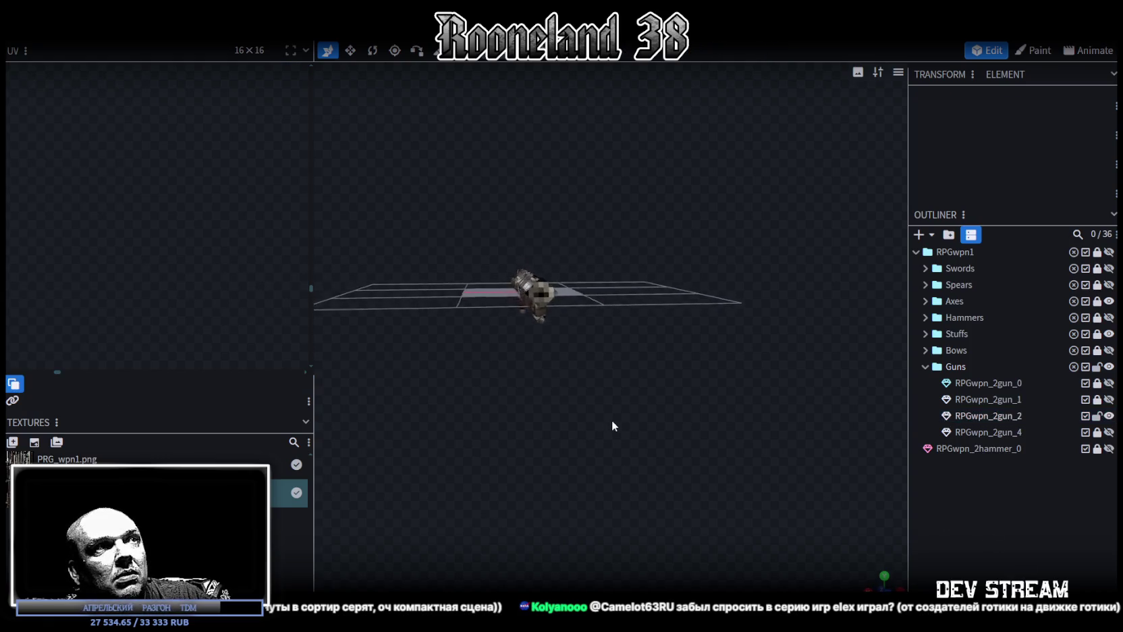
{"action": "left_click", "coordinate": [549, 318]}
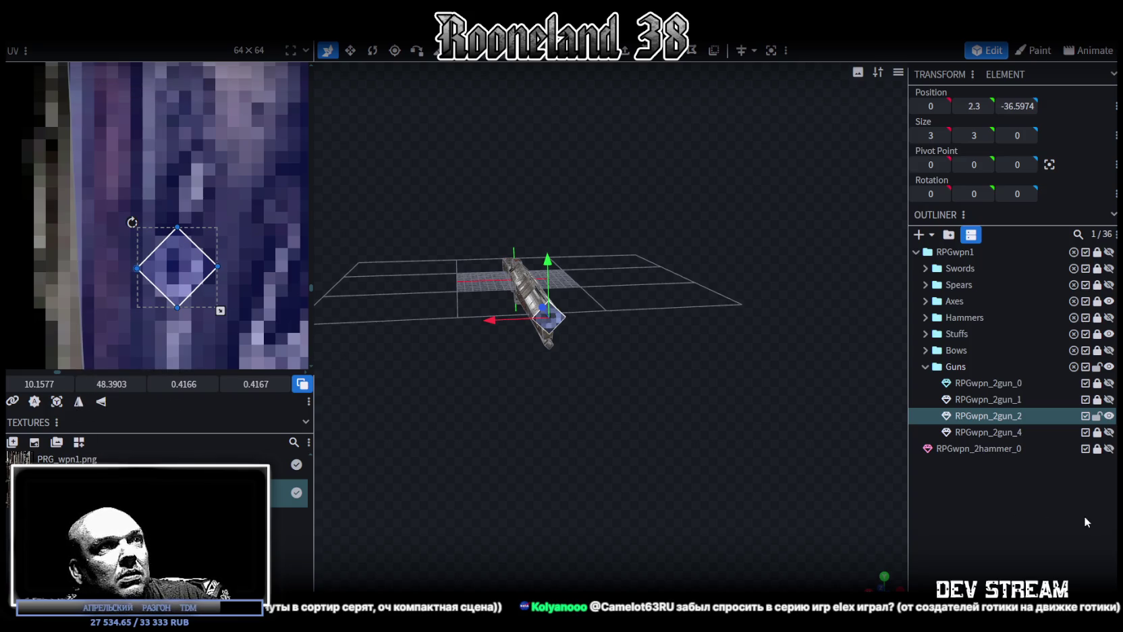
{"action": "left_click", "coordinate": [664, 425]}
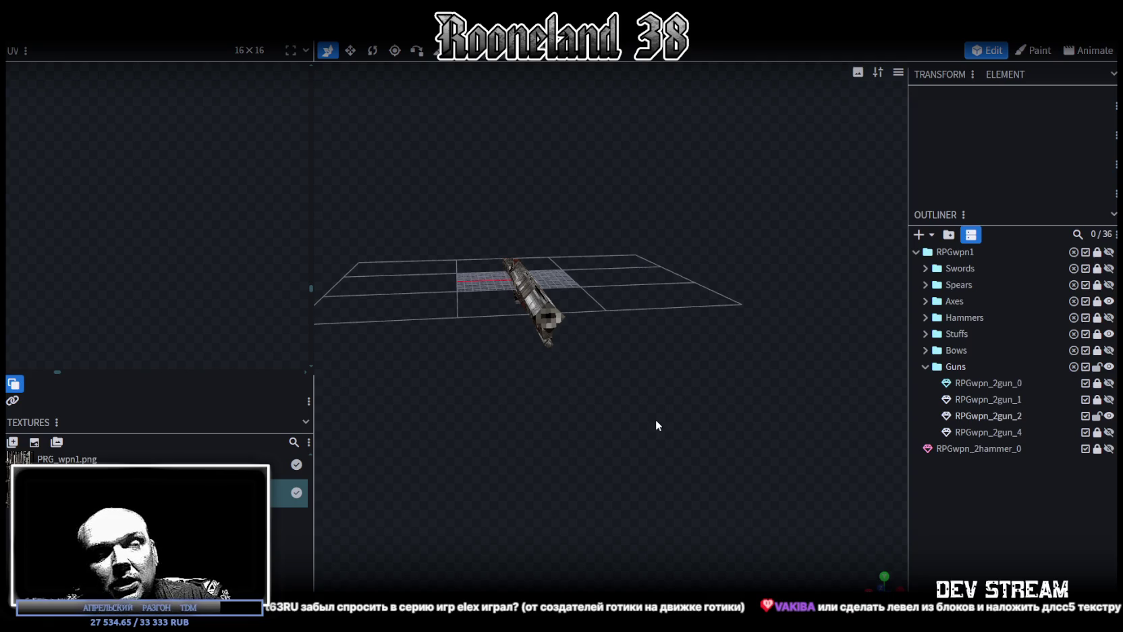
{"action": "left_click_drag", "start_coordinate": [655, 419], "coordinate": [605, 354]}
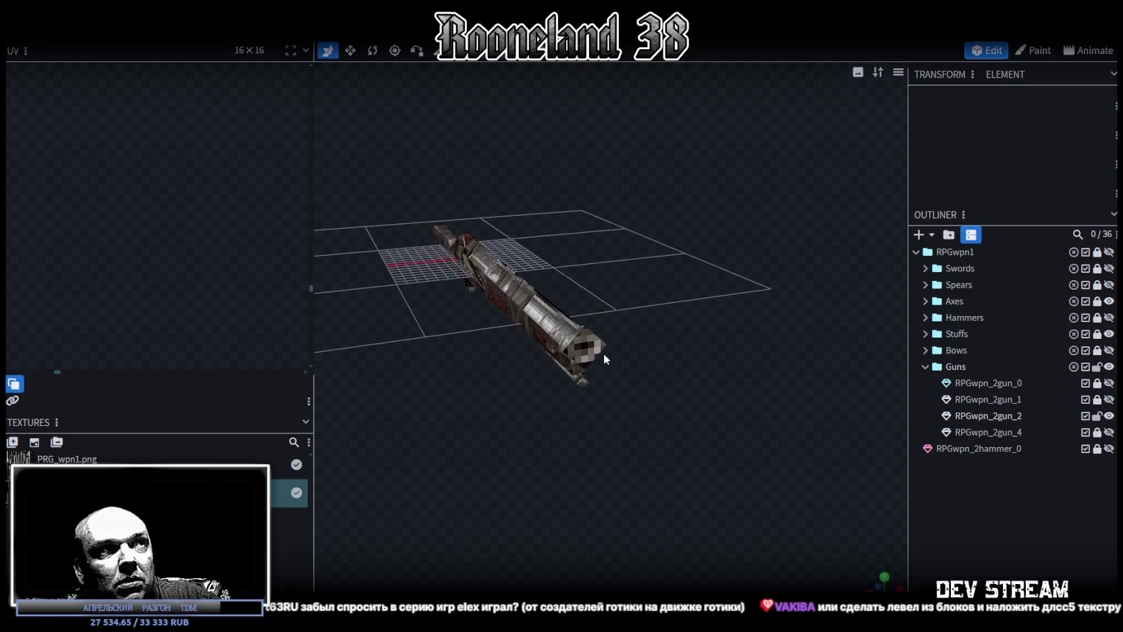
{"action": "left_click", "coordinate": [604, 354]}
{"action": "scroll", "coordinate": [530, 418], "scroll_direction": "up", "scroll_amount": 5}
Select a barrel face's UV on the atlas and shift its edge slightly left.
{"action": "left_click_drag", "start_coordinate": [649, 403], "coordinate": [610, 380]}
{"action": "scroll", "coordinate": [226, 184], "scroll_direction": "down", "scroll_amount": 2}
{"action": "scroll", "coordinate": [231, 204], "scroll_direction": "down", "scroll_amount": 2}
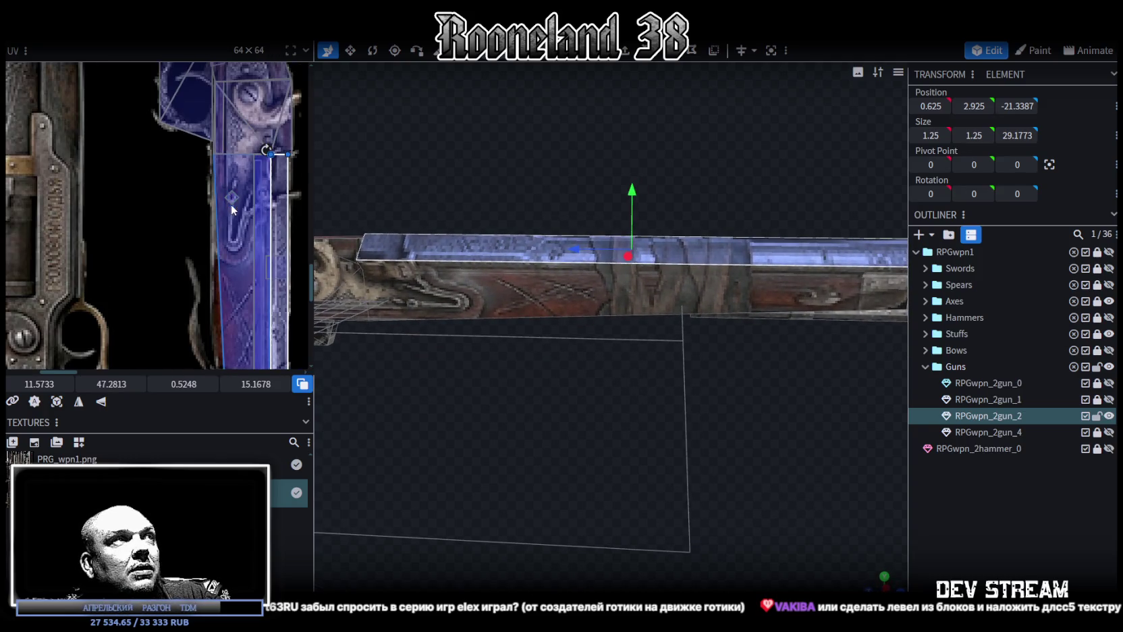
{"action": "scroll", "coordinate": [246, 285], "scroll_direction": "down", "scroll_amount": 2}
{"action": "scroll", "coordinate": [212, 142], "scroll_direction": "down", "scroll_amount": 2}
{"action": "scroll", "coordinate": [212, 142], "scroll_direction": "up", "scroll_amount": 2}
{"action": "scroll", "coordinate": [241, 217], "scroll_direction": "up", "scroll_amount": 2}
{"action": "left_click", "coordinate": [199, 248]}
{"action": "scroll", "coordinate": [202, 247], "scroll_direction": "up", "scroll_amount": 1}
{"action": "scroll", "coordinate": [207, 246], "scroll_direction": "up", "scroll_amount": 1}
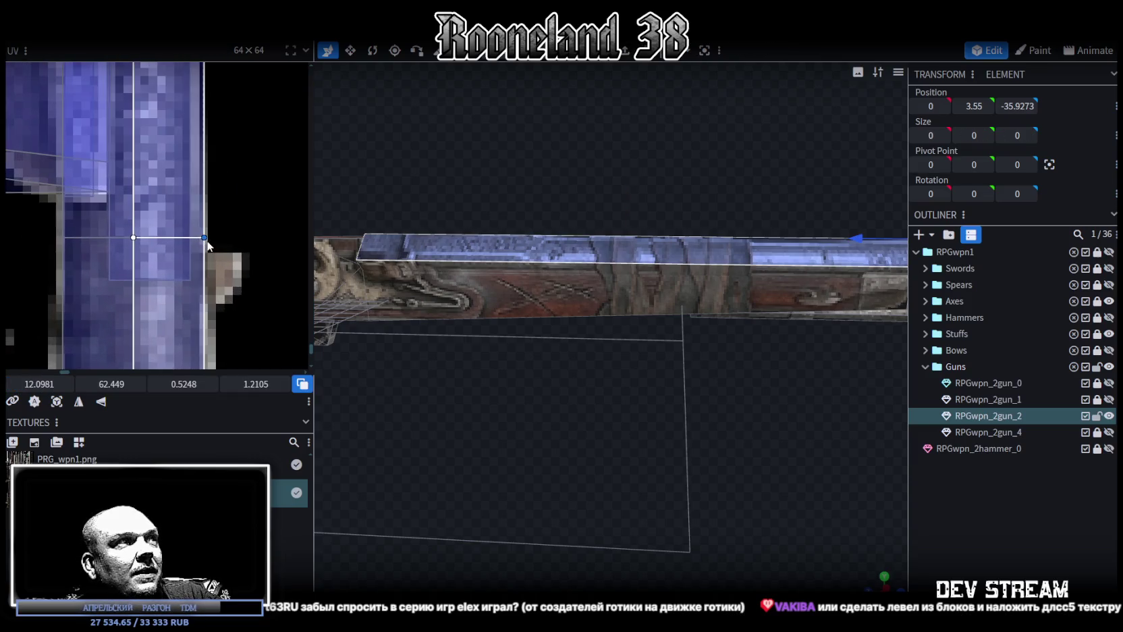
{"action": "scroll", "coordinate": [223, 236], "scroll_direction": "down", "scroll_amount": 2}
{"action": "scroll", "coordinate": [220, 250], "scroll_direction": "down", "scroll_amount": 1}
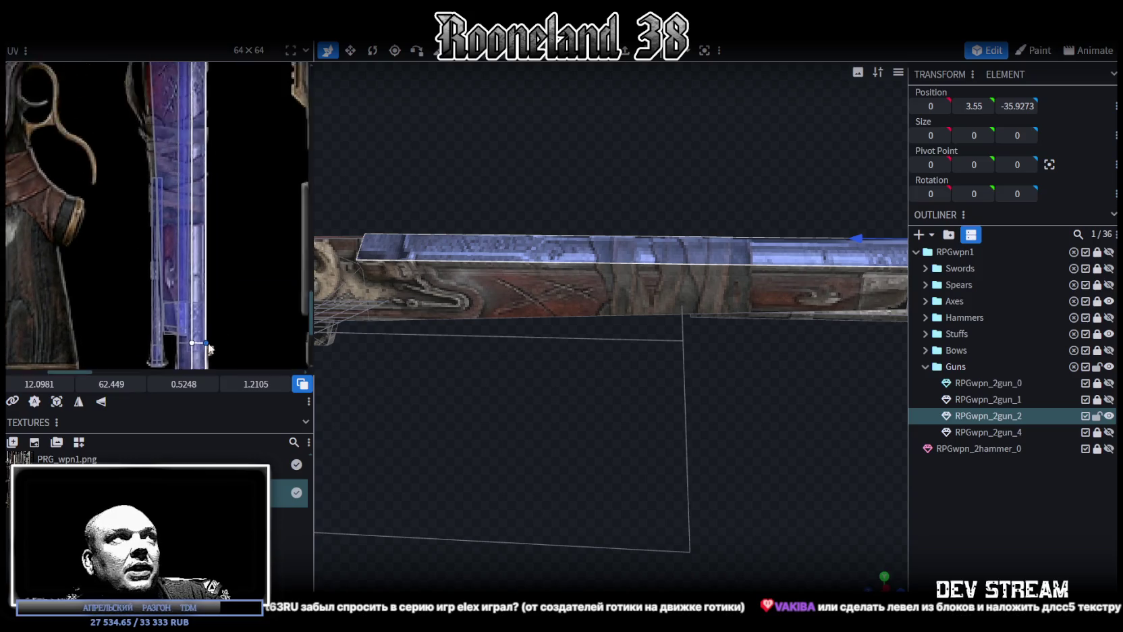
{"action": "scroll", "coordinate": [232, 130], "scroll_direction": "up", "scroll_amount": 1}
{"action": "scroll", "coordinate": [202, 202], "scroll_direction": "up", "scroll_amount": 1}
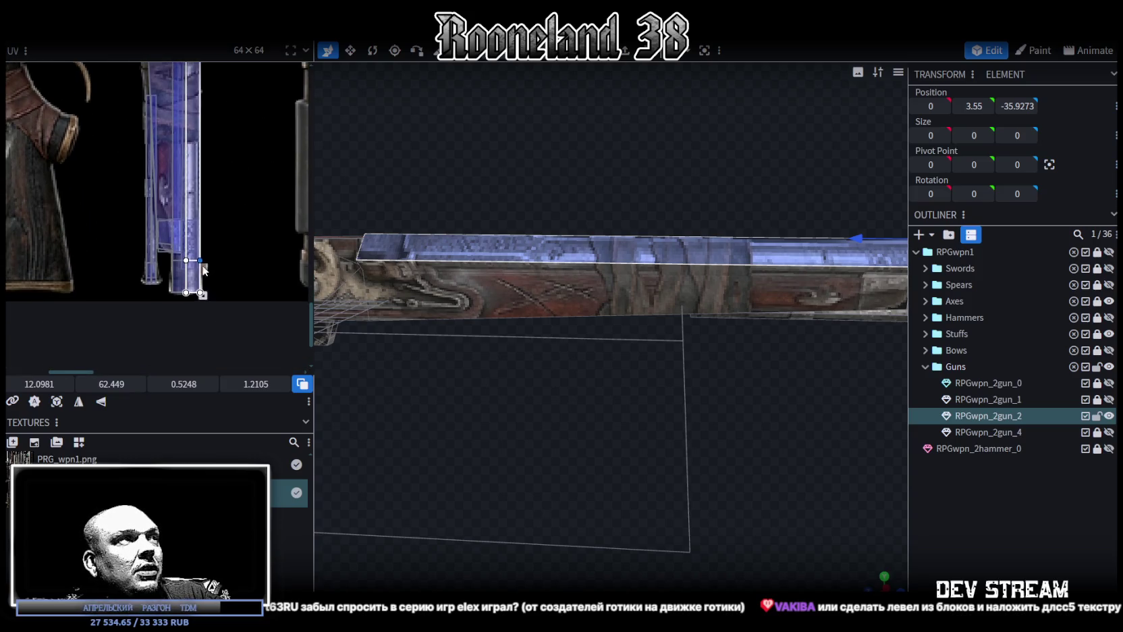
{"action": "scroll", "coordinate": [182, 283], "scroll_direction": "up", "scroll_amount": 2}
{"action": "left_click_drag", "start_coordinate": [38, 383], "coordinate": [33, 383]}
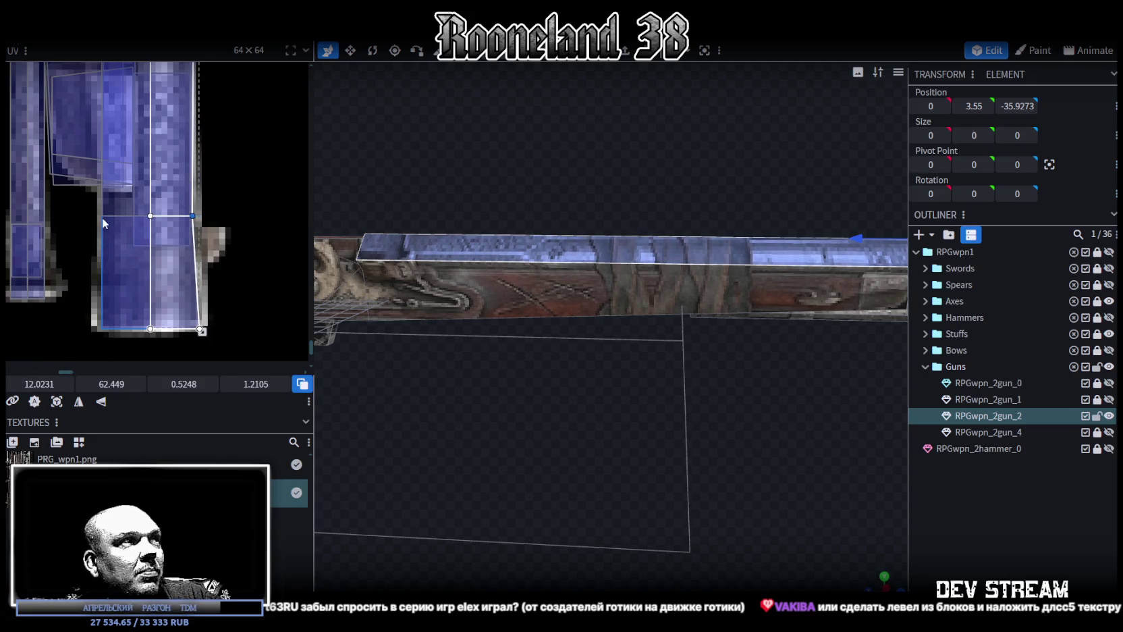
Pull the bottom UV corners outward so the outline widens toward its bottom edge.
{"action": "left_click", "coordinate": [200, 329]}
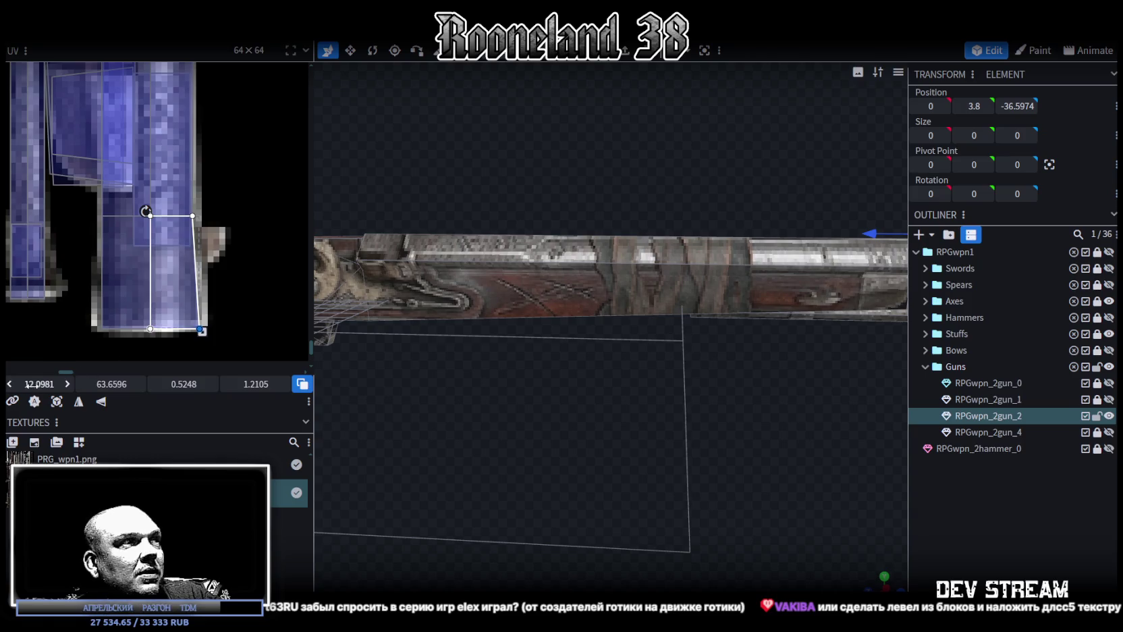
{"action": "left_click_drag", "start_coordinate": [77, 305], "coordinate": [114, 339]}
{"action": "left_click_drag", "start_coordinate": [39, 383], "coordinate": [34, 383]}
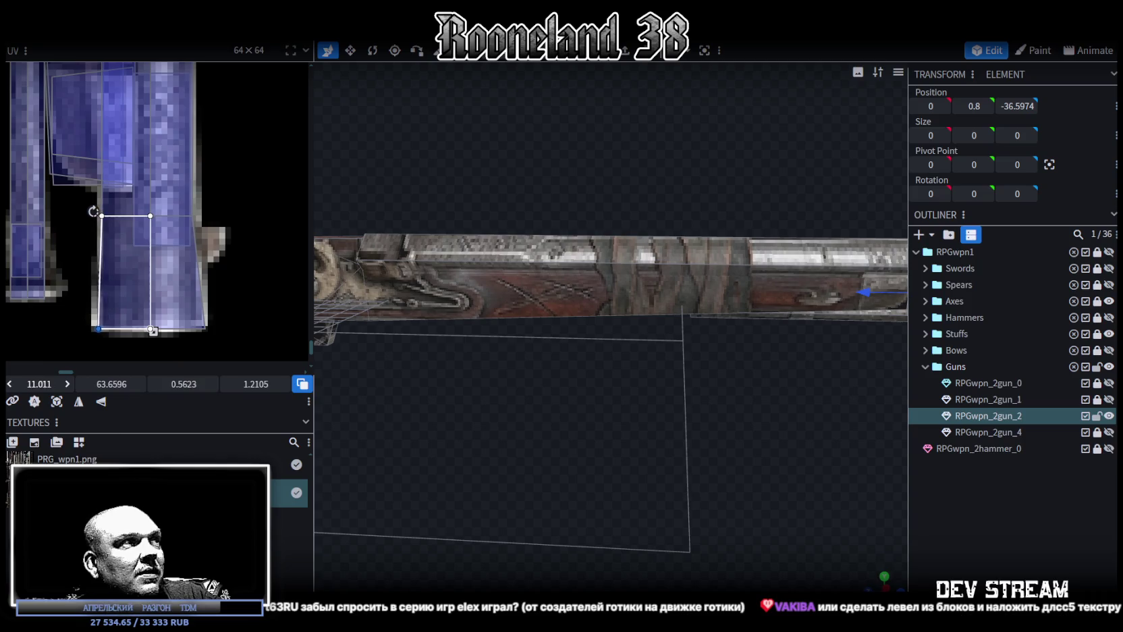
{"action": "left_click", "coordinate": [101, 215]}
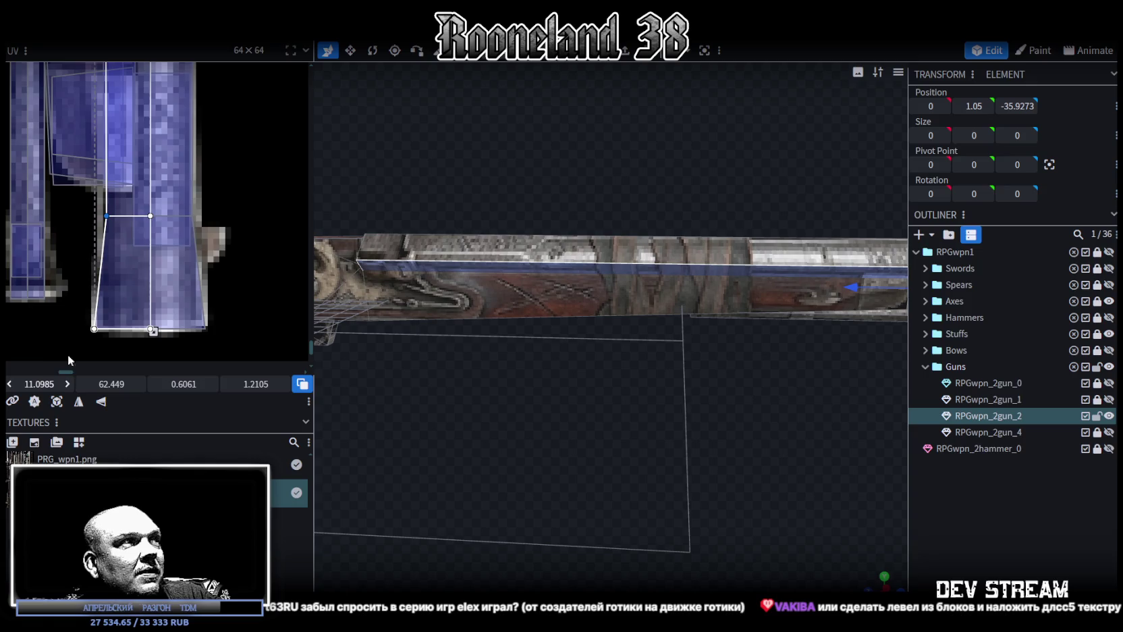
{"action": "left_click_drag", "start_coordinate": [73, 346], "coordinate": [269, 319]}
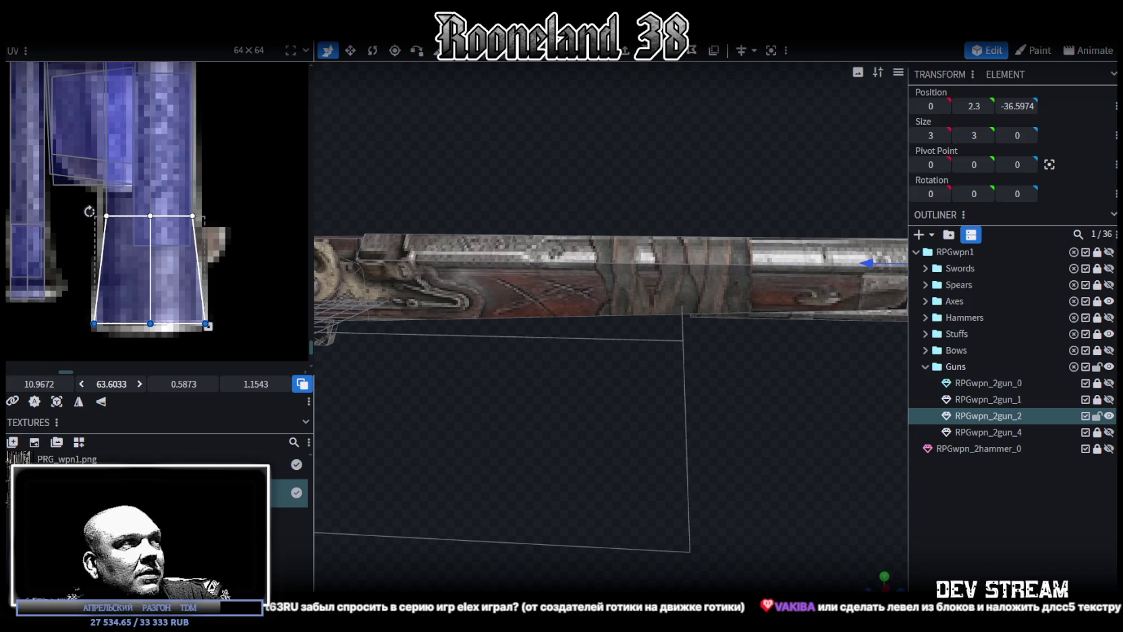
Deselect and orbit in close on the barrel end to check the mapping.
{"action": "left_click", "coordinate": [1024, 509]}
{"action": "left_click_drag", "start_coordinate": [681, 419], "coordinate": [643, 455]}
{"action": "mouse_move", "coordinate": [876, 580]}
{"action": "left_mouse_down"}
{"action": "mouse_move", "coordinate": [768, 424]}
{"action": "mouse_move", "coordinate": [732, 419]}
{"action": "left_mouse_up"}
{"action": "scroll", "coordinate": [754, 432], "scroll_direction": "up", "scroll_amount": 3}
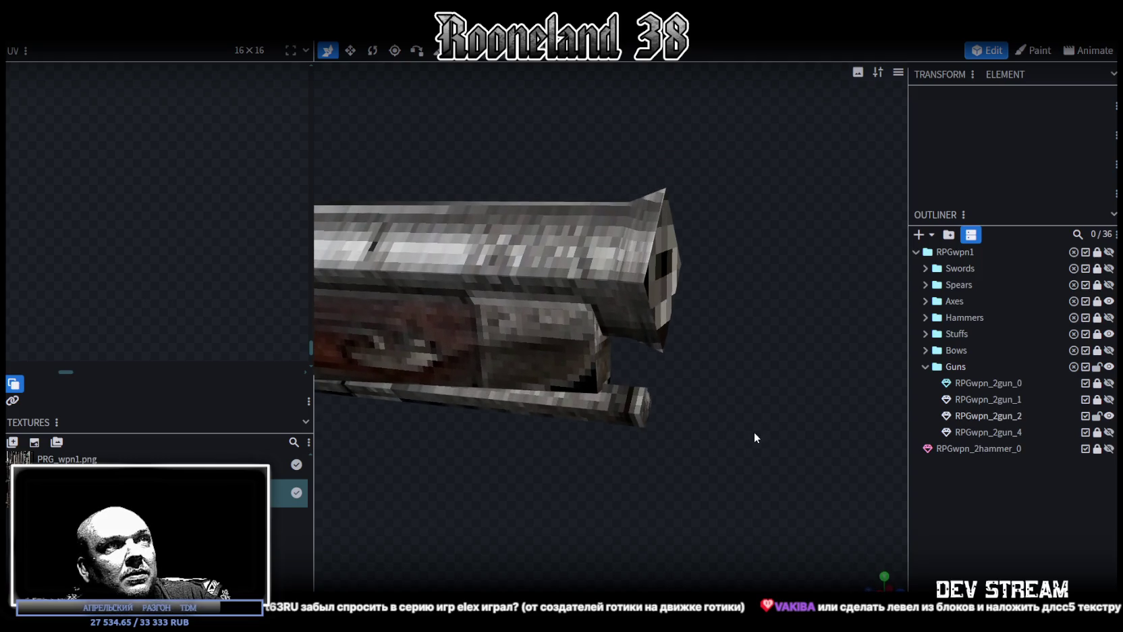
Shorten the barrel top face's UV from the top, moving its middle points to 11.0985, 63.3053.
{"action": "left_click", "coordinate": [614, 264]}
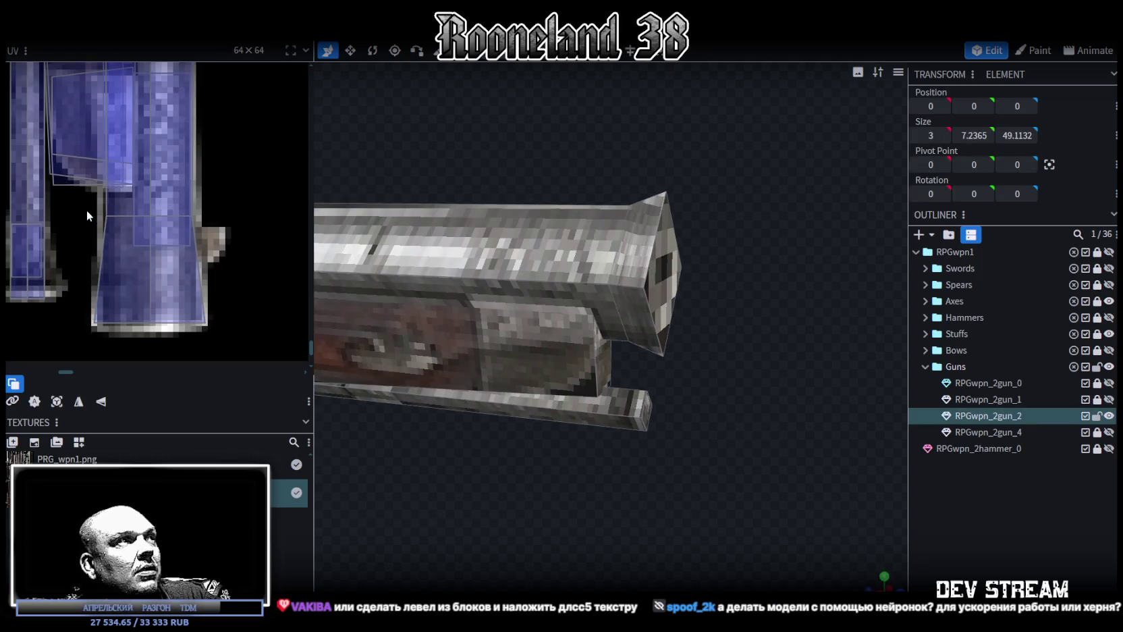
{"action": "left_click", "coordinate": [155, 216]}
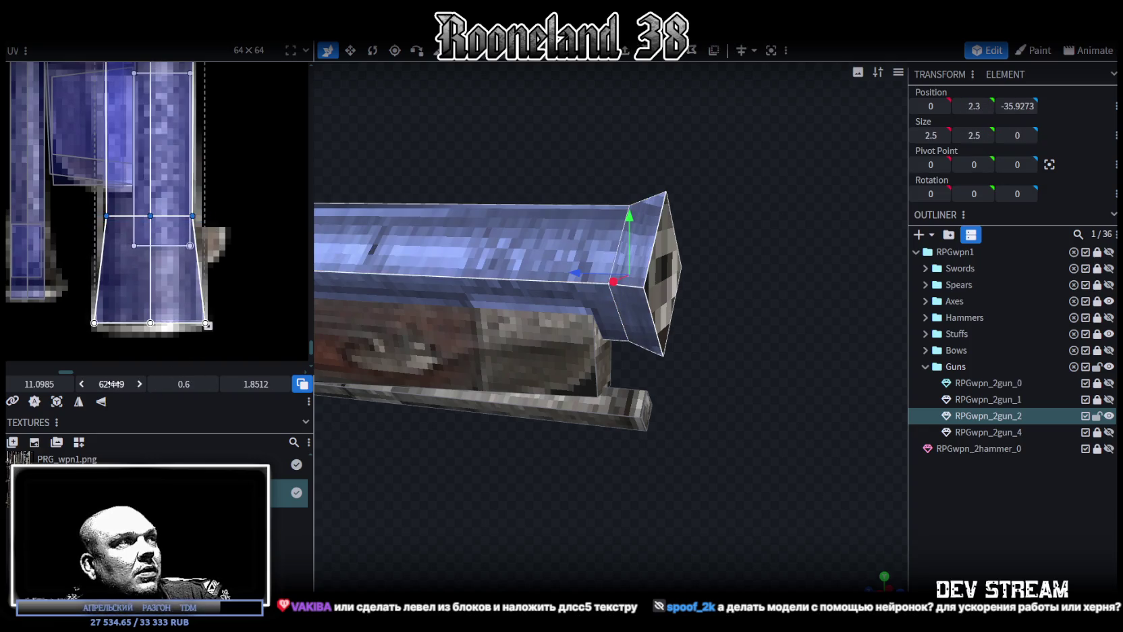
{"action": "left_click_drag", "start_coordinate": [150, 217], "coordinate": [150, 296]}
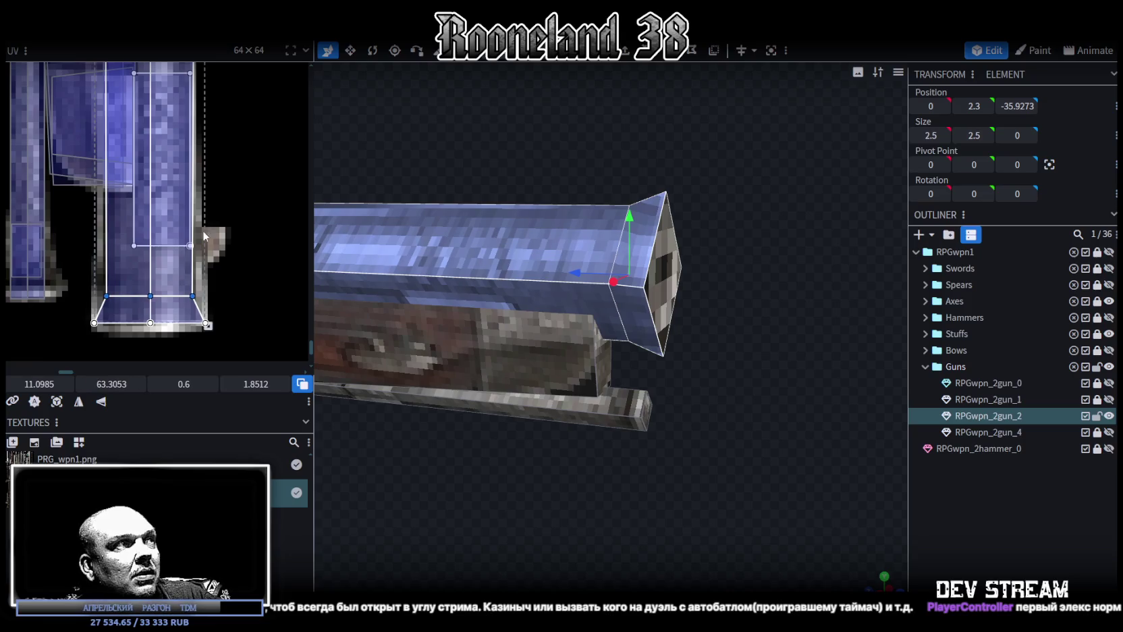
{"action": "scroll", "coordinate": [224, 252], "scroll_direction": "down", "scroll_amount": 2}
{"action": "scroll", "coordinate": [224, 252], "scroll_direction": "down", "scroll_amount": 2}
{"action": "scroll", "coordinate": [627, 501], "scroll_direction": "up", "scroll_amount": 3}
{"action": "scroll", "coordinate": [627, 502], "scroll_direction": "down", "scroll_amount": 2}
{"action": "scroll", "coordinate": [627, 501], "scroll_direction": "down", "scroll_amount": 1}
{"action": "scroll", "coordinate": [627, 502], "scroll_direction": "down", "scroll_amount": 1}
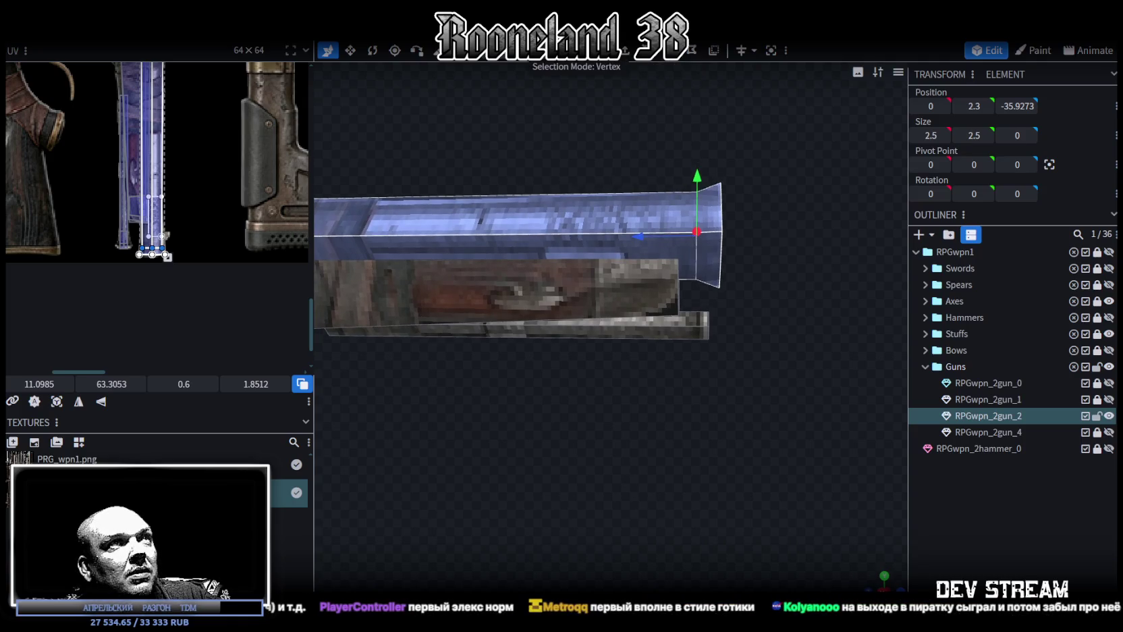
Shift barrel parts along the gun's length, one by 1.5 units, another slightly.
{"action": "left_click_drag", "start_coordinate": [575, 64], "coordinate": [607, 416]}
{"action": "left_click", "coordinate": [513, 296]}
{"action": "mouse_move", "coordinate": [512, 297]}
{"action": "left_mouse_down"}
{"action": "mouse_move", "coordinate": [569, 447]}
{"action": "mouse_move", "coordinate": [602, 447]}
{"action": "left_mouse_up"}
{"action": "left_click_drag", "start_coordinate": [695, 315], "coordinate": [649, 317]}
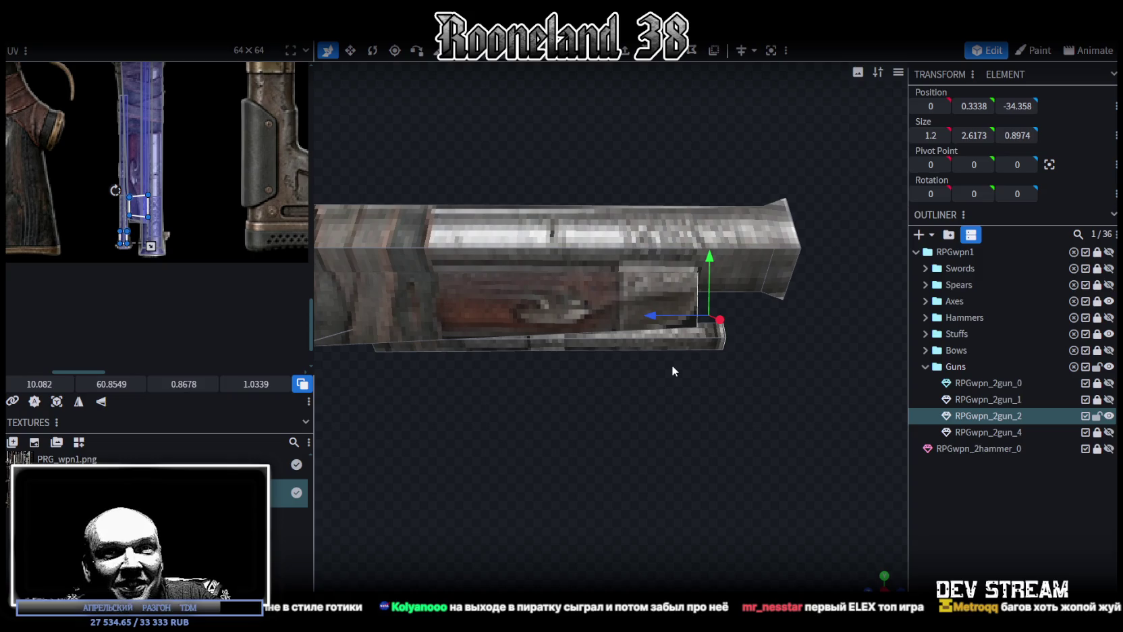
{"action": "mouse_move", "coordinate": [672, 369]}
{"action": "left_mouse_down"}
{"action": "mouse_move", "coordinate": [646, 383]}
{"action": "mouse_move", "coordinate": [660, 408]}
{"action": "mouse_move", "coordinate": [633, 402]}
{"action": "mouse_move", "coordinate": [575, 323]}
{"action": "left_mouse_up"}
{"action": "left_click", "coordinate": [575, 322]}
{"action": "mouse_move", "coordinate": [579, 445]}
{"action": "left_mouse_down"}
{"action": "mouse_move", "coordinate": [642, 394]}
{"action": "mouse_move", "coordinate": [574, 401]}
{"action": "mouse_move", "coordinate": [593, 428]}
{"action": "mouse_move", "coordinate": [579, 430]}
{"action": "mouse_move", "coordinate": [640, 364]}
{"action": "left_mouse_up"}
{"action": "left_click", "coordinate": [664, 327]}
{"action": "left_click_drag", "start_coordinate": [690, 440], "coordinate": [667, 468]}
{"action": "scroll", "coordinate": [720, 401], "scroll_direction": "up", "scroll_amount": 3}
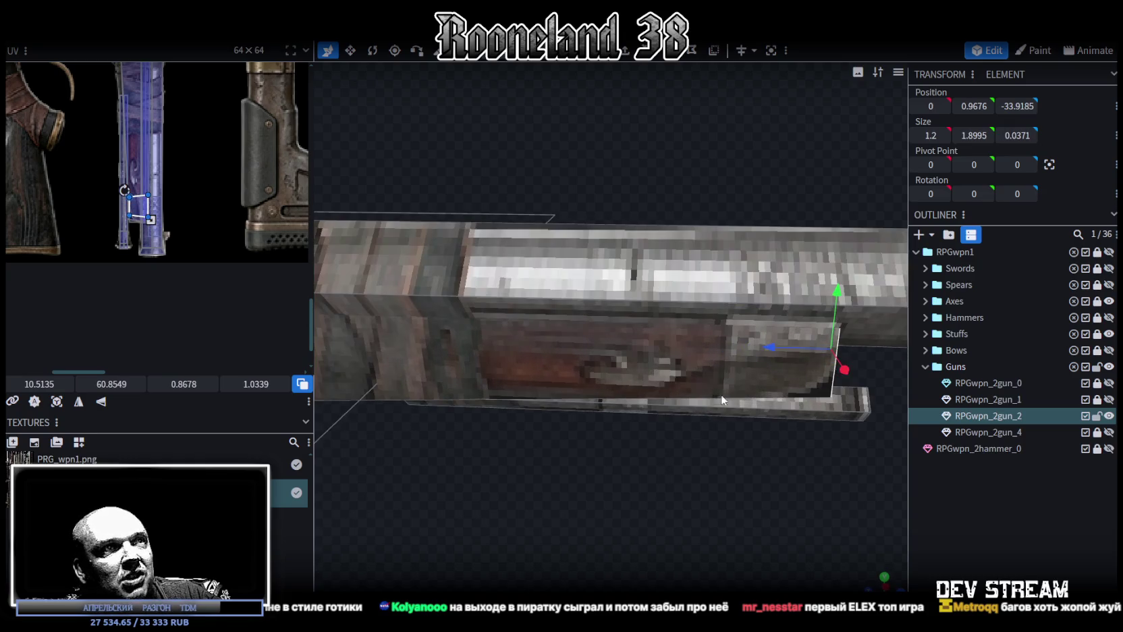
{"action": "mouse_move", "coordinate": [763, 345]}
{"action": "left_mouse_down"}
{"action": "mouse_move", "coordinate": [725, 467]}
{"action": "mouse_move", "coordinate": [680, 454]}
{"action": "mouse_move", "coordinate": [759, 440]}
{"action": "mouse_move", "coordinate": [731, 434]}
{"action": "left_mouse_up"}
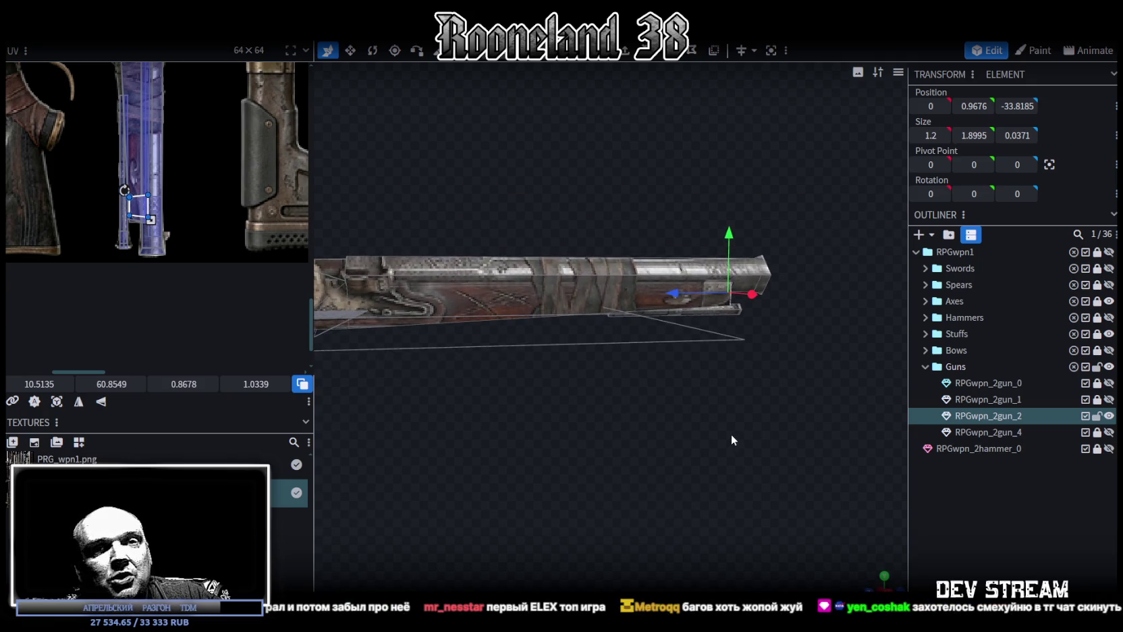
Lengthen the ramrod under the barrel to 12.3 on Z and move it -0.5 toward the muzzle.
{"action": "mouse_move", "coordinate": [694, 386]}
{"action": "left_mouse_down"}
{"action": "mouse_move", "coordinate": [652, 388]}
{"action": "mouse_move", "coordinate": [662, 382]}
{"action": "left_mouse_up"}
{"action": "scroll", "coordinate": [649, 380], "scroll_direction": "up", "scroll_amount": 2}
{"action": "scroll", "coordinate": [792, 338], "scroll_direction": "up", "scroll_amount": 2}
{"action": "left_click", "coordinate": [786, 280]}
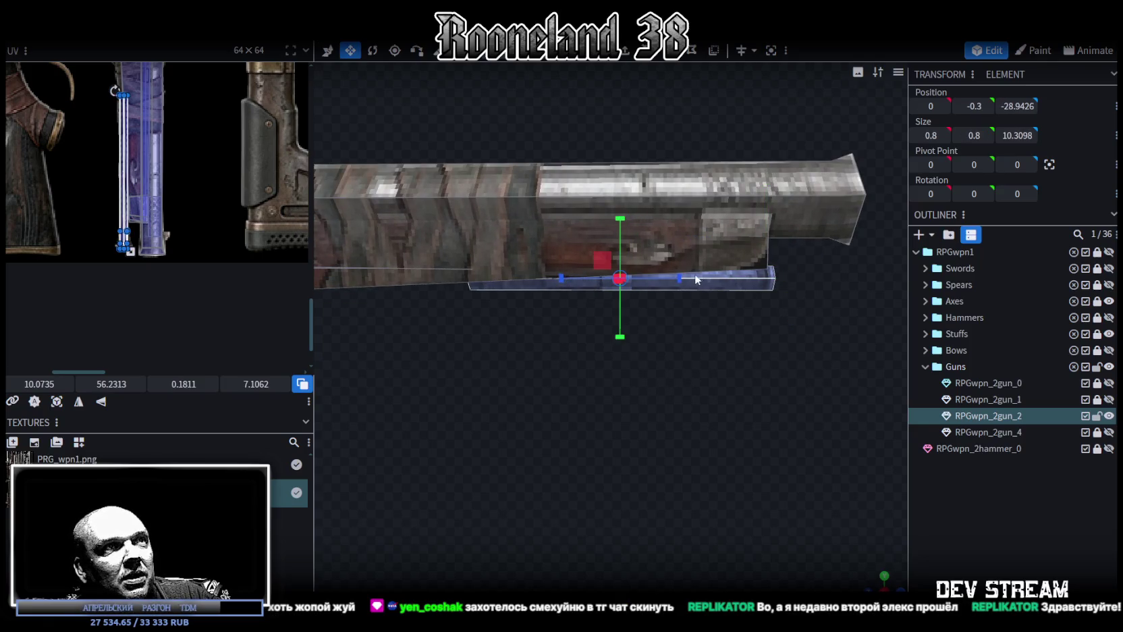
{"action": "left_click_drag", "start_coordinate": [694, 284], "coordinate": [705, 284]}
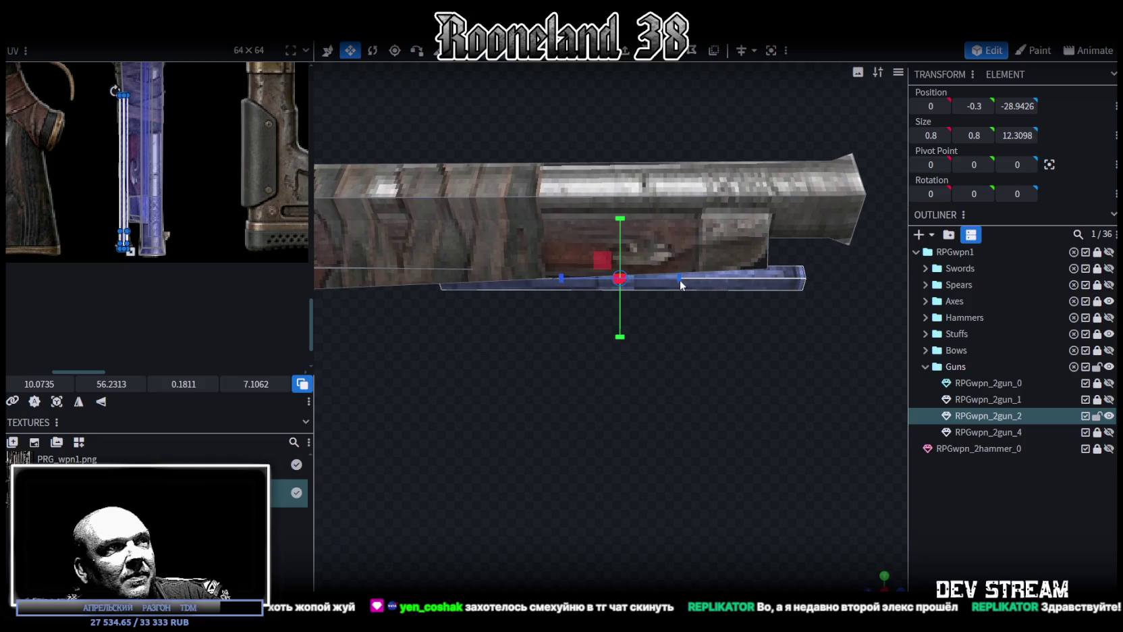
{"action": "left_click_drag", "start_coordinate": [575, 284], "coordinate": [584, 284]}
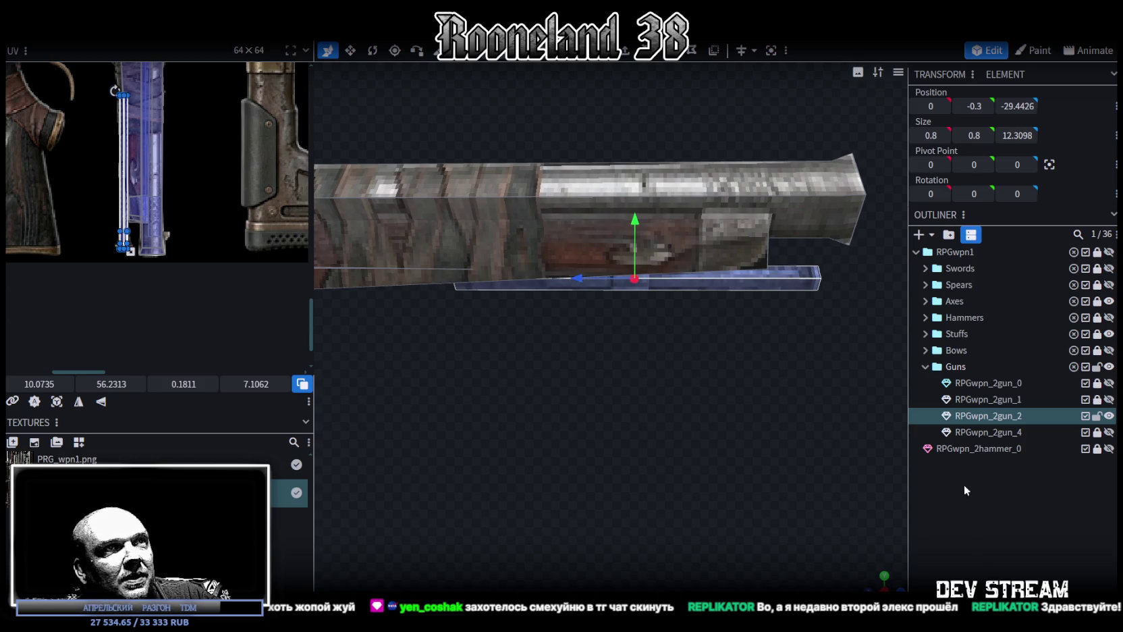
Look over the whole RPGwpn_2gun_2 gun, then switch to the Unity project.
{"action": "left_click", "coordinate": [976, 493]}
{"action": "scroll", "coordinate": [702, 438], "scroll_direction": "down", "scroll_amount": 3}
{"action": "mouse_move", "coordinate": [702, 438]}
{"action": "left_mouse_down"}
{"action": "mouse_move", "coordinate": [644, 426]}
{"action": "mouse_move", "coordinate": [691, 415]}
{"action": "mouse_move", "coordinate": [632, 419]}
{"action": "mouse_move", "coordinate": [670, 406]}
{"action": "mouse_move", "coordinate": [846, 427]}
{"action": "left_mouse_up"}
{"action": "scroll", "coordinate": [669, 407], "scroll_direction": "up", "scroll_amount": 3}
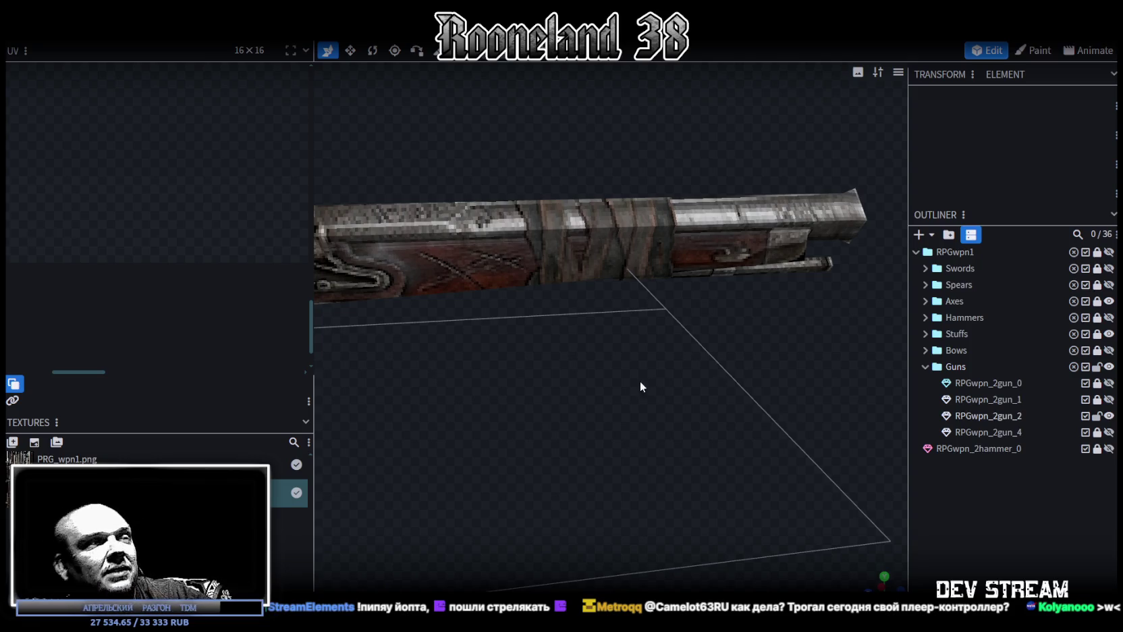
{"action": "scroll", "coordinate": [640, 381], "scroll_direction": "down", "scroll_amount": 2}
{"action": "left_click", "coordinate": [558, 277]}
{"action": "left_click_drag", "start_coordinate": [558, 276], "coordinate": [612, 405]}
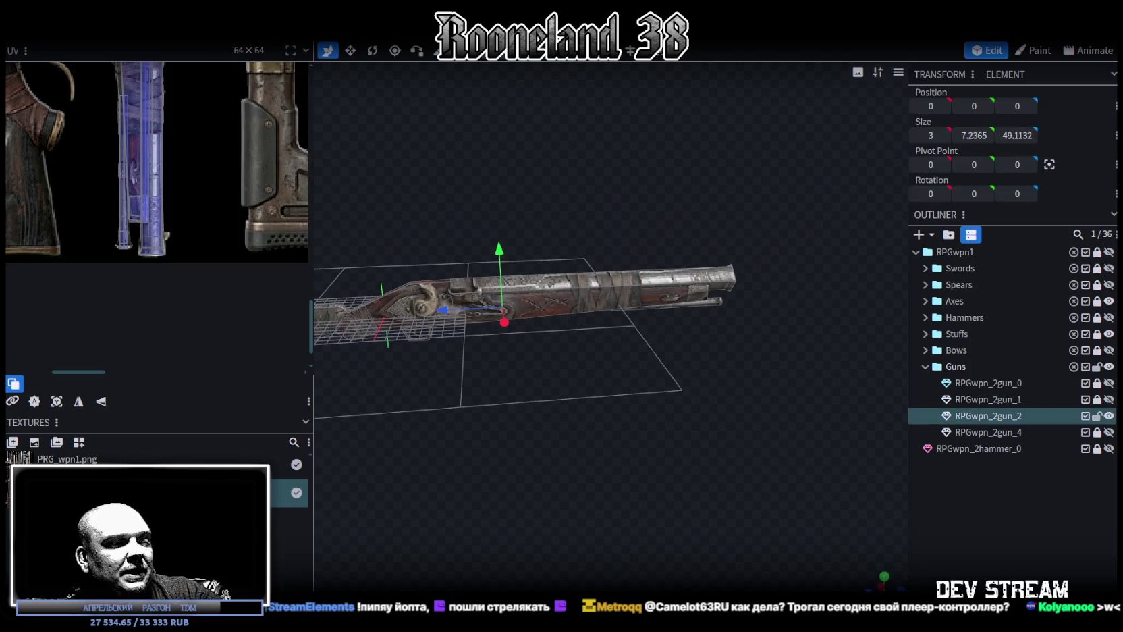
{"action": "key", "text": "alt+Tab"}
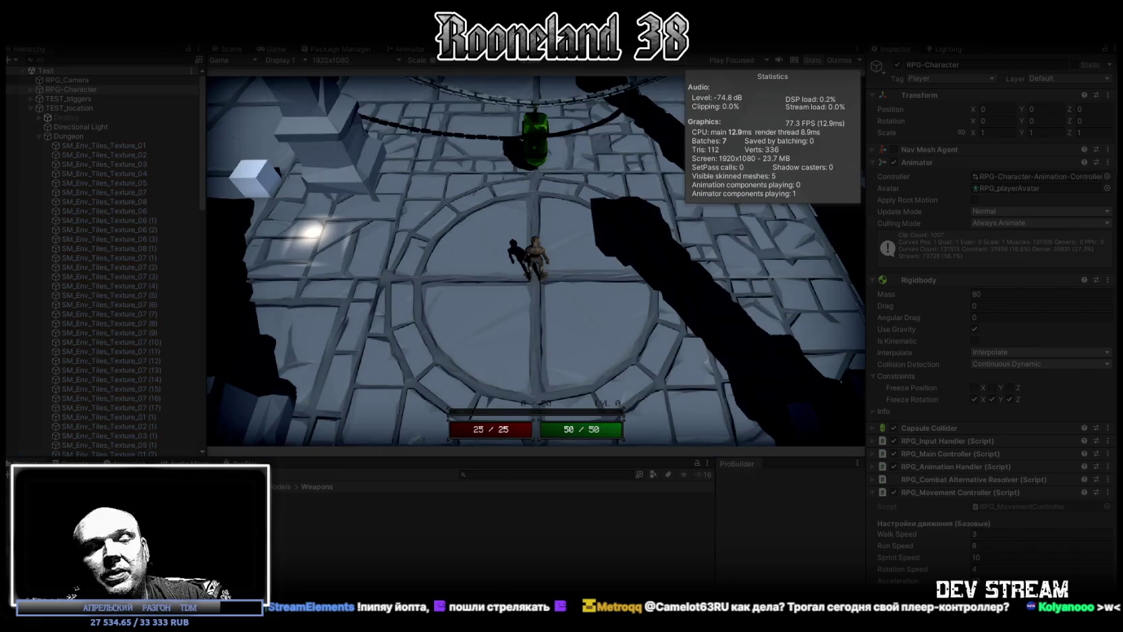
Playtest the dungeon level with WASD, jumping and attacking, then switch to Steam.
{"action": "key", "text": "w"}
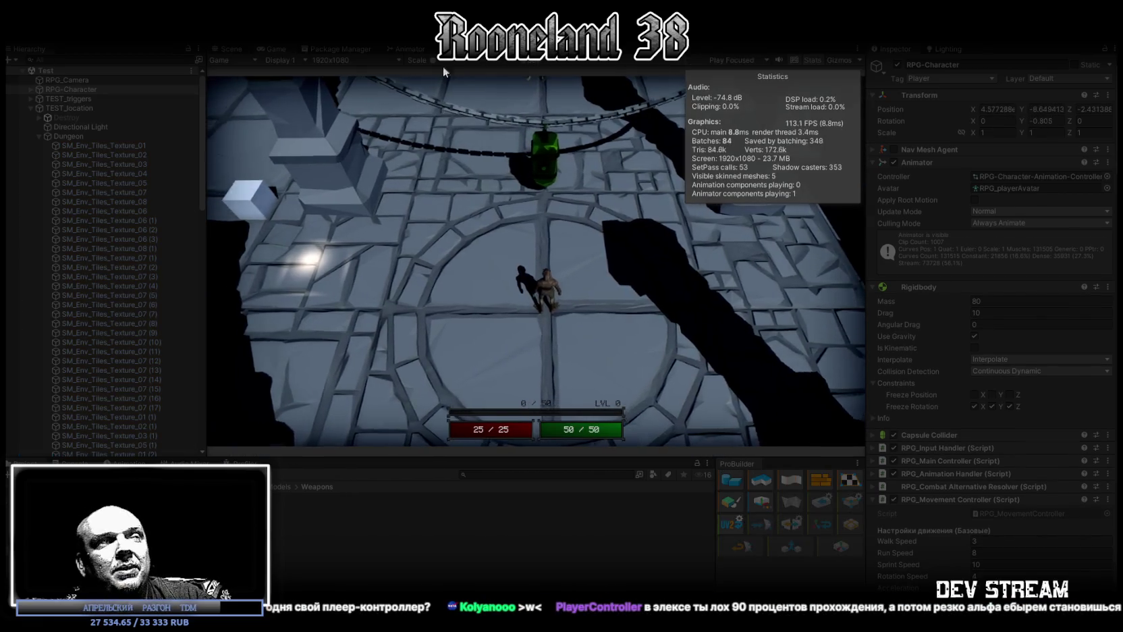
{"action": "key", "text": "s"}
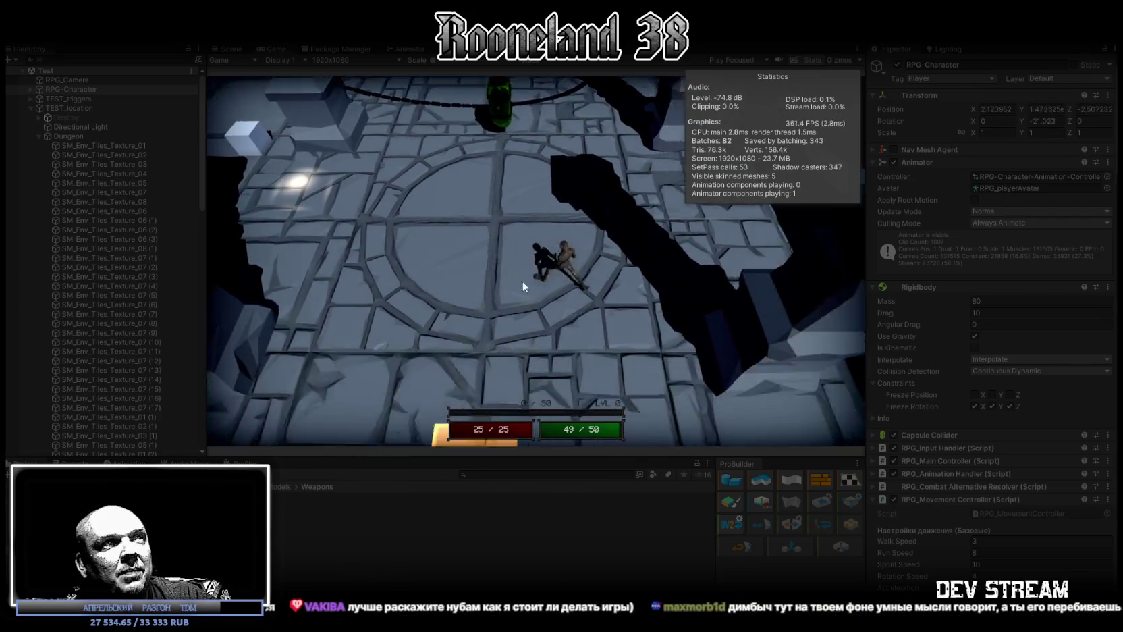
{"action": "key", "text": "a"}
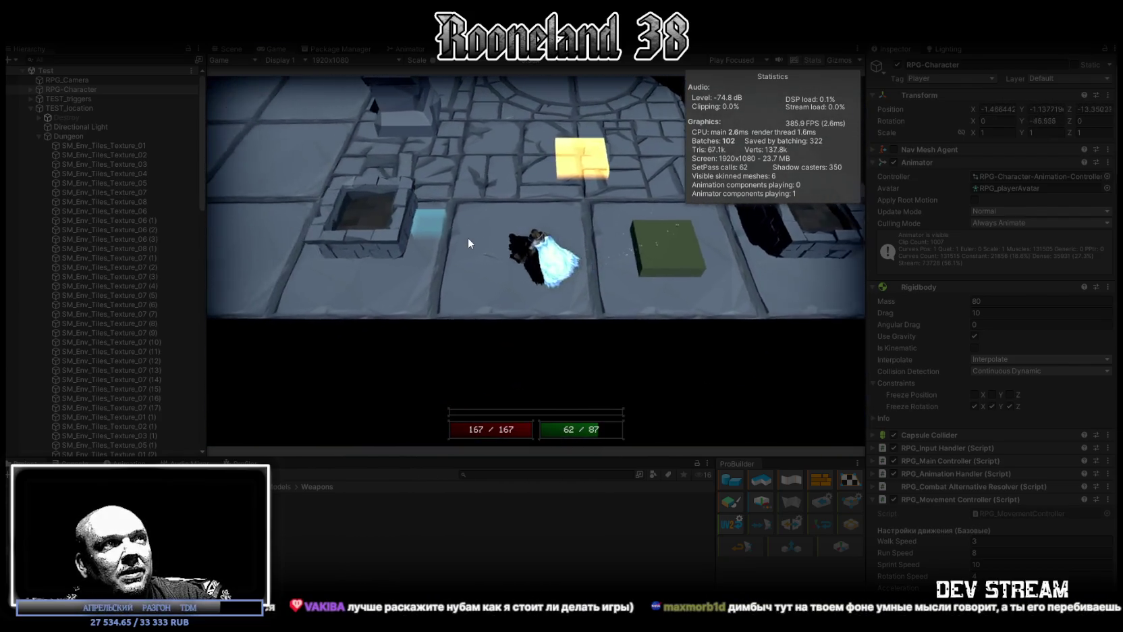
{"action": "key", "text": "a"}
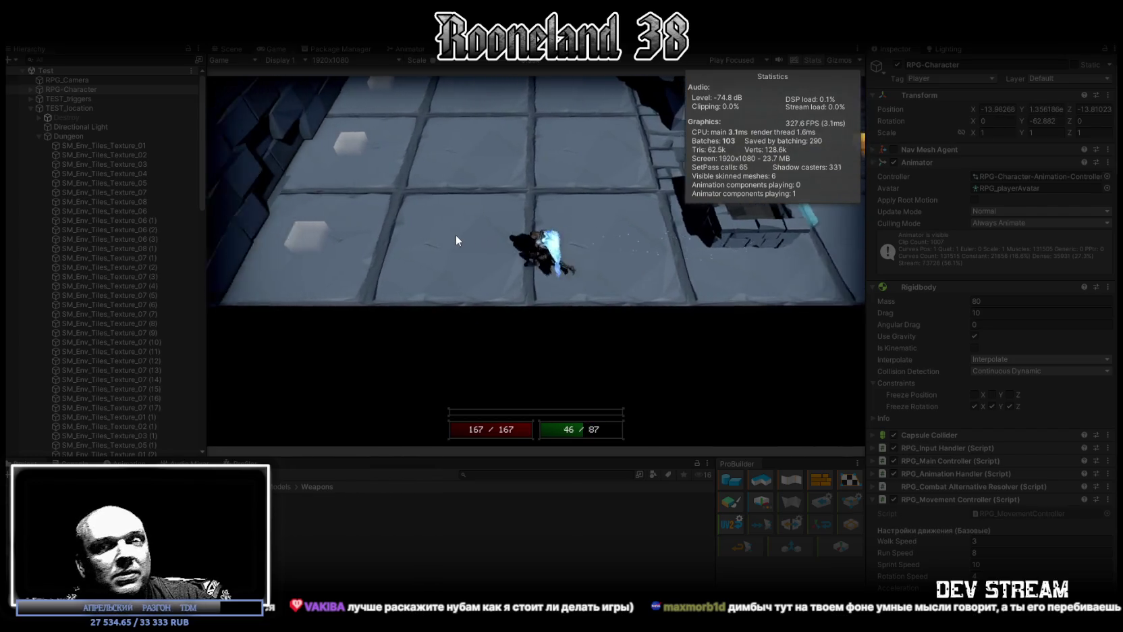
{"action": "key", "text": "space"}
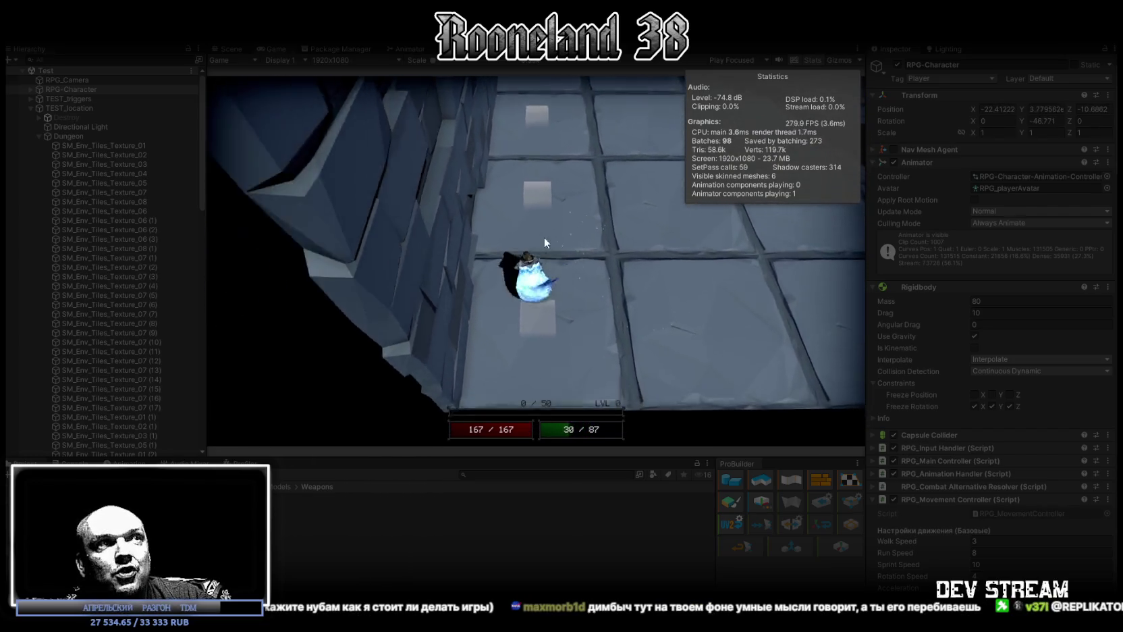
{"action": "key", "text": "w"}
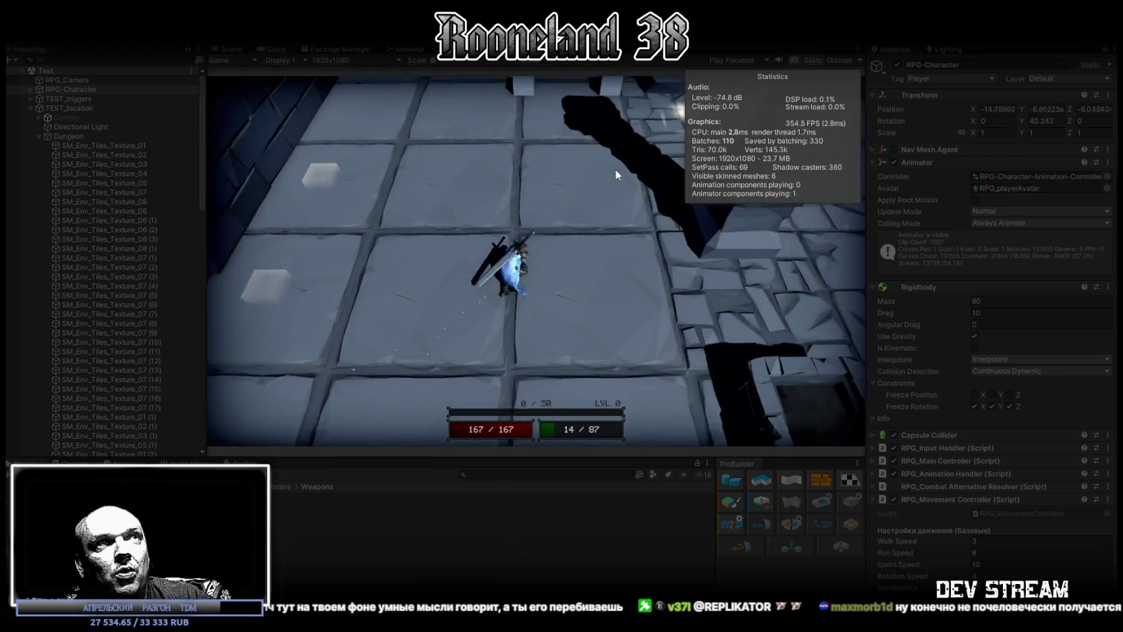
{"action": "key", "text": "w"}
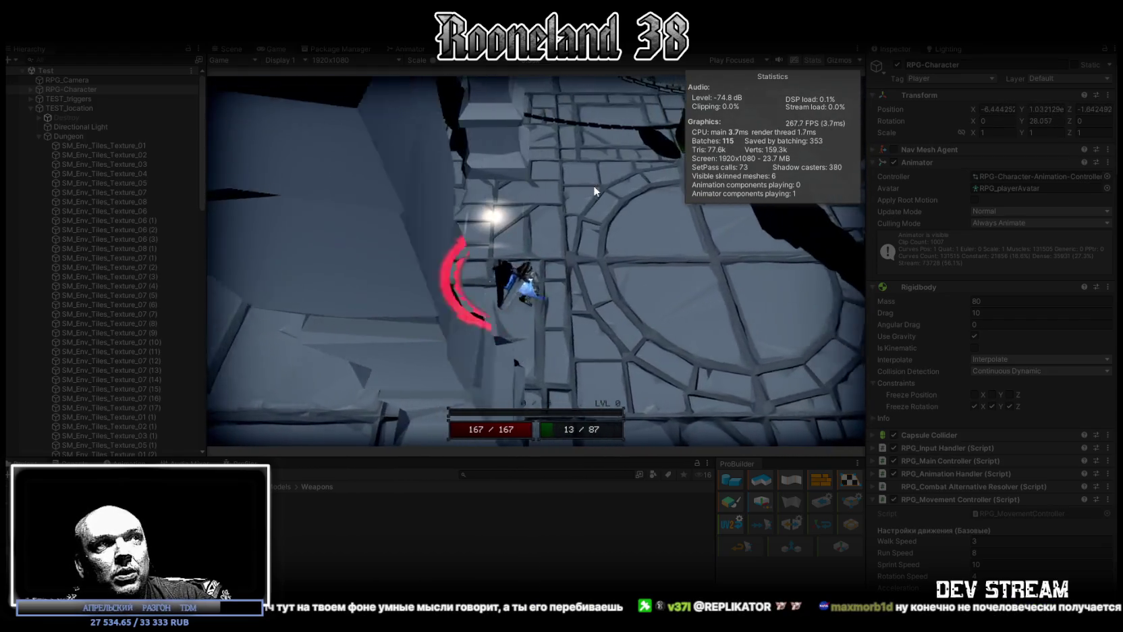
{"action": "key", "text": "w"}
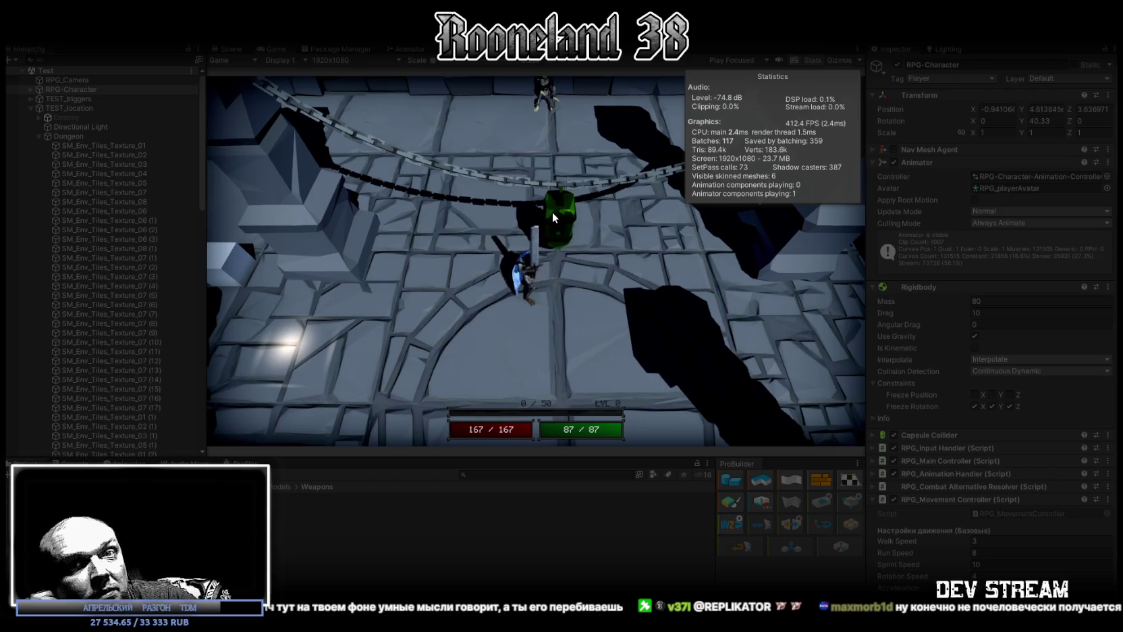
{"action": "left_click", "coordinate": [552, 213]}
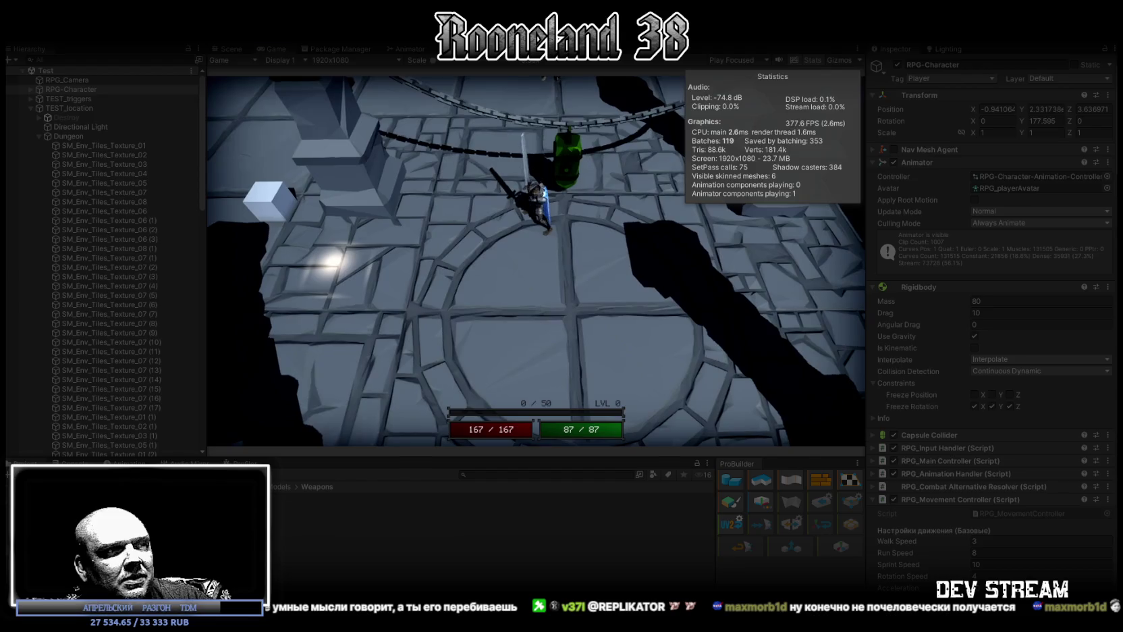
{"action": "key", "text": "alt+Tab"}
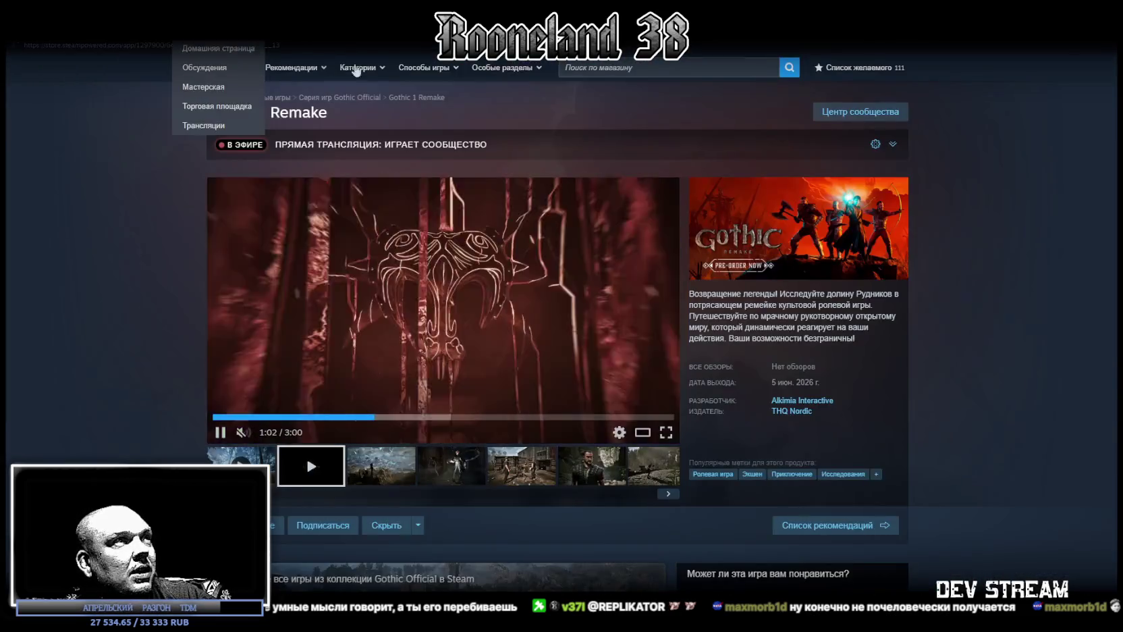
Search the store for 'waterpunk', open Waterpunk: Through the Rust, and unmute its trailer.
{"action": "left_click", "coordinate": [625, 66]}
{"action": "type", "text": "water"}
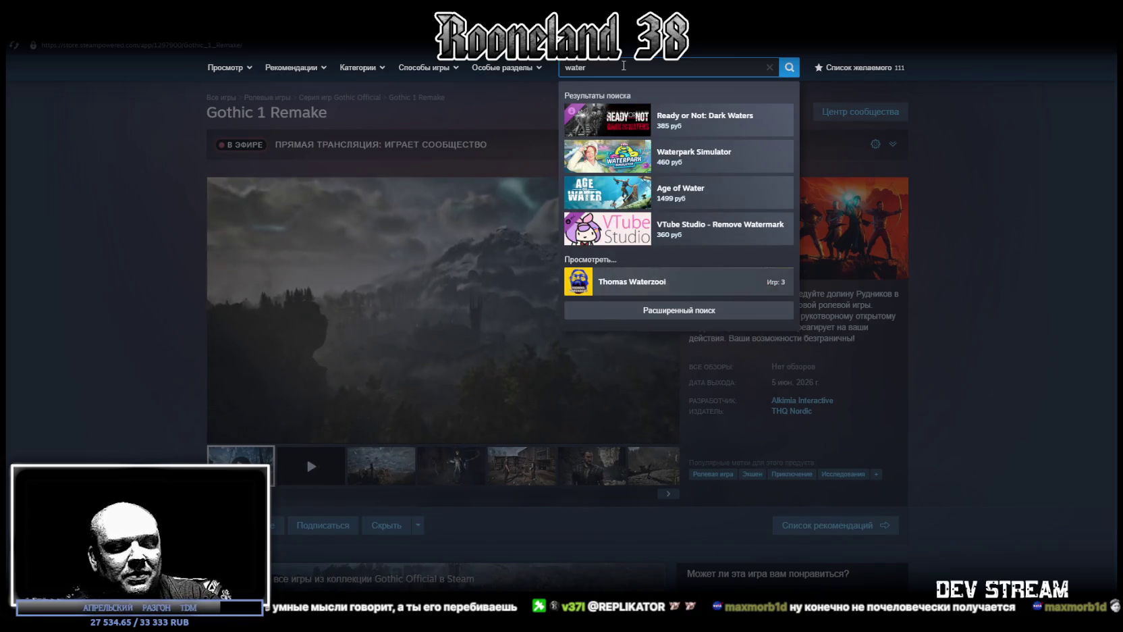
{"action": "type", "text": "punk"}
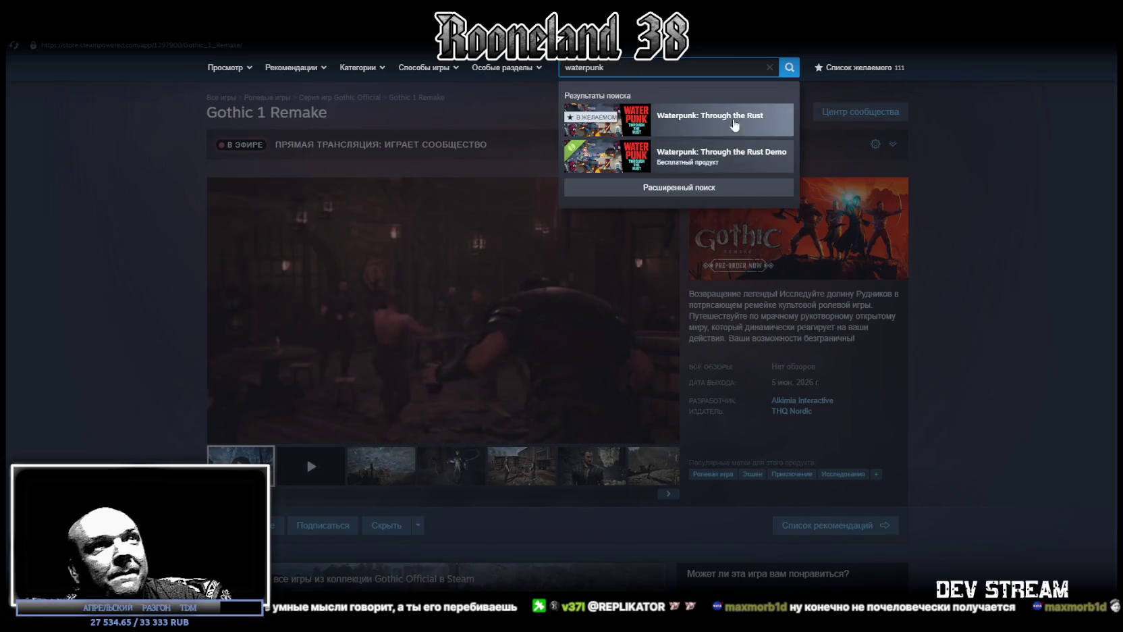
{"action": "left_click", "coordinate": [715, 127]}
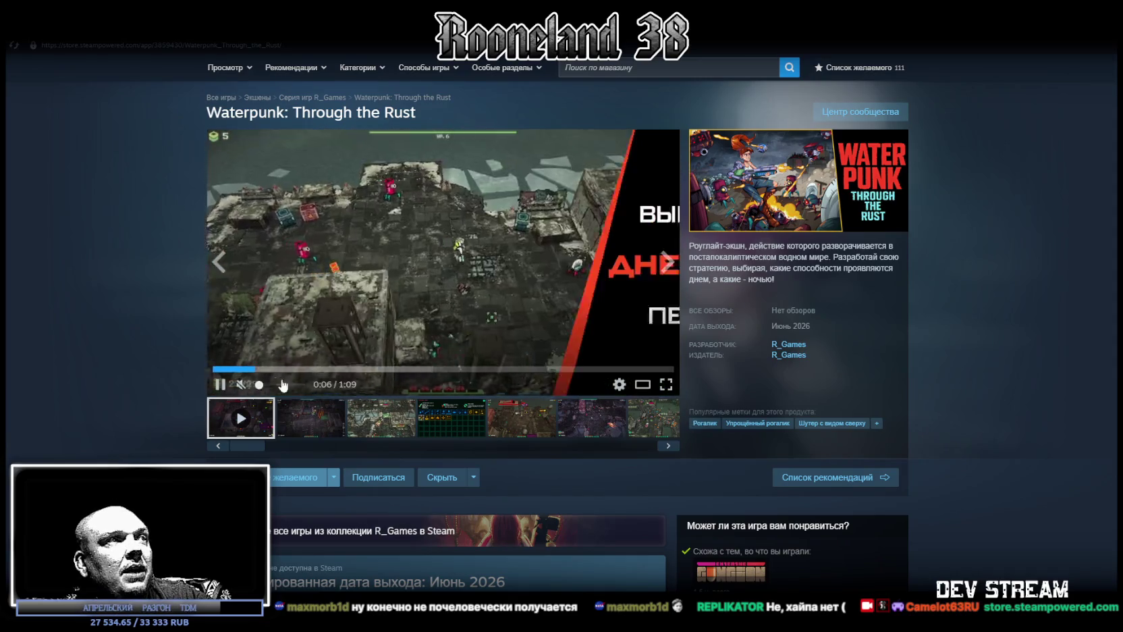
{"action": "left_click", "coordinate": [280, 384]}
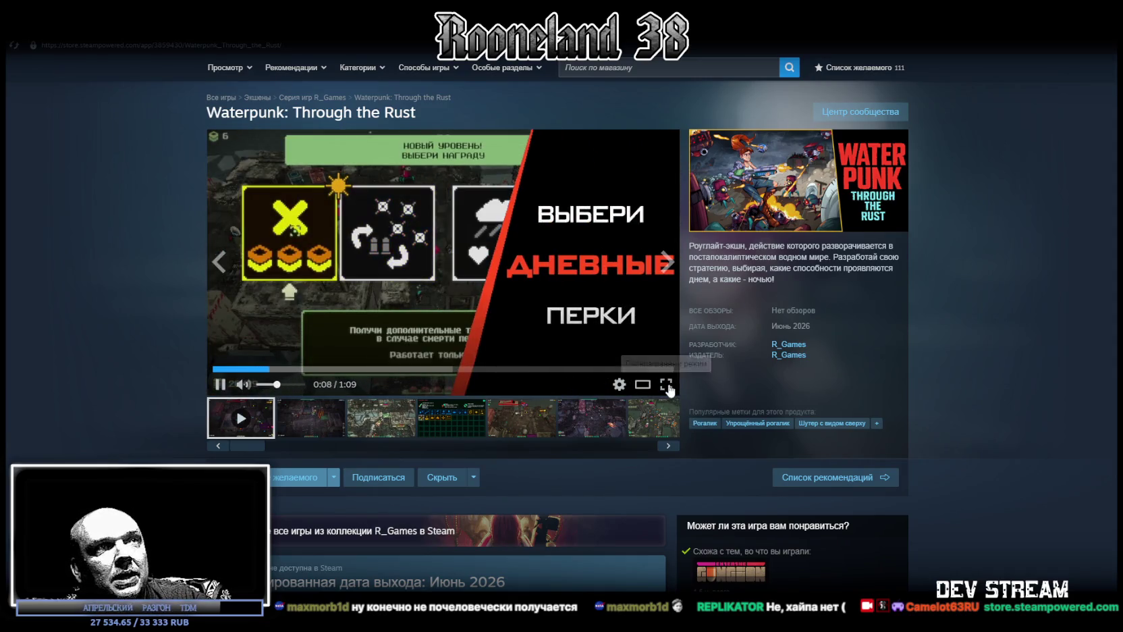
{"action": "left_click", "coordinate": [666, 385]}
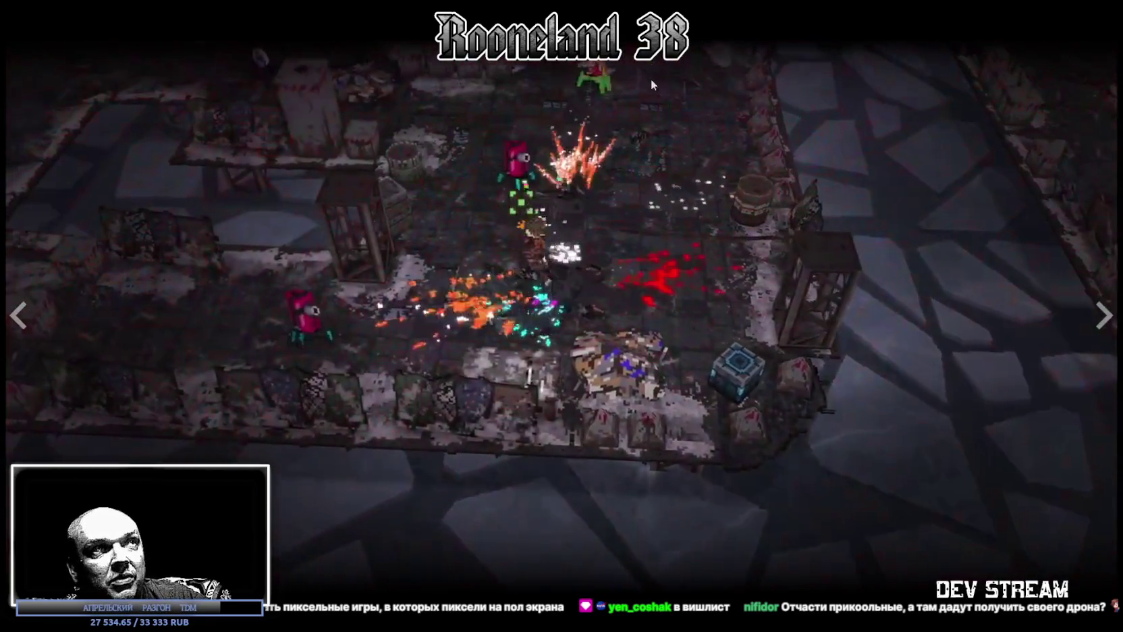
{"action": "key", "text": "Escape"}
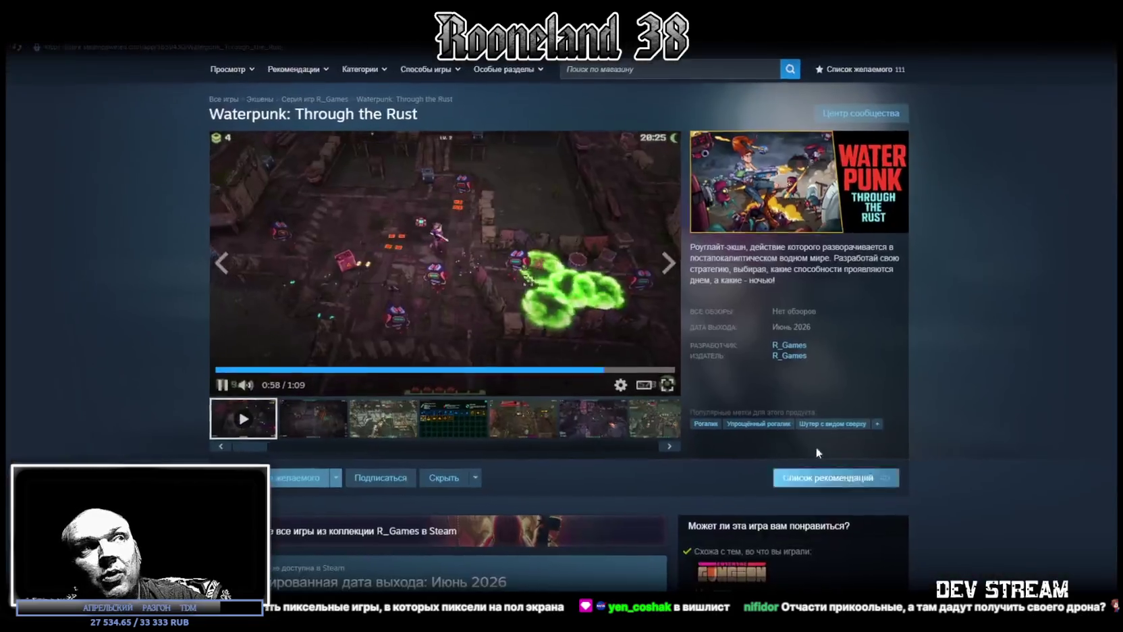
{"action": "scroll", "coordinate": [503, 403], "scroll_direction": "down", "scroll_amount": 3}
{"action": "scroll", "coordinate": [544, 389], "scroll_direction": "down", "scroll_amount": 2}
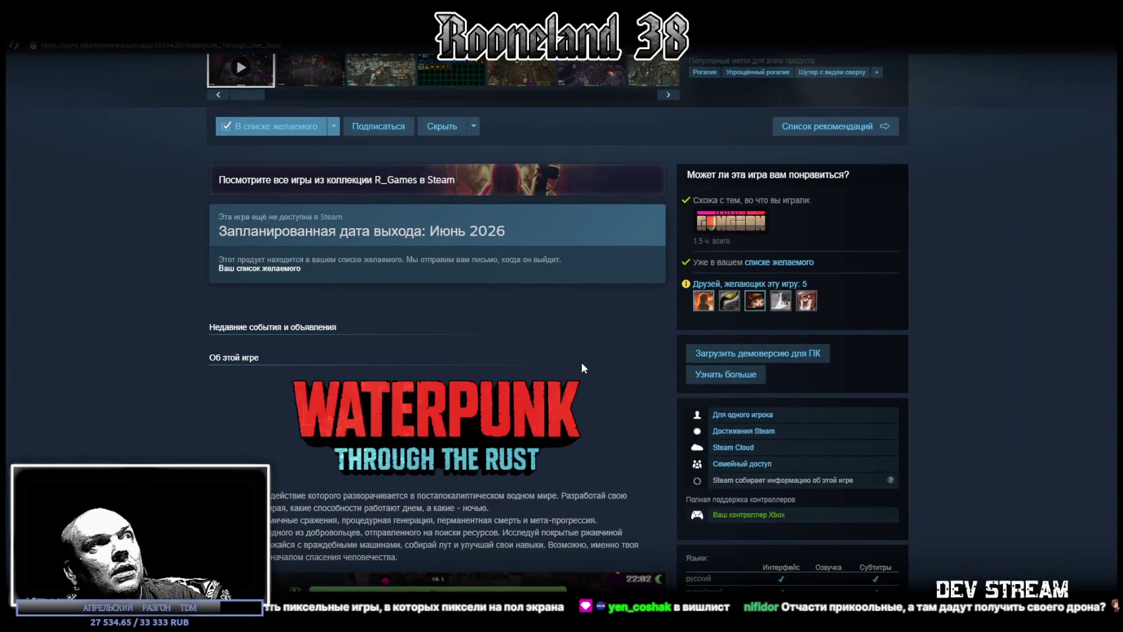
{"action": "scroll", "coordinate": [581, 361], "scroll_direction": "down", "scroll_amount": 2}
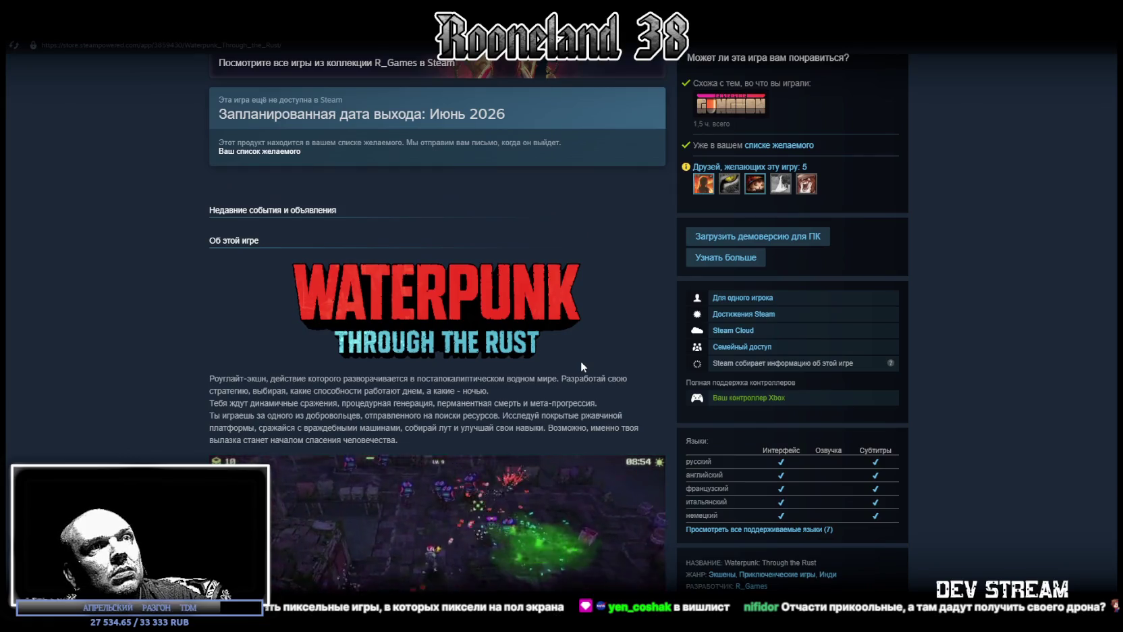
{"action": "scroll", "coordinate": [581, 360], "scroll_direction": "down", "scroll_amount": 3}
{"action": "scroll", "coordinate": [581, 359], "scroll_direction": "up", "scroll_amount": 3}
{"action": "scroll", "coordinate": [586, 357], "scroll_direction": "up", "scroll_amount": 3}
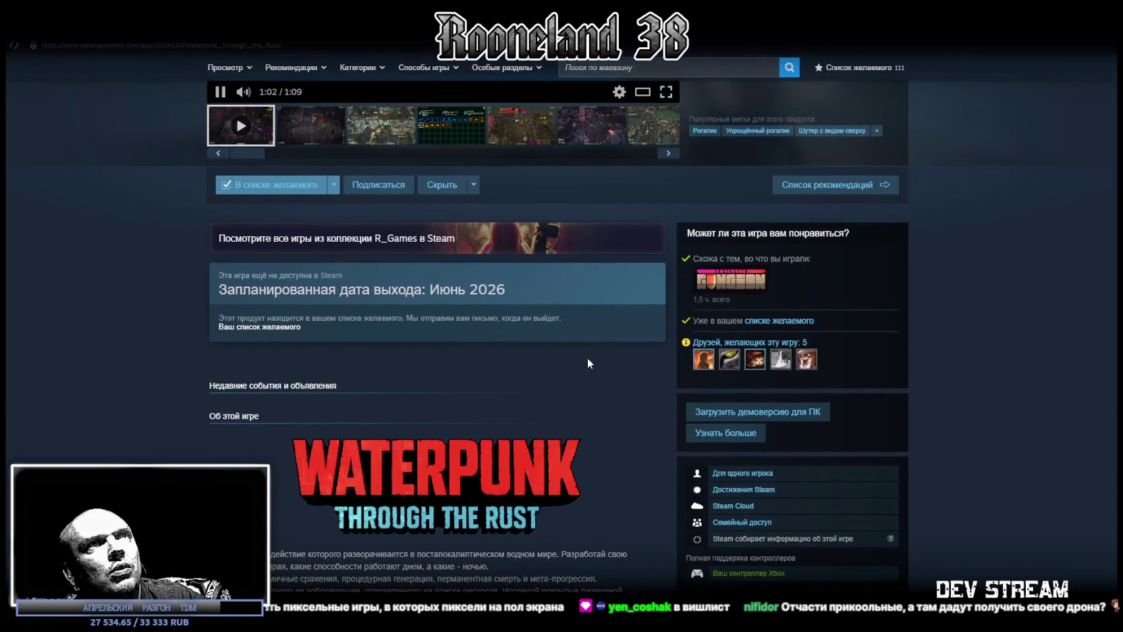
{"action": "scroll", "coordinate": [587, 357], "scroll_direction": "up", "scroll_amount": 1}
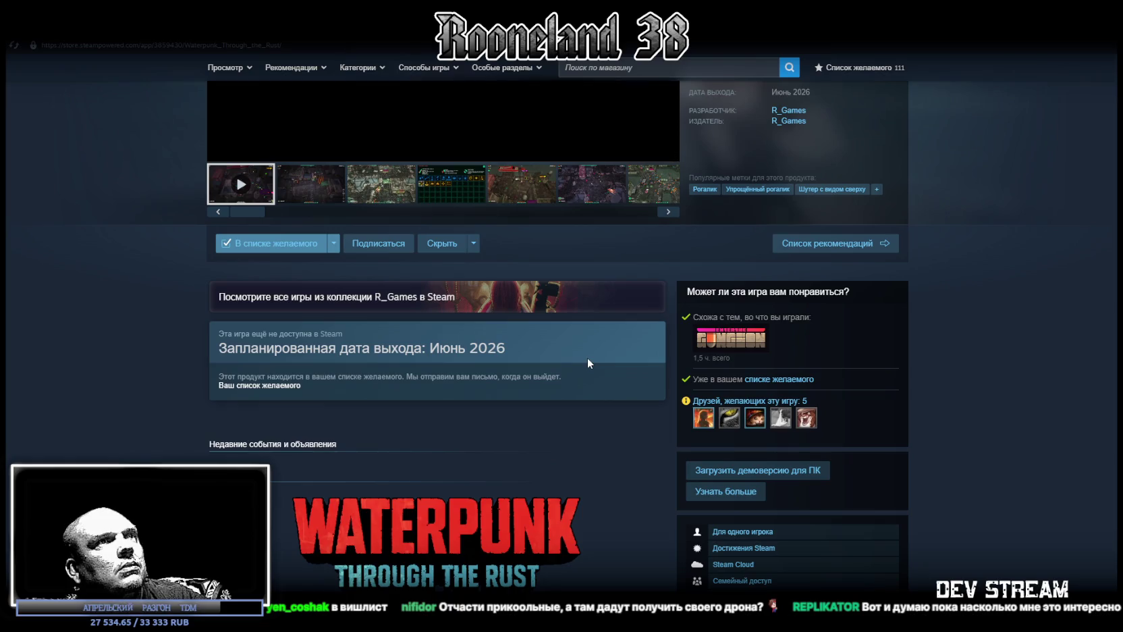
{"action": "scroll", "coordinate": [586, 357], "scroll_direction": "up", "scroll_amount": 1}
{"action": "scroll", "coordinate": [270, 327], "scroll_direction": "up", "scroll_amount": 2}
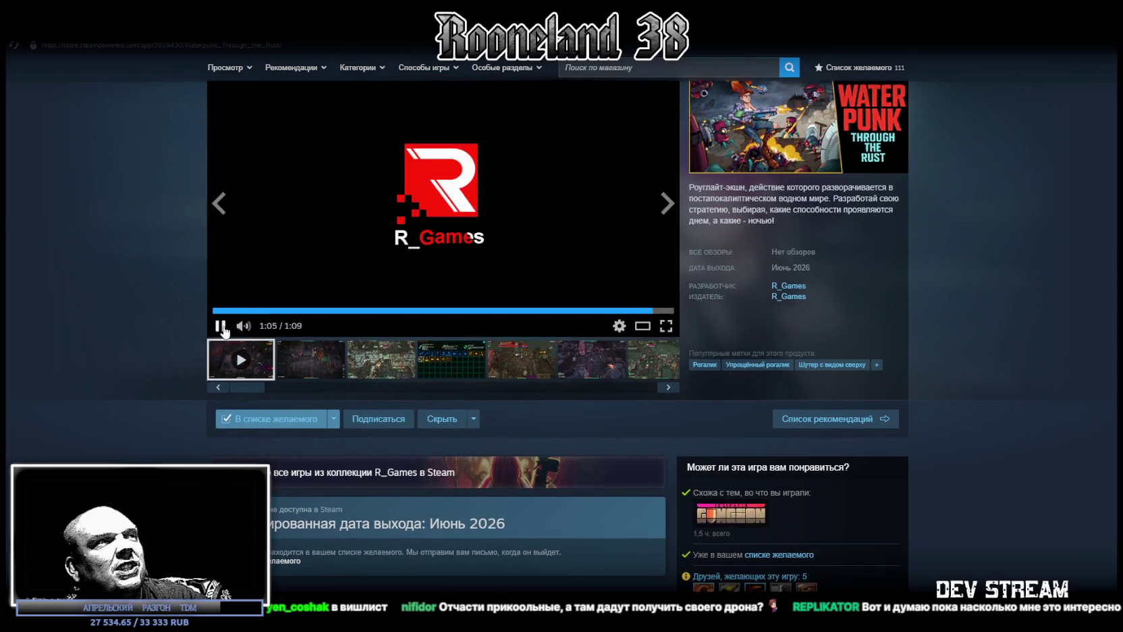
{"action": "scroll", "coordinate": [704, 447], "scroll_direction": "down", "scroll_amount": 2}
{"action": "scroll", "coordinate": [668, 432], "scroll_direction": "down", "scroll_amount": 2}
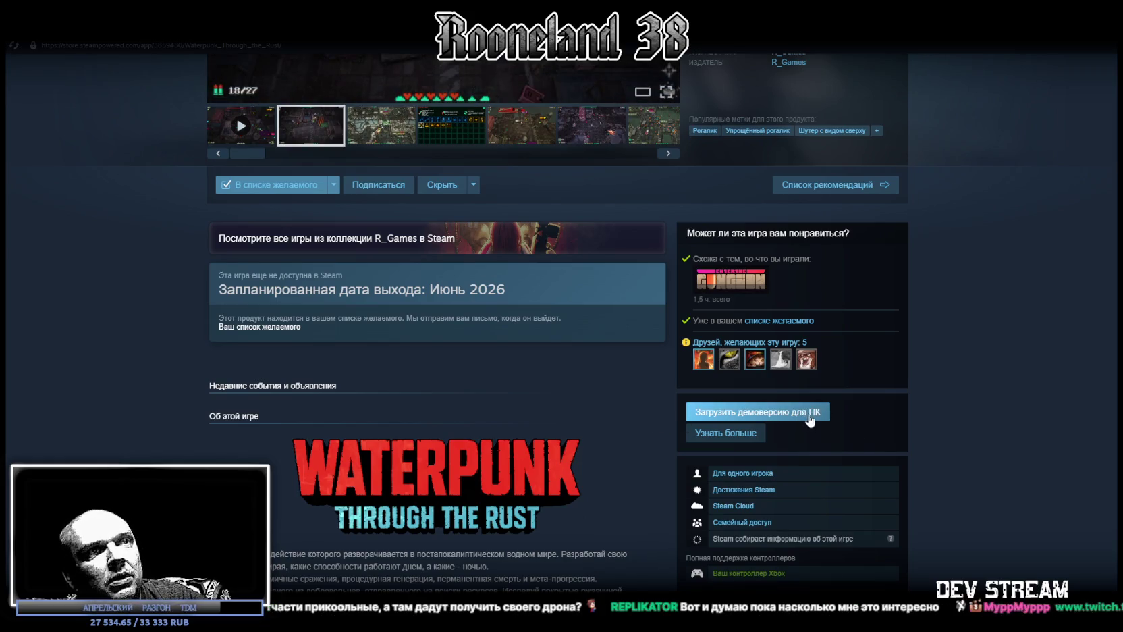
{"action": "scroll", "coordinate": [802, 420], "scroll_direction": "down", "scroll_amount": 2}
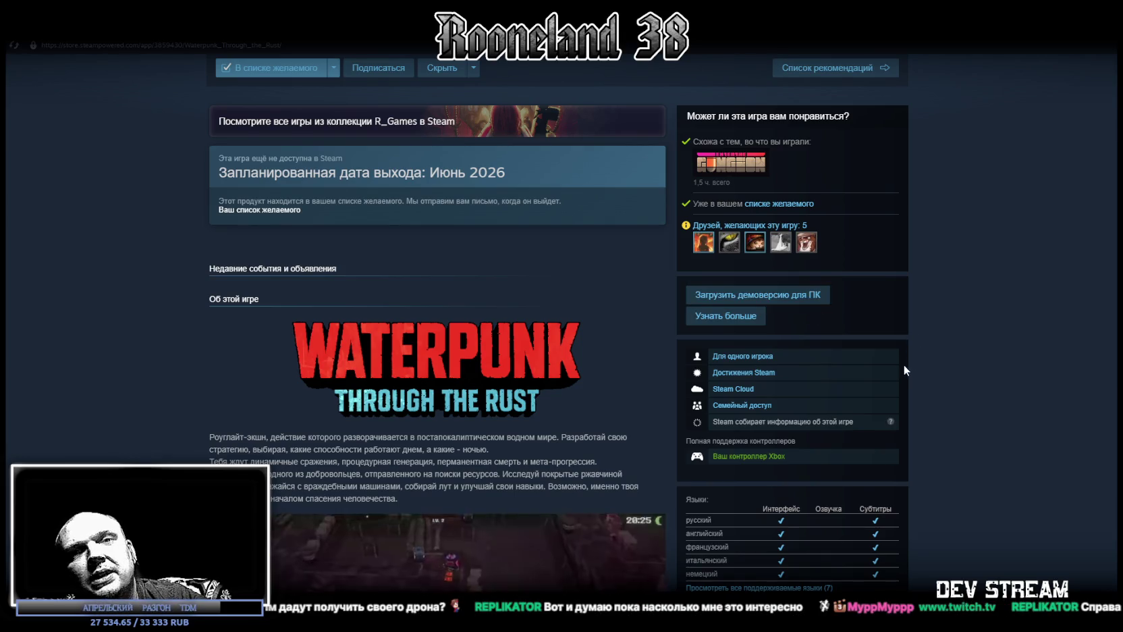
{"action": "scroll", "coordinate": [583, 154], "scroll_direction": "up", "scroll_amount": 2}
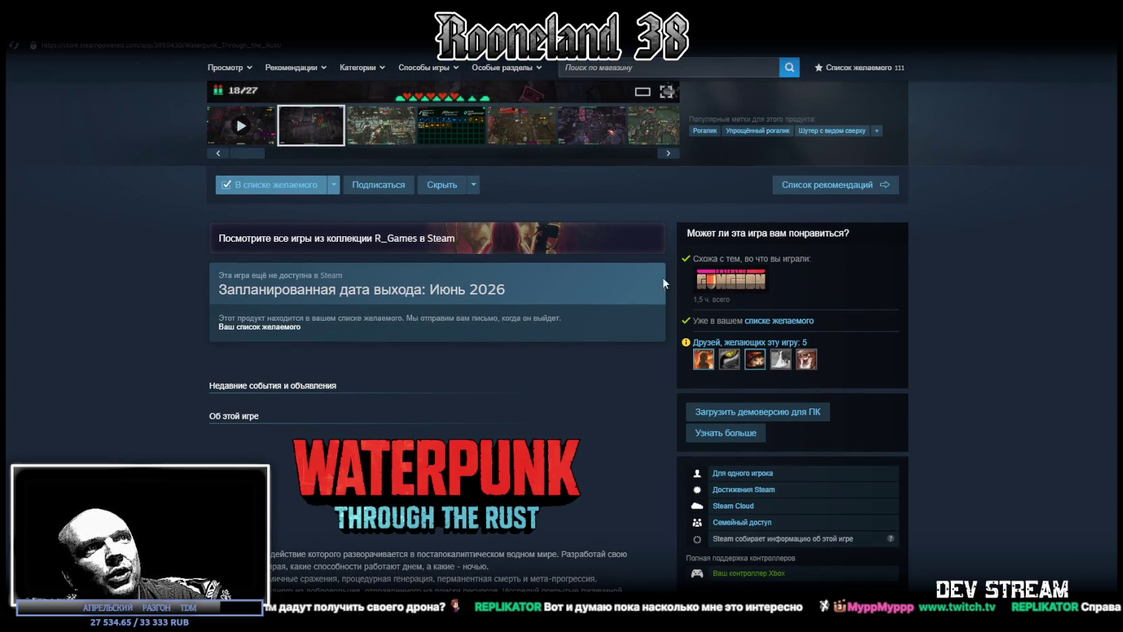
{"action": "scroll", "coordinate": [952, 411], "scroll_direction": "down", "scroll_amount": 2}
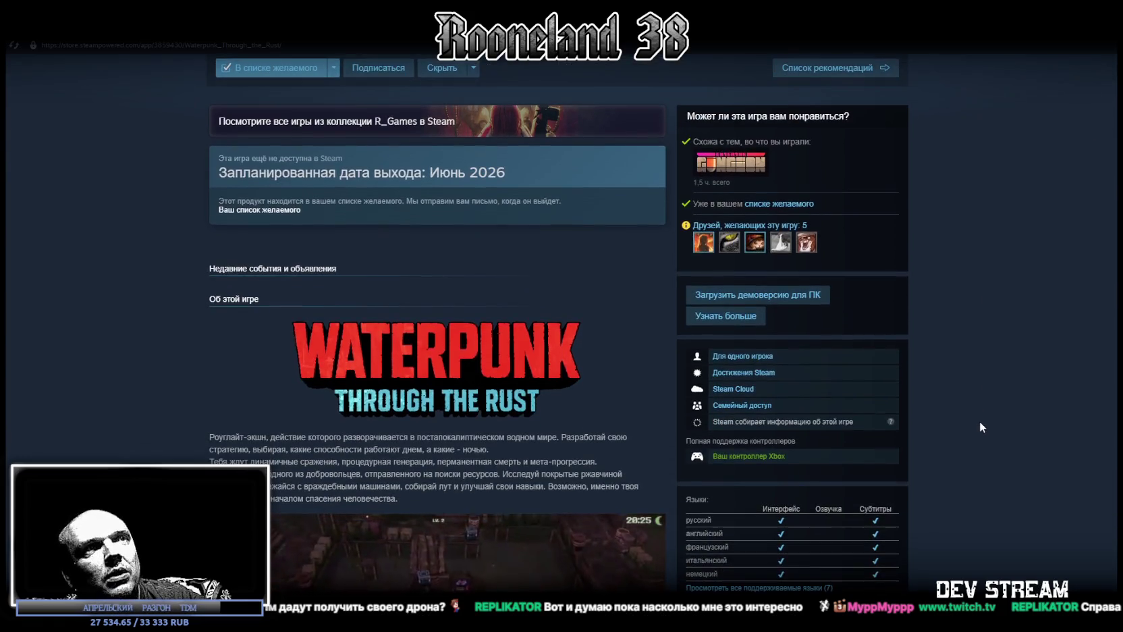
{"action": "scroll", "coordinate": [931, 386], "scroll_direction": "up", "scroll_amount": 4}
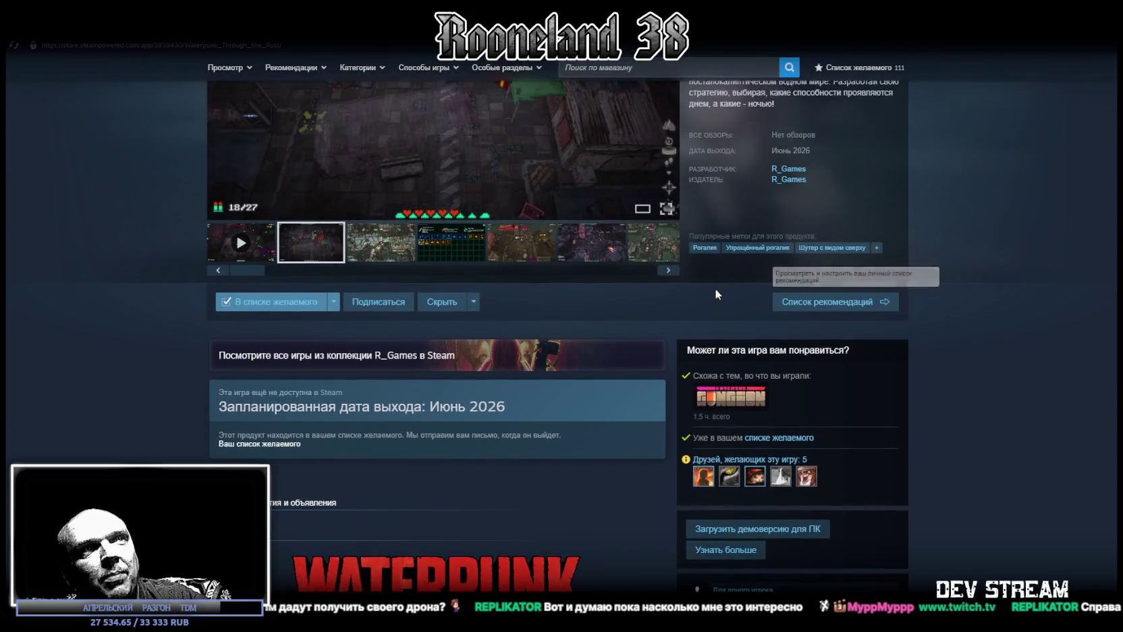
{"action": "scroll", "coordinate": [750, 327], "scroll_direction": "down", "scroll_amount": 6}
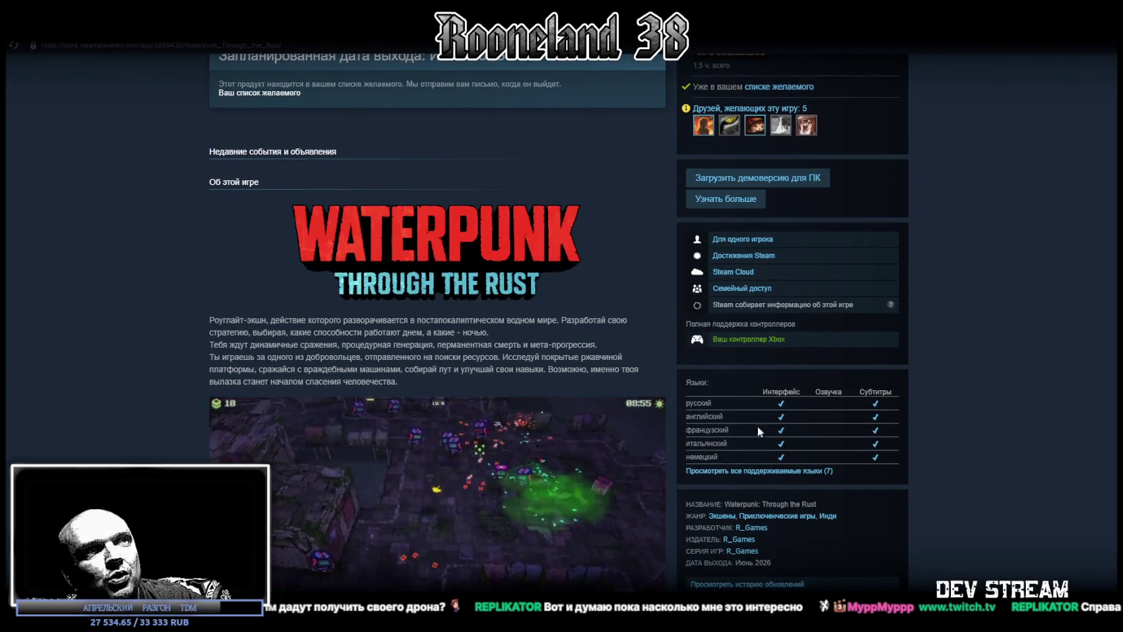
{"action": "scroll", "coordinate": [758, 431], "scroll_direction": "down", "scroll_amount": 4}
{"action": "scroll", "coordinate": [761, 437], "scroll_direction": "up", "scroll_amount": 5}
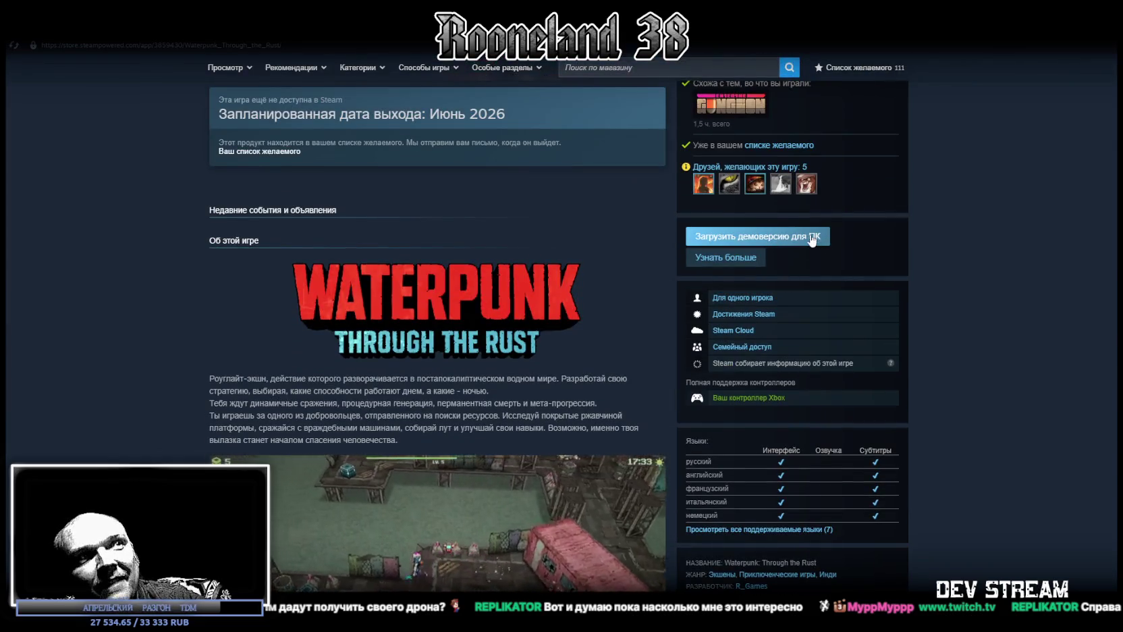
{"action": "scroll", "coordinate": [561, 314], "scroll_direction": "up", "scroll_amount": 8}
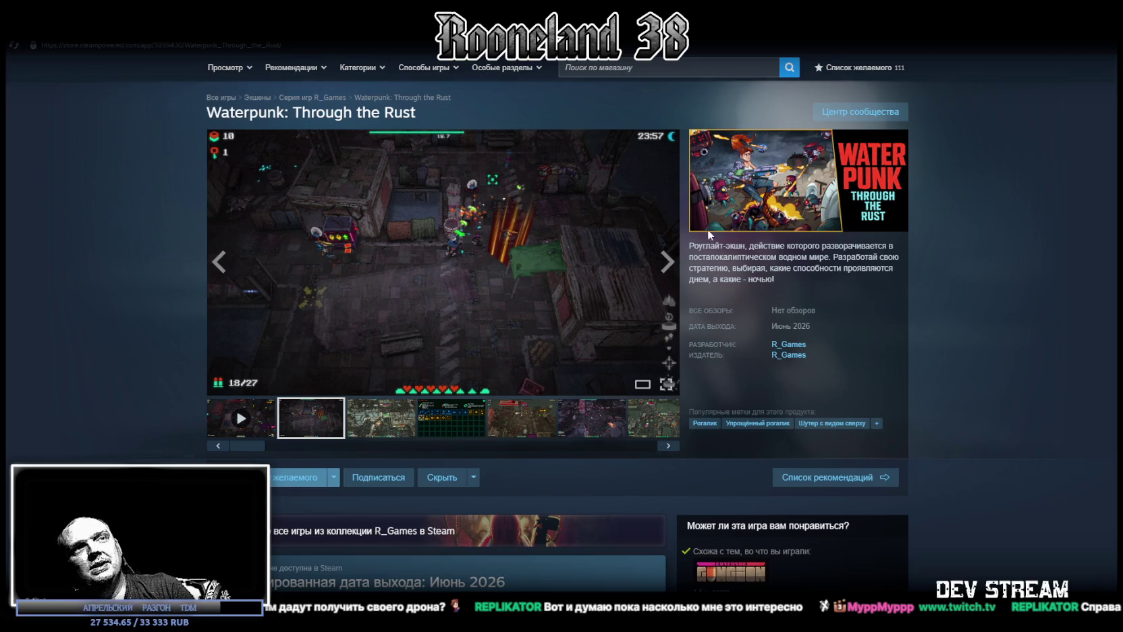
{"action": "scroll", "coordinate": [708, 232], "scroll_direction": "down", "scroll_amount": 2}
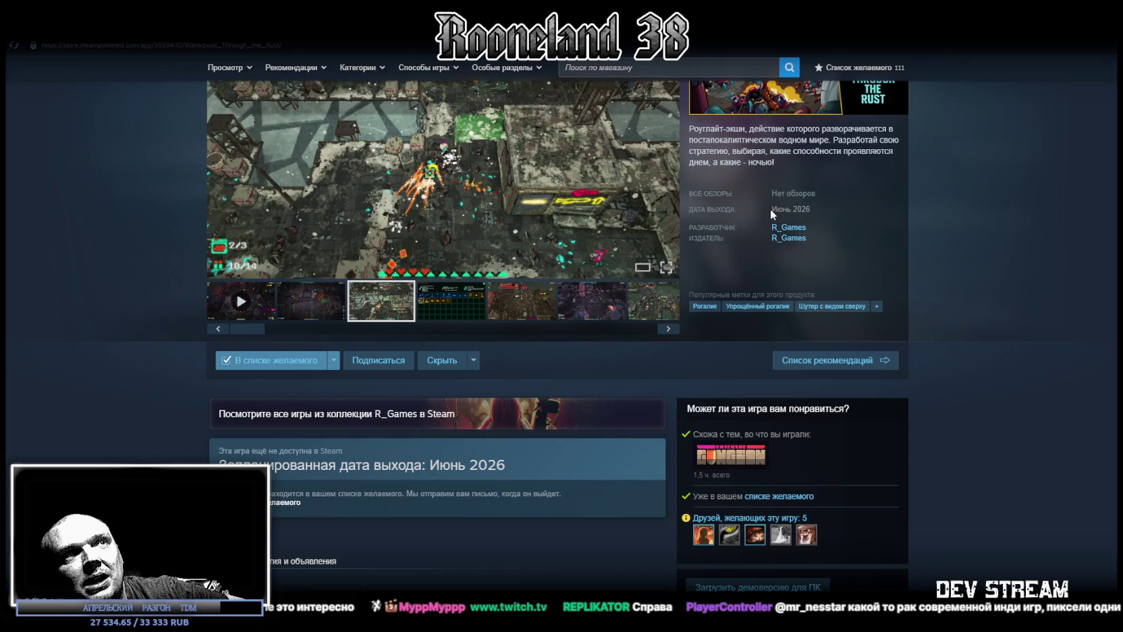
{"action": "left_click_drag", "start_coordinate": [770, 209], "coordinate": [815, 210]}
{"action": "key", "text": "alt+Tab"}
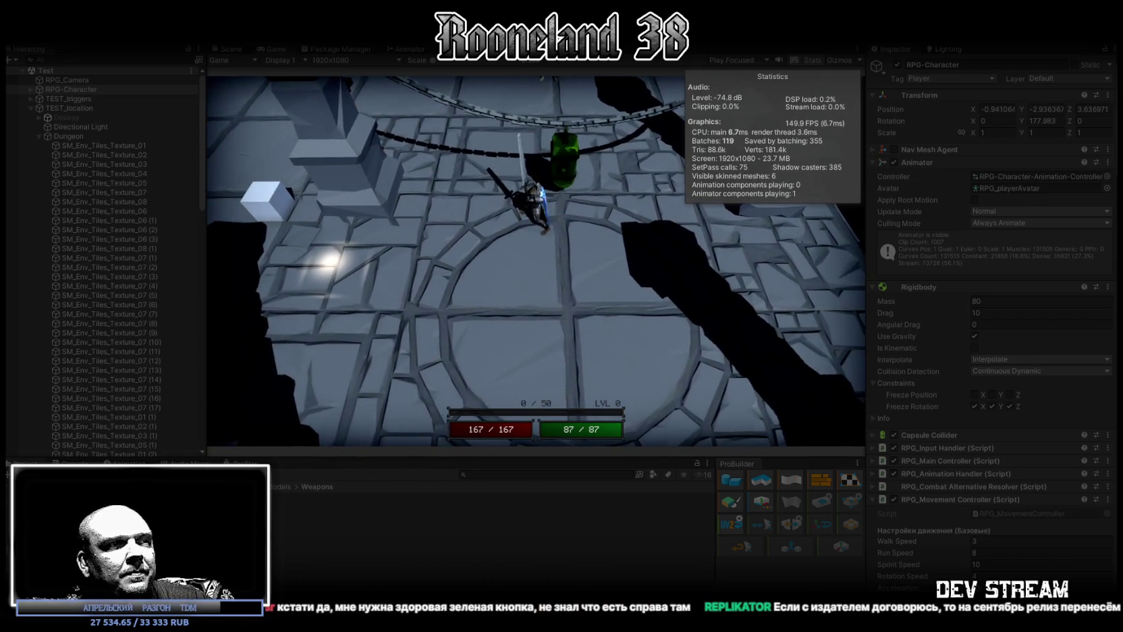
Bring up the browser showing the Twitch clip.
{"action": "key", "text": "alt+Tab"}
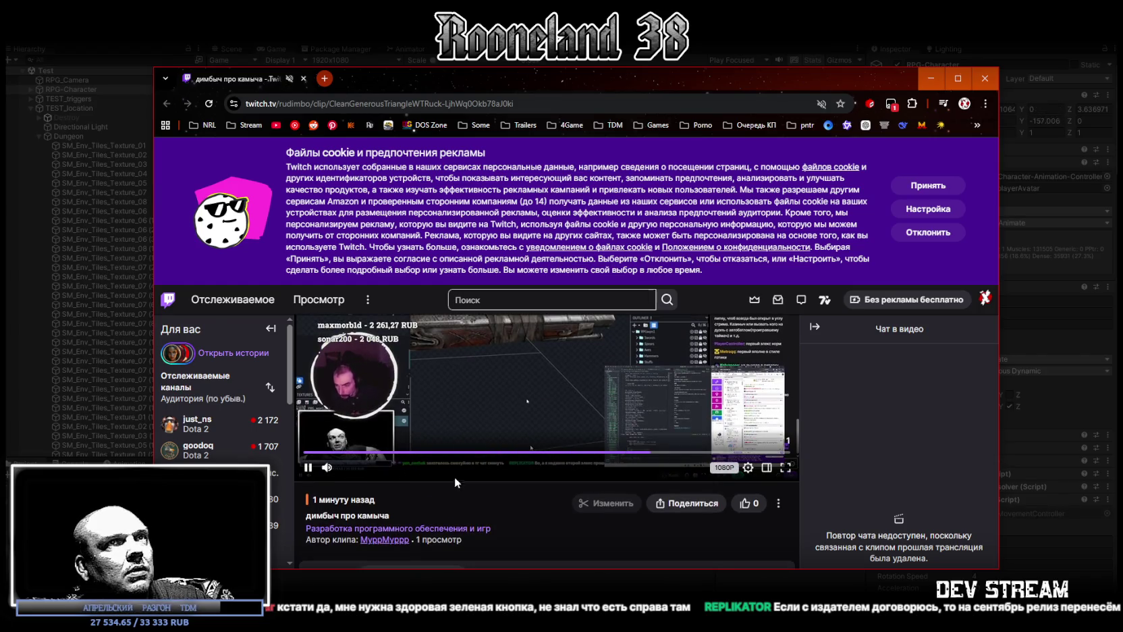
Accept the cookie notice, replay the clip with the site unmuted, then close the browser.
{"action": "left_click", "coordinate": [928, 185]}
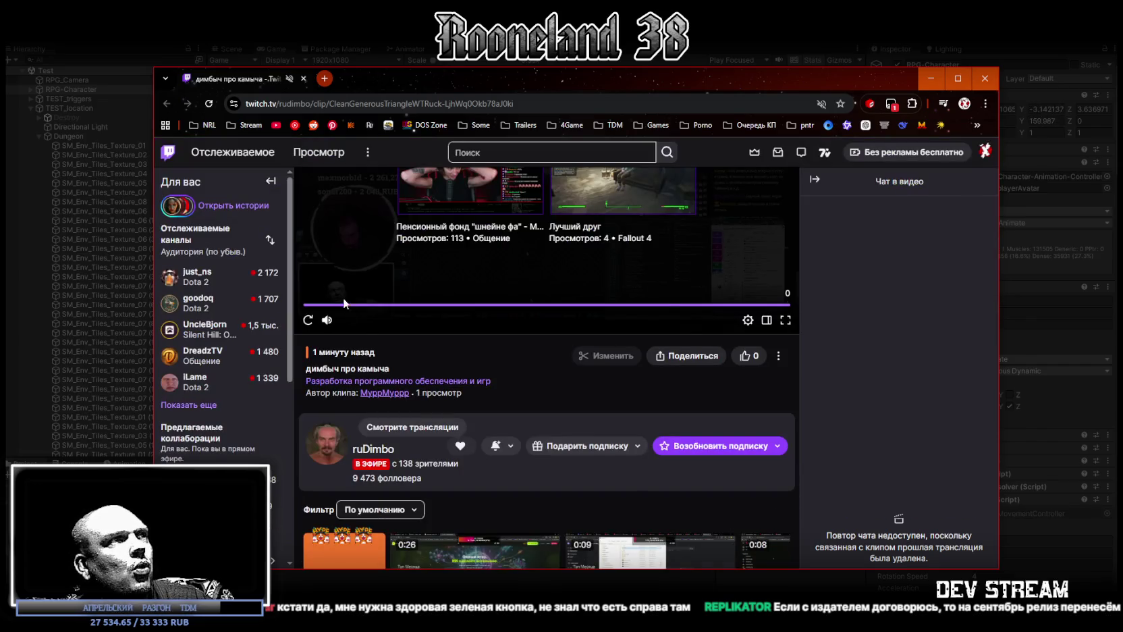
{"action": "left_click", "coordinate": [308, 319]}
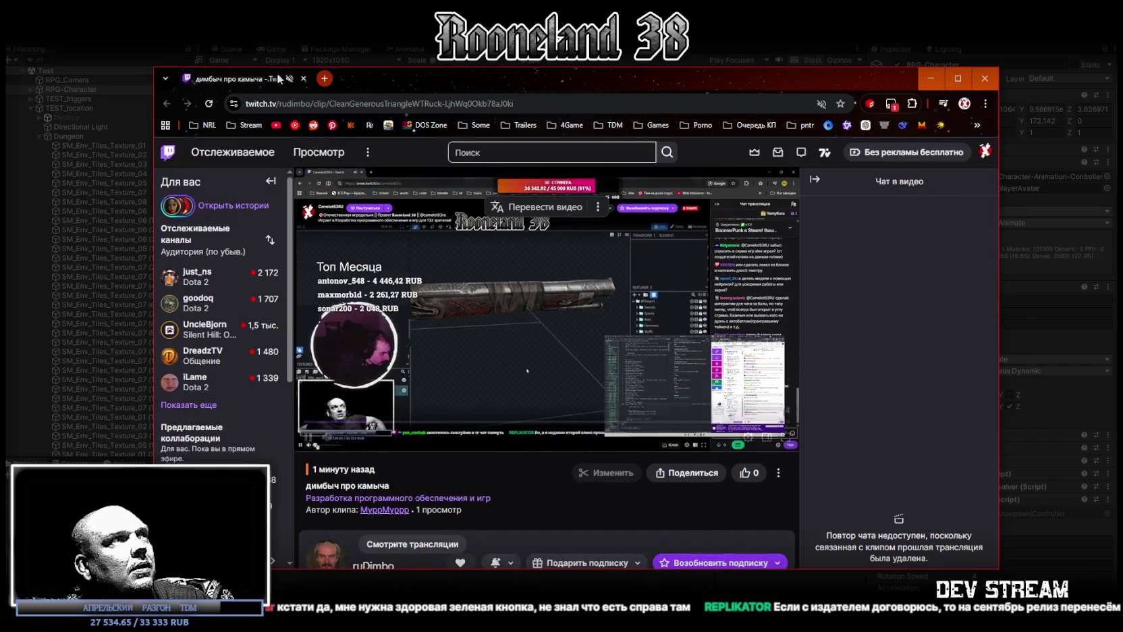
{"action": "right_click", "coordinate": [232, 79]}
{"action": "left_click", "coordinate": [304, 219]}
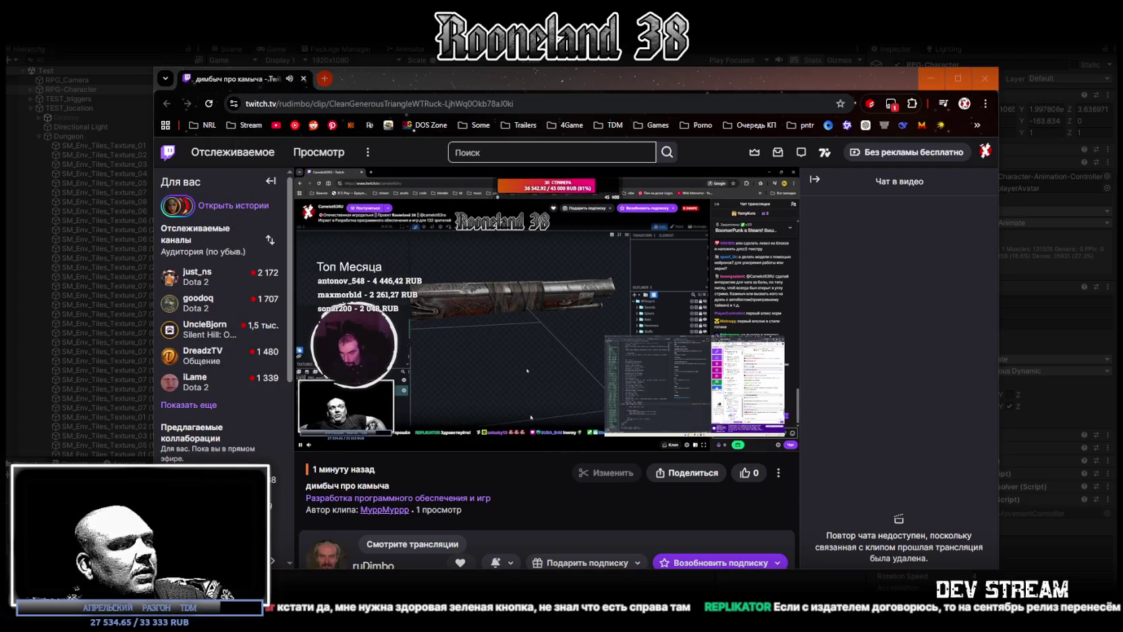
{"action": "mouse_move", "coordinate": [215, 471]}
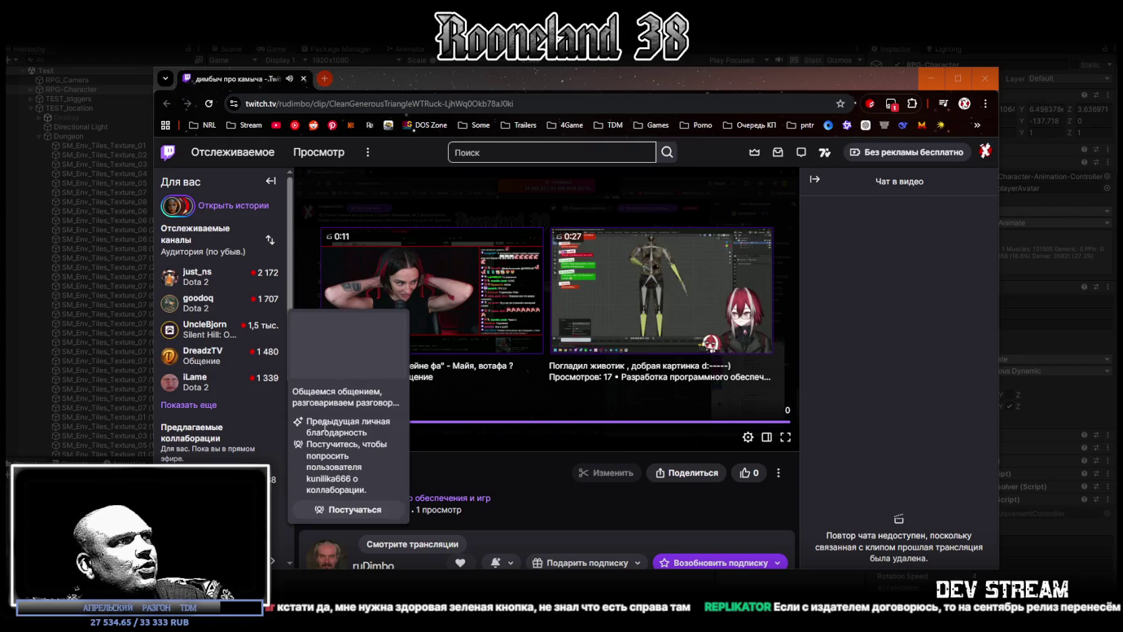
{"action": "left_click", "coordinate": [471, 446]}
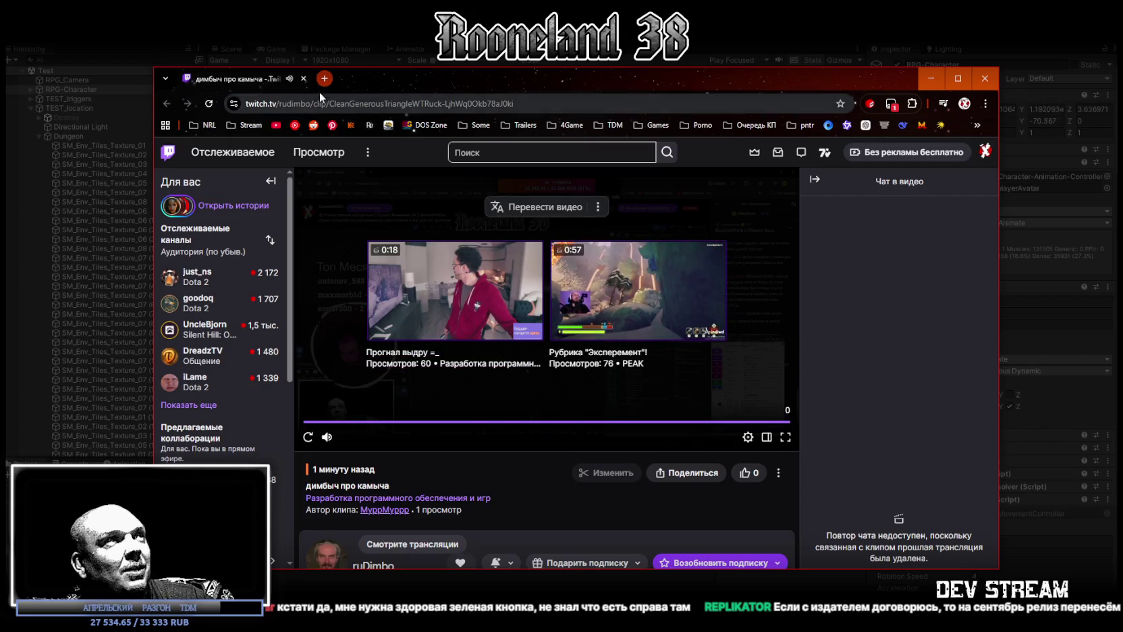
{"action": "left_click", "coordinate": [303, 78]}
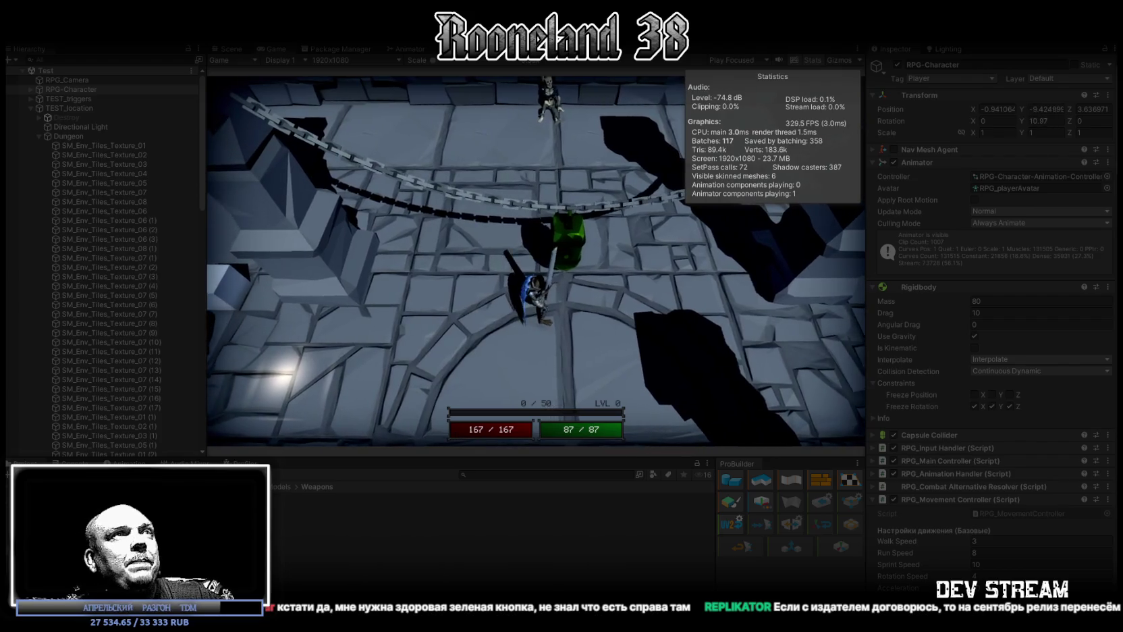
Stop Unity play mode with Ctrl+P.
{"action": "key", "text": "ctrl+p"}
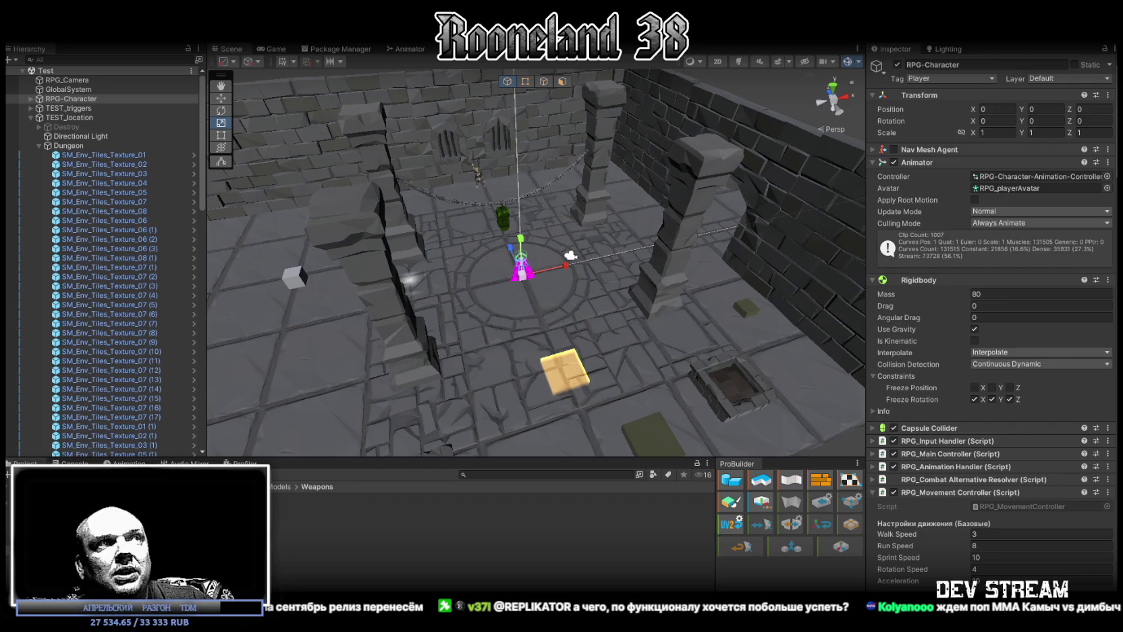
View the character up close and the whole dungeon room, then return to the gun in Blockbench.
{"action": "mouse_move", "coordinate": [666, 397]}
{"action": "left_mouse_down", "text": "alt"}
{"action": "mouse_move", "coordinate": [651, 345]}
{"action": "mouse_move", "coordinate": [669, 401]}
{"action": "mouse_move", "coordinate": [681, 337]}
{"action": "left_mouse_up", "text": "alt"}
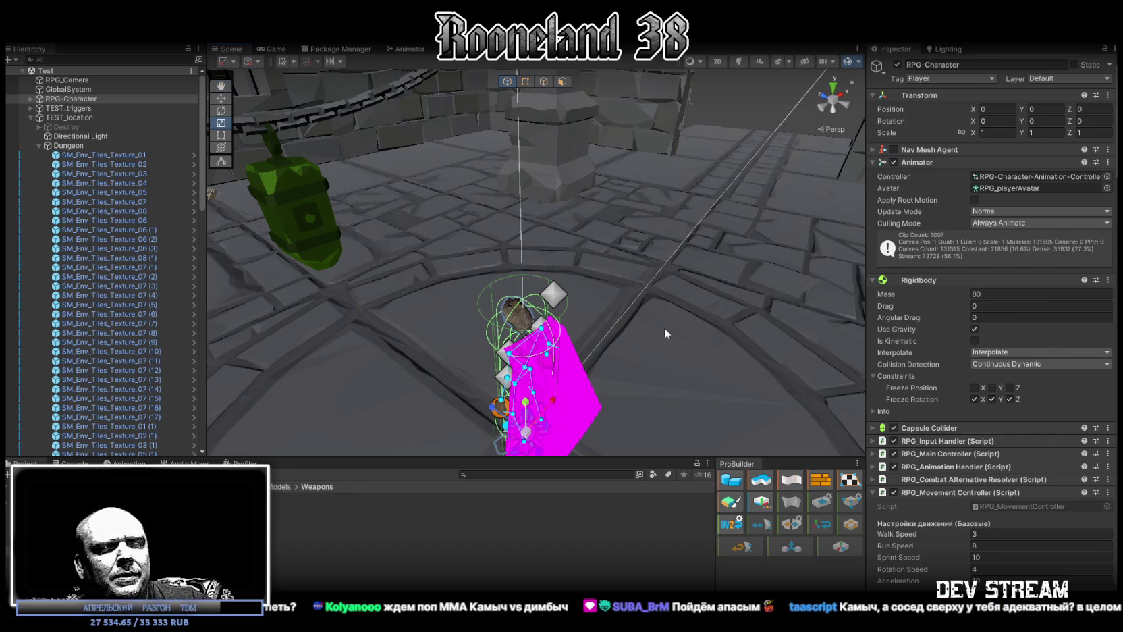
{"action": "scroll", "coordinate": [650, 326], "scroll_direction": "down", "scroll_amount": 10}
{"action": "mouse_move", "coordinate": [644, 322]}
{"action": "left_mouse_down", "text": "alt"}
{"action": "mouse_move", "coordinate": [630, 313]}
{"action": "mouse_move", "coordinate": [674, 334]}
{"action": "left_mouse_up", "text": "alt"}
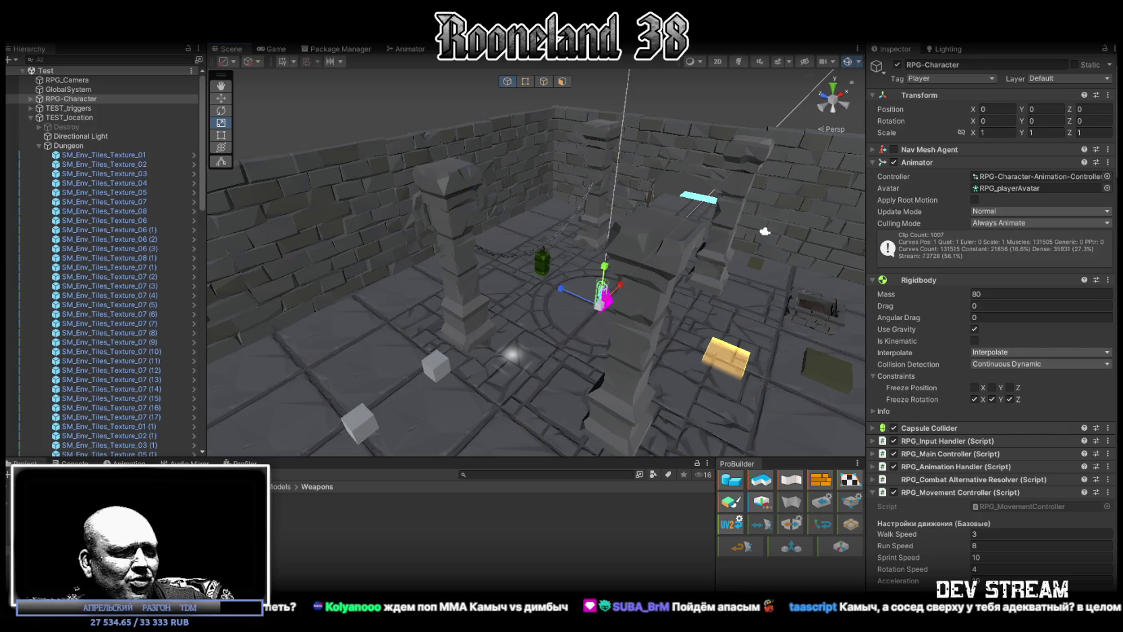
{"action": "key", "text": "alt+Tab"}
{"action": "mouse_move", "coordinate": [693, 589]}
{"action": "left_mouse_down"}
{"action": "mouse_move", "coordinate": [611, 484]}
{"action": "mouse_move", "coordinate": [674, 483]}
{"action": "mouse_move", "coordinate": [616, 459]}
{"action": "mouse_move", "coordinate": [696, 465]}
{"action": "mouse_move", "coordinate": [716, 492]}
{"action": "mouse_move", "coordinate": [844, 462]}
{"action": "mouse_move", "coordinate": [629, 494]}
{"action": "left_mouse_up"}
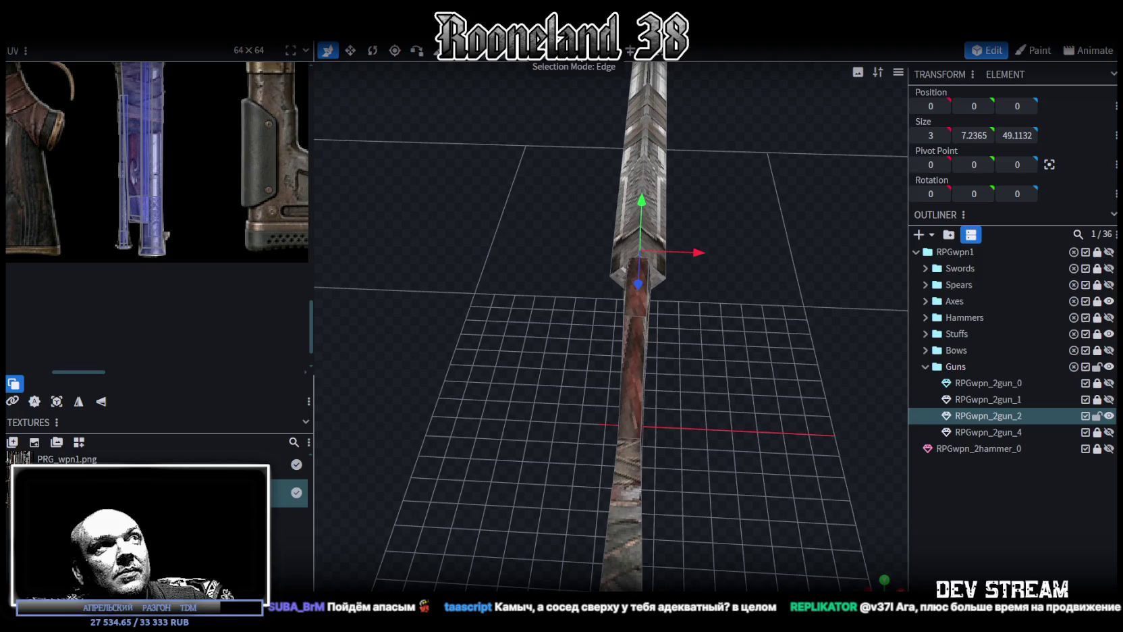
Widen the selected stock face to 1.5125 units with the Resize tool.
{"action": "left_click", "coordinate": [643, 311]}
{"action": "key", "text": "s"}
{"action": "mouse_move", "coordinate": [697, 289]}
{"action": "left_mouse_down"}
{"action": "mouse_move", "coordinate": [577, 333]}
{"action": "mouse_move", "coordinate": [609, 357]}
{"action": "mouse_move", "coordinate": [747, 350]}
{"action": "mouse_move", "coordinate": [750, 340]}
{"action": "mouse_move", "coordinate": [755, 361]}
{"action": "mouse_move", "coordinate": [772, 368]}
{"action": "mouse_move", "coordinate": [735, 403]}
{"action": "mouse_move", "coordinate": [768, 304]}
{"action": "mouse_move", "coordinate": [747, 350]}
{"action": "mouse_move", "coordinate": [605, 62]}
{"action": "left_mouse_up"}
Select the bar on the gun, check it from above, and undo the last size change.
{"action": "left_click", "coordinate": [721, 436]}
{"action": "mouse_move", "coordinate": [721, 436]}
{"action": "left_mouse_down"}
{"action": "mouse_move", "coordinate": [743, 342]}
{"action": "mouse_move", "coordinate": [757, 368]}
{"action": "mouse_move", "coordinate": [698, 357]}
{"action": "left_mouse_up"}
{"action": "mouse_move", "coordinate": [575, 386]}
{"action": "left_mouse_down"}
{"action": "mouse_move", "coordinate": [585, 407]}
{"action": "mouse_move", "coordinate": [479, 372]}
{"action": "mouse_move", "coordinate": [580, 356]}
{"action": "mouse_move", "coordinate": [781, 352]}
{"action": "mouse_move", "coordinate": [751, 351]}
{"action": "mouse_move", "coordinate": [757, 343]}
{"action": "mouse_move", "coordinate": [747, 401]}
{"action": "mouse_move", "coordinate": [669, 384]}
{"action": "left_mouse_up"}
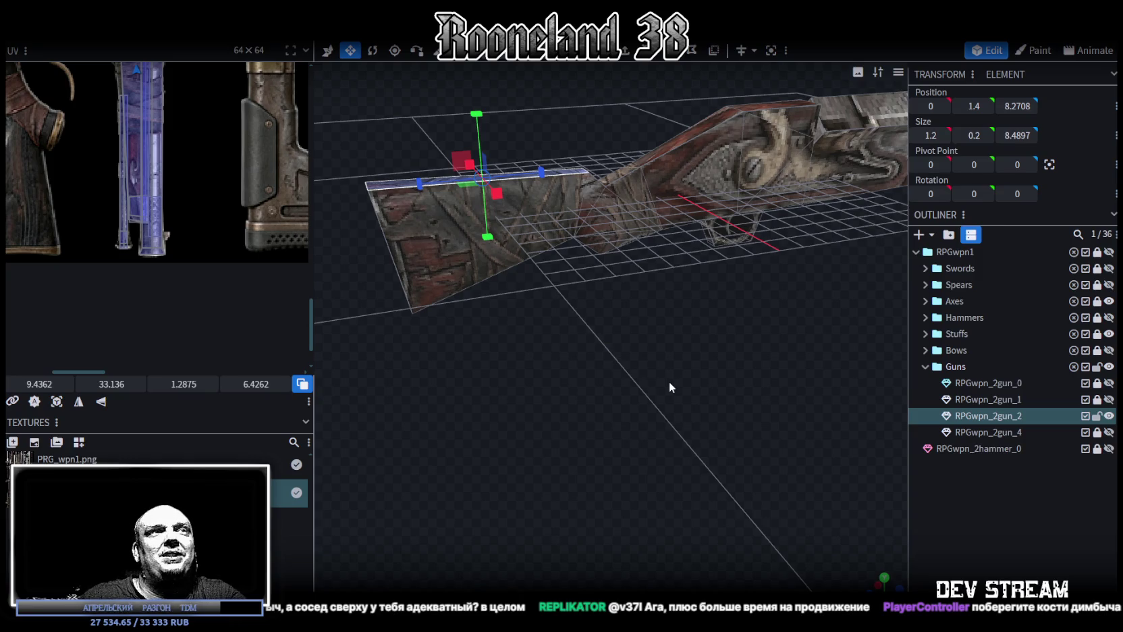
{"action": "mouse_move", "coordinate": [612, 309]}
{"action": "left_mouse_down"}
{"action": "mouse_move", "coordinate": [495, 340]}
{"action": "mouse_move", "coordinate": [502, 365]}
{"action": "mouse_move", "coordinate": [510, 235]}
{"action": "mouse_move", "coordinate": [511, 365]}
{"action": "mouse_move", "coordinate": [636, 380]}
{"action": "mouse_move", "coordinate": [626, 416]}
{"action": "mouse_move", "coordinate": [556, 312]}
{"action": "left_mouse_up"}
{"action": "key", "text": "ctrl+z"}
{"action": "key", "text": "ctrl+z"}
Lower the thin top plate slightly along Y to a height of 3.2433.
{"action": "left_click", "coordinate": [536, 233]}
{"action": "mouse_move", "coordinate": [536, 233]}
{"action": "left_mouse_down"}
{"action": "mouse_move", "coordinate": [605, 434]}
{"action": "mouse_move", "coordinate": [585, 418]}
{"action": "mouse_move", "coordinate": [635, 401]}
{"action": "mouse_move", "coordinate": [649, 438]}
{"action": "mouse_move", "coordinate": [673, 426]}
{"action": "mouse_move", "coordinate": [629, 428]}
{"action": "mouse_move", "coordinate": [647, 474]}
{"action": "mouse_move", "coordinate": [600, 236]}
{"action": "left_mouse_up"}
{"action": "scroll", "coordinate": [606, 433], "scroll_direction": "up", "scroll_amount": 5}
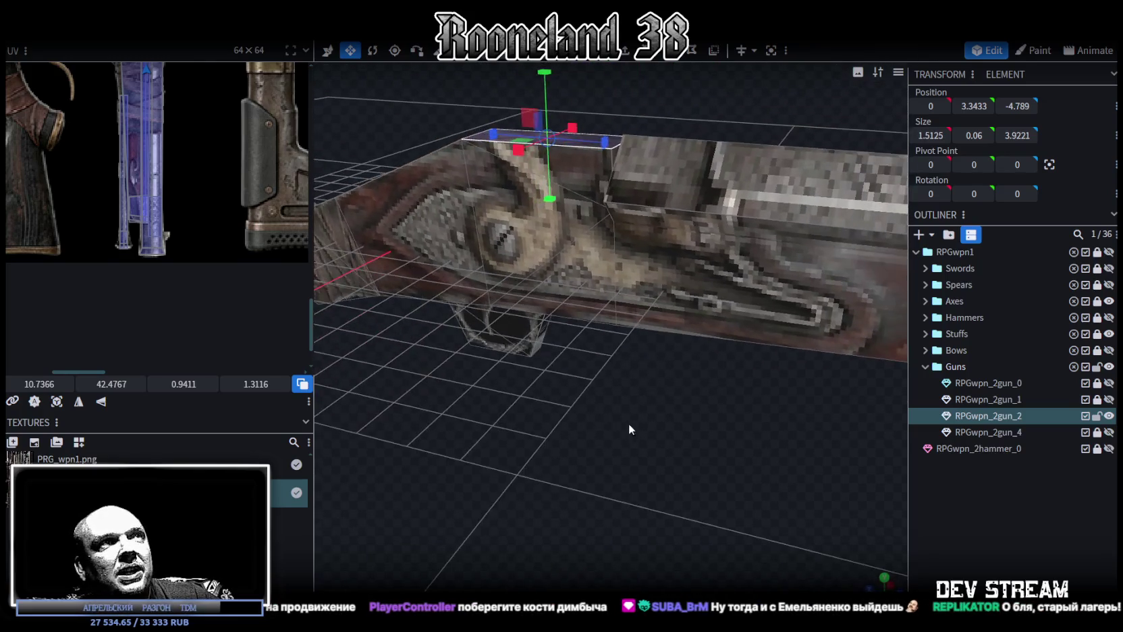
{"action": "key", "text": "v"}
{"action": "left_click_drag", "start_coordinate": [591, 193], "coordinate": [594, 201]}
Select the edges at the stock's end and switch to Paint mode.
{"action": "left_click_drag", "start_coordinate": [700, 230], "coordinate": [672, 237]}
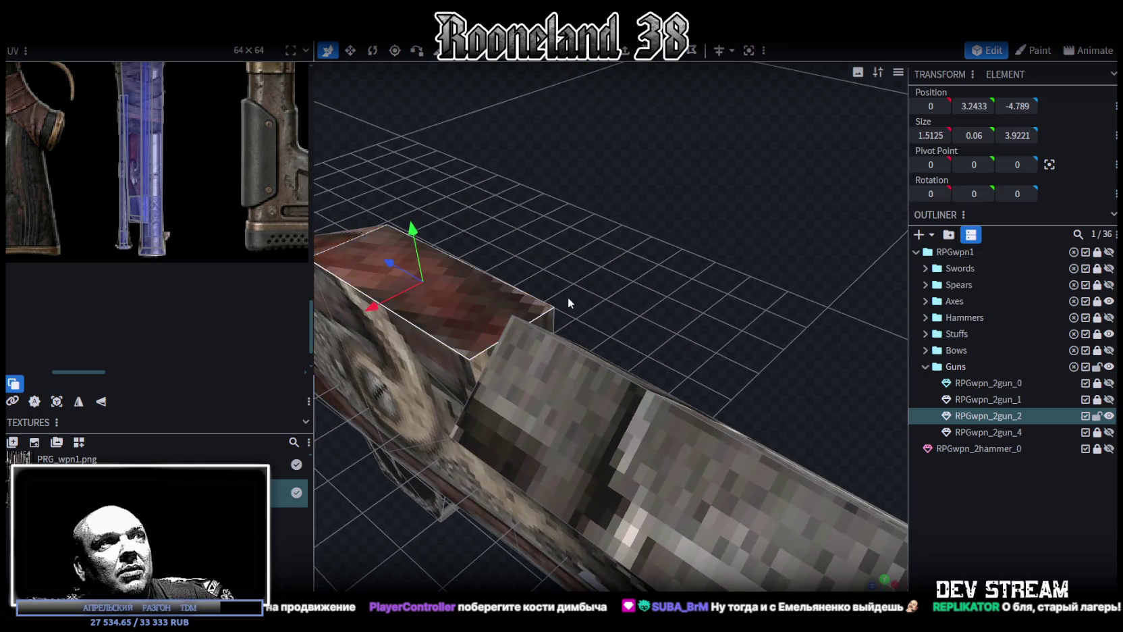
{"action": "left_click", "coordinate": [550, 318]}
{"action": "left_click_drag", "start_coordinate": [550, 319], "coordinate": [705, 305]}
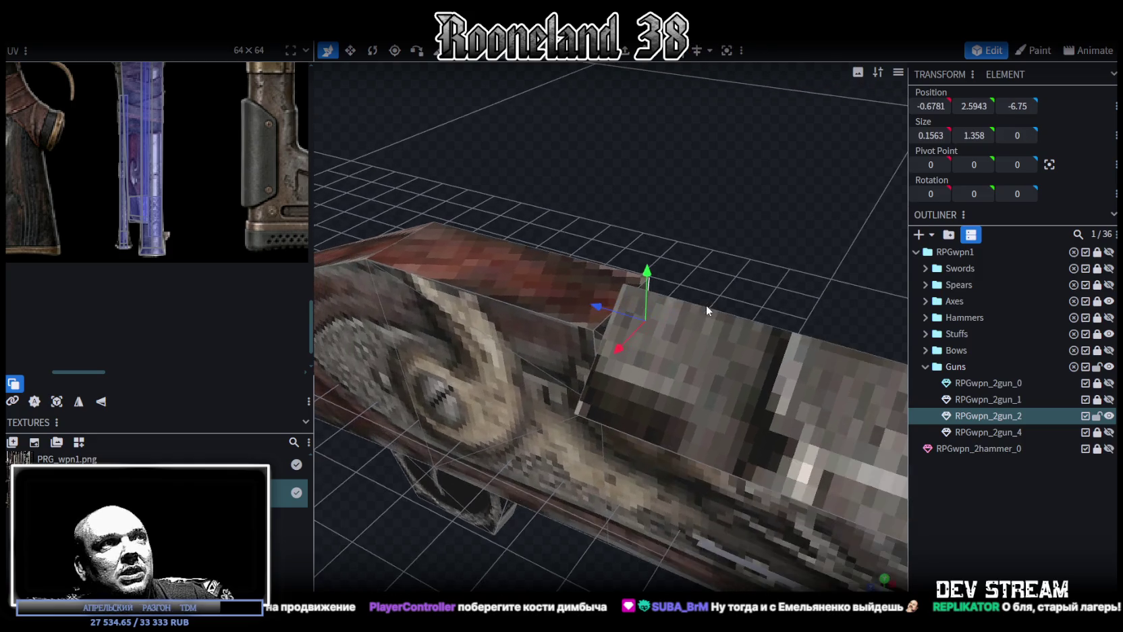
{"action": "left_click", "coordinate": [593, 339]}
{"action": "key", "text": "2"}
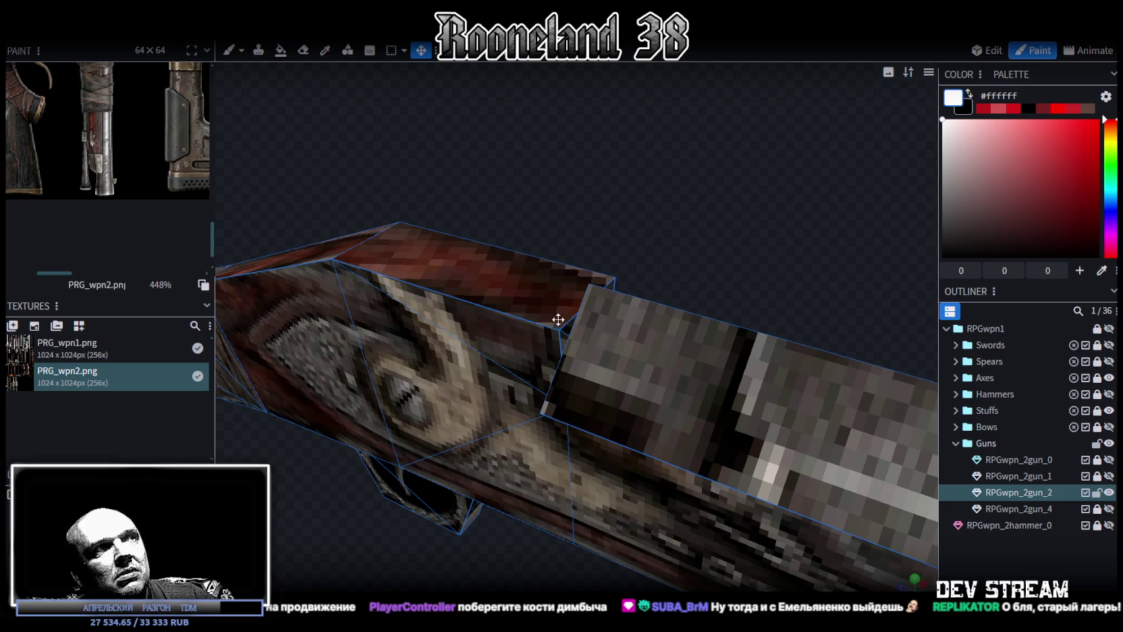
Drag the selected lock faces' UV onto the purple rifle area of the weapon atlas.
{"action": "left_click", "coordinate": [983, 52]}
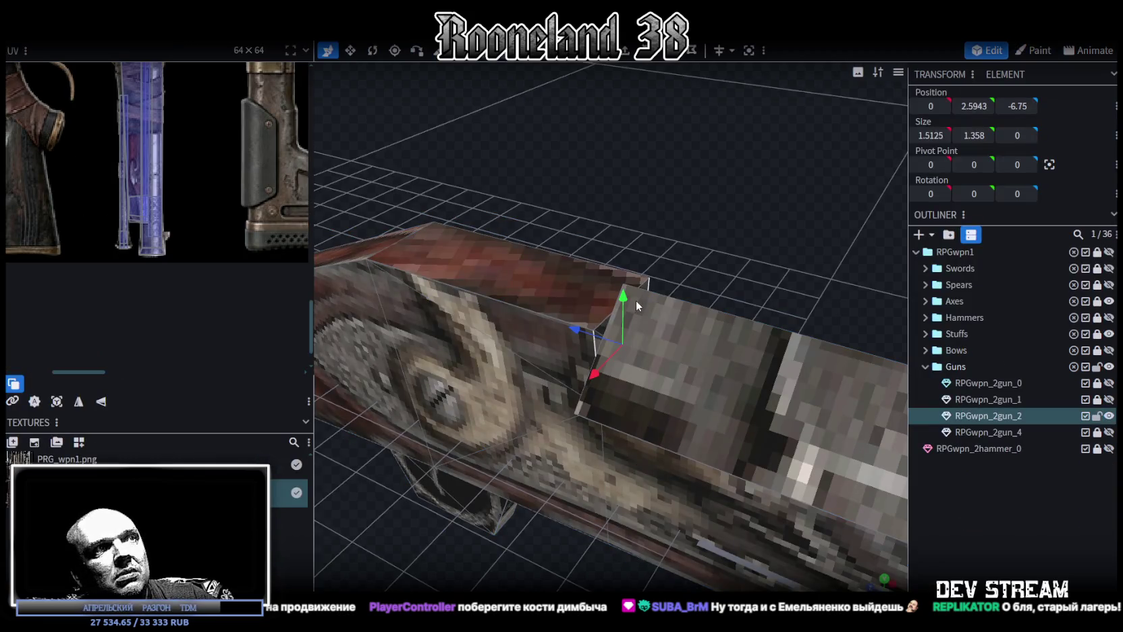
{"action": "left_click_drag", "start_coordinate": [635, 300], "coordinate": [657, 249]}
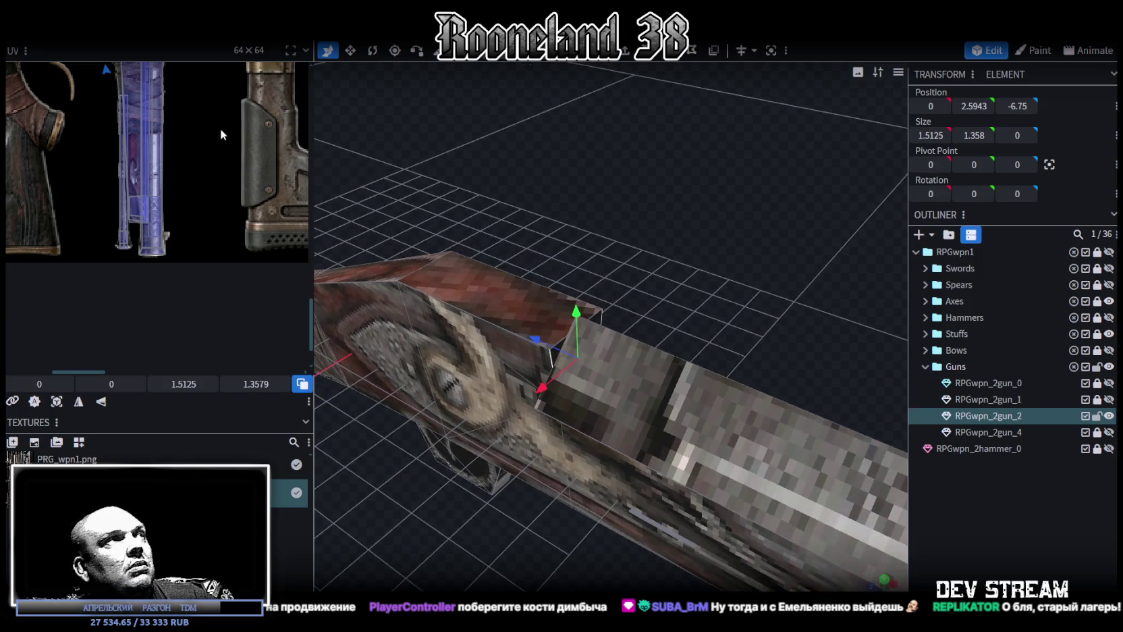
{"action": "scroll", "coordinate": [221, 131], "scroll_direction": "down", "scroll_amount": 3}
{"action": "scroll", "coordinate": [135, 115], "scroll_direction": "down", "scroll_amount": 2}
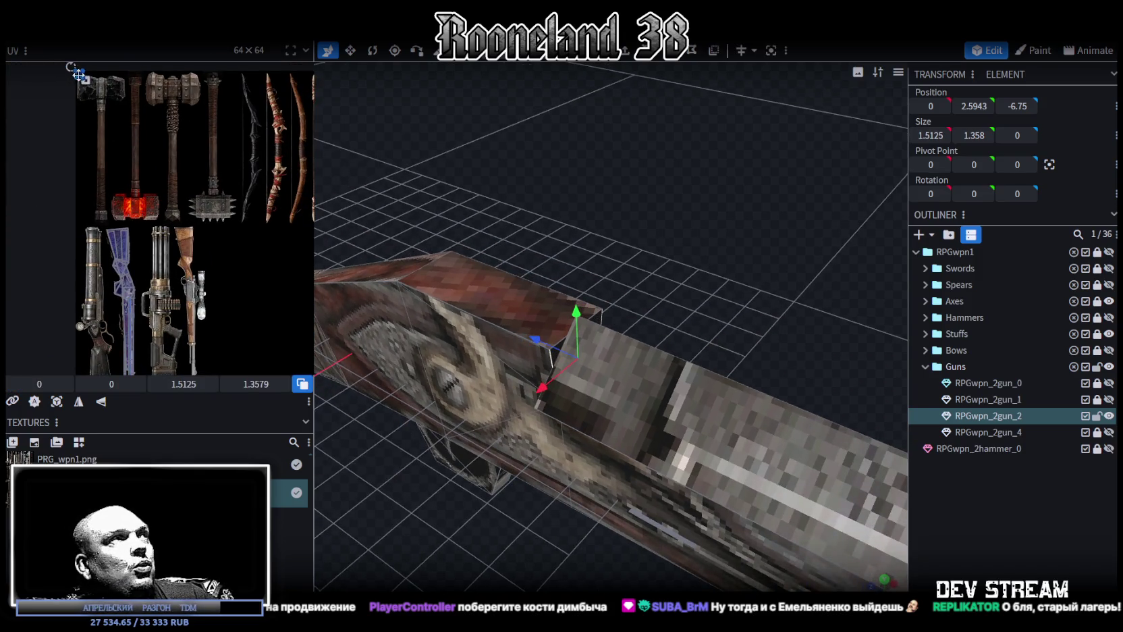
{"action": "left_click_drag", "start_coordinate": [79, 75], "coordinate": [162, 314]}
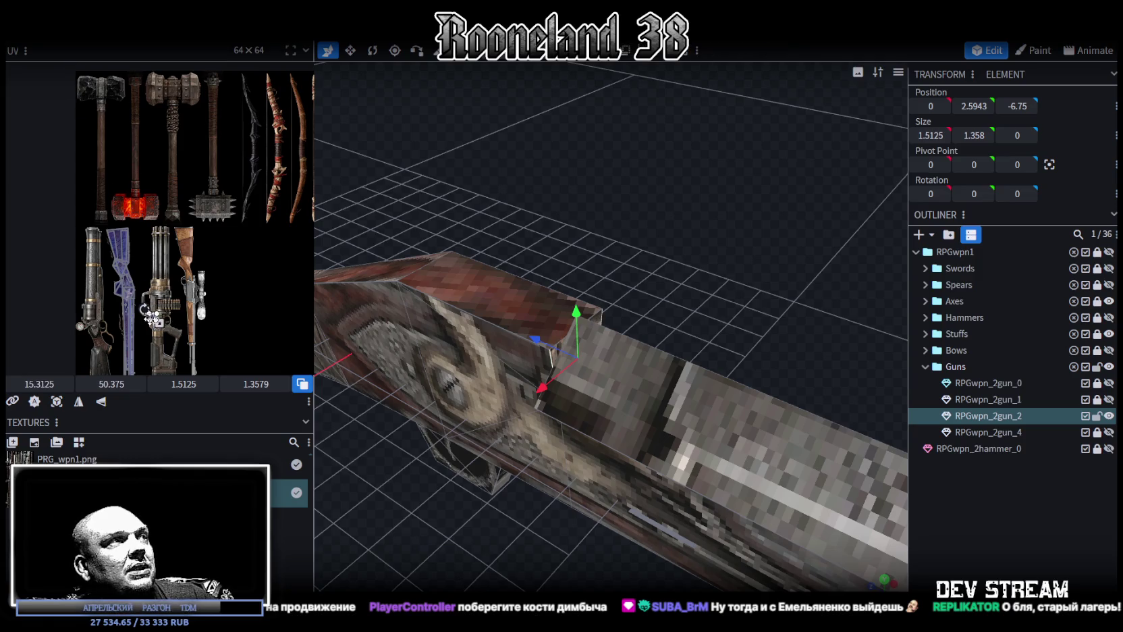
{"action": "scroll", "coordinate": [233, 307], "scroll_direction": "up", "scroll_amount": 2}
{"action": "scroll", "coordinate": [237, 305], "scroll_direction": "up", "scroll_amount": 2}
{"action": "left_click_drag", "start_coordinate": [238, 306], "coordinate": [115, 140]}
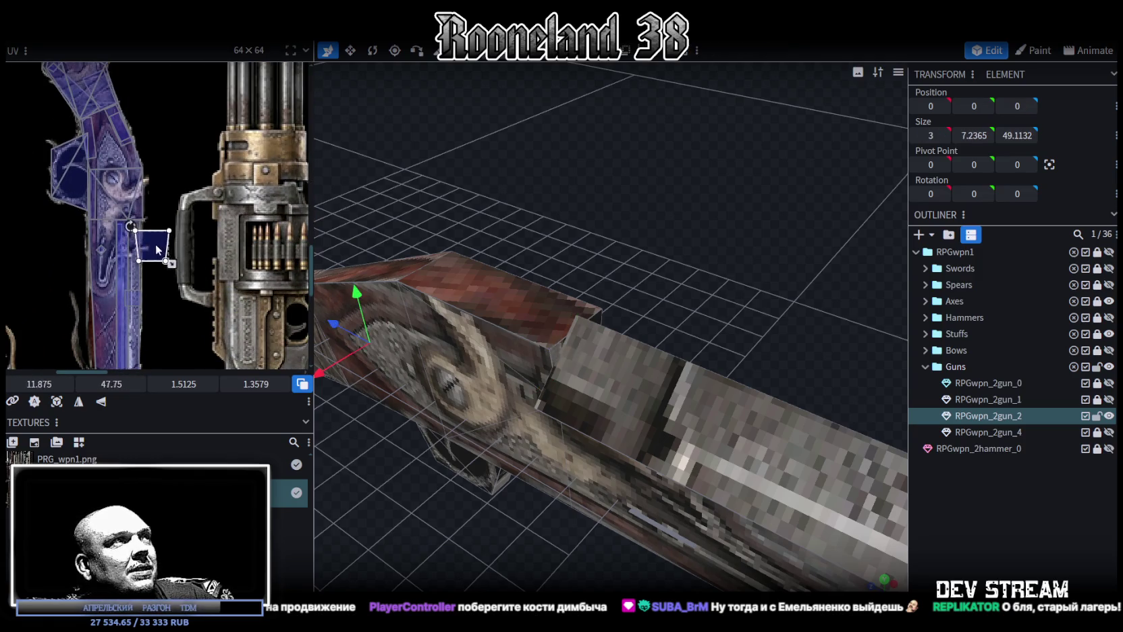
Nudge the lock UV face up-left and shrink it to fit the rifle detail.
{"action": "middle_click_drag", "start_coordinate": [166, 182], "coordinate": [239, 352]}
{"action": "left_click_drag", "start_coordinate": [168, 285], "coordinate": [138, 213]}
{"action": "scroll", "coordinate": [174, 234], "scroll_direction": "up", "scroll_amount": 2}
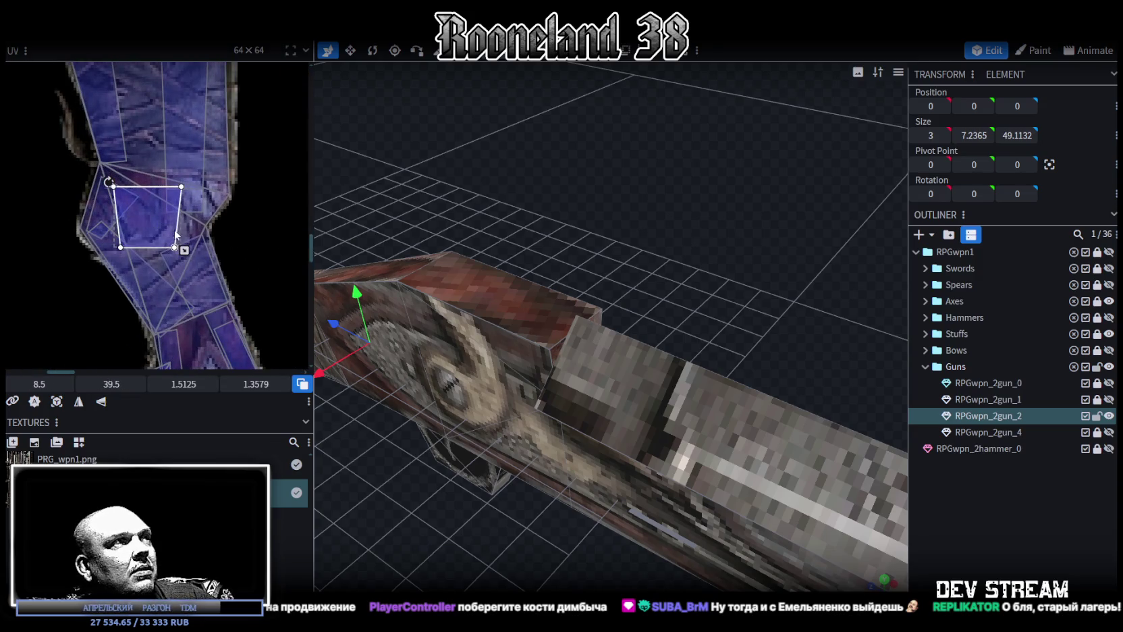
{"action": "left_click_drag", "start_coordinate": [179, 247], "coordinate": [157, 207]}
{"action": "left_click", "coordinate": [1043, 542]}
Shrink and reposition the lower handle segment's UV face on the purple rifle texture.
{"action": "mouse_move", "coordinate": [628, 458]}
{"action": "left_mouse_down"}
{"action": "mouse_move", "coordinate": [745, 494]}
{"action": "mouse_move", "coordinate": [702, 380]}
{"action": "left_mouse_up"}
{"action": "left_click", "coordinate": [680, 351]}
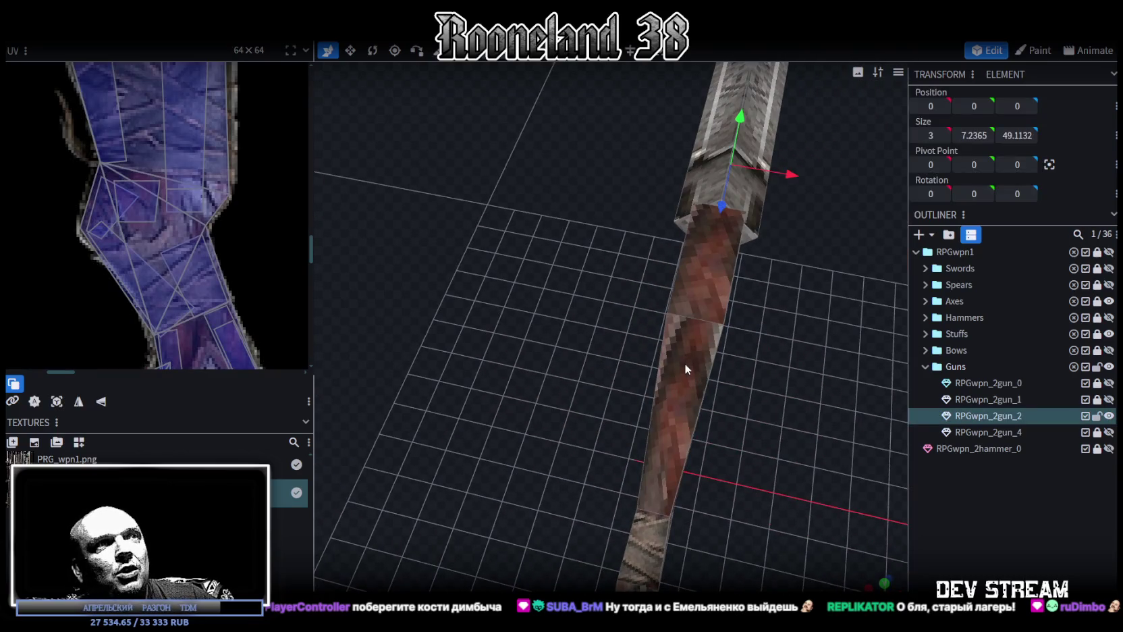
{"action": "left_click", "coordinate": [695, 379]}
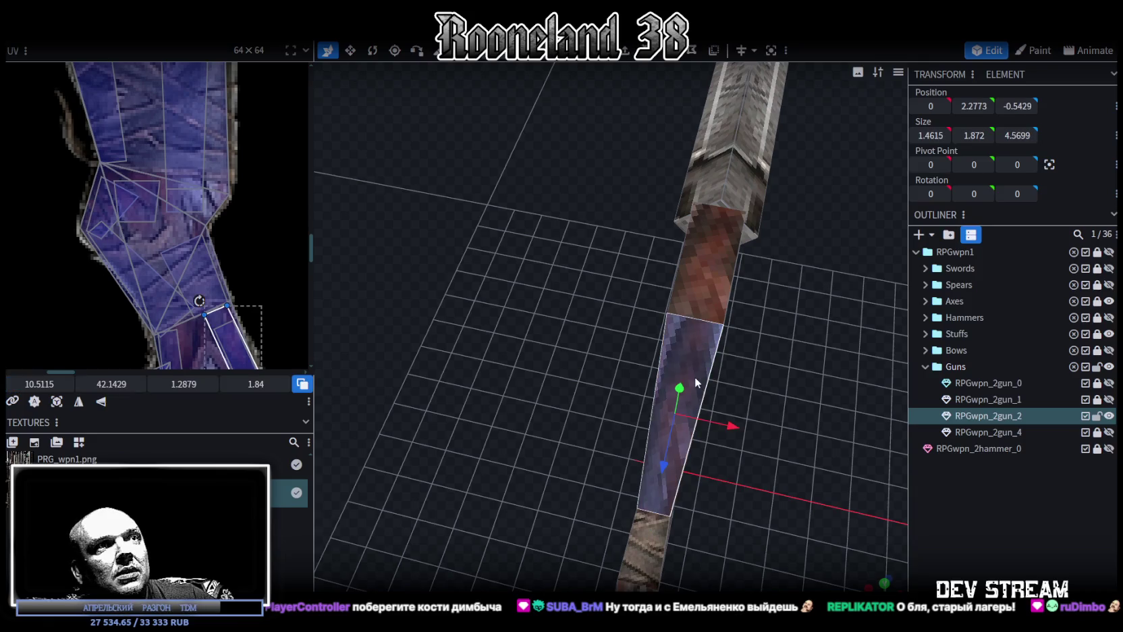
{"action": "scroll", "coordinate": [140, 267], "scroll_direction": "down", "scroll_amount": 3}
{"action": "scroll", "coordinate": [183, 240], "scroll_direction": "up", "scroll_amount": 4}
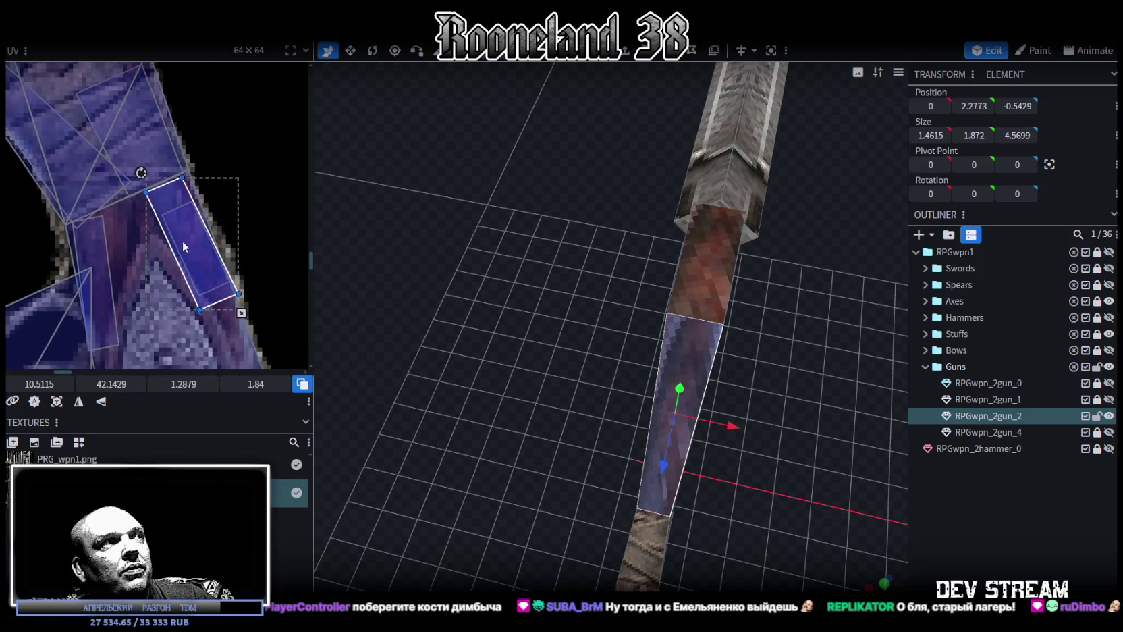
{"action": "left_click_drag", "start_coordinate": [217, 309], "coordinate": [197, 288]}
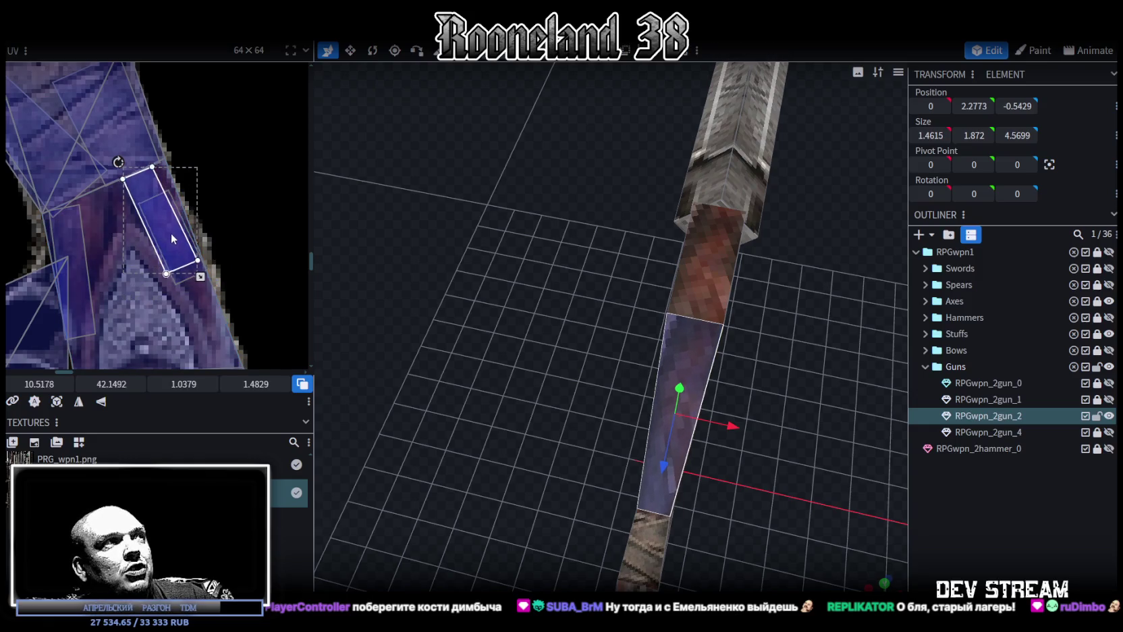
{"action": "left_click_drag", "start_coordinate": [170, 233], "coordinate": [176, 235]}
{"action": "left_click", "coordinate": [993, 524]}
{"action": "left_click_drag", "start_coordinate": [877, 500], "coordinate": [706, 441]}
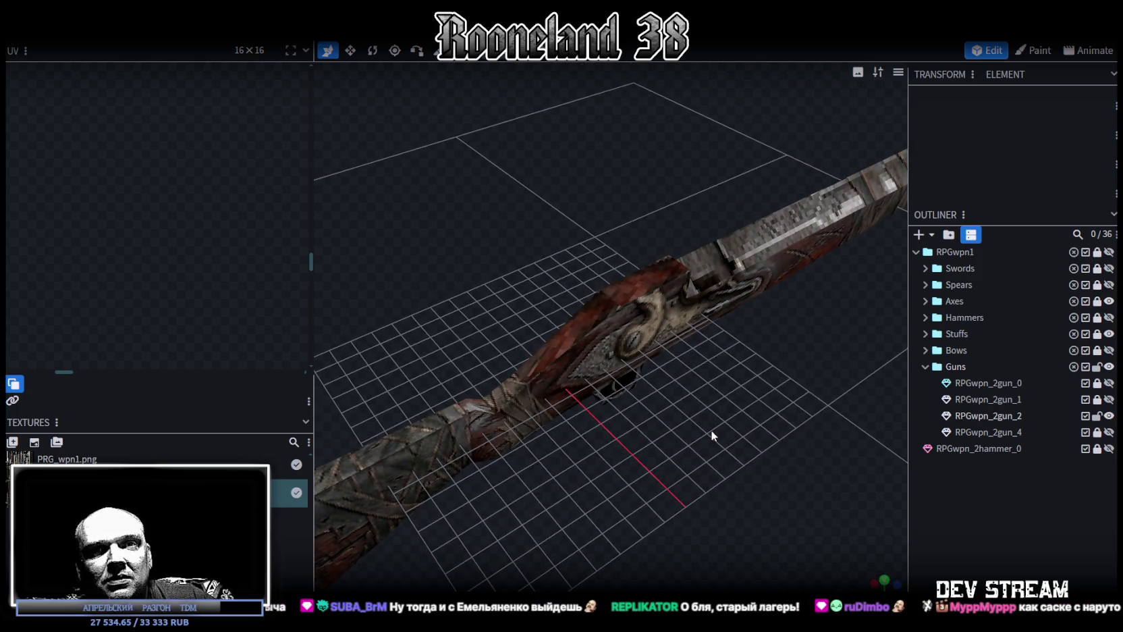
Box-select the stock vertices behind the rifle's lock in vertex mode.
{"action": "left_click_drag", "start_coordinate": [718, 428], "coordinate": [735, 431]}
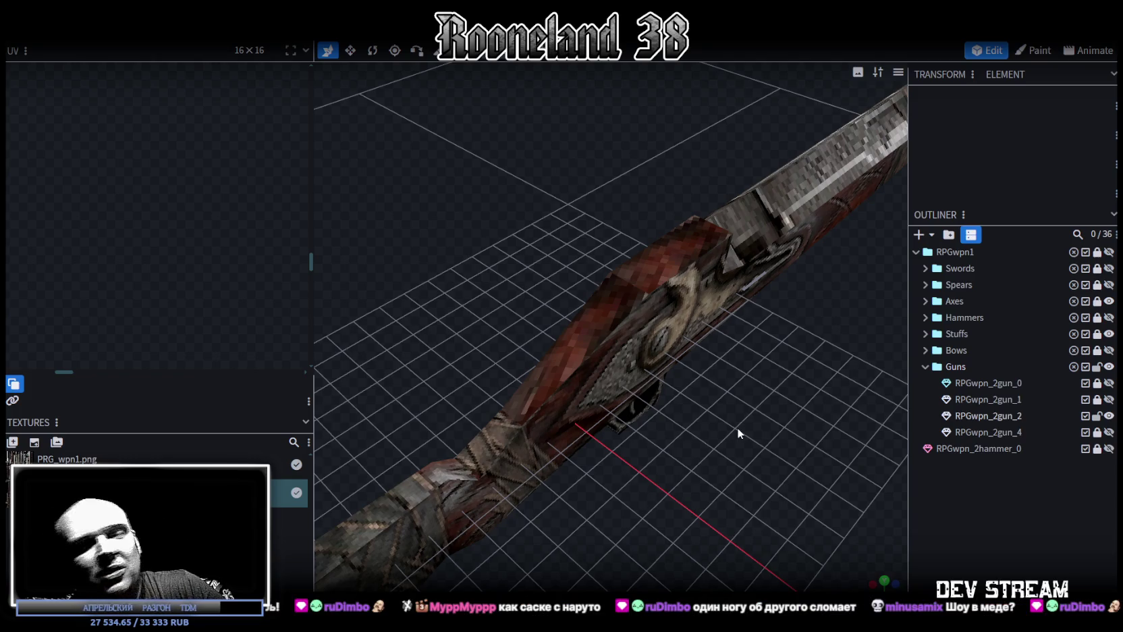
{"action": "left_click", "coordinate": [698, 372]}
{"action": "mouse_move", "coordinate": [628, 275]}
{"action": "left_mouse_down"}
{"action": "mouse_move", "coordinate": [552, 197]}
{"action": "mouse_move", "coordinate": [597, 214]}
{"action": "left_mouse_up"}
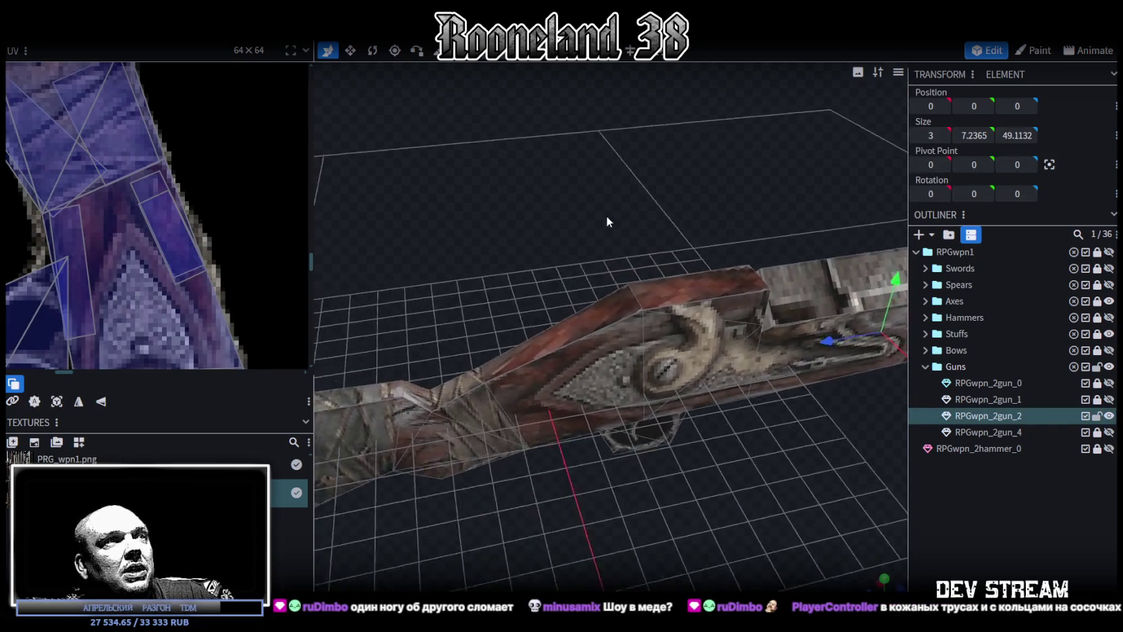
{"action": "scroll", "coordinate": [186, 252], "scroll_direction": "down", "scroll_amount": 2}
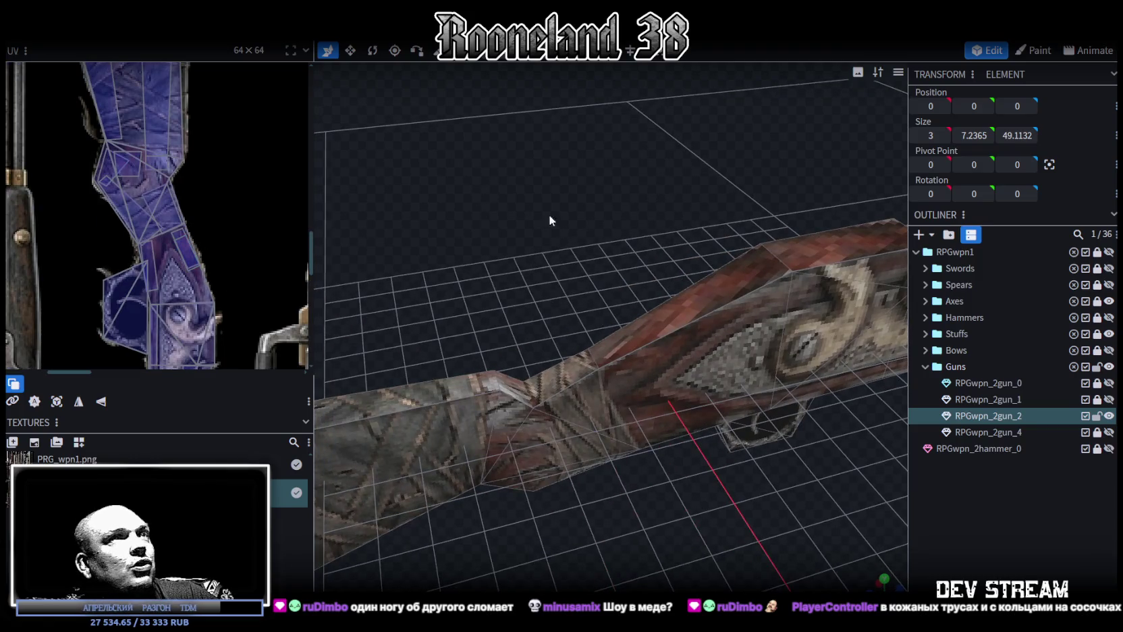
{"action": "left_click", "coordinate": [567, 310]}
{"action": "mouse_move", "coordinate": [567, 310]}
{"action": "left_mouse_down"}
{"action": "mouse_move", "coordinate": [555, 262]}
{"action": "mouse_move", "coordinate": [605, 321]}
{"action": "mouse_move", "coordinate": [630, 222]}
{"action": "mouse_move", "coordinate": [614, 213]}
{"action": "left_mouse_up"}
Move the selected stock vertices back 0.6 along Z and adjust their heights on Y.
{"action": "left_click_drag", "start_coordinate": [530, 317], "coordinate": [515, 282]}
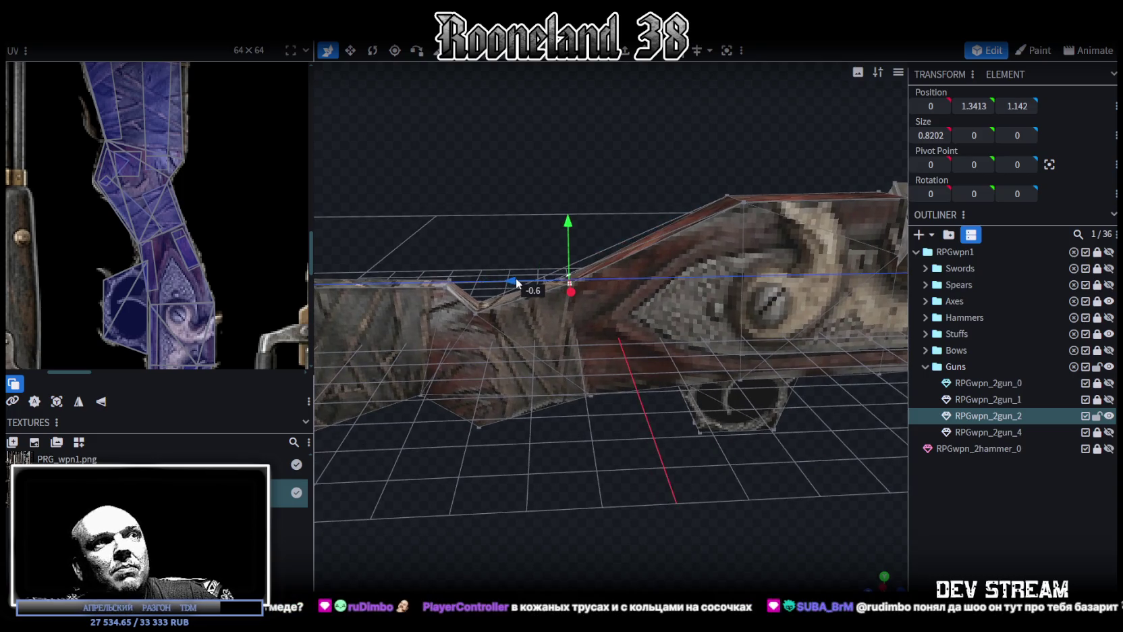
{"action": "left_click_drag", "start_coordinate": [573, 233], "coordinate": [570, 211]}
{"action": "left_click_drag", "start_coordinate": [517, 269], "coordinate": [533, 268]}
{"action": "left_click_drag", "start_coordinate": [571, 226], "coordinate": [577, 337]}
{"action": "left_click_drag", "start_coordinate": [547, 393], "coordinate": [549, 388]}
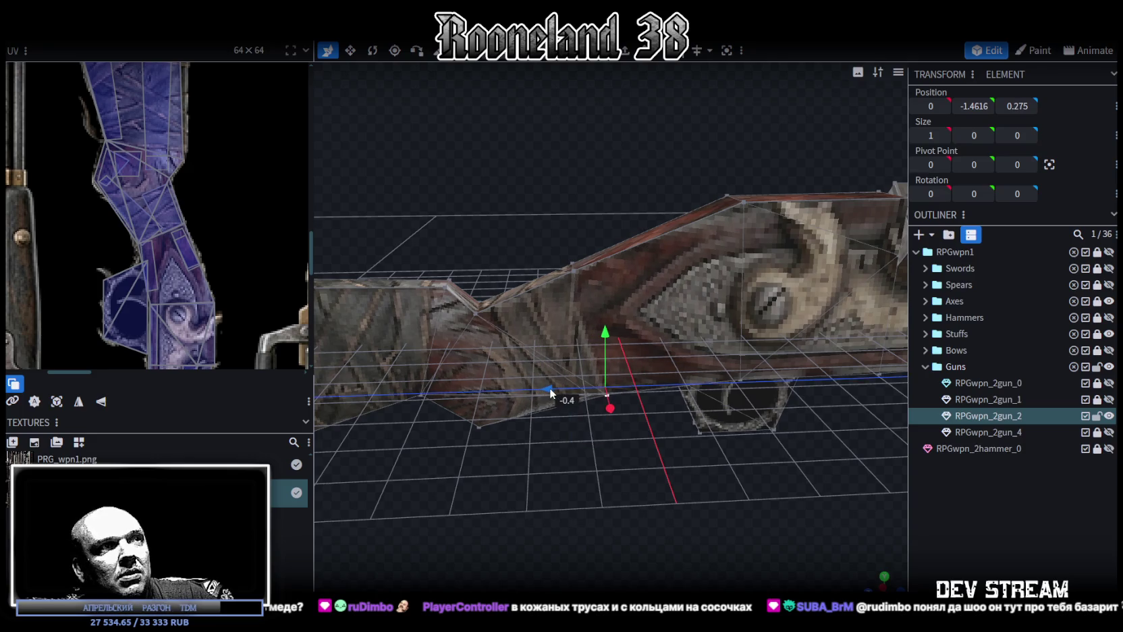
{"action": "left_click_drag", "start_coordinate": [604, 337], "coordinate": [603, 327]}
{"action": "left_click_drag", "start_coordinate": [607, 378], "coordinate": [636, 463]}
{"action": "left_click_drag", "start_coordinate": [591, 302], "coordinate": [638, 417]}
Select another stock vertex and check the new profile from side and top views.
{"action": "left_click", "coordinate": [567, 250]}
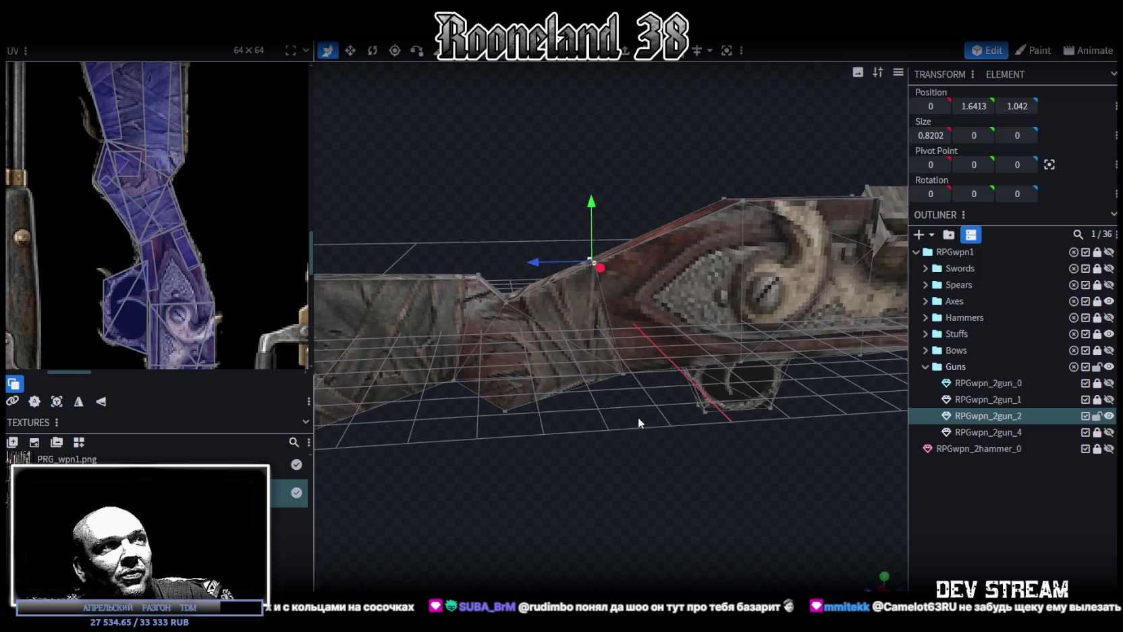
{"action": "left_click_drag", "start_coordinate": [586, 434], "coordinate": [590, 417]}
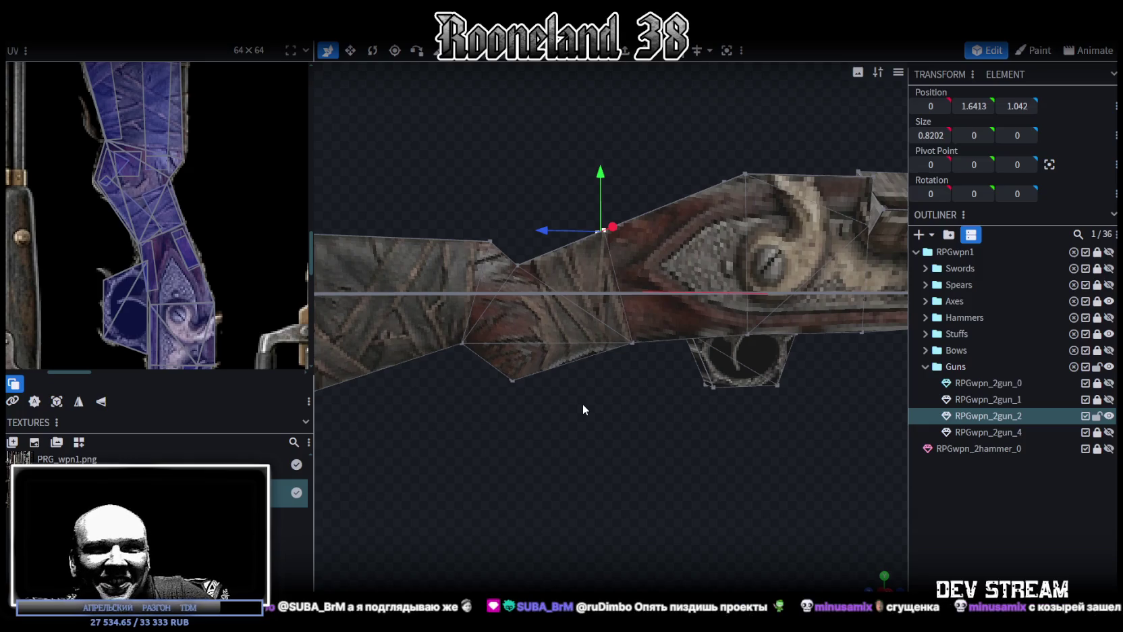
{"action": "mouse_move", "coordinate": [642, 304]}
{"action": "left_mouse_down"}
{"action": "mouse_move", "coordinate": [651, 422]}
{"action": "mouse_move", "coordinate": [717, 489]}
{"action": "mouse_move", "coordinate": [656, 460]}
{"action": "mouse_move", "coordinate": [598, 470]}
{"action": "mouse_move", "coordinate": [629, 502]}
{"action": "mouse_move", "coordinate": [779, 508]}
{"action": "mouse_move", "coordinate": [733, 460]}
{"action": "mouse_move", "coordinate": [761, 464]}
{"action": "mouse_move", "coordinate": [712, 435]}
{"action": "left_mouse_up"}
{"action": "left_click", "coordinate": [652, 454]}
Narrow the stock edge near the lock to 0.8 wide using the X gizmo handle.
{"action": "mouse_move", "coordinate": [653, 454]}
{"action": "left_mouse_down"}
{"action": "mouse_move", "coordinate": [746, 445]}
{"action": "mouse_move", "coordinate": [678, 390]}
{"action": "left_mouse_up"}
{"action": "left_click", "coordinate": [645, 450]}
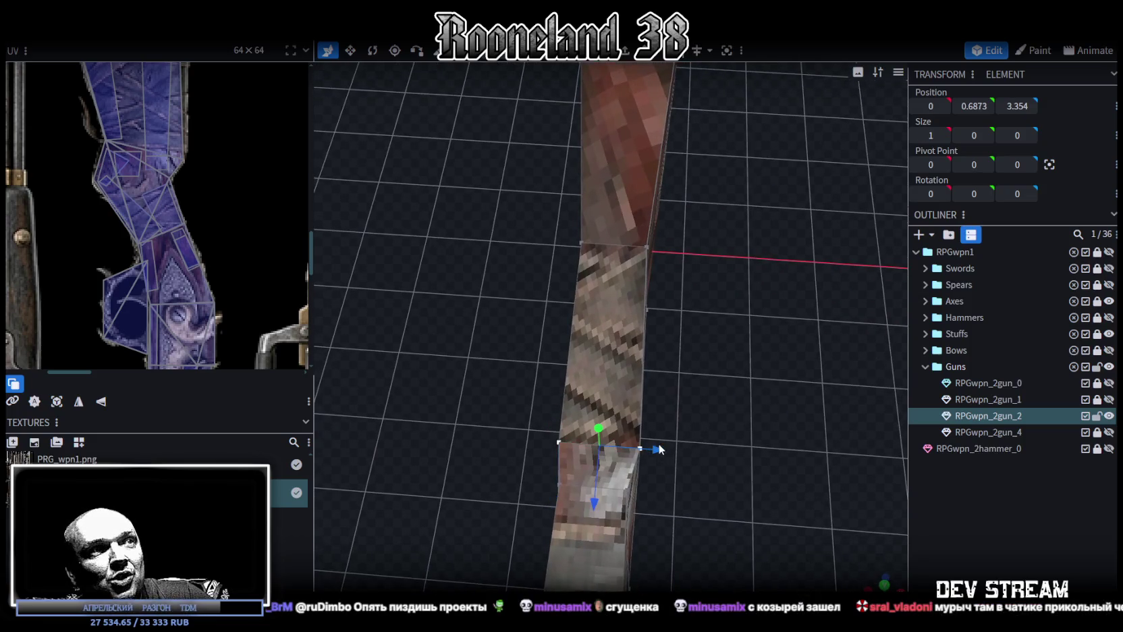
{"action": "key", "text": "v"}
{"action": "left_click_drag", "start_coordinate": [658, 445], "coordinate": [655, 448]}
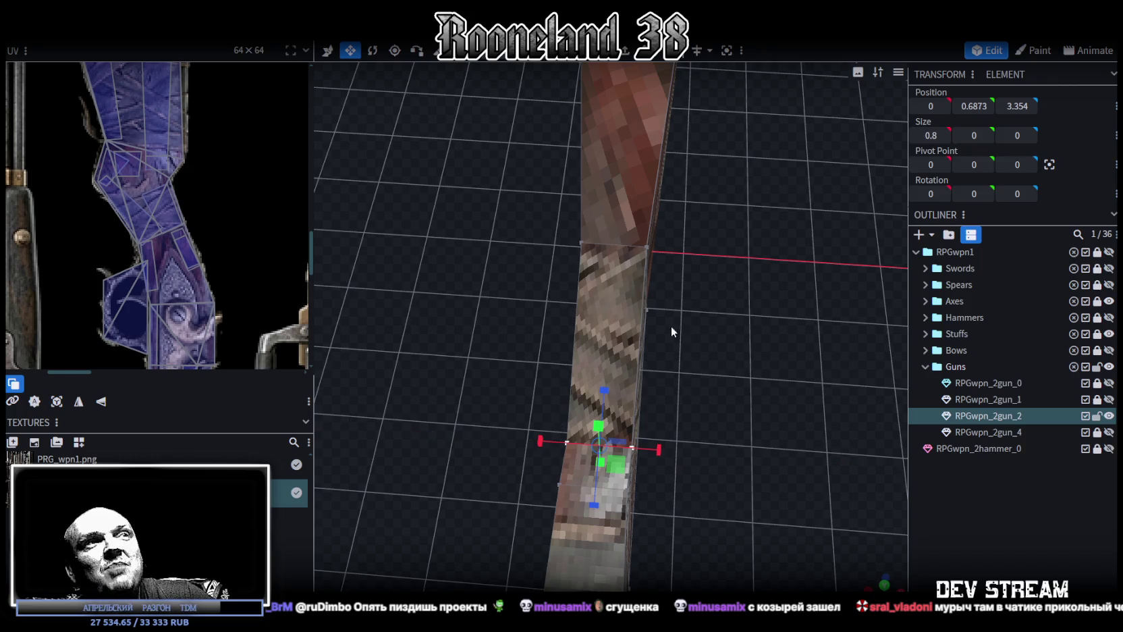
{"action": "mouse_move", "coordinate": [631, 371]}
{"action": "left_mouse_down"}
{"action": "mouse_move", "coordinate": [658, 381]}
{"action": "mouse_move", "coordinate": [632, 327]}
{"action": "mouse_move", "coordinate": [643, 316]}
{"action": "mouse_move", "coordinate": [562, 287]}
{"action": "mouse_move", "coordinate": [619, 340]}
{"action": "left_mouse_up"}
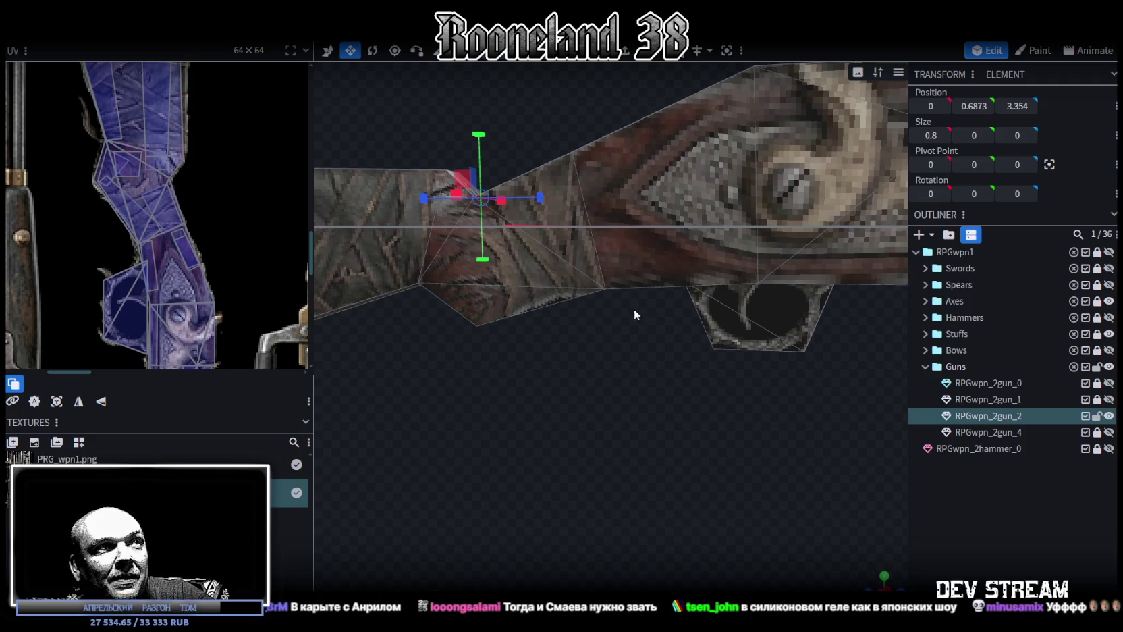
Shift a box-selected group of stock vertices 0.4 along the rifle.
{"action": "scroll", "coordinate": [624, 368], "scroll_direction": "down", "scroll_amount": 1}
{"action": "scroll", "coordinate": [682, 382], "scroll_direction": "down", "scroll_amount": 1}
{"action": "scroll", "coordinate": [707, 386], "scroll_direction": "down", "scroll_amount": 1}
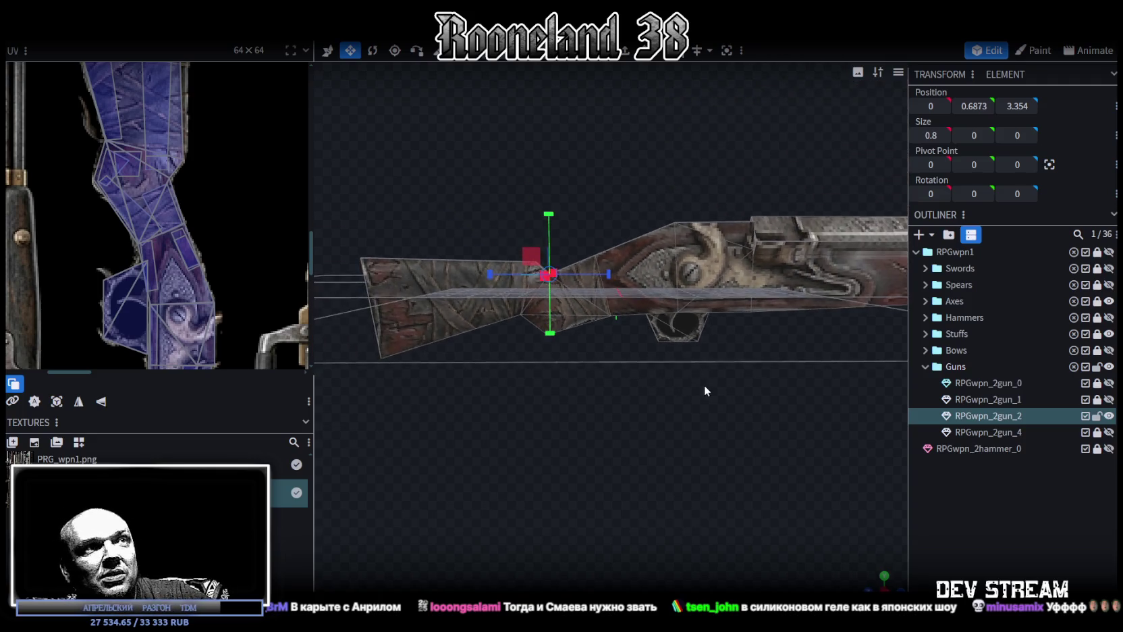
{"action": "scroll", "coordinate": [699, 378], "scroll_direction": "down", "scroll_amount": 1}
{"action": "left_click_drag", "start_coordinate": [698, 380], "coordinate": [658, 296]}
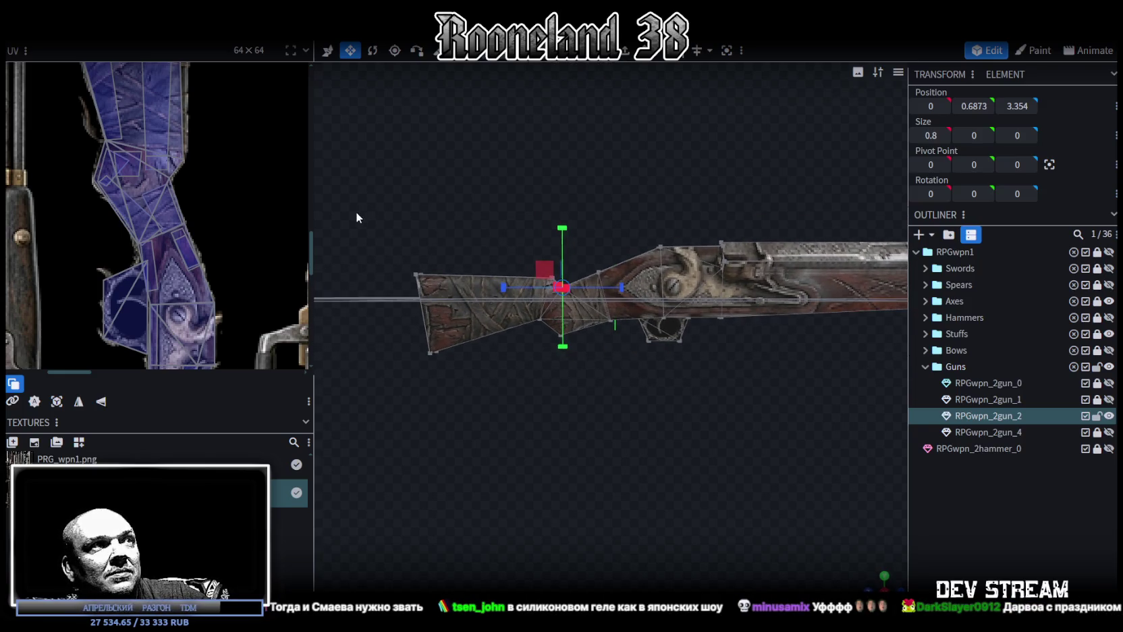
{"action": "left_click_drag", "start_coordinate": [355, 212], "coordinate": [621, 390]}
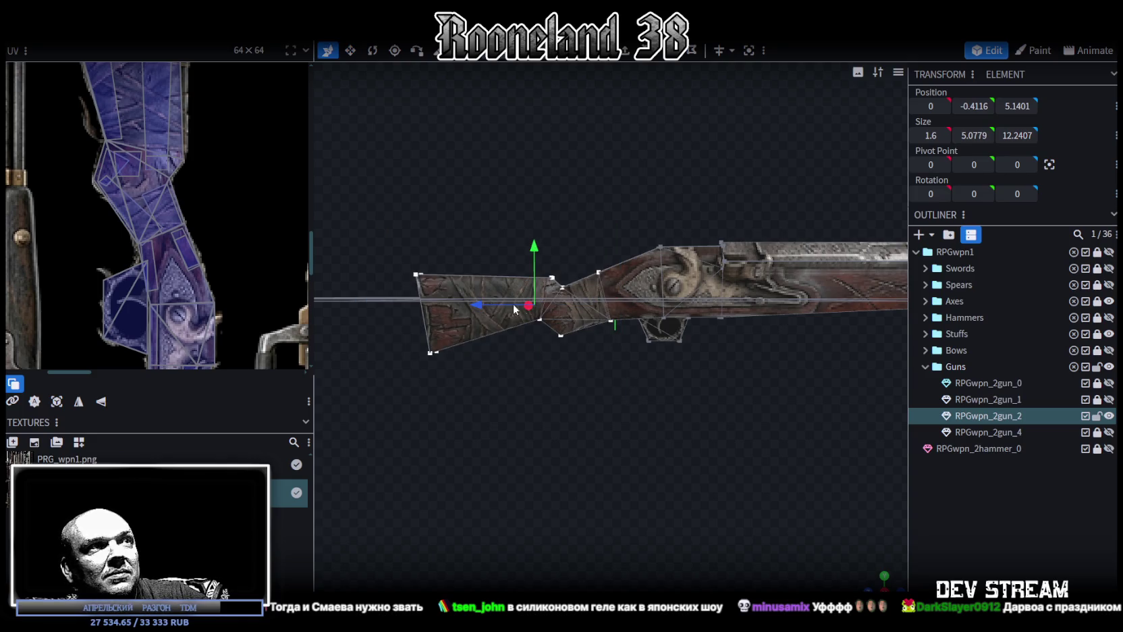
{"action": "left_click_drag", "start_coordinate": [513, 303], "coordinate": [473, 302]}
Extend the barrel tip vertices 0.5 further forward along Z.
{"action": "right_click_drag", "start_coordinate": [659, 375], "coordinate": [546, 366]}
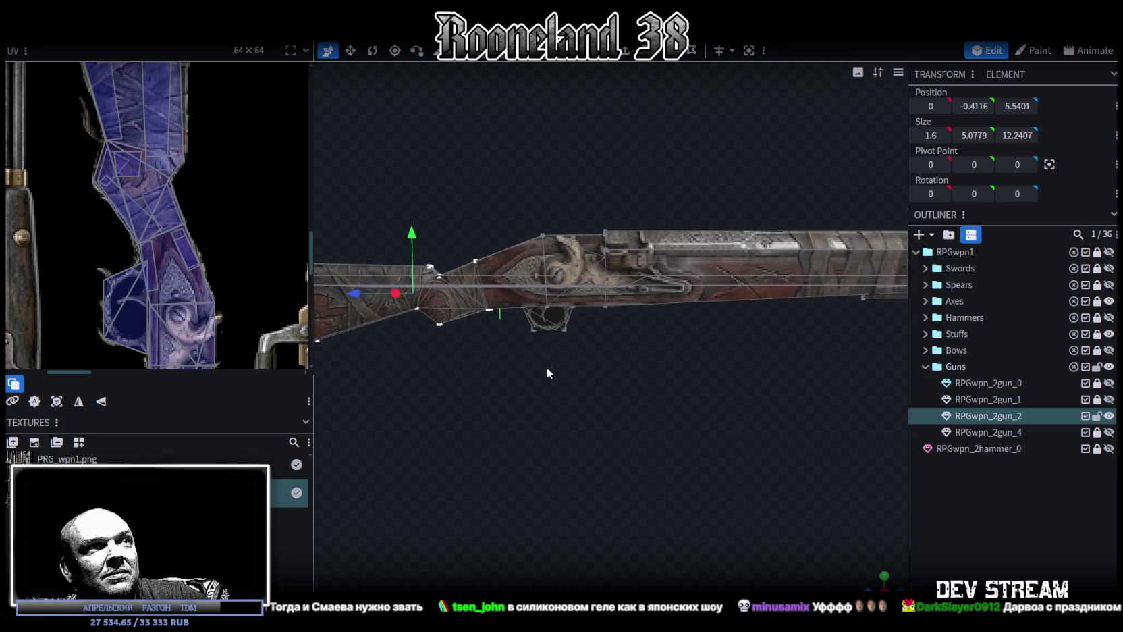
{"action": "scroll", "coordinate": [587, 359], "scroll_direction": "down", "scroll_amount": 2}
{"action": "mouse_move", "coordinate": [852, 332]}
{"action": "left_mouse_down"}
{"action": "mouse_move", "coordinate": [570, 225]}
{"action": "mouse_move", "coordinate": [474, 208]}
{"action": "left_mouse_up"}
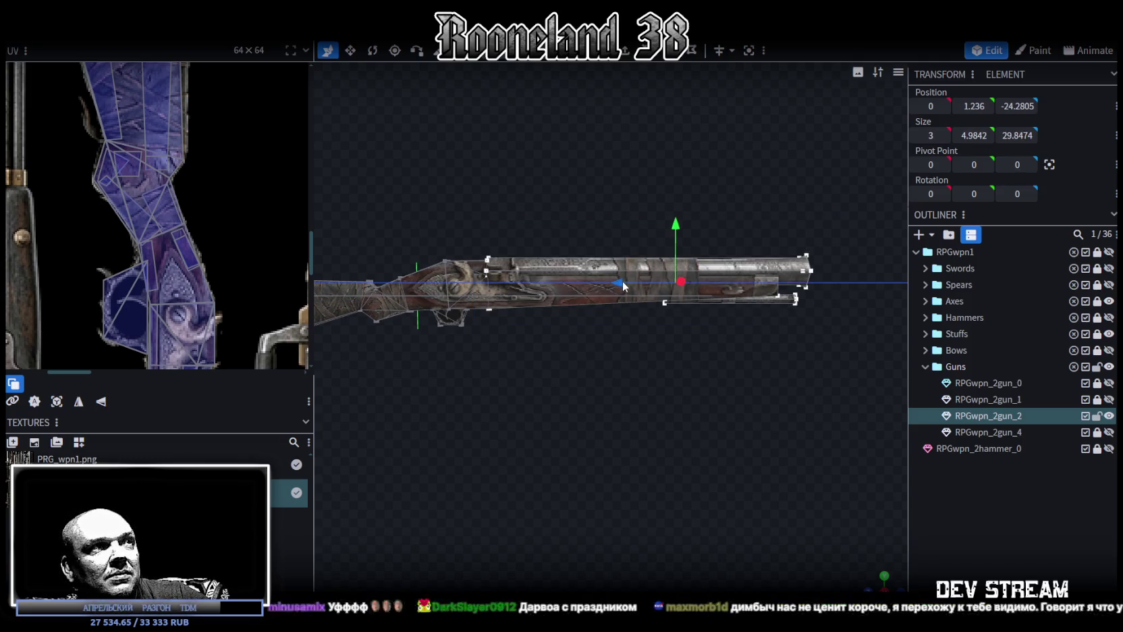
{"action": "left_click_drag", "start_coordinate": [622, 281], "coordinate": [627, 281]}
{"action": "scroll", "coordinate": [470, 351], "scroll_direction": "up", "scroll_amount": 3}
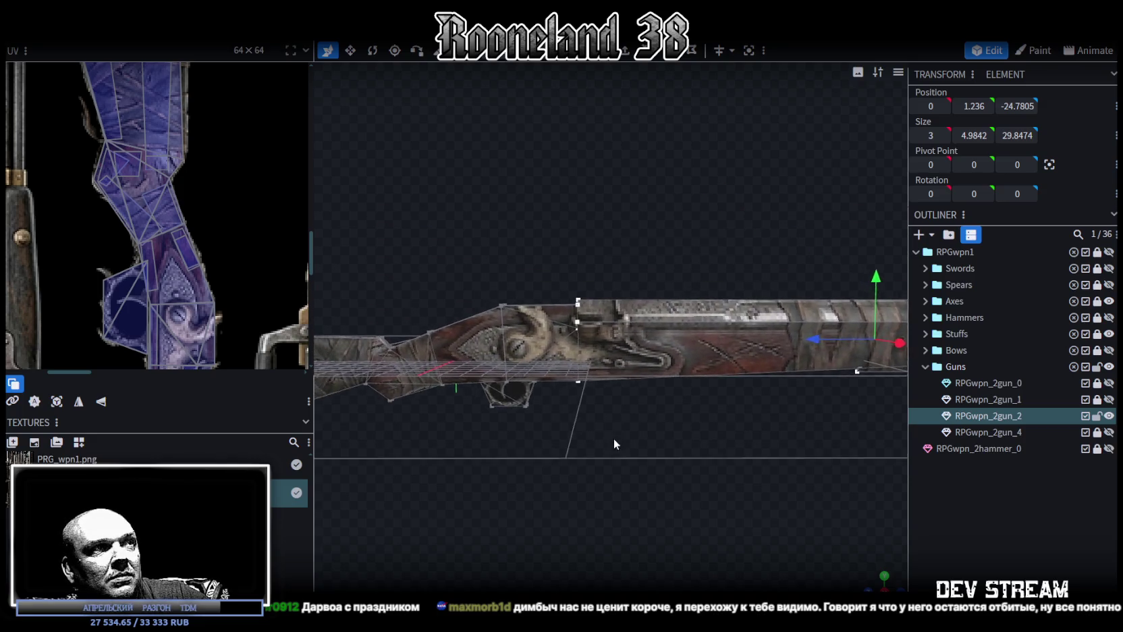
{"action": "scroll", "coordinate": [613, 438], "scroll_direction": "up", "scroll_amount": 3}
{"action": "scroll", "coordinate": [491, 384], "scroll_direction": "down", "scroll_amount": 3}
{"action": "scroll", "coordinate": [570, 402], "scroll_direction": "down", "scroll_amount": 2}
{"action": "scroll", "coordinate": [599, 367], "scroll_direction": "up", "scroll_amount": 1}
{"action": "scroll", "coordinate": [606, 399], "scroll_direction": "up", "scroll_amount": 4}
{"action": "mouse_move", "coordinate": [640, 405]}
{"action": "left_mouse_down"}
{"action": "mouse_move", "coordinate": [632, 469]}
{"action": "mouse_move", "coordinate": [529, 393]}
{"action": "mouse_move", "coordinate": [522, 412]}
{"action": "mouse_move", "coordinate": [479, 405]}
{"action": "mouse_move", "coordinate": [652, 419]}
{"action": "mouse_move", "coordinate": [634, 393]}
{"action": "mouse_move", "coordinate": [631, 411]}
{"action": "mouse_move", "coordinate": [513, 414]}
{"action": "mouse_move", "coordinate": [714, 408]}
{"action": "left_mouse_up"}
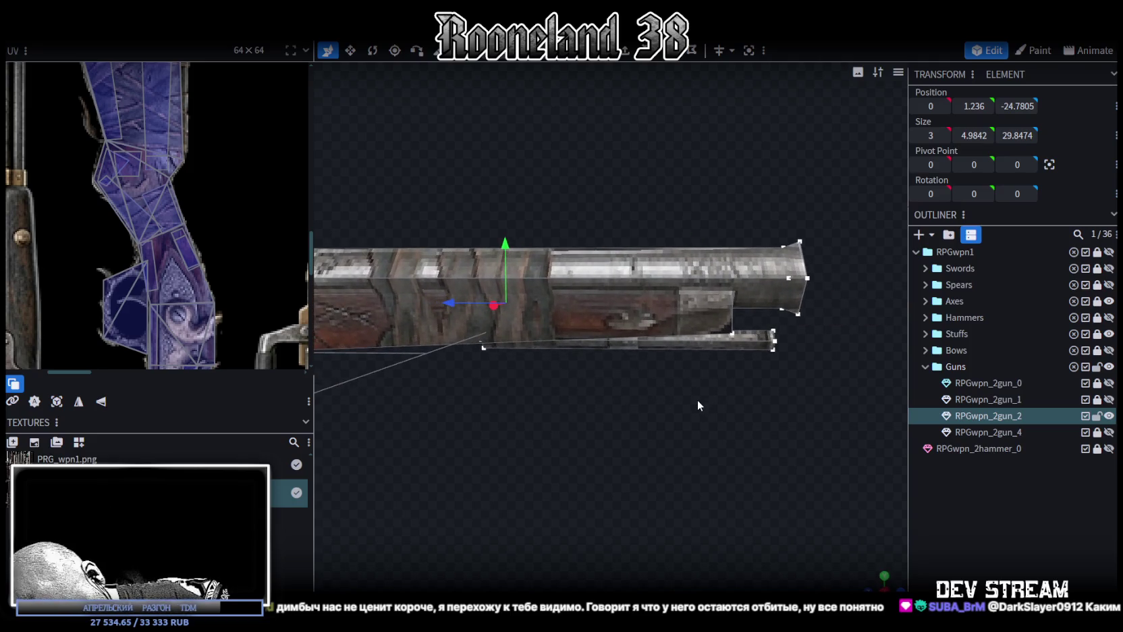
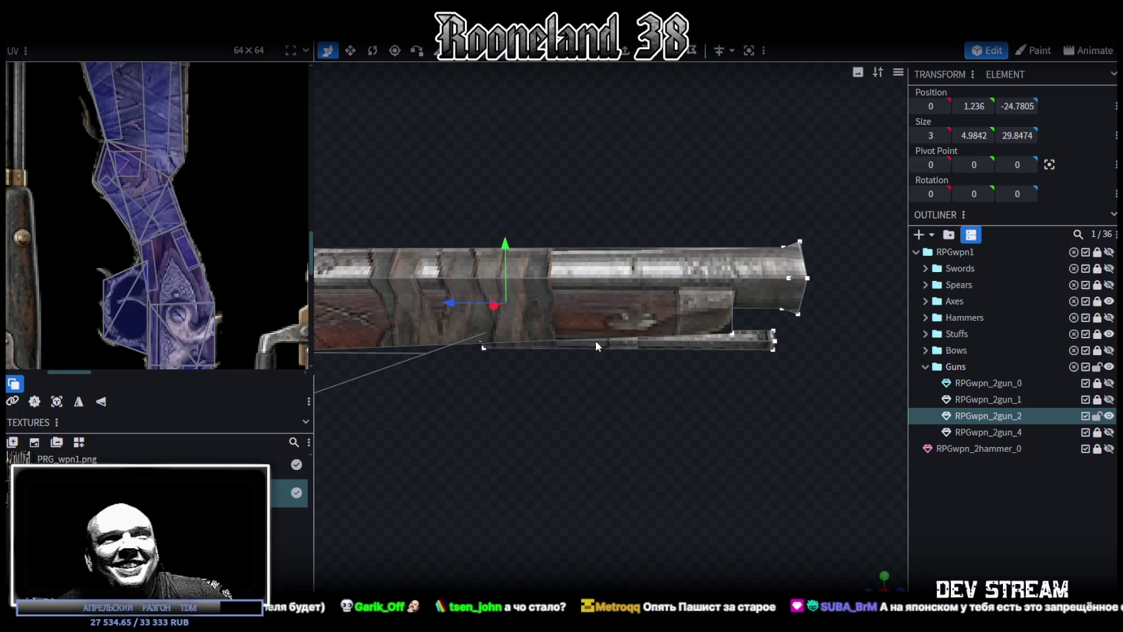
Widen the UV panel to enlarge the texture, then save as RPGweapon.bbmodel and close the project.
{"action": "scroll", "coordinate": [605, 342], "scroll_direction": "down", "scroll_amount": 4}
{"action": "left_click_drag", "start_coordinate": [314, 236], "coordinate": [287, 239]}
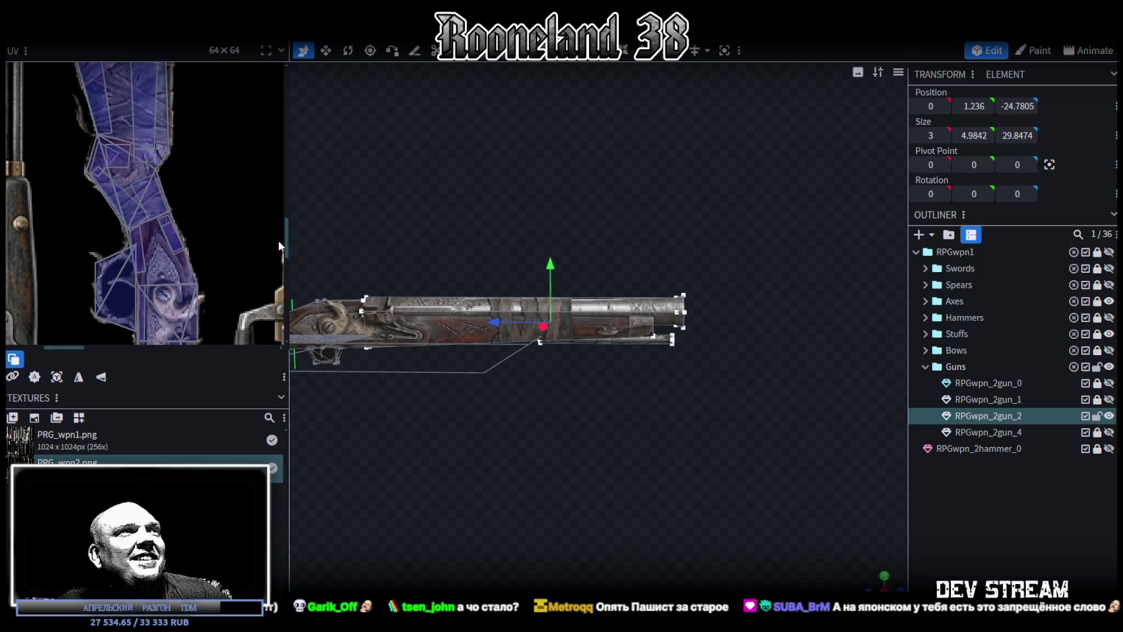
{"action": "scroll", "coordinate": [237, 223], "scroll_direction": "down", "scroll_amount": 3}
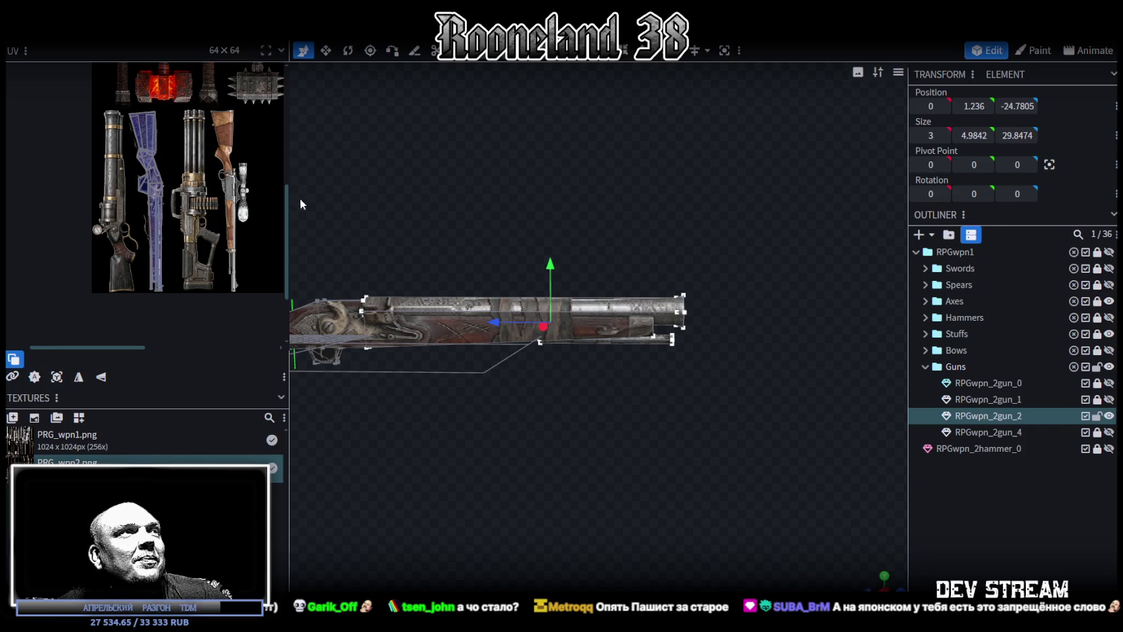
{"action": "left_click_drag", "start_coordinate": [289, 197], "coordinate": [312, 201]}
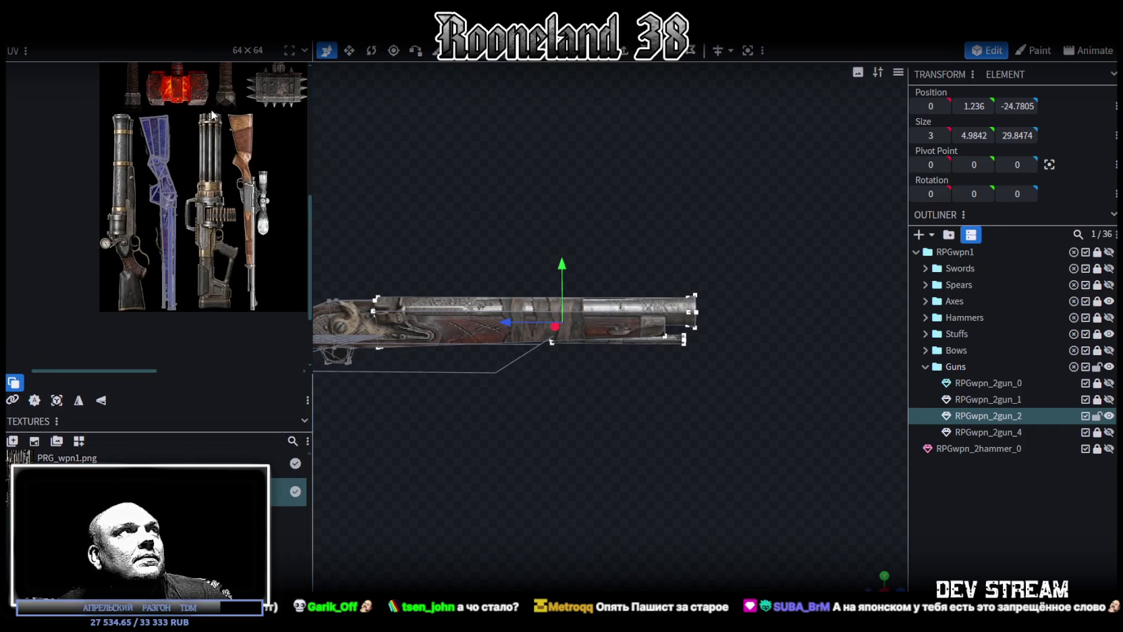
{"action": "key", "text": "ctrl+s"}
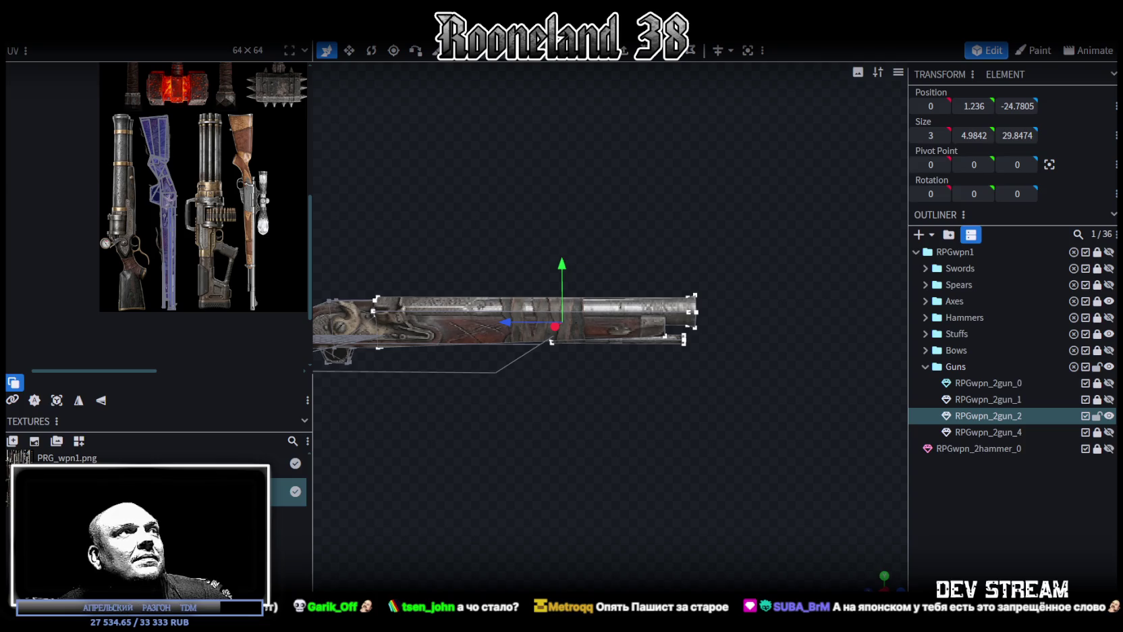
{"action": "key", "text": "ctrl+w"}
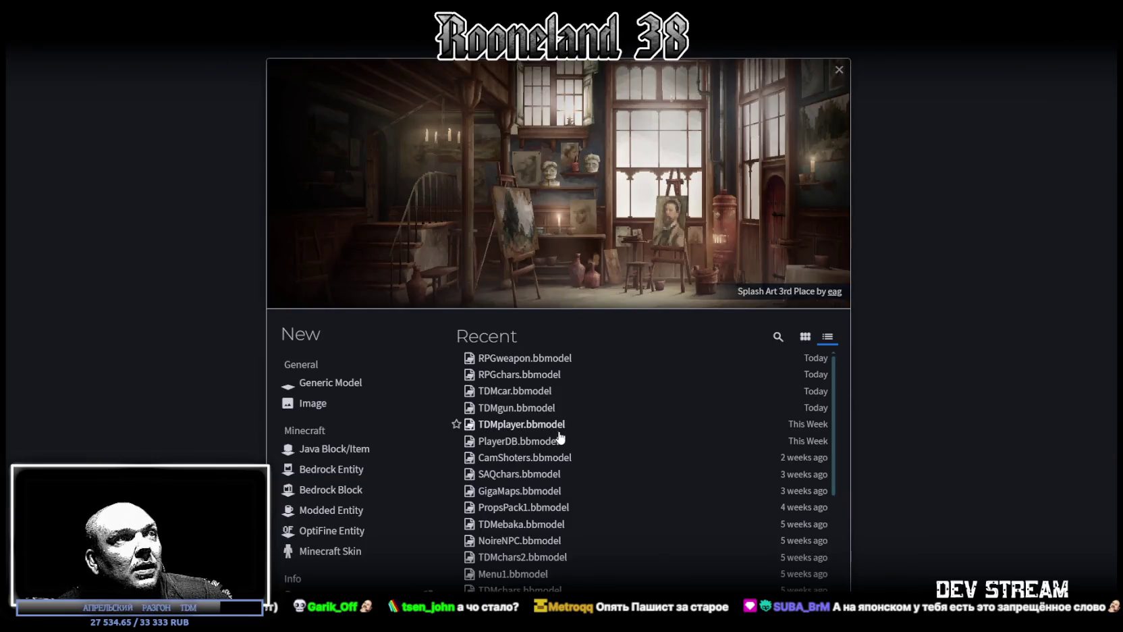
Open TDMgun.bbmodel from Recent and unhide P343NG inside the GunPain group.
{"action": "left_click", "coordinate": [520, 408]}
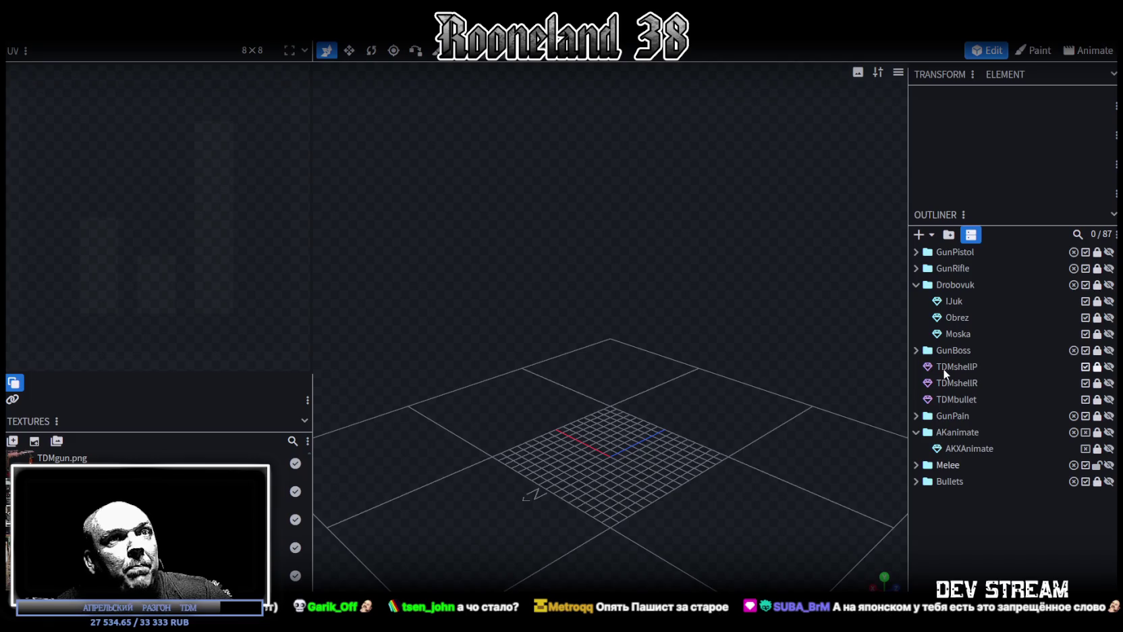
{"action": "left_click", "coordinate": [915, 415]}
{"action": "scroll", "coordinate": [983, 440], "scroll_direction": "down", "scroll_amount": 3}
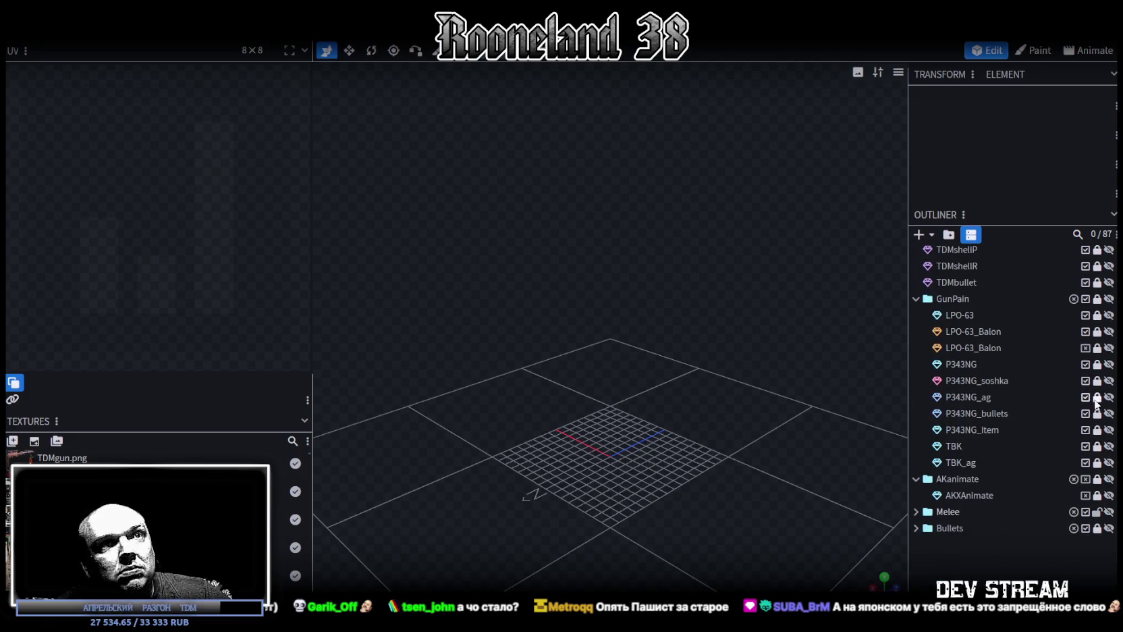
{"action": "left_click", "coordinate": [1109, 363]}
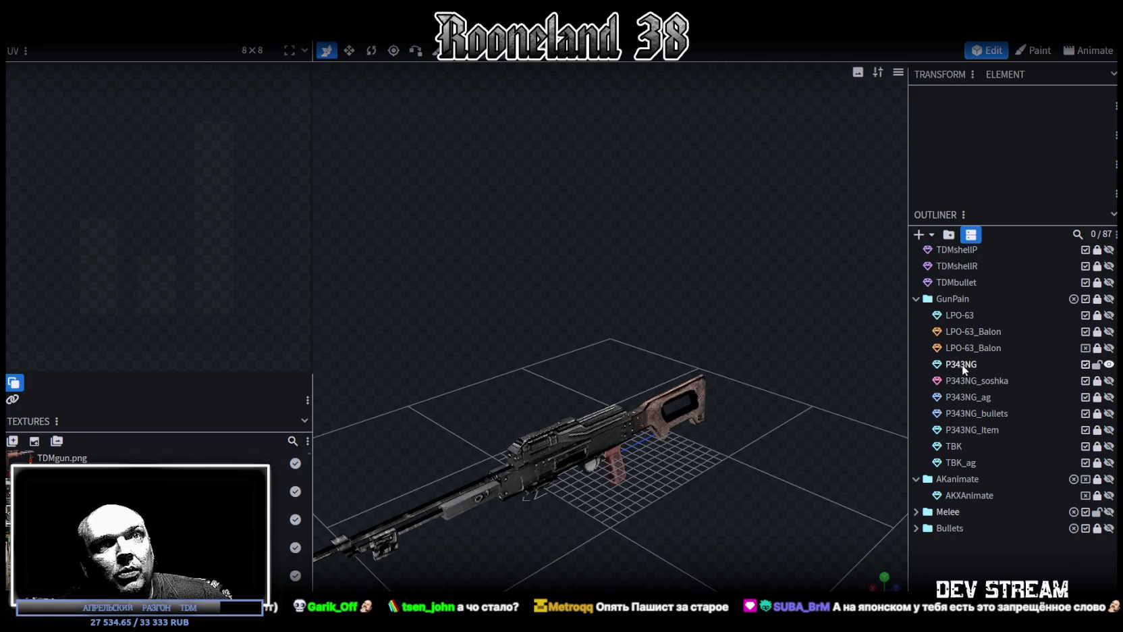
Copy P343NG into the RPGwpn1 project and place it in the Guns folder.
{"action": "left_click", "coordinate": [961, 365]}
{"action": "left_click", "coordinate": [1097, 364]}
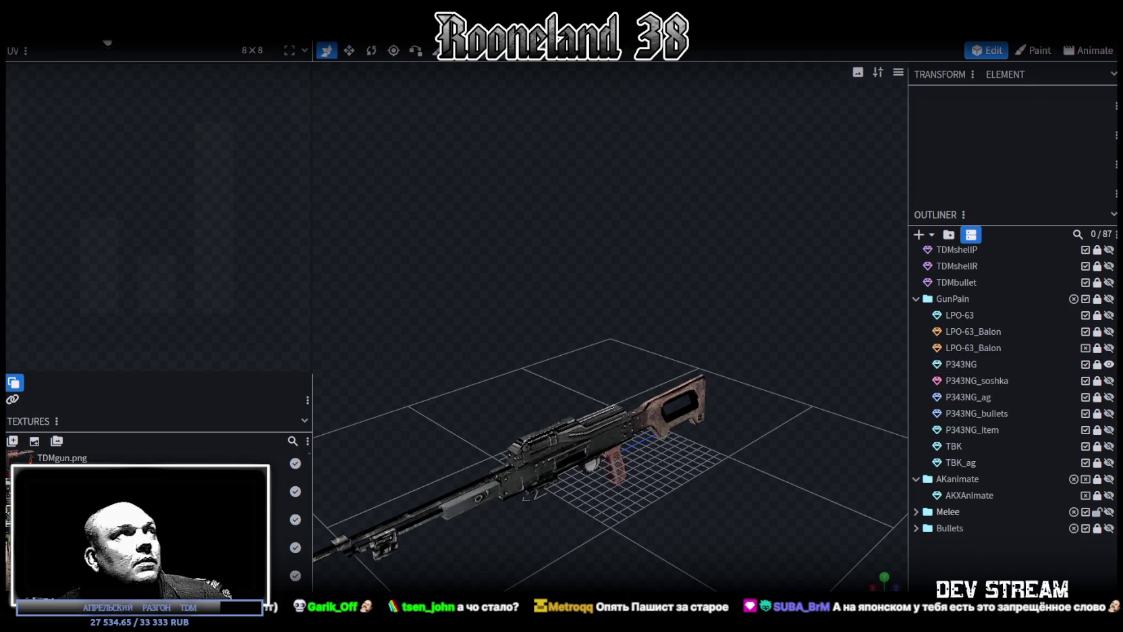
{"action": "key", "text": "ctrl+v"}
{"action": "left_click_drag", "start_coordinate": [965, 465], "coordinate": [1004, 425]}
Rename the pasted P343NG mesh to RPGwpn_2gun_3 in the outliner.
{"action": "scroll", "coordinate": [560, 437], "scroll_direction": "up", "scroll_amount": 2}
{"action": "scroll", "coordinate": [607, 456], "scroll_direction": "up", "scroll_amount": 2}
{"action": "scroll", "coordinate": [620, 417], "scroll_direction": "up", "scroll_amount": 2}
{"action": "scroll", "coordinate": [554, 447], "scroll_direction": "up", "scroll_amount": 2}
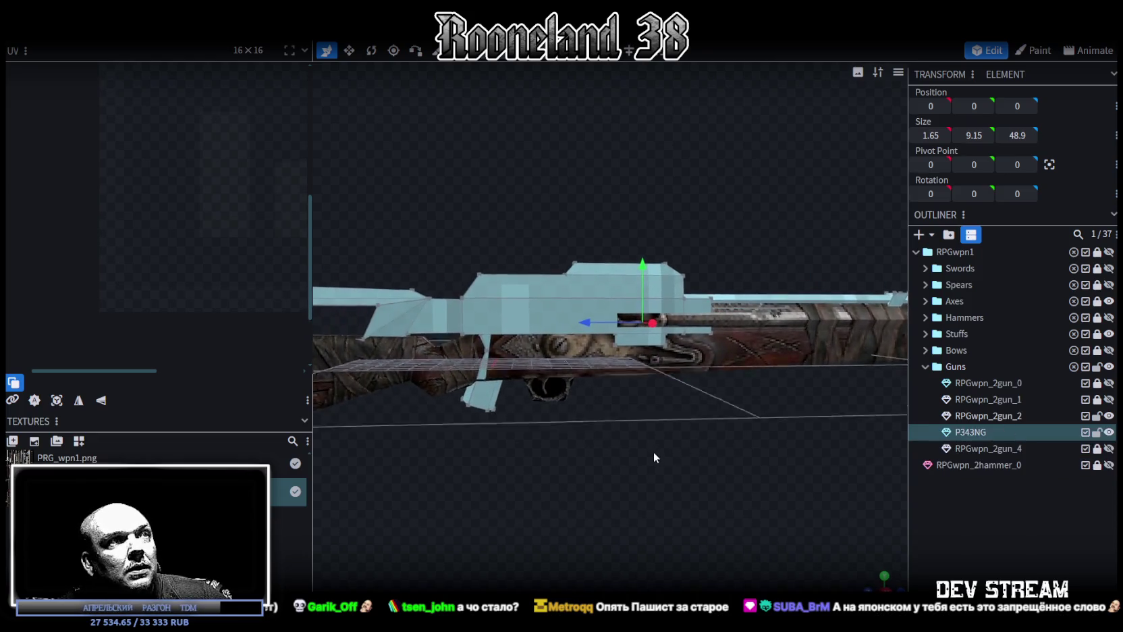
{"action": "scroll", "coordinate": [653, 457], "scroll_direction": "up", "scroll_amount": 1}
{"action": "scroll", "coordinate": [768, 482], "scroll_direction": "up", "scroll_amount": 1}
{"action": "scroll", "coordinate": [754, 466], "scroll_direction": "up", "scroll_amount": 1}
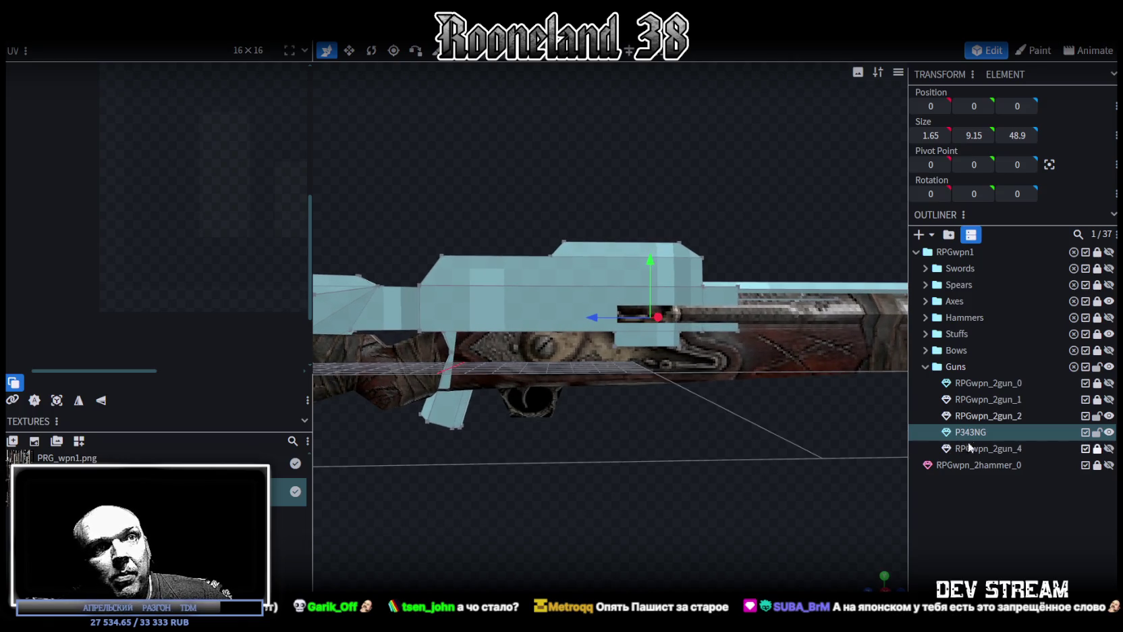
{"action": "double_click", "coordinate": [1020, 416]}
{"action": "key", "text": "ctrl+c"}
{"action": "key", "text": "Return"}
{"action": "double_click", "coordinate": [996, 432]}
{"action": "key", "text": "ctrl+v"}
{"action": "key", "text": "BackSpace"}
{"action": "type", "text": "3"}
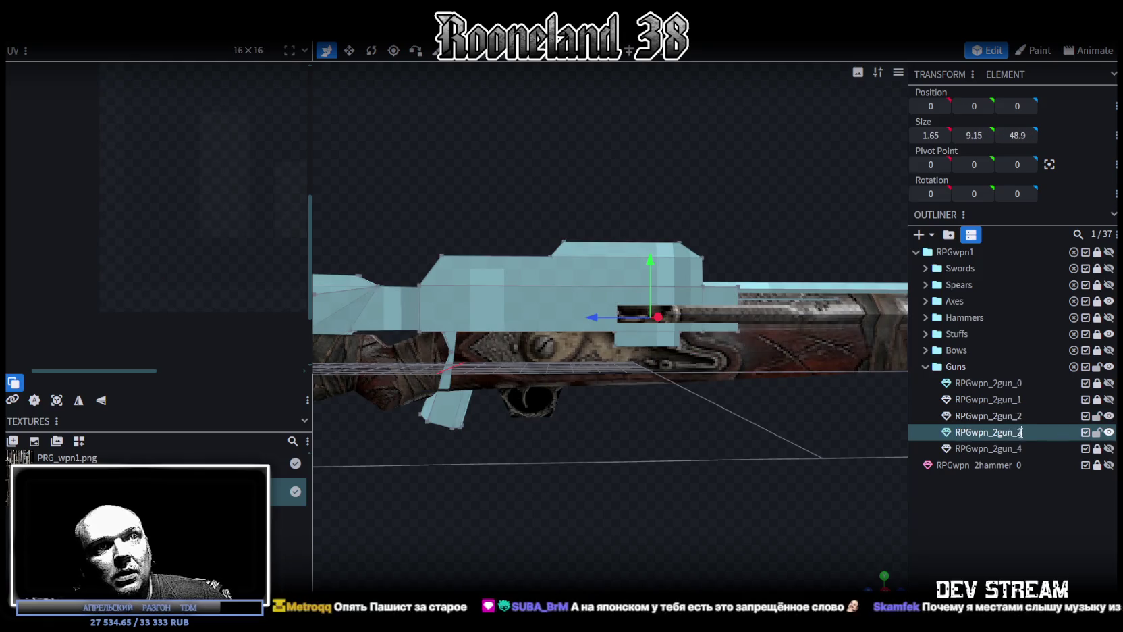
{"action": "key", "text": "Return"}
Hide RPGwpn_2gun_2 and select all of the new gun's mesh.
{"action": "left_click", "coordinate": [1108, 416]}
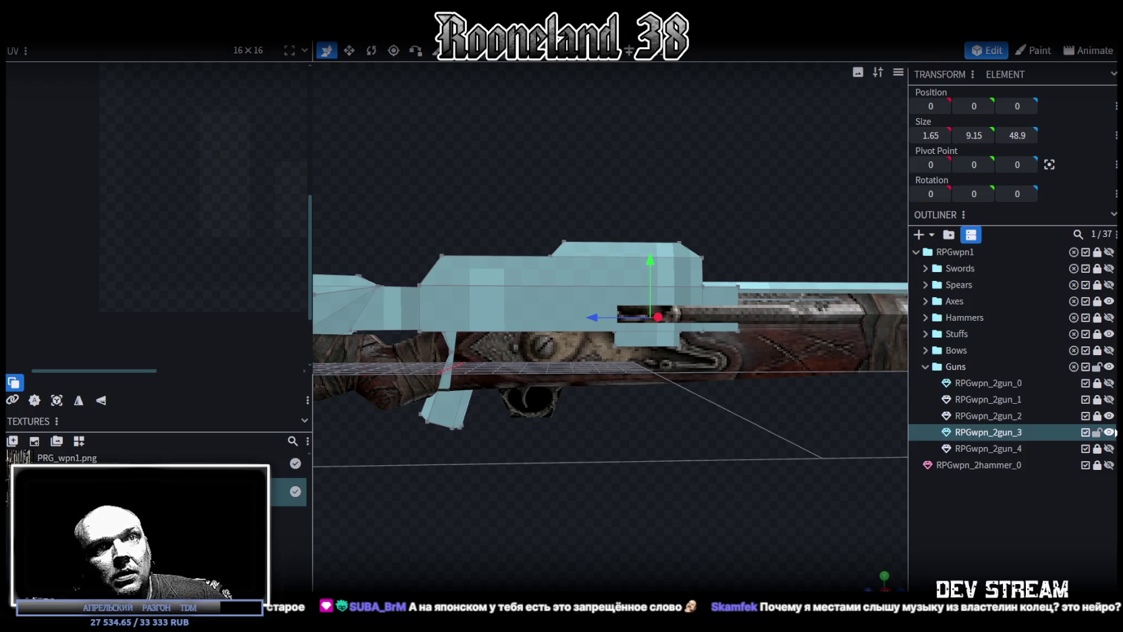
{"action": "left_click", "coordinate": [1108, 415]}
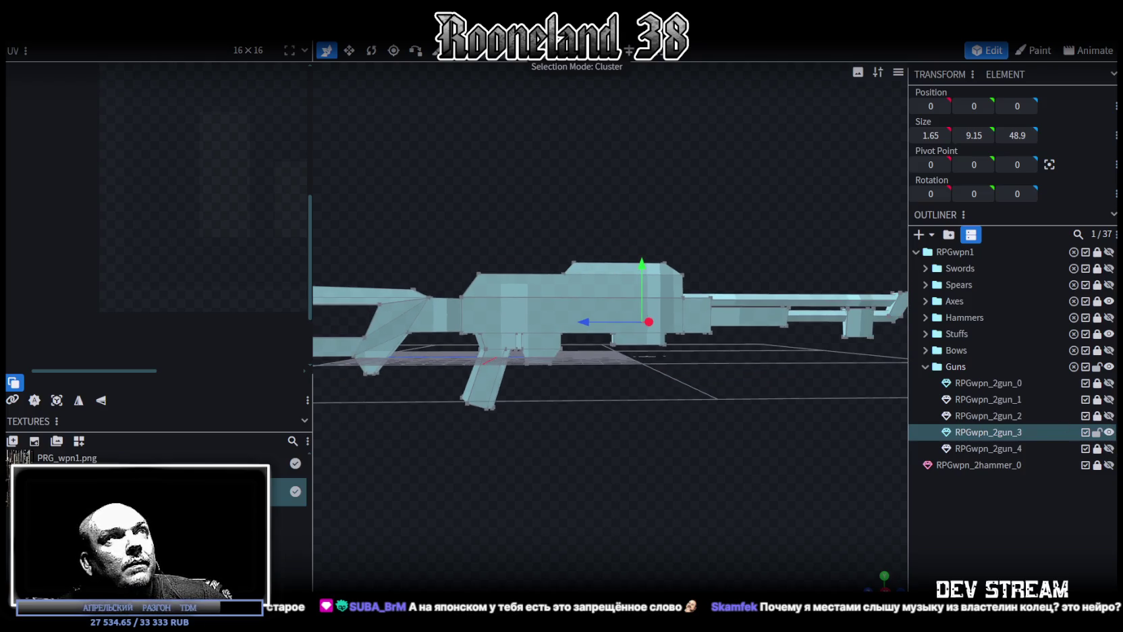
{"action": "key", "text": "ctrl+a"}
{"action": "right_click", "coordinate": [668, 318]}
{"action": "mouse_move", "coordinate": [735, 547]}
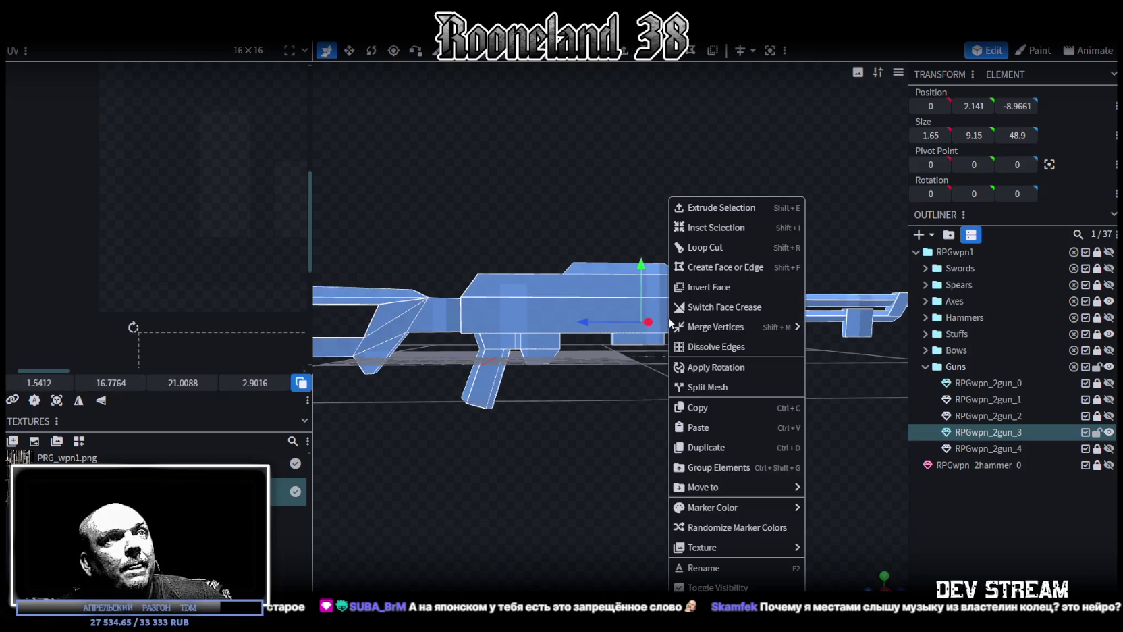
Apply the PRG_wpn1.png texture to the mesh and widen the UV panel.
{"action": "left_click", "coordinate": [837, 571]}
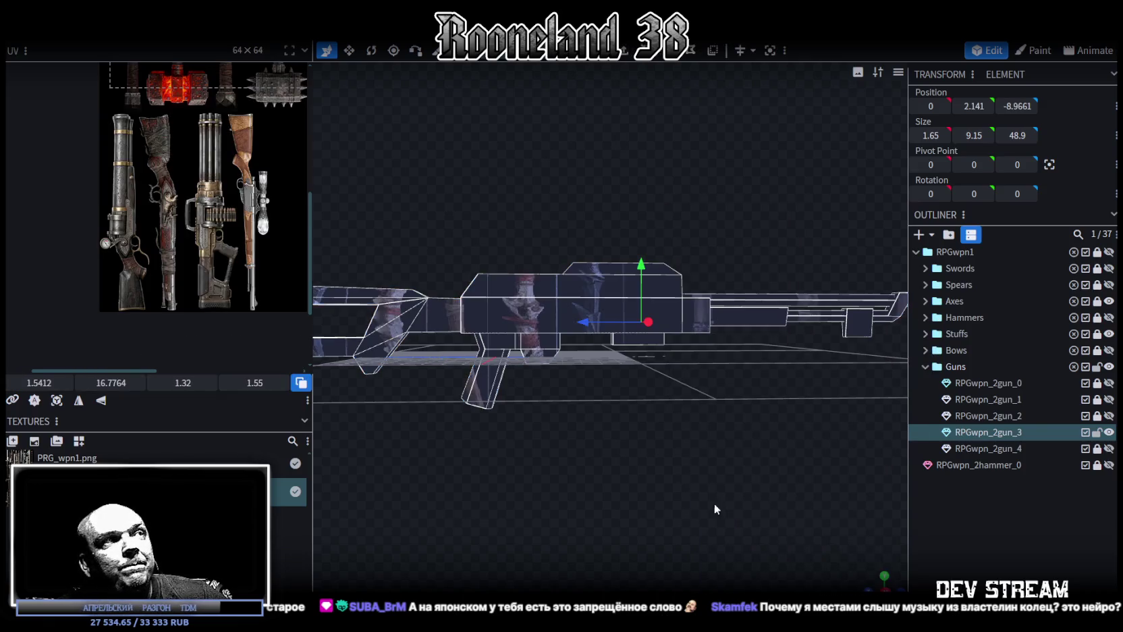
{"action": "left_click_drag", "start_coordinate": [314, 215], "coordinate": [508, 215]}
{"action": "scroll", "coordinate": [241, 312], "scroll_direction": "up", "scroll_amount": 2}
{"action": "scroll", "coordinate": [241, 312], "scroll_direction": "up", "scroll_amount": 2}
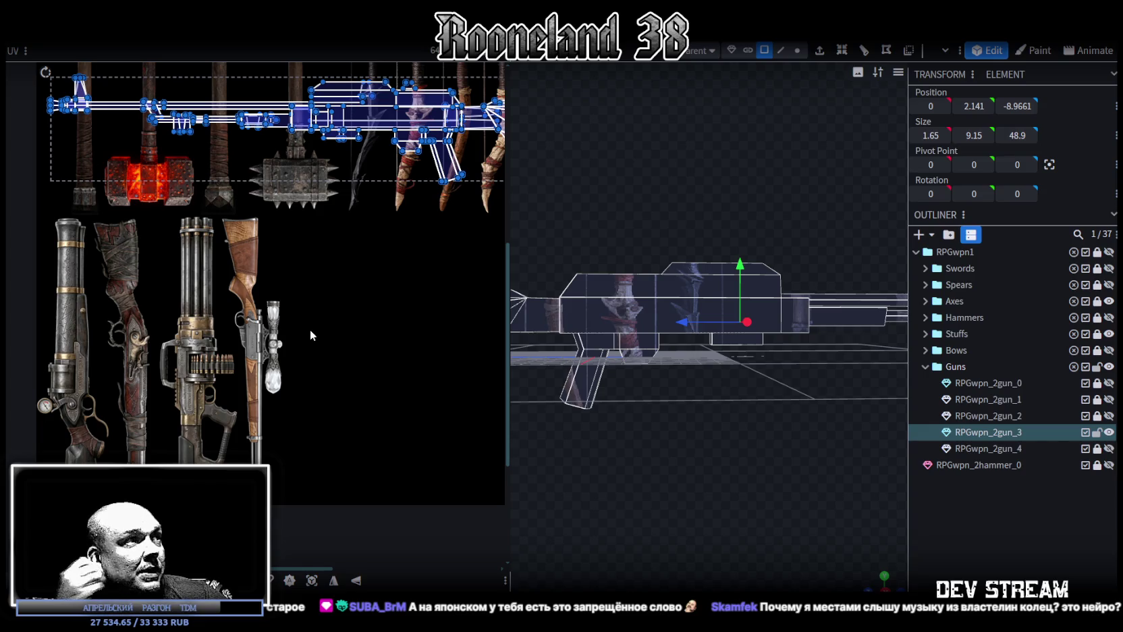
Move the thin top face inside the stock opening slightly down, keeping the edit.
{"action": "mouse_move", "coordinate": [616, 465]}
{"action": "left_mouse_down"}
{"action": "mouse_move", "coordinate": [842, 450]}
{"action": "mouse_move", "coordinate": [476, 312]}
{"action": "mouse_move", "coordinate": [369, 303]}
{"action": "left_mouse_up"}
{"action": "left_click_drag", "start_coordinate": [567, 468], "coordinate": [632, 429]}
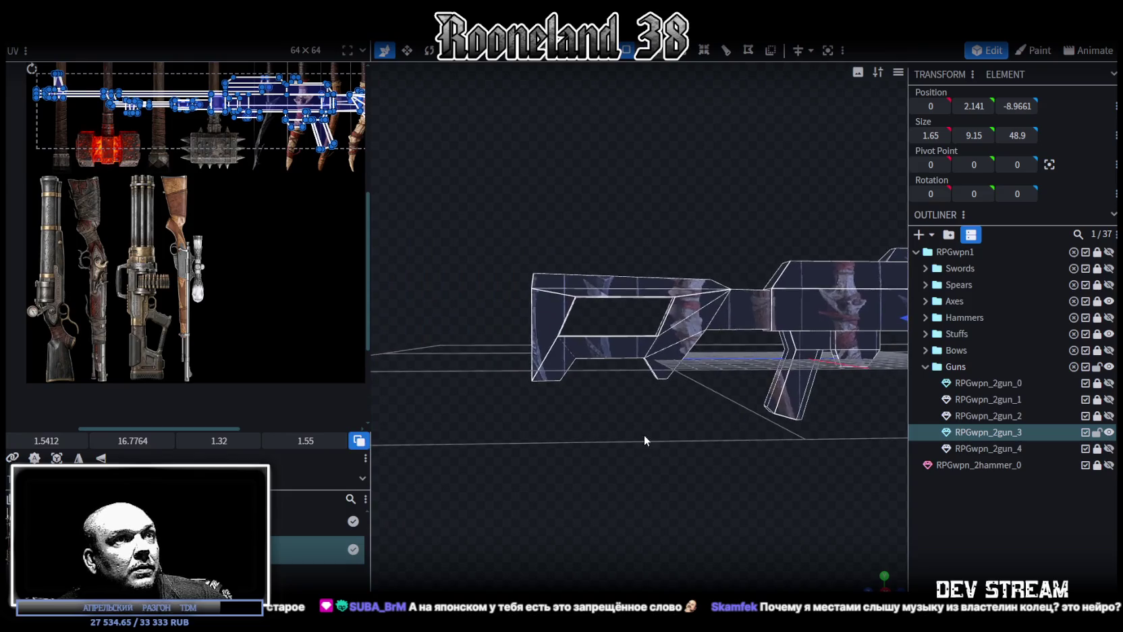
{"action": "scroll", "coordinate": [632, 429], "scroll_direction": "up", "scroll_amount": 2}
{"action": "scroll", "coordinate": [637, 437], "scroll_direction": "up", "scroll_amount": 1}
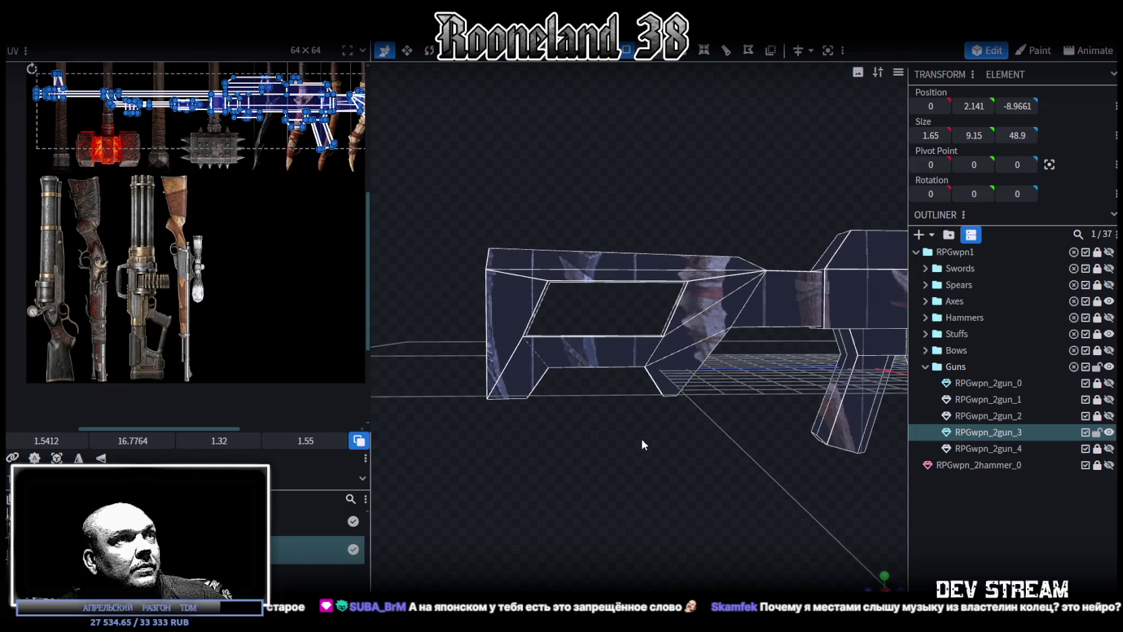
{"action": "mouse_move", "coordinate": [641, 440]}
{"action": "left_mouse_down"}
{"action": "mouse_move", "coordinate": [706, 423]}
{"action": "mouse_move", "coordinate": [699, 400]}
{"action": "mouse_move", "coordinate": [632, 432]}
{"action": "mouse_move", "coordinate": [628, 452]}
{"action": "mouse_move", "coordinate": [622, 441]}
{"action": "mouse_move", "coordinate": [636, 438]}
{"action": "left_mouse_up"}
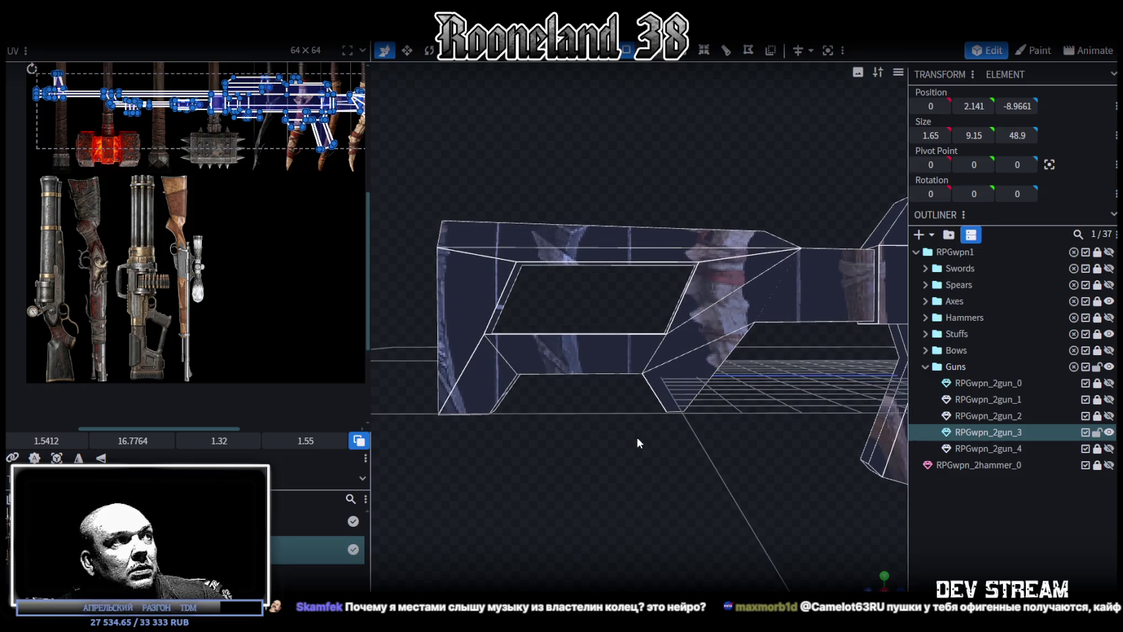
{"action": "left_click_drag", "start_coordinate": [695, 450], "coordinate": [626, 323]}
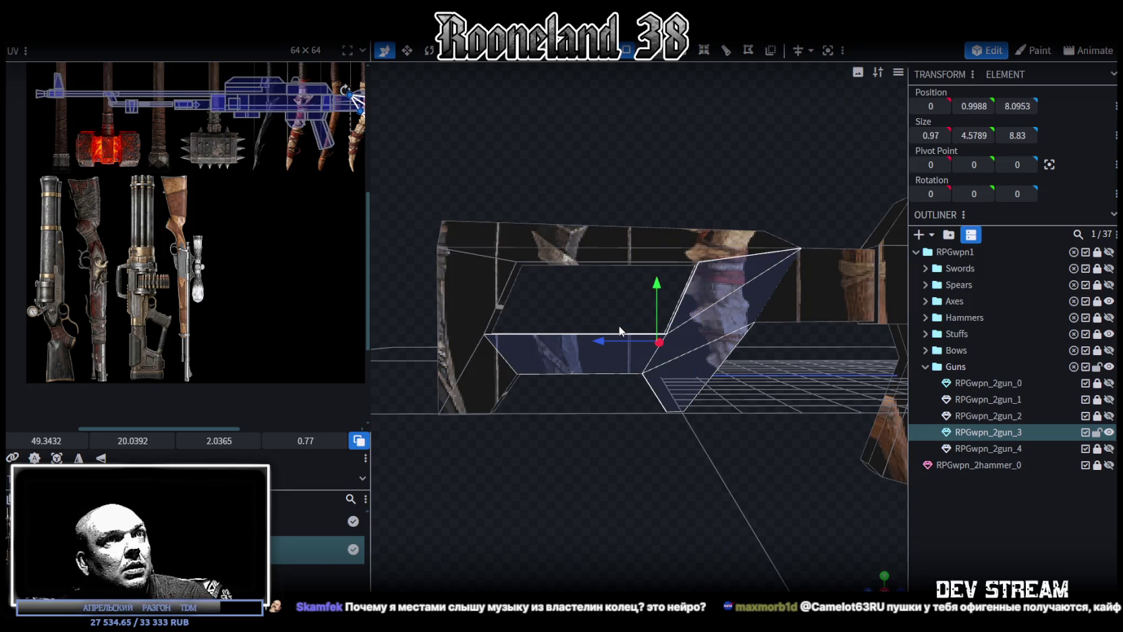
{"action": "left_click", "coordinate": [620, 330]}
{"action": "mouse_move", "coordinate": [618, 338]}
{"action": "left_mouse_down"}
{"action": "mouse_move", "coordinate": [673, 386]}
{"action": "mouse_move", "coordinate": [664, 393]}
{"action": "mouse_move", "coordinate": [664, 254]}
{"action": "left_mouse_up"}
{"action": "left_click", "coordinate": [667, 228]}
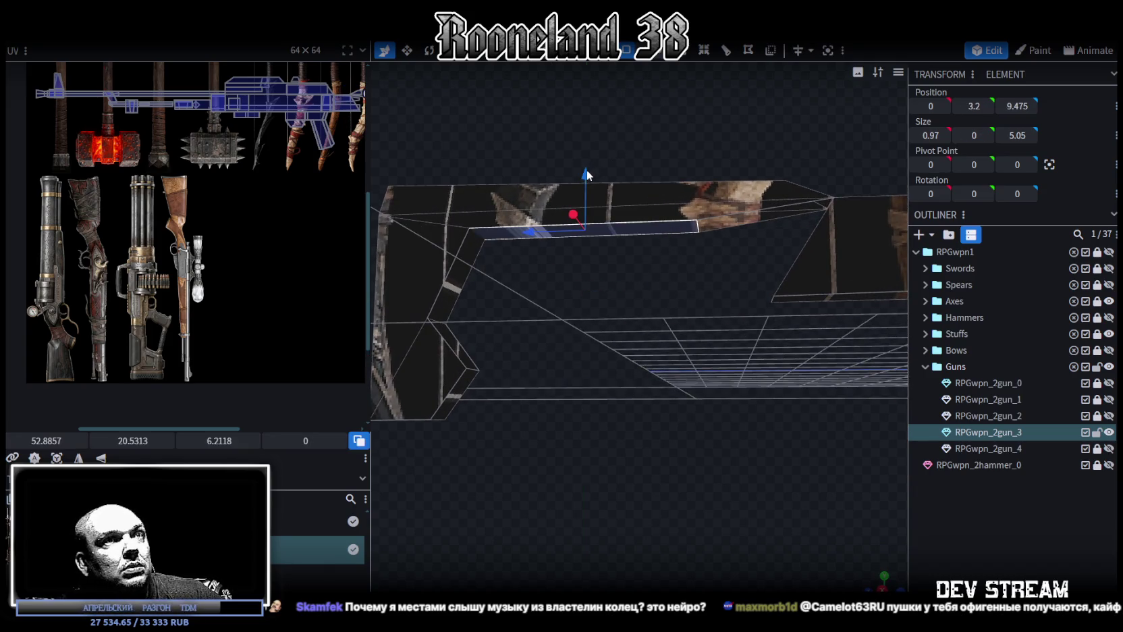
{"action": "left_click_drag", "start_coordinate": [586, 174], "coordinate": [586, 195]}
{"action": "key", "text": "Escape"}
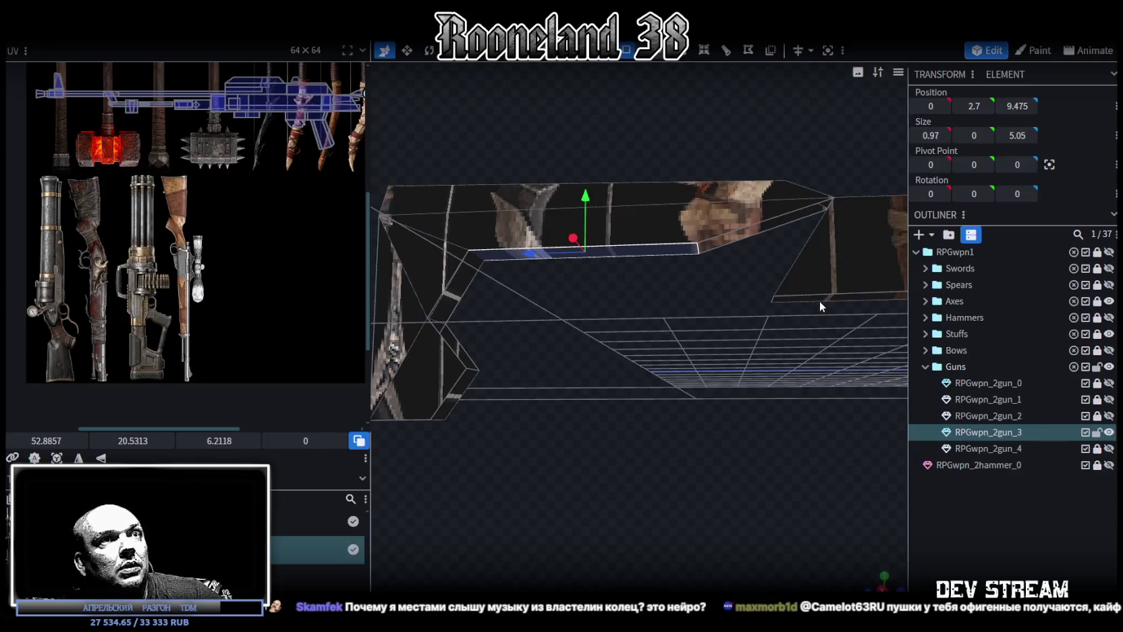
Select another face of the stock opening and flatten it downward.
{"action": "left_click", "coordinate": [820, 302]}
{"action": "mouse_move", "coordinate": [904, 182]}
{"action": "left_mouse_down"}
{"action": "mouse_move", "coordinate": [790, 267]}
{"action": "mouse_move", "coordinate": [877, 257]}
{"action": "left_mouse_up"}
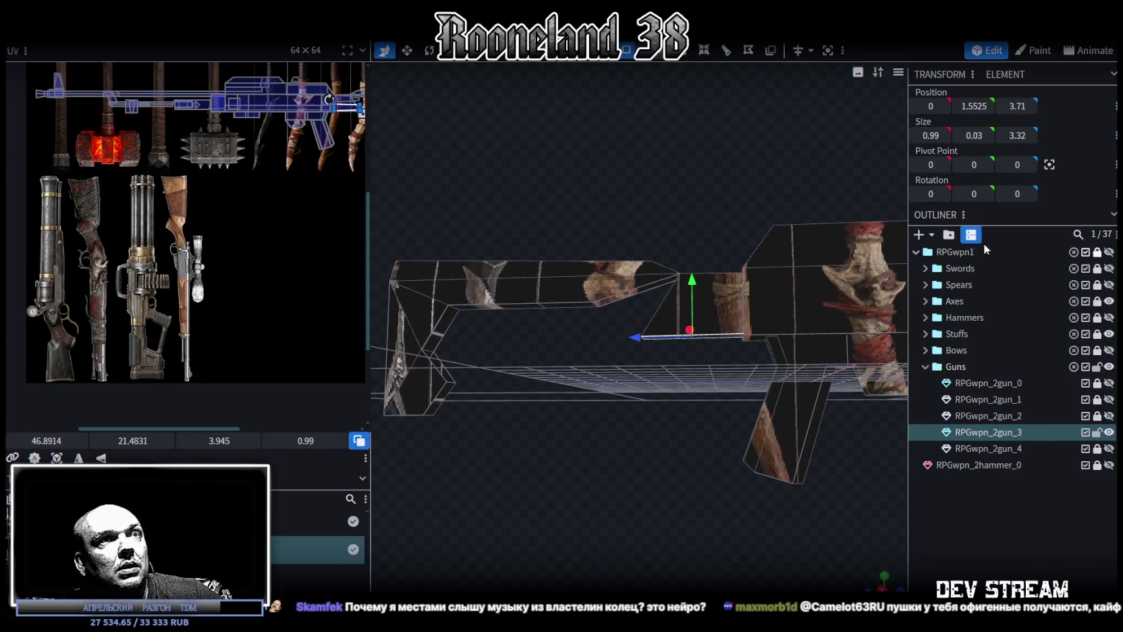
{"action": "left_click_drag", "start_coordinate": [764, 165], "coordinate": [740, 168]}
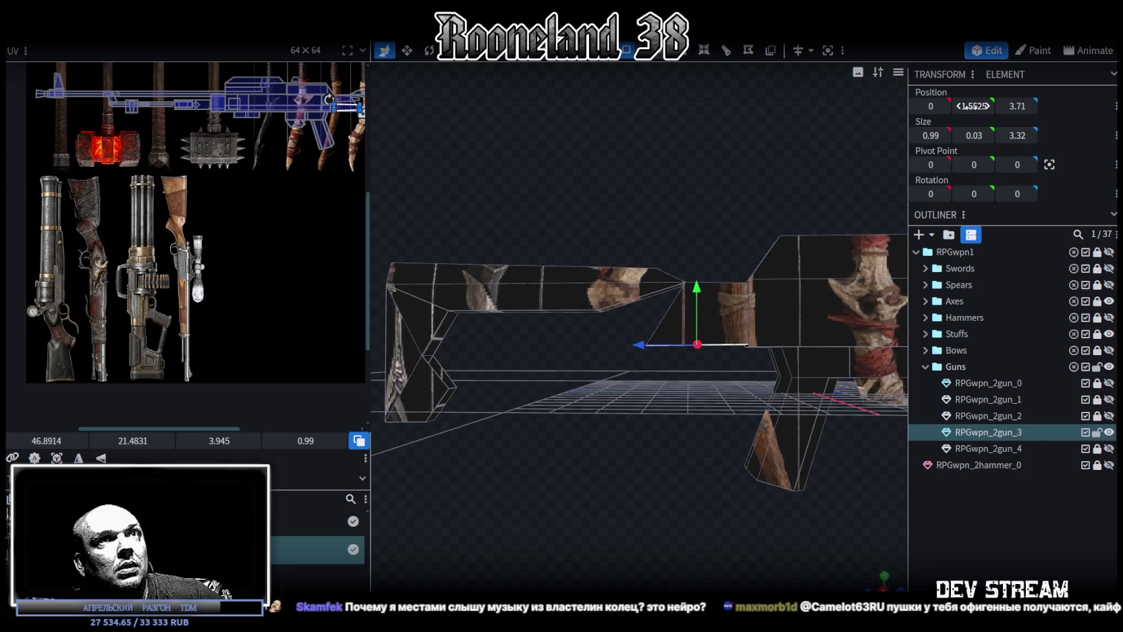
{"action": "left_click_drag", "start_coordinate": [584, 415], "coordinate": [577, 318]}
{"action": "left_click", "coordinate": [570, 295]}
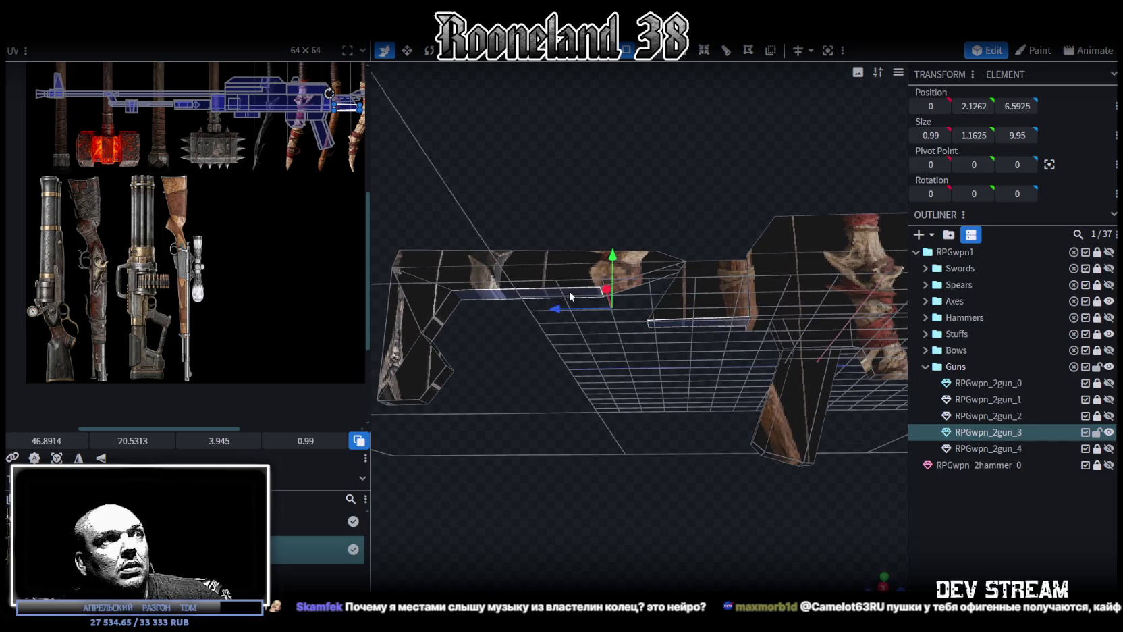
{"action": "key", "text": "Return"}
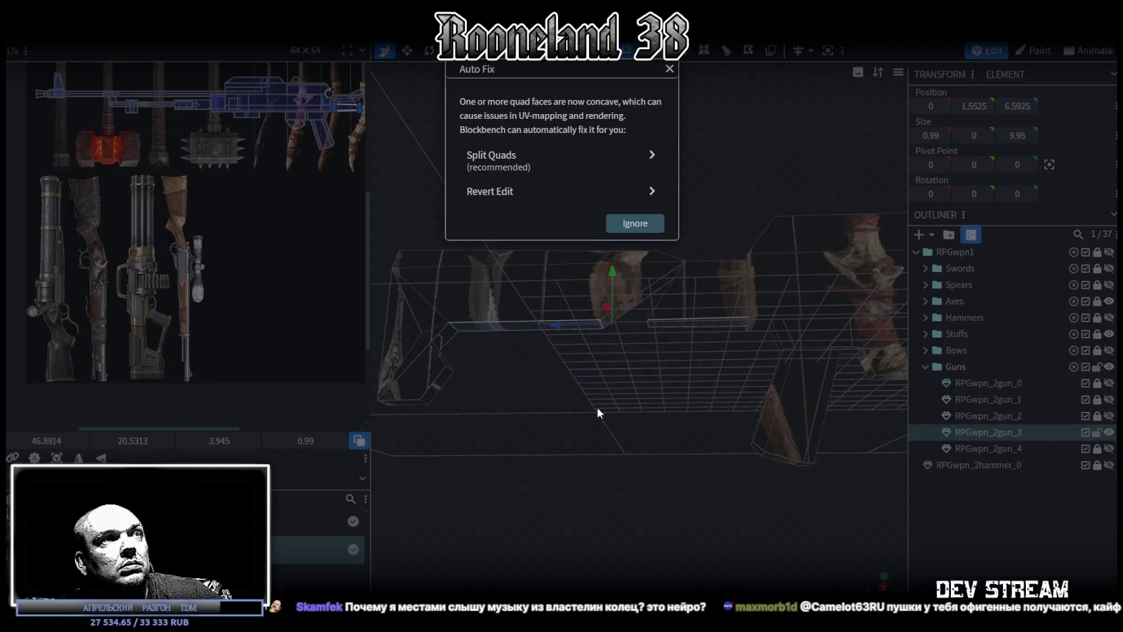
Lower a stock vertex and undo a stray depth move of another vertex.
{"action": "key", "text": "Escape"}
{"action": "mouse_move", "coordinate": [592, 405]}
{"action": "left_mouse_down"}
{"action": "mouse_move", "coordinate": [592, 440]}
{"action": "mouse_move", "coordinate": [684, 410]}
{"action": "mouse_move", "coordinate": [626, 405]}
{"action": "mouse_move", "coordinate": [733, 397]}
{"action": "mouse_move", "coordinate": [649, 390]}
{"action": "mouse_move", "coordinate": [618, 369]}
{"action": "mouse_move", "coordinate": [838, 406]}
{"action": "mouse_move", "coordinate": [781, 395]}
{"action": "mouse_move", "coordinate": [684, 315]}
{"action": "mouse_move", "coordinate": [777, 347]}
{"action": "mouse_move", "coordinate": [562, 280]}
{"action": "mouse_move", "coordinate": [626, 299]}
{"action": "left_mouse_up"}
{"action": "left_click", "coordinate": [629, 259]}
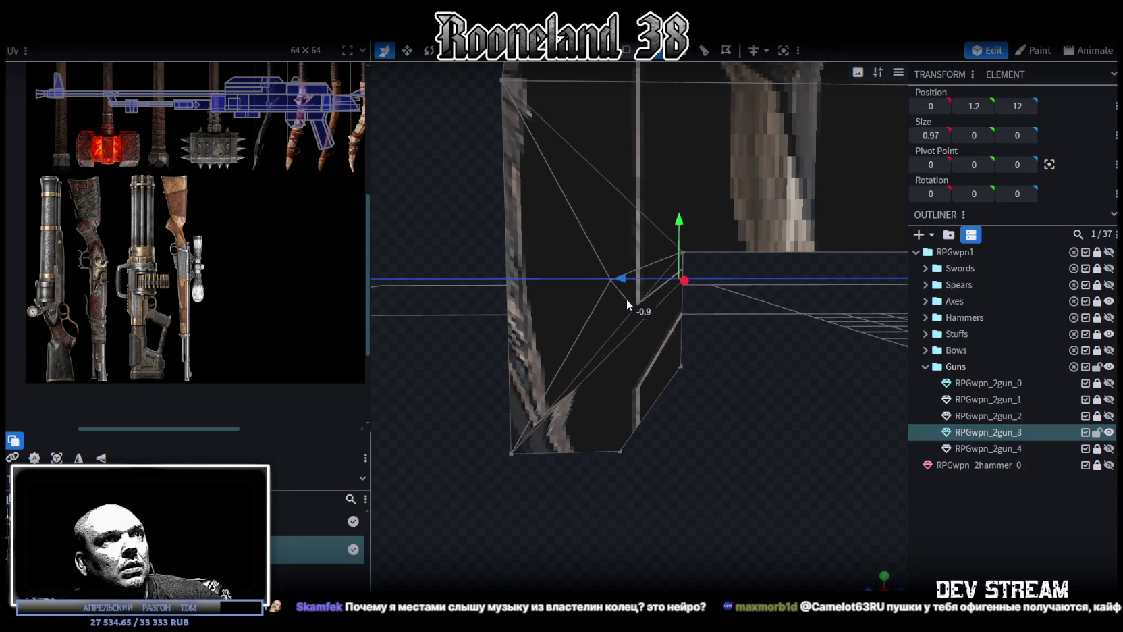
{"action": "mouse_move", "coordinate": [678, 228]}
{"action": "left_mouse_down"}
{"action": "mouse_move", "coordinate": [663, 259]}
{"action": "mouse_move", "coordinate": [731, 371]}
{"action": "mouse_move", "coordinate": [522, 403]}
{"action": "mouse_move", "coordinate": [667, 379]}
{"action": "mouse_move", "coordinate": [663, 364]}
{"action": "left_mouse_up"}
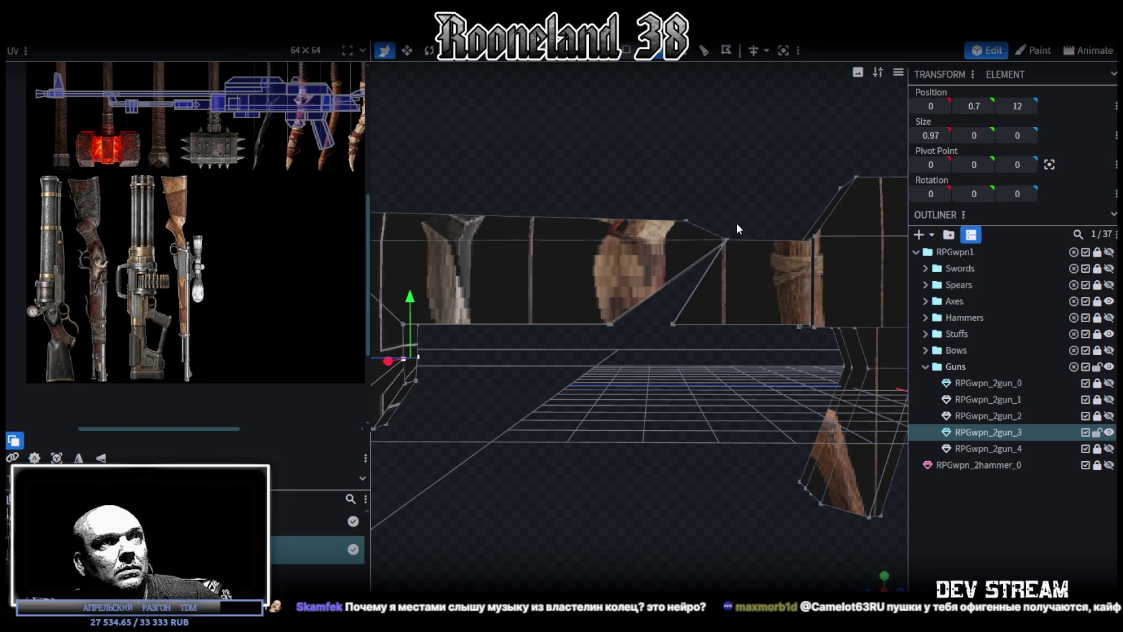
{"action": "left_click", "coordinate": [728, 239]}
{"action": "left_click_drag", "start_coordinate": [686, 242], "coordinate": [703, 235]}
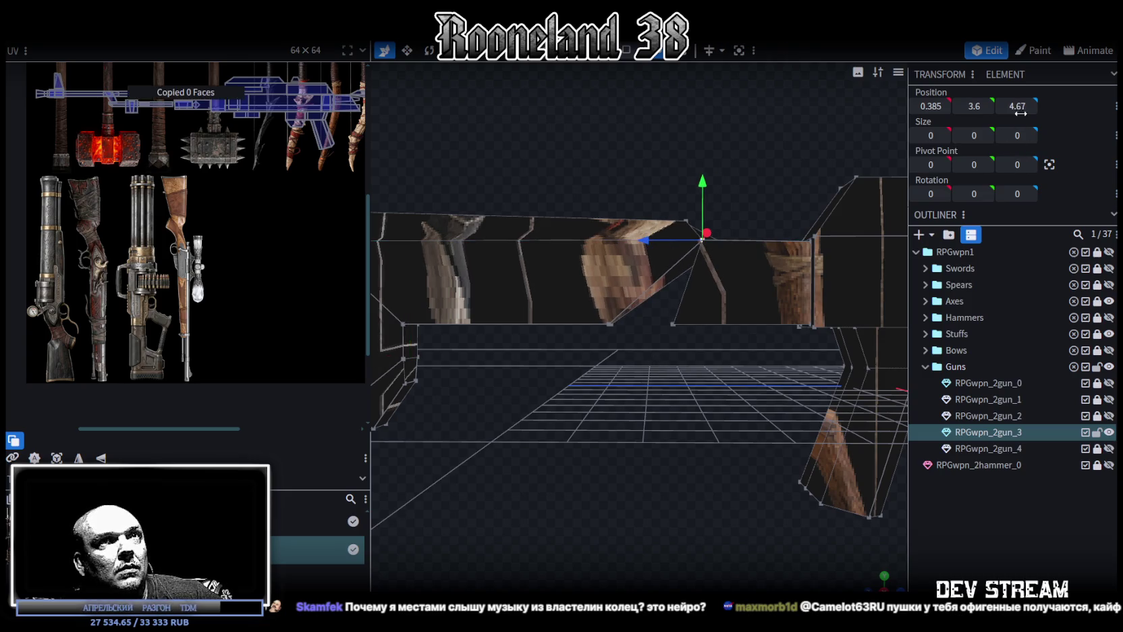
{"action": "key", "text": "ctrl+z"}
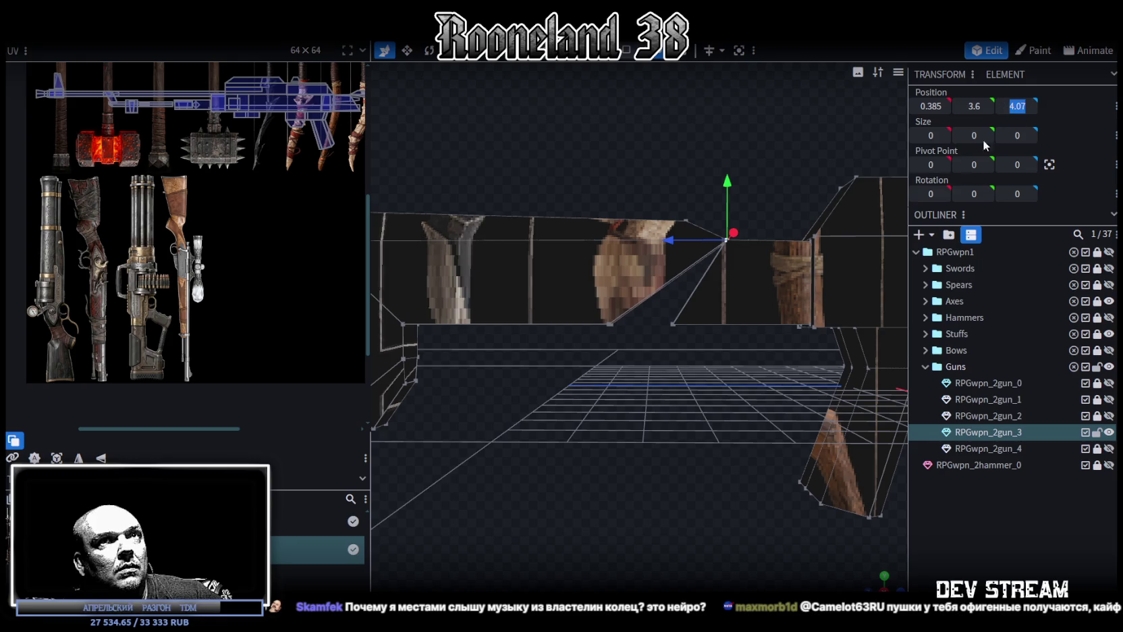
Box-select the receiver vertices and align them at Position Z 4.07.
{"action": "left_click_drag", "start_coordinate": [586, 341], "coordinate": [766, 234]}
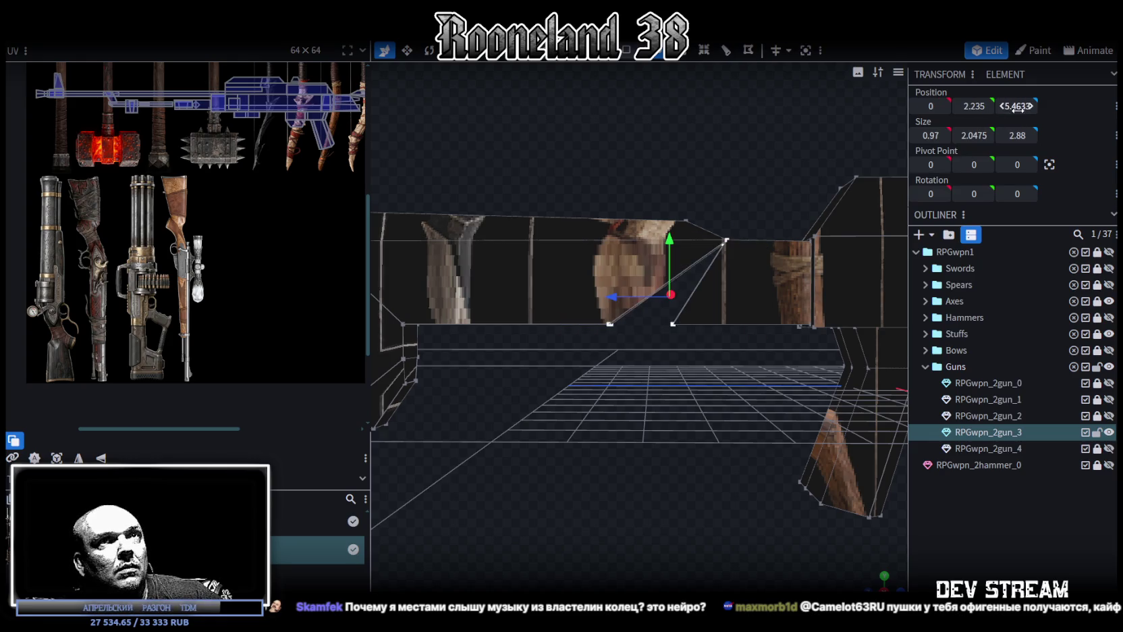
{"action": "key", "text": "ctrl+z"}
{"action": "mouse_move", "coordinate": [679, 392]}
{"action": "middle_mouse_down"}
{"action": "mouse_move", "coordinate": [695, 436]}
{"action": "mouse_move", "coordinate": [732, 332]}
{"action": "mouse_move", "coordinate": [696, 323]}
{"action": "mouse_move", "coordinate": [611, 371]}
{"action": "mouse_move", "coordinate": [581, 489]}
{"action": "mouse_move", "coordinate": [617, 412]}
{"action": "mouse_move", "coordinate": [636, 205]}
{"action": "middle_mouse_up"}
{"action": "left_click", "coordinate": [723, 229]}
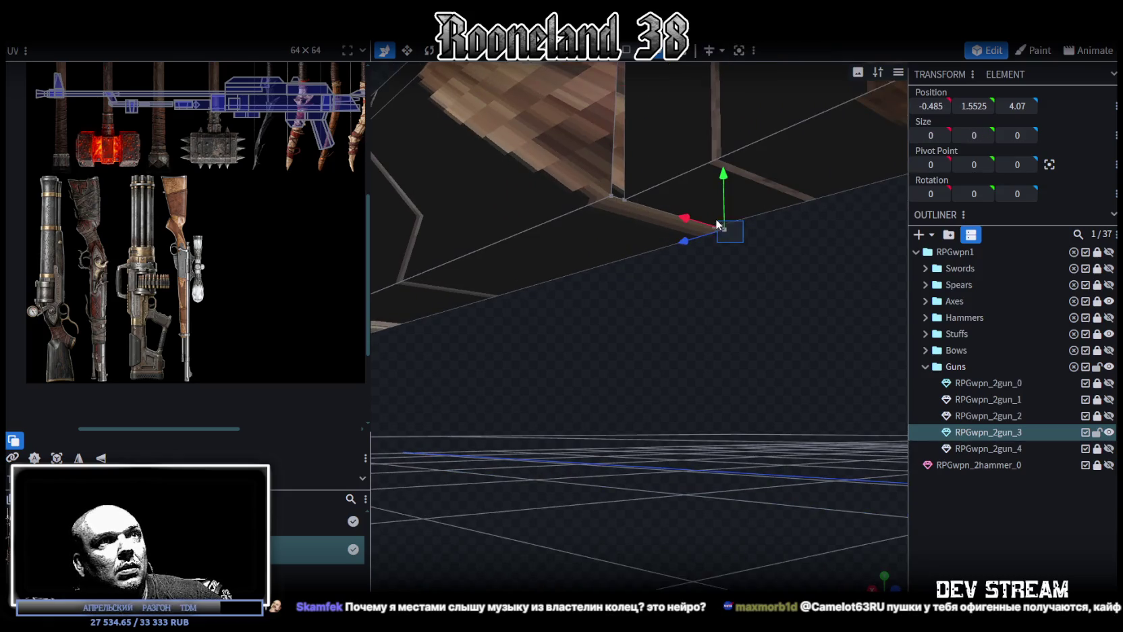
{"action": "right_click", "coordinate": [716, 224]}
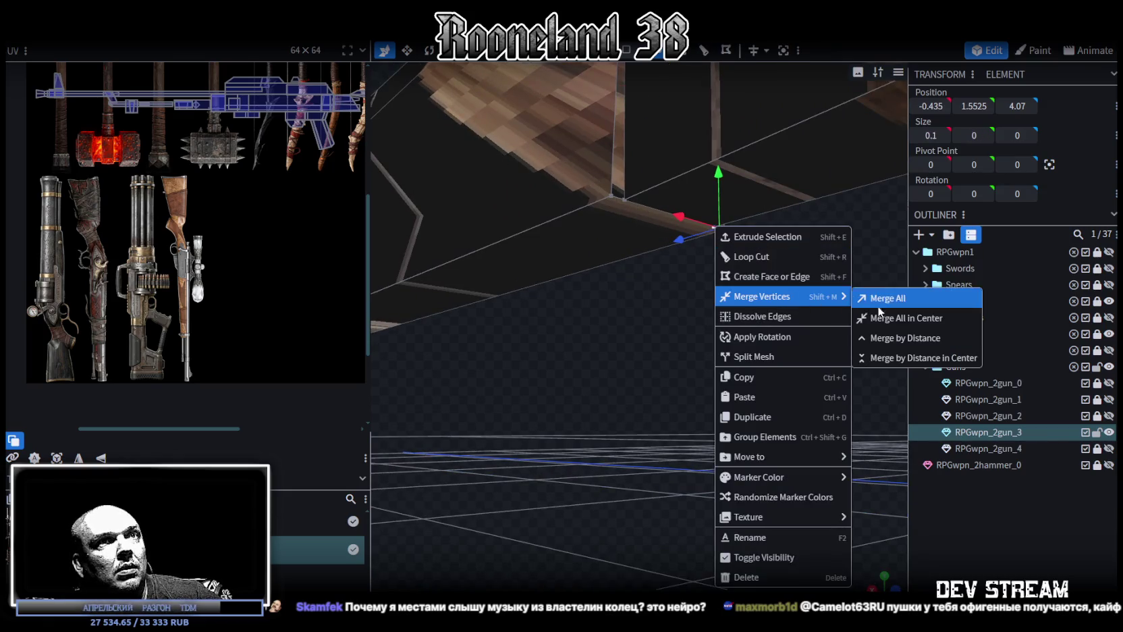
Merge the overlapping vertices with Merge All and Merge All in Center.
{"action": "left_click", "coordinate": [877, 294]}
{"action": "mouse_move", "coordinate": [623, 241]}
{"action": "middle_mouse_down"}
{"action": "mouse_move", "coordinate": [628, 355]}
{"action": "mouse_move", "coordinate": [775, 486]}
{"action": "mouse_move", "coordinate": [616, 432]}
{"action": "middle_mouse_up"}
{"action": "left_click_drag", "start_coordinate": [589, 432], "coordinate": [668, 373]}
{"action": "right_click", "coordinate": [668, 373]}
{"action": "left_click", "coordinate": [811, 350]}
Stretch the small block beside the receiver to 12.15 long and shift it back along the stock.
{"action": "mouse_move", "coordinate": [811, 350]}
{"action": "middle_mouse_down"}
{"action": "mouse_move", "coordinate": [539, 471]}
{"action": "mouse_move", "coordinate": [691, 399]}
{"action": "mouse_move", "coordinate": [729, 397]}
{"action": "mouse_move", "coordinate": [673, 340]}
{"action": "middle_mouse_up"}
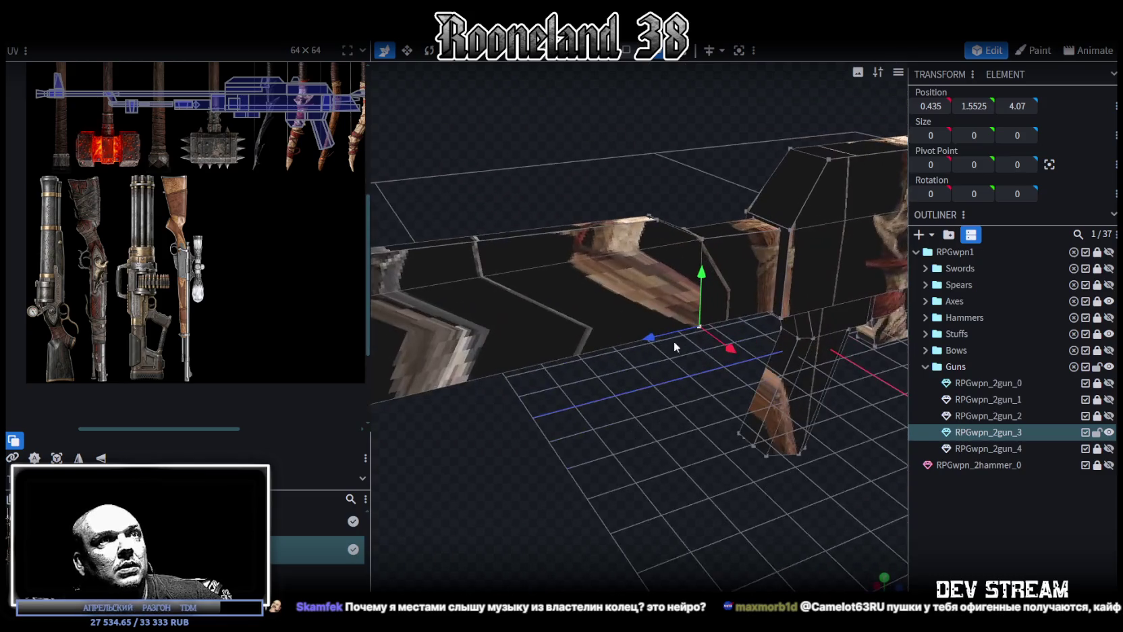
{"action": "left_click", "coordinate": [723, 257]}
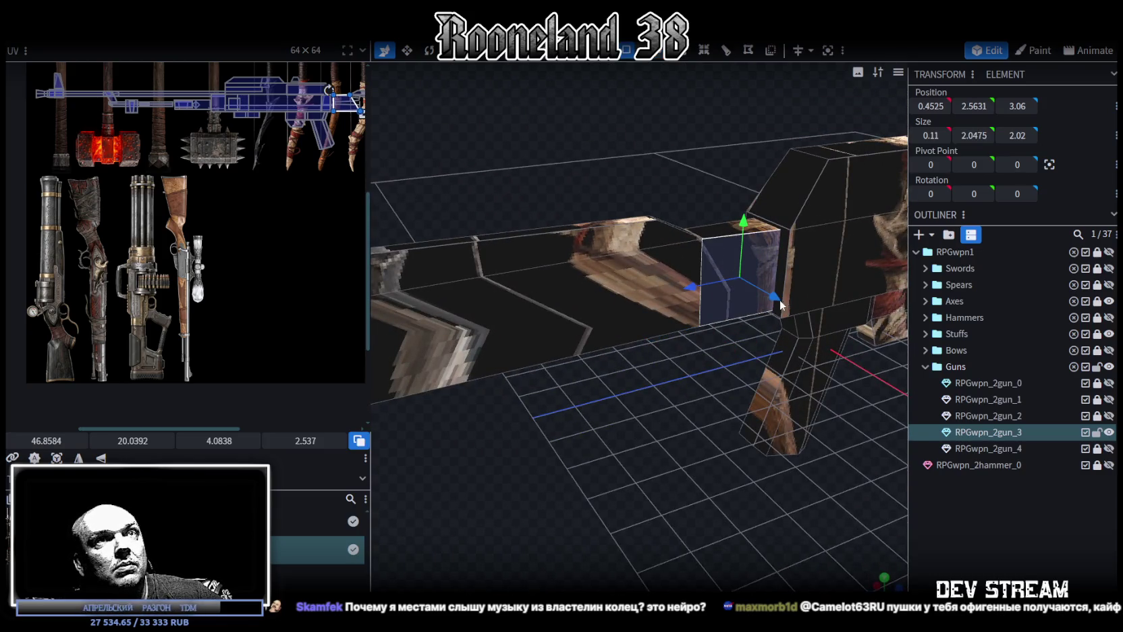
{"action": "mouse_move", "coordinate": [818, 242]}
{"action": "middle_mouse_down"}
{"action": "mouse_move", "coordinate": [649, 395]}
{"action": "mouse_move", "coordinate": [698, 411]}
{"action": "mouse_move", "coordinate": [581, 349]}
{"action": "middle_mouse_up"}
{"action": "left_click_drag", "start_coordinate": [582, 349], "coordinate": [463, 456]}
{"action": "left_click", "coordinate": [463, 456]}
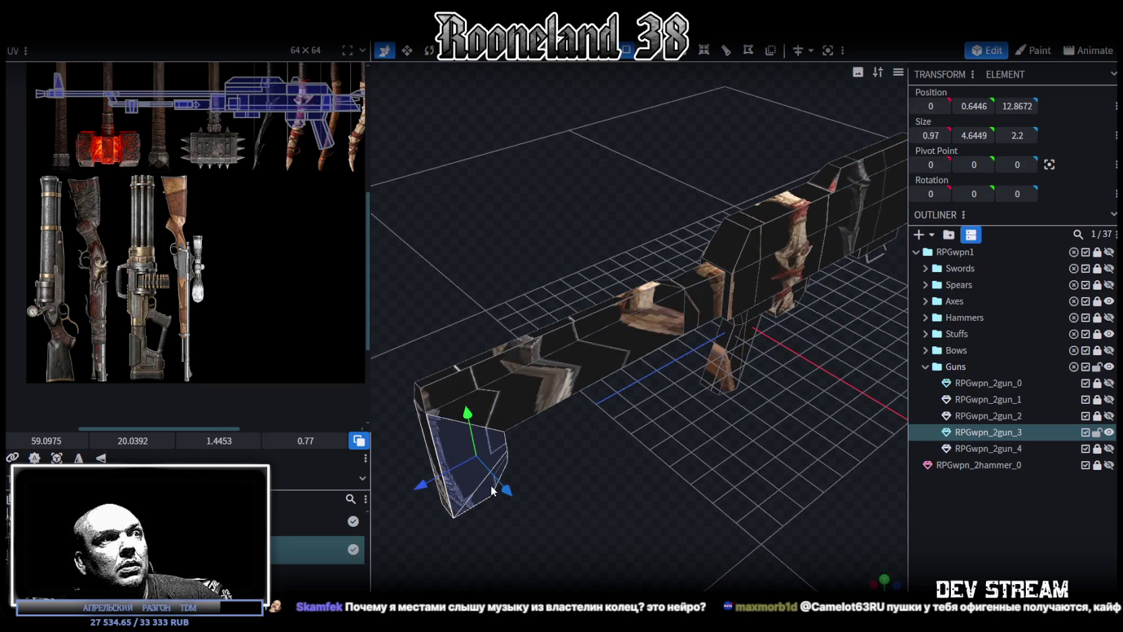
{"action": "left_click", "coordinate": [710, 307]}
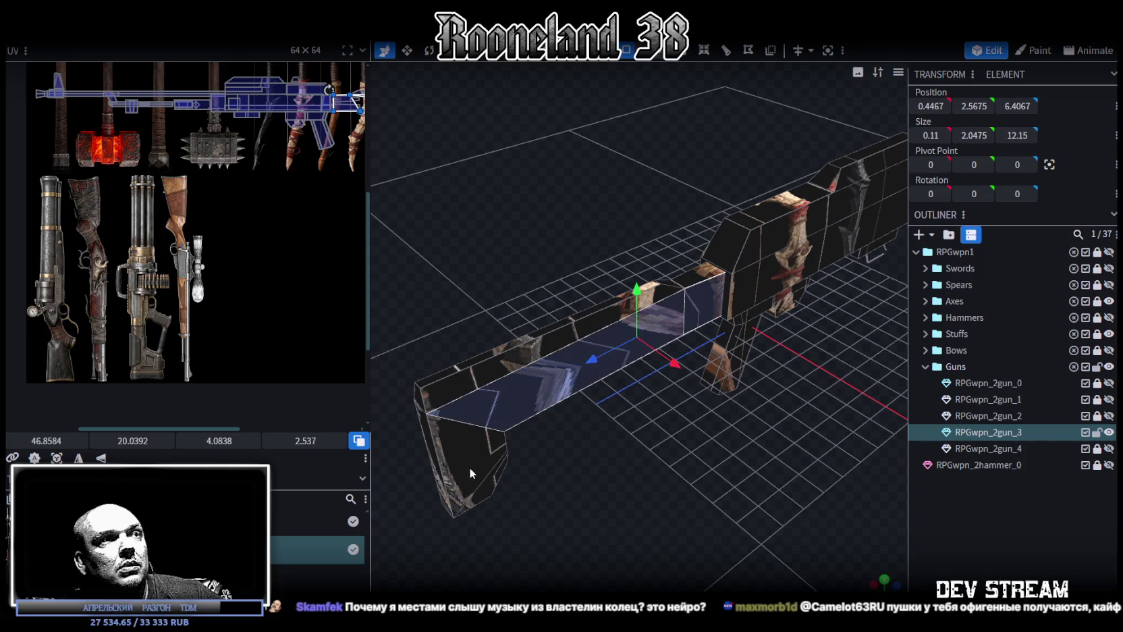
{"action": "mouse_move", "coordinate": [655, 489]}
{"action": "left_mouse_down"}
{"action": "mouse_move", "coordinate": [771, 482]}
{"action": "mouse_move", "coordinate": [657, 468]}
{"action": "left_mouse_up"}
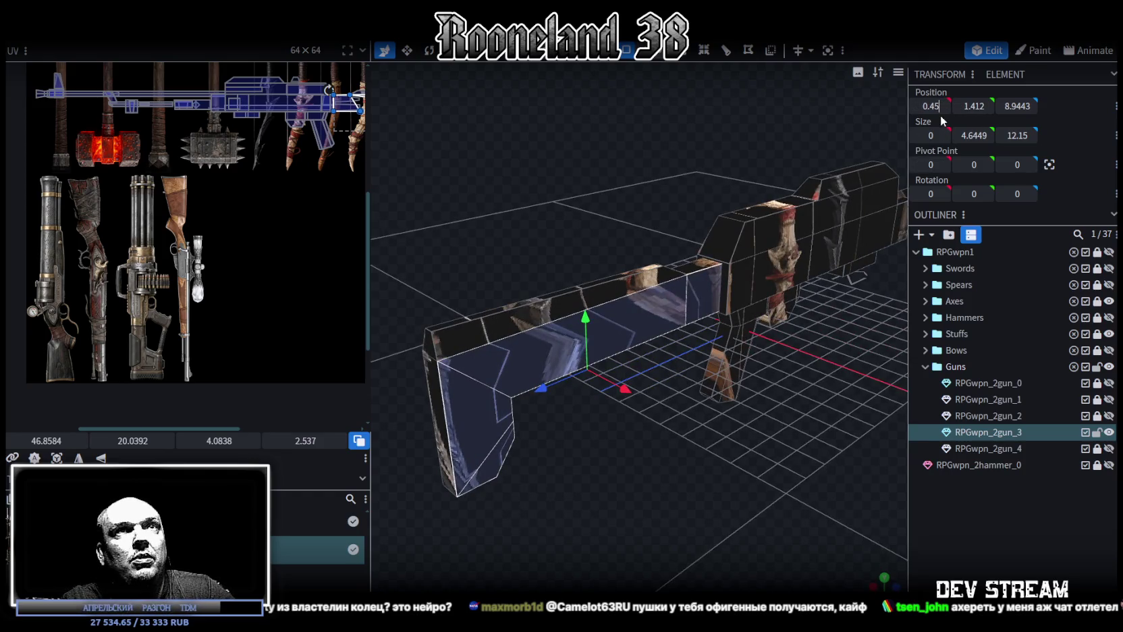
{"action": "left_click_drag", "start_coordinate": [712, 465], "coordinate": [790, 355]}
{"action": "left_click", "coordinate": [642, 271]}
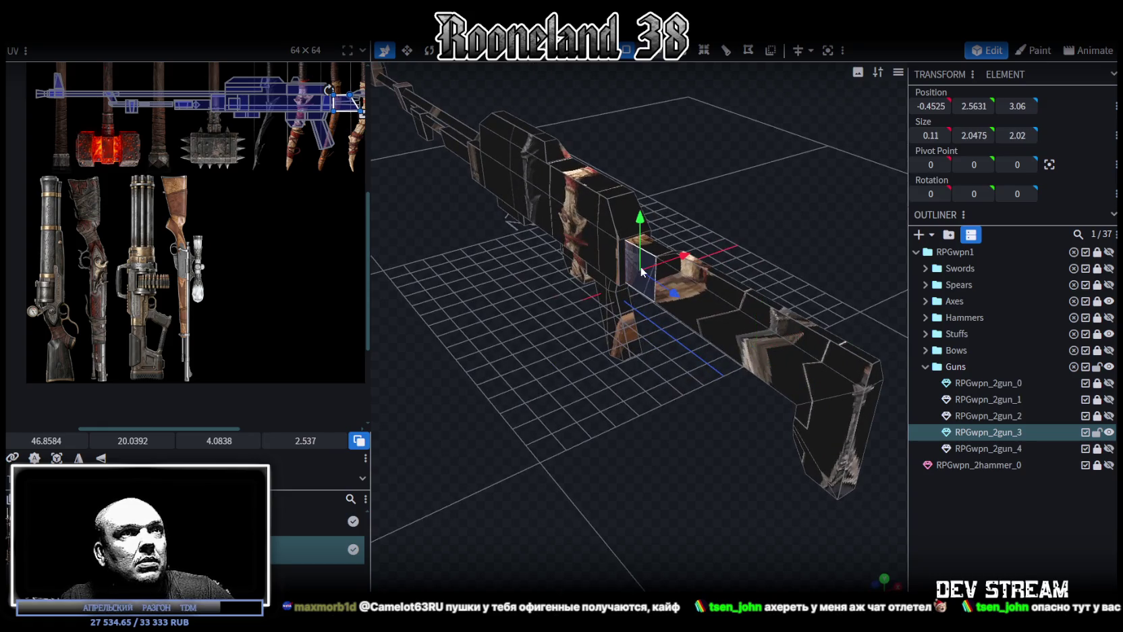
{"action": "left_click_drag", "start_coordinate": [717, 315], "coordinate": [829, 427]}
{"action": "left_click_drag", "start_coordinate": [812, 467], "coordinate": [828, 487]}
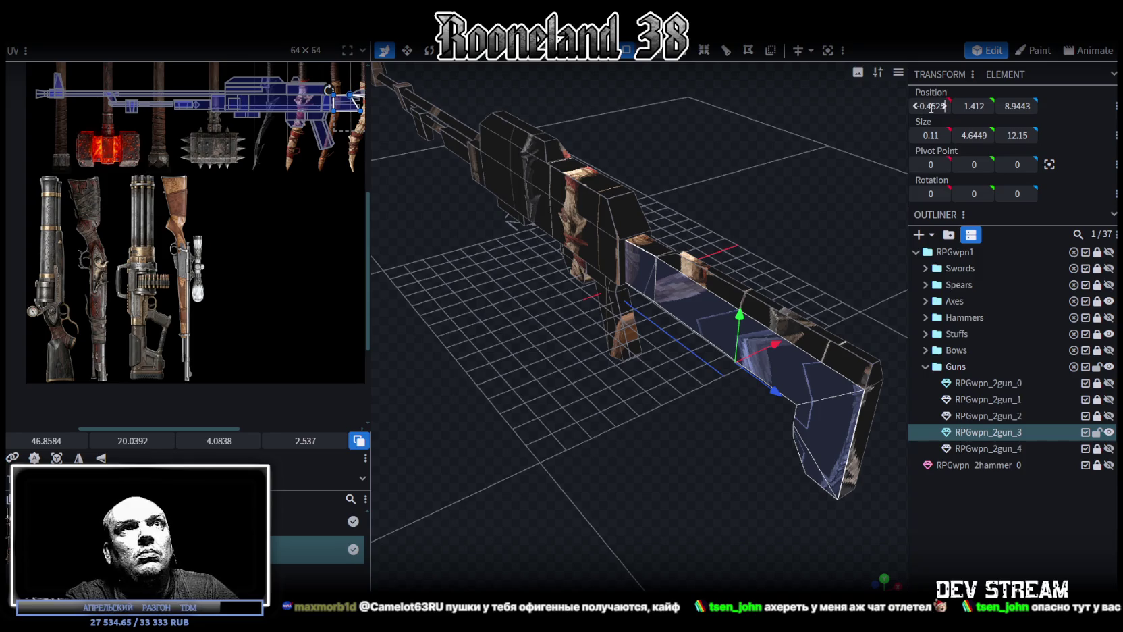
Level the view on the receiver and select the top face of the rail block.
{"action": "mouse_move", "coordinate": [526, 352]}
{"action": "left_mouse_down"}
{"action": "mouse_move", "coordinate": [658, 427]}
{"action": "mouse_move", "coordinate": [595, 401]}
{"action": "left_mouse_up"}
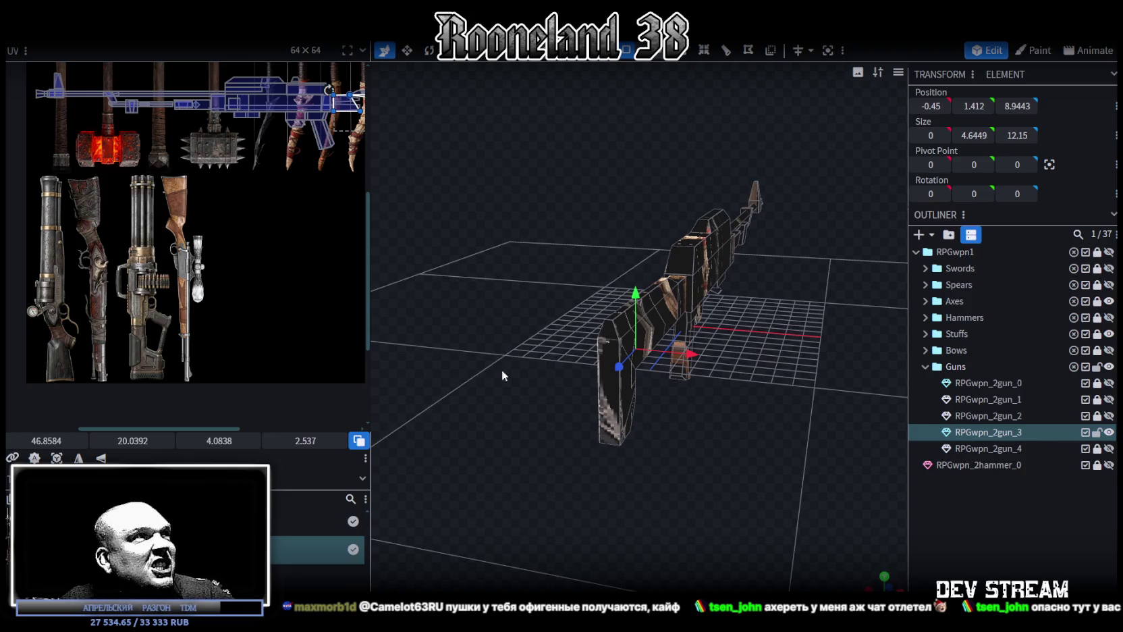
{"action": "mouse_move", "coordinate": [742, 444]}
{"action": "left_mouse_down"}
{"action": "mouse_move", "coordinate": [621, 428]}
{"action": "mouse_move", "coordinate": [684, 438]}
{"action": "mouse_move", "coordinate": [643, 437]}
{"action": "mouse_move", "coordinate": [656, 444]}
{"action": "mouse_move", "coordinate": [700, 438]}
{"action": "mouse_move", "coordinate": [628, 434]}
{"action": "mouse_move", "coordinate": [645, 445]}
{"action": "mouse_move", "coordinate": [635, 472]}
{"action": "mouse_move", "coordinate": [628, 425]}
{"action": "mouse_move", "coordinate": [609, 414]}
{"action": "mouse_move", "coordinate": [704, 401]}
{"action": "mouse_move", "coordinate": [576, 395]}
{"action": "mouse_move", "coordinate": [738, 431]}
{"action": "mouse_move", "coordinate": [724, 434]}
{"action": "mouse_move", "coordinate": [669, 263]}
{"action": "left_mouse_up"}
{"action": "scroll", "coordinate": [609, 434], "scroll_direction": "up", "scroll_amount": 3}
{"action": "scroll", "coordinate": [636, 471], "scroll_direction": "up", "scroll_amount": 2}
{"action": "scroll", "coordinate": [609, 414], "scroll_direction": "down", "scroll_amount": 3}
{"action": "left_click", "coordinate": [669, 264]}
{"action": "mouse_move", "coordinate": [778, 406]}
{"action": "left_mouse_down"}
{"action": "mouse_move", "coordinate": [693, 442]}
{"action": "mouse_move", "coordinate": [620, 438]}
{"action": "mouse_move", "coordinate": [676, 449]}
{"action": "mouse_move", "coordinate": [617, 296]}
{"action": "mouse_move", "coordinate": [646, 419]}
{"action": "mouse_move", "coordinate": [768, 336]}
{"action": "left_mouse_up"}
{"action": "left_click", "coordinate": [600, 270]}
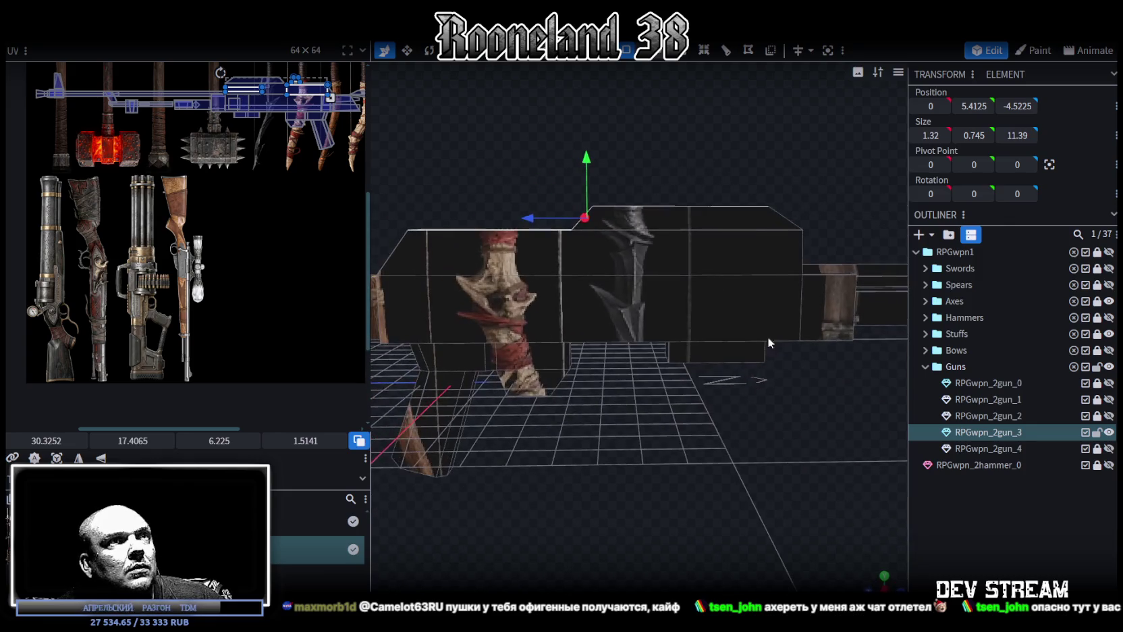
{"action": "left_click", "coordinate": [664, 202]}
{"action": "mouse_move", "coordinate": [587, 216]}
{"action": "left_mouse_down"}
{"action": "mouse_move", "coordinate": [553, 219]}
{"action": "mouse_move", "coordinate": [548, 324]}
{"action": "mouse_move", "coordinate": [711, 454]}
{"action": "left_mouse_up"}
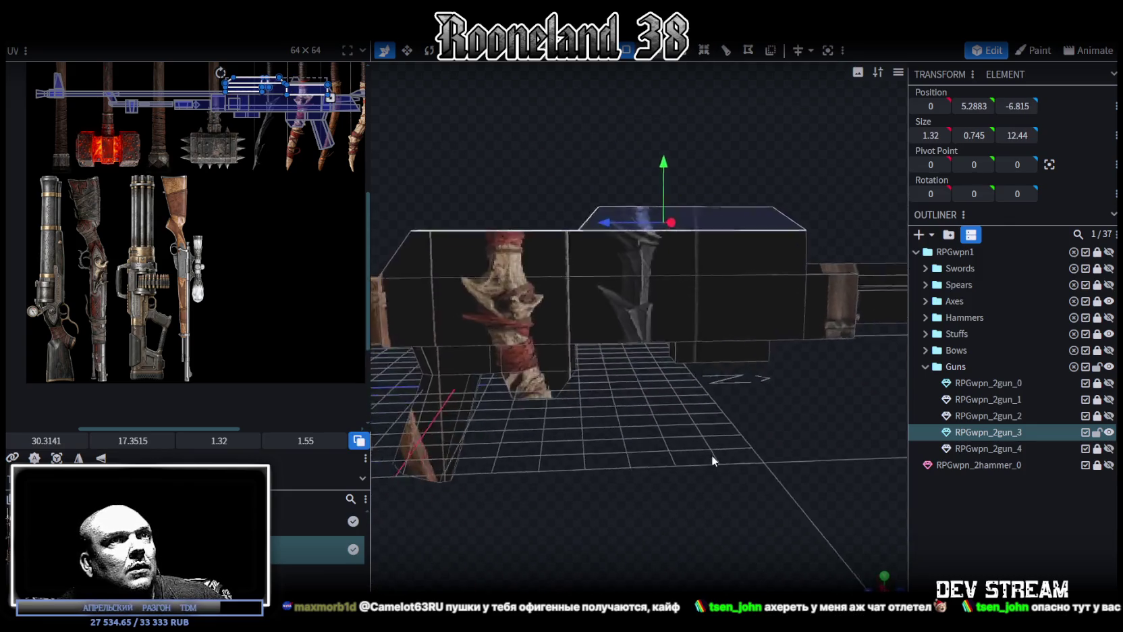
{"action": "scroll", "coordinate": [711, 454], "scroll_direction": "down", "scroll_amount": 3}
Lower the top rail face by 0.8 and merge the resulting overlapping vertices.
{"action": "left_click_drag", "start_coordinate": [653, 203], "coordinate": [652, 217]}
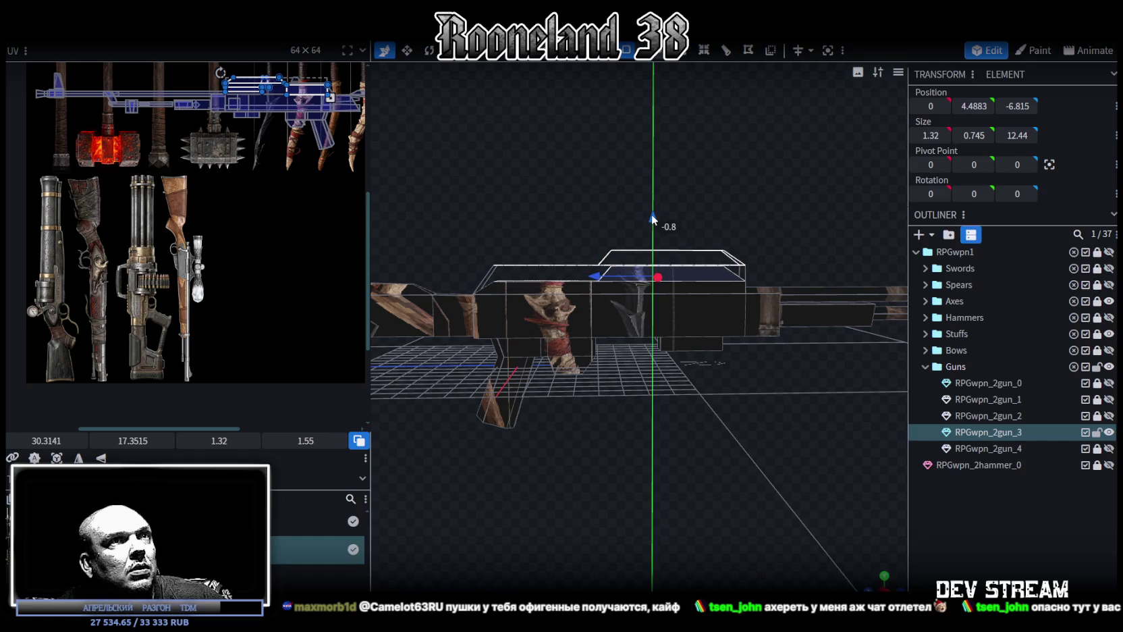
{"action": "left_click", "coordinate": [627, 176]}
{"action": "mouse_move", "coordinate": [784, 482]}
{"action": "left_mouse_down"}
{"action": "mouse_move", "coordinate": [597, 529]}
{"action": "mouse_move", "coordinate": [724, 513]}
{"action": "mouse_move", "coordinate": [789, 475]}
{"action": "left_mouse_up"}
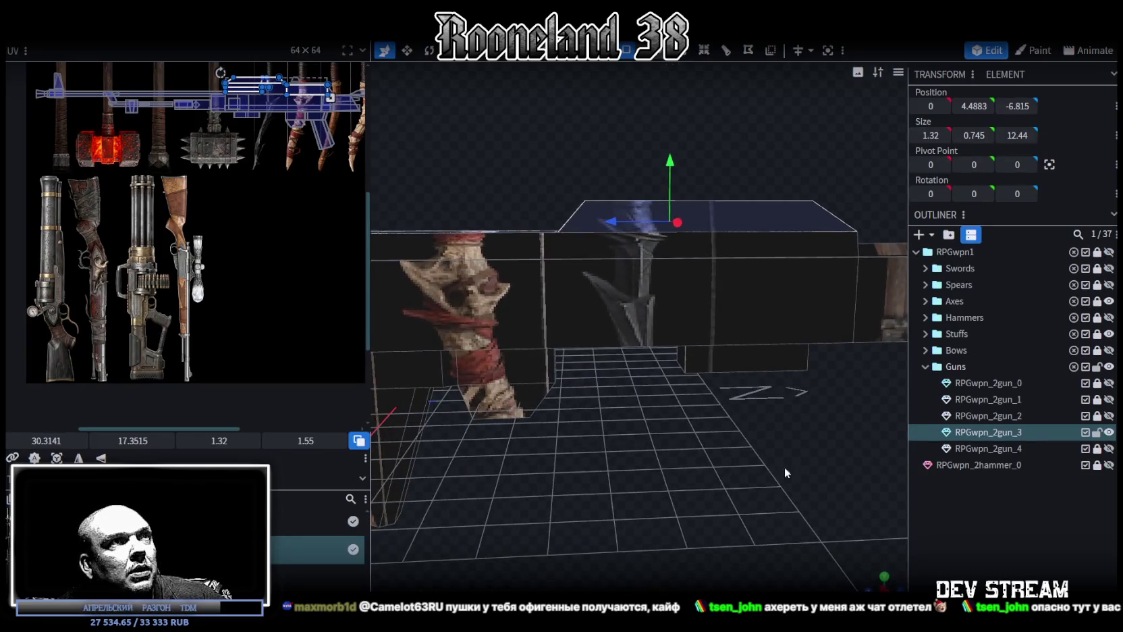
{"action": "key", "text": "ctrl+z"}
{"action": "mouse_move", "coordinate": [678, 124]}
{"action": "left_mouse_down"}
{"action": "mouse_move", "coordinate": [671, 170]}
{"action": "mouse_move", "coordinate": [666, 160]}
{"action": "left_mouse_up"}
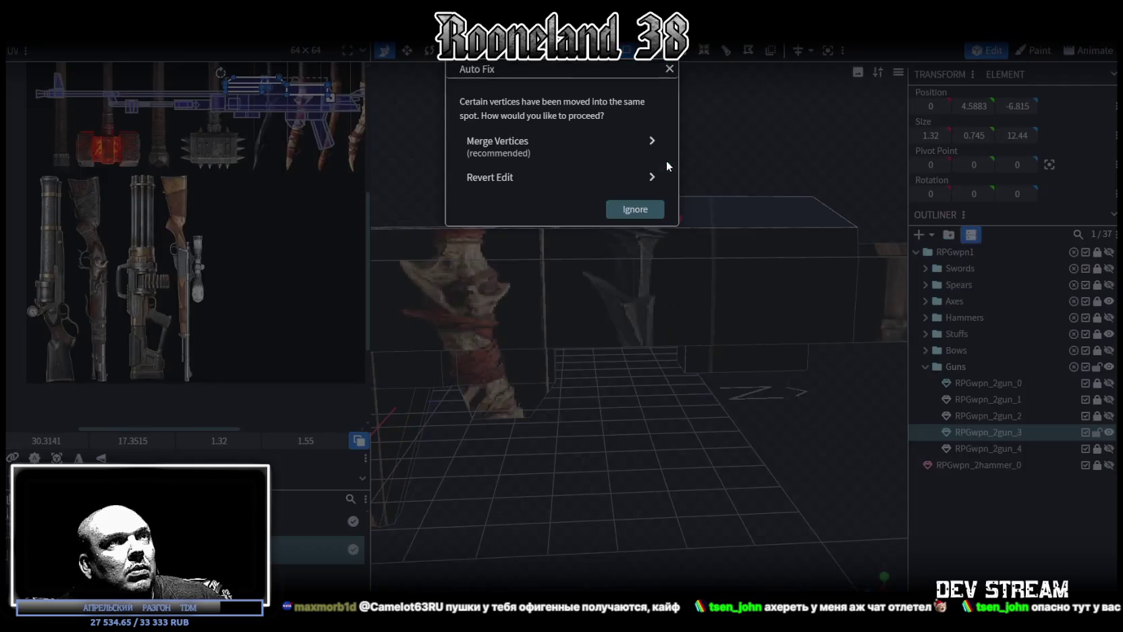
{"action": "left_click", "coordinate": [615, 144]}
{"action": "mouse_move", "coordinate": [647, 398]}
{"action": "left_mouse_down"}
{"action": "mouse_move", "coordinate": [635, 412]}
{"action": "mouse_move", "coordinate": [698, 433]}
{"action": "left_mouse_up"}
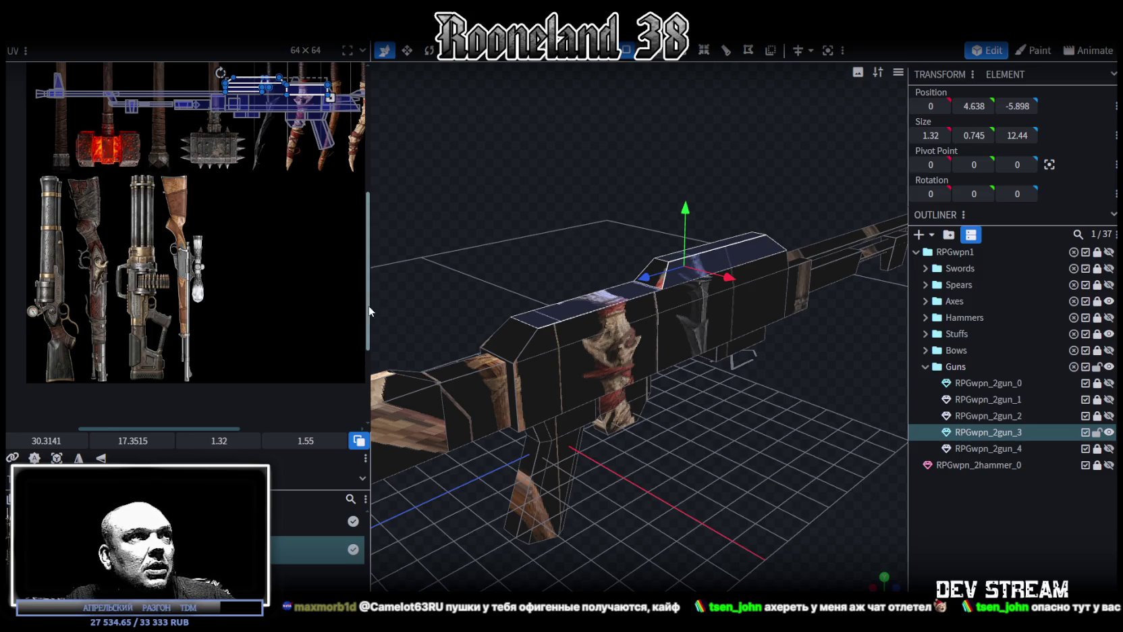
{"action": "left_click_drag", "start_coordinate": [372, 303], "coordinate": [216, 311]}
{"action": "mouse_move", "coordinate": [640, 424]}
{"action": "left_mouse_down"}
{"action": "mouse_move", "coordinate": [483, 511]}
{"action": "mouse_move", "coordinate": [530, 414]}
{"action": "mouse_move", "coordinate": [482, 546]}
{"action": "mouse_move", "coordinate": [513, 383]}
{"action": "left_mouse_up"}
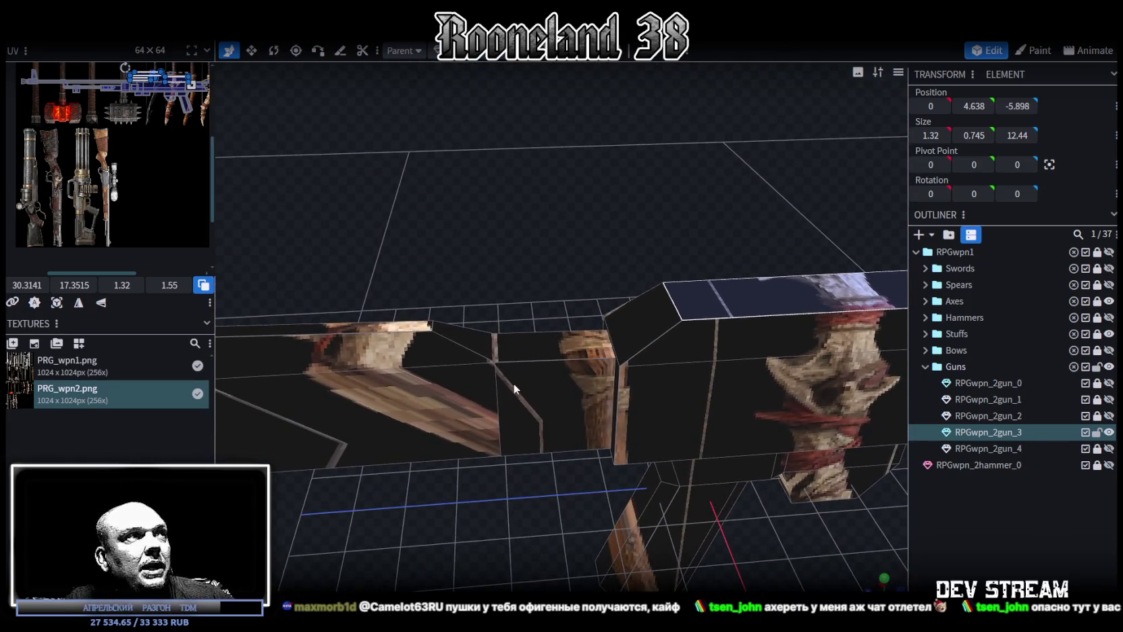
In Edge selection mode, set the stock's top edge to Position Y 3.6.
{"action": "left_click", "coordinate": [574, 340]}
{"action": "mouse_move", "coordinate": [533, 432]}
{"action": "left_mouse_down"}
{"action": "mouse_move", "coordinate": [616, 502]}
{"action": "mouse_move", "coordinate": [482, 426]}
{"action": "mouse_move", "coordinate": [555, 445]}
{"action": "mouse_move", "coordinate": [835, 254]}
{"action": "left_mouse_up"}
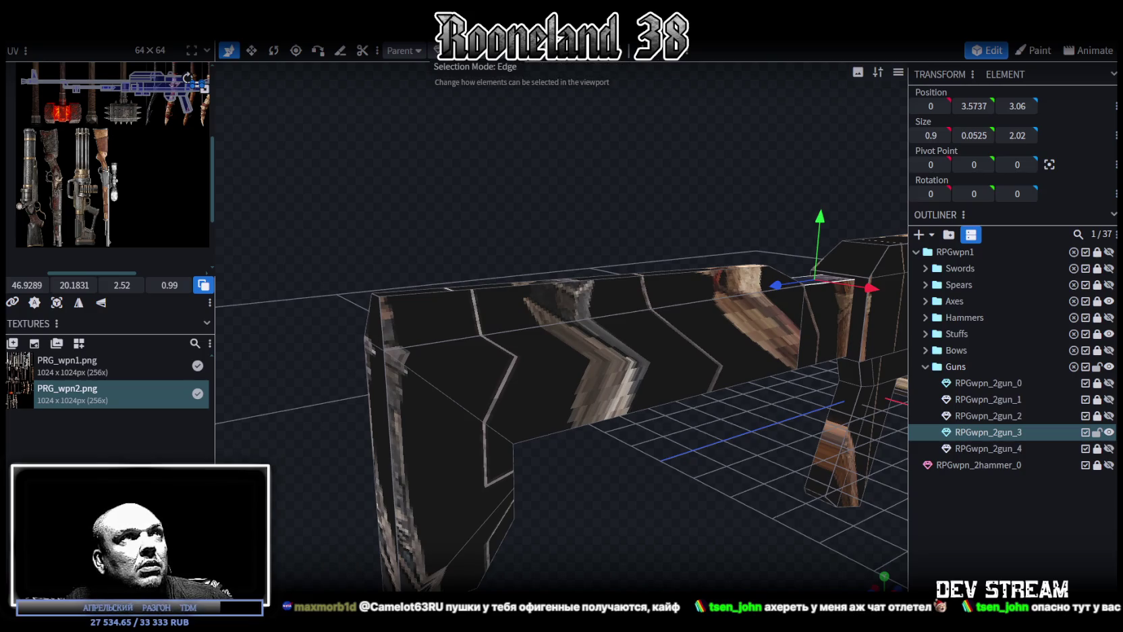
{"action": "left_click", "coordinate": [425, 297]}
{"action": "left_click", "coordinate": [371, 342]}
{"action": "scroll", "coordinate": [587, 317], "scroll_direction": "down", "scroll_amount": 3}
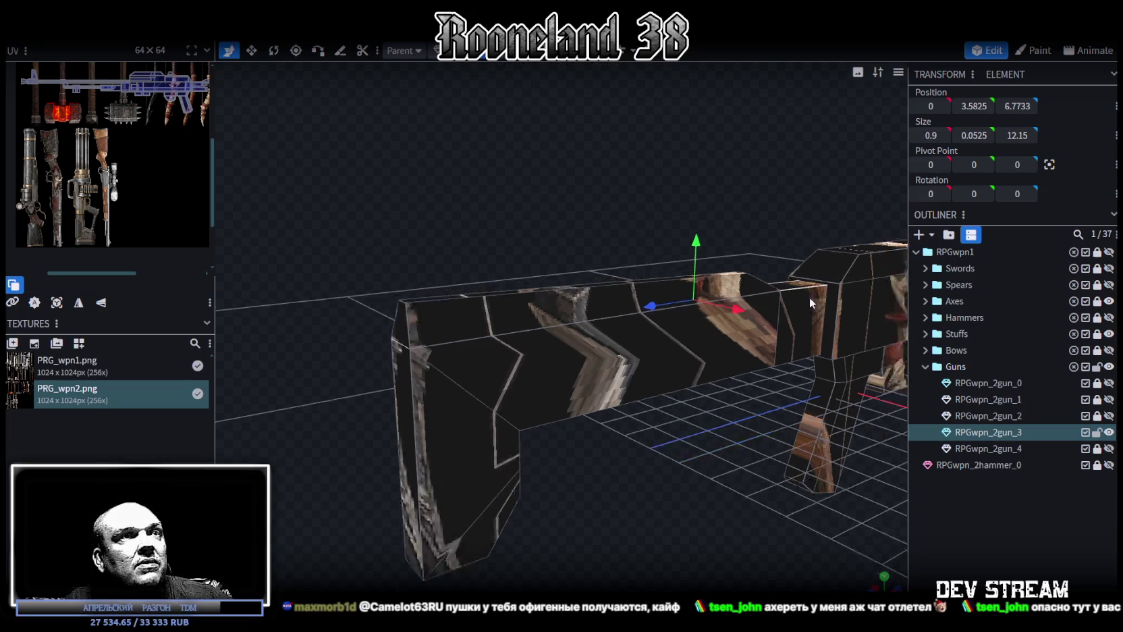
{"action": "left_click", "coordinate": [971, 101]}
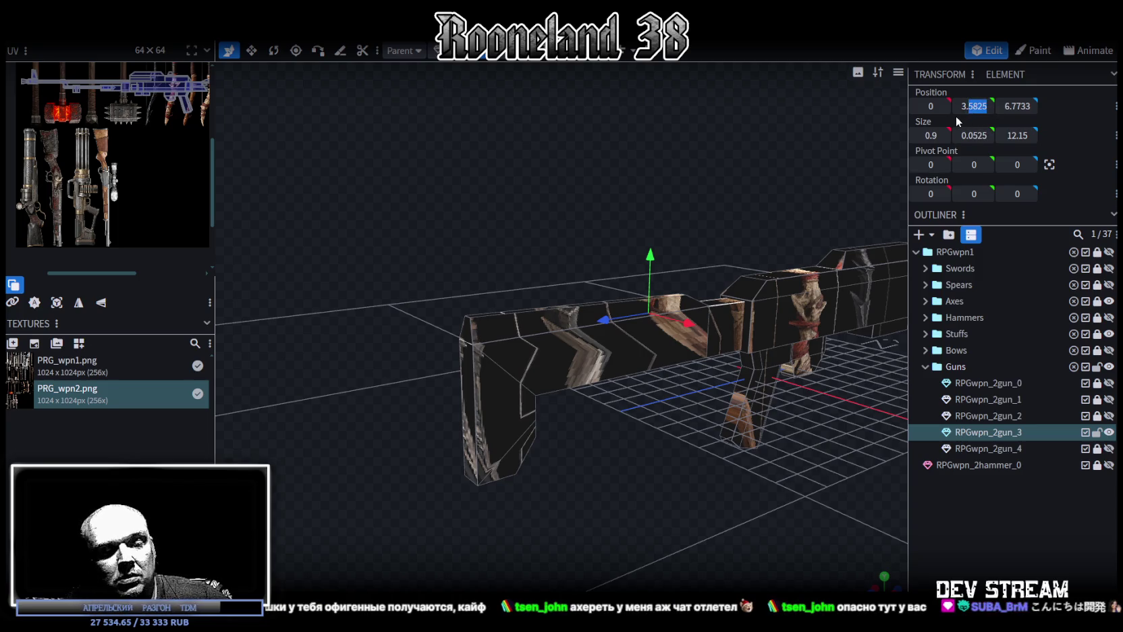
{"action": "type", "text": "6"}
{"action": "key", "text": "Return"}
Select the stock's top face from a side view and bring up its editing options.
{"action": "mouse_move", "coordinate": [733, 446]}
{"action": "left_mouse_down"}
{"action": "mouse_move", "coordinate": [693, 490]}
{"action": "mouse_move", "coordinate": [670, 488]}
{"action": "left_mouse_up"}
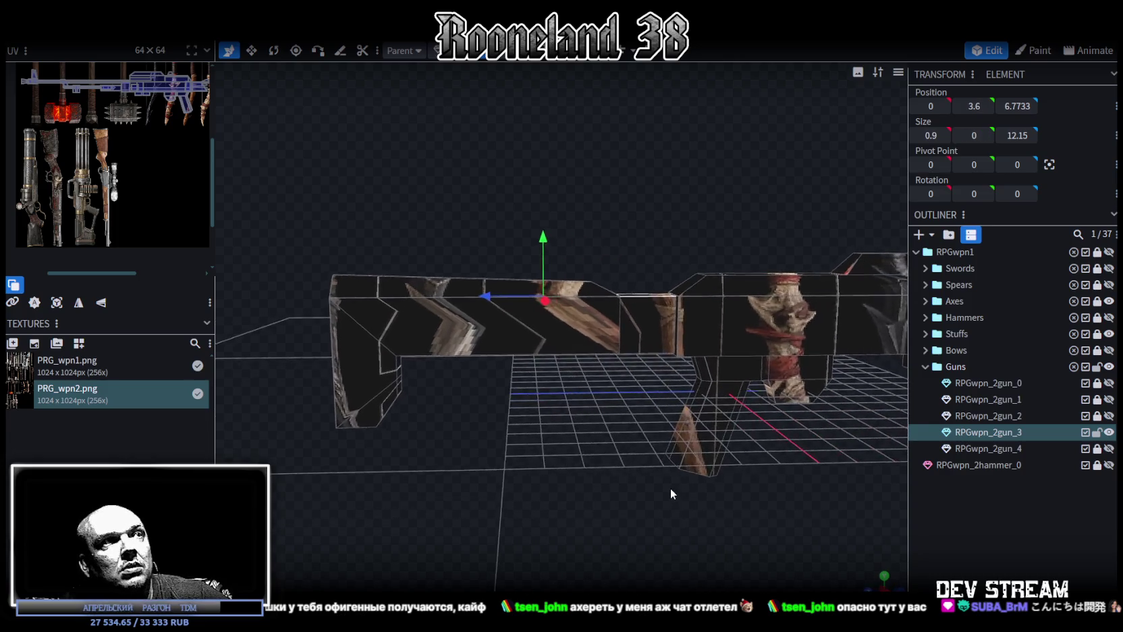
{"action": "scroll", "coordinate": [666, 487], "scroll_direction": "up", "scroll_amount": 2}
{"action": "scroll", "coordinate": [673, 504], "scroll_direction": "up", "scroll_amount": 2}
{"action": "scroll", "coordinate": [651, 496], "scroll_direction": "up", "scroll_amount": 2}
{"action": "scroll", "coordinate": [642, 493], "scroll_direction": "down", "scroll_amount": 2}
{"action": "scroll", "coordinate": [675, 492], "scroll_direction": "down", "scroll_amount": 2}
{"action": "scroll", "coordinate": [687, 499], "scroll_direction": "down", "scroll_amount": 1}
{"action": "scroll", "coordinate": [665, 482], "scroll_direction": "down", "scroll_amount": 1}
{"action": "scroll", "coordinate": [517, 312], "scroll_direction": "up", "scroll_amount": 1}
{"action": "scroll", "coordinate": [506, 225], "scroll_direction": "up", "scroll_amount": 1}
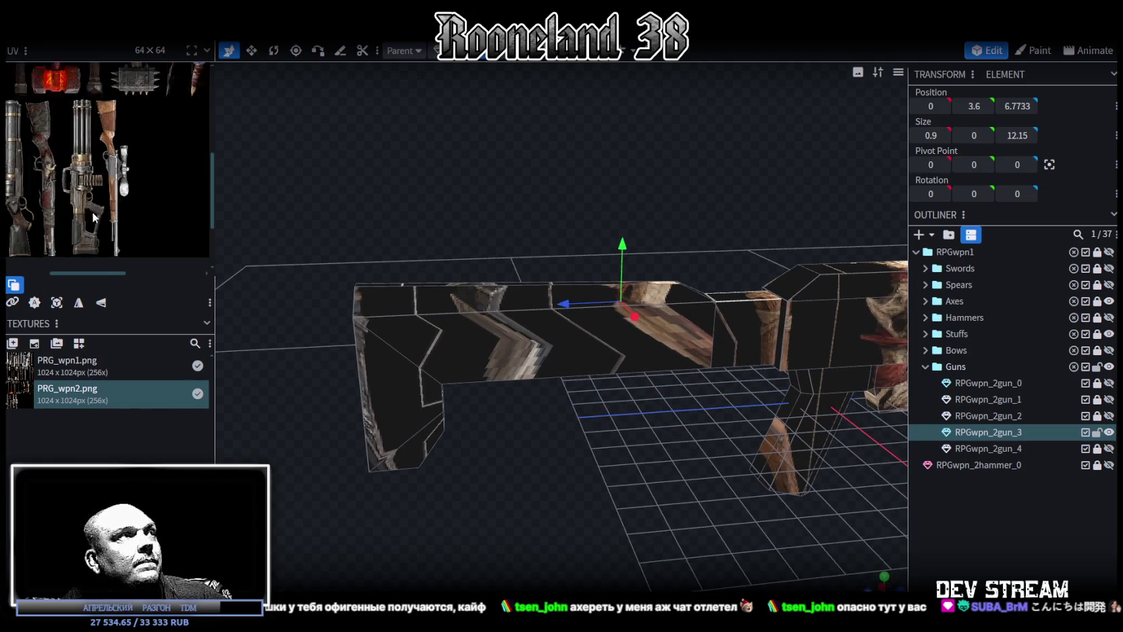
{"action": "left_click_drag", "start_coordinate": [504, 400], "coordinate": [567, 406]}
{"action": "mouse_move", "coordinate": [606, 404]}
{"action": "left_mouse_down"}
{"action": "mouse_move", "coordinate": [538, 406]}
{"action": "mouse_move", "coordinate": [617, 408]}
{"action": "mouse_move", "coordinate": [547, 393]}
{"action": "mouse_move", "coordinate": [594, 405]}
{"action": "mouse_move", "coordinate": [442, 215]}
{"action": "left_mouse_up"}
{"action": "left_click_drag", "start_coordinate": [540, 130], "coordinate": [405, 162]}
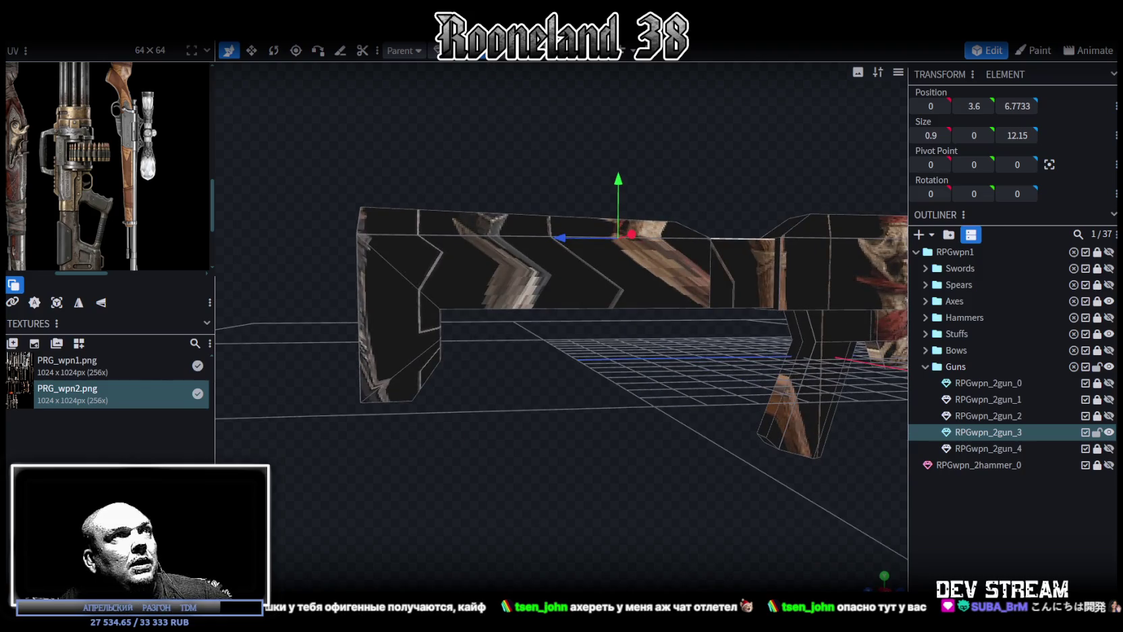
{"action": "left_click", "coordinate": [386, 166]}
{"action": "left_click", "coordinate": [514, 210]}
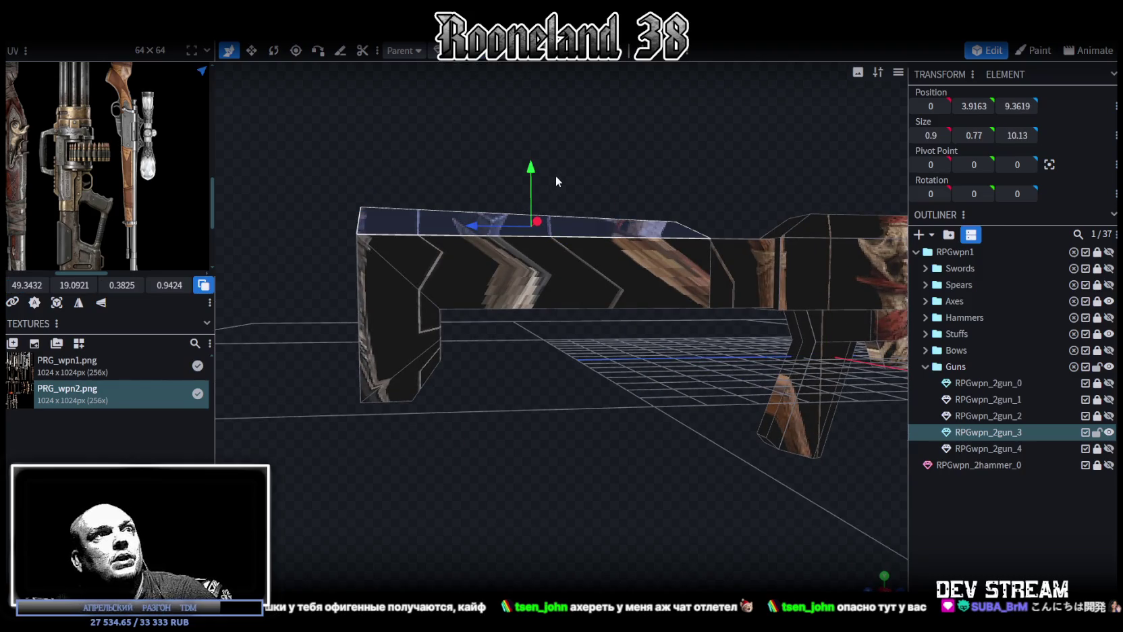
{"action": "mouse_move", "coordinate": [562, 136]}
{"action": "left_mouse_down"}
{"action": "mouse_move", "coordinate": [609, 149]}
{"action": "mouse_move", "coordinate": [533, 271]}
{"action": "left_mouse_up"}
{"action": "right_click", "coordinate": [532, 270]}
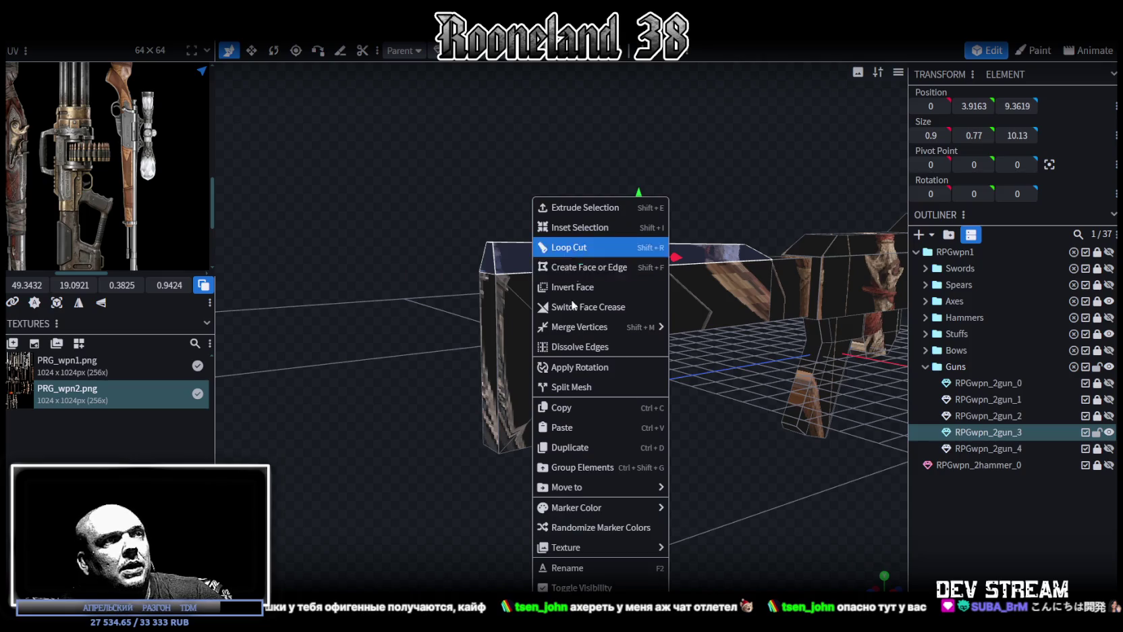
Pull the rifle's rear-end vertices about 3.5 units inward along Z, shortening the back.
{"action": "left_click", "coordinate": [598, 389]}
{"action": "left_click_drag", "start_coordinate": [597, 388], "coordinate": [550, 345]}
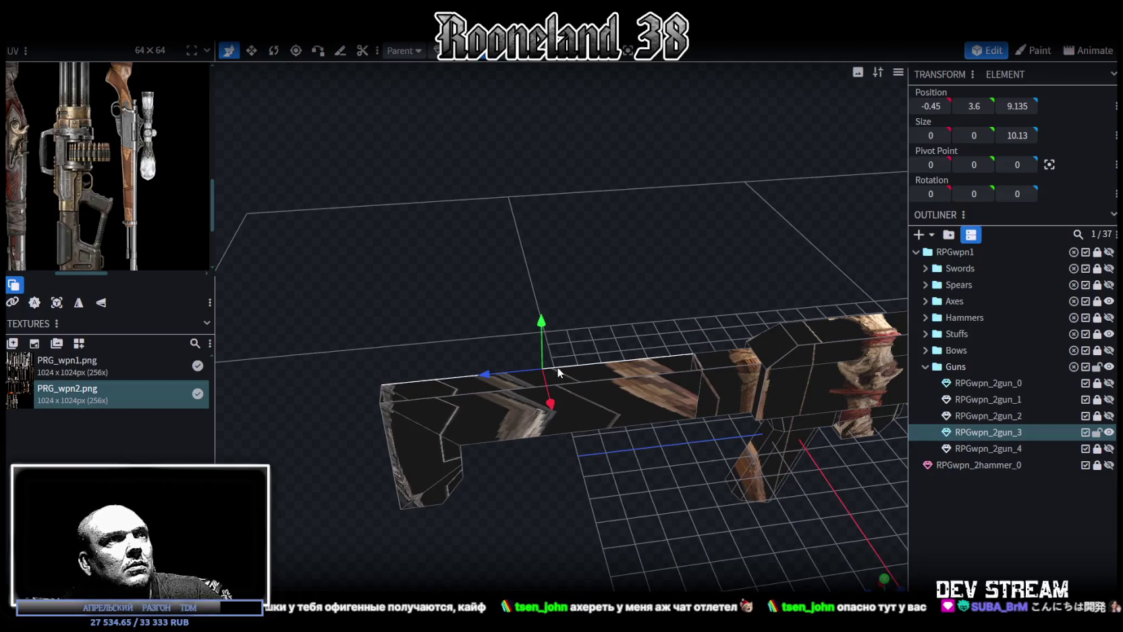
{"action": "left_click", "coordinate": [604, 377]}
{"action": "left_click_drag", "start_coordinate": [604, 377], "coordinate": [616, 228]}
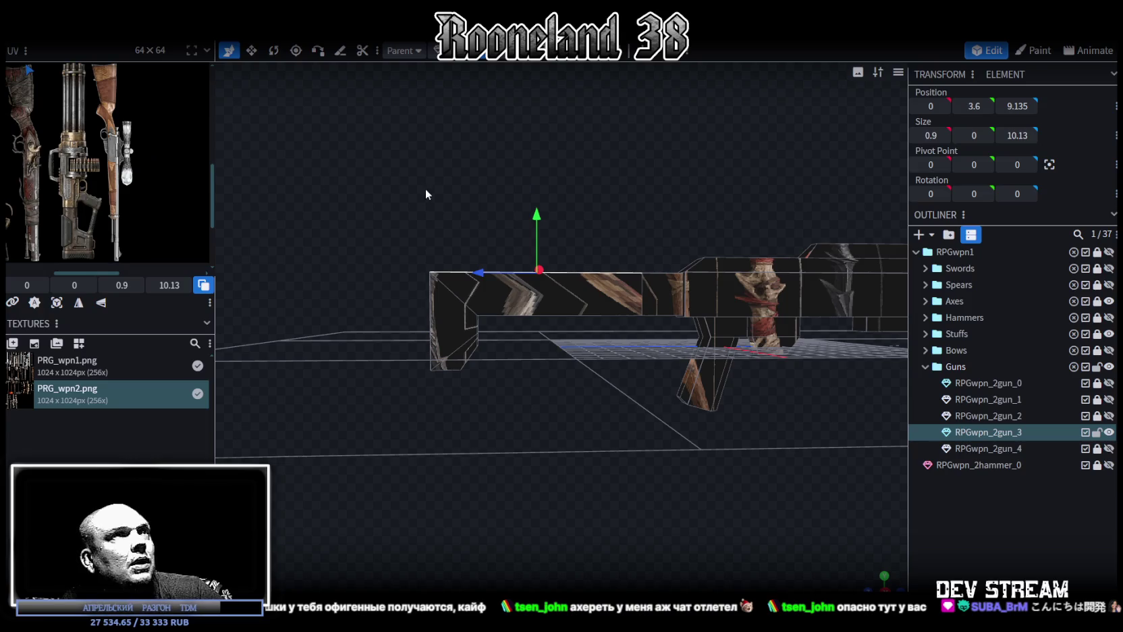
{"action": "right_click_drag", "start_coordinate": [425, 189], "coordinate": [479, 159]}
{"action": "left_click_drag", "start_coordinate": [426, 199], "coordinate": [551, 418], "text": "ctrl"}
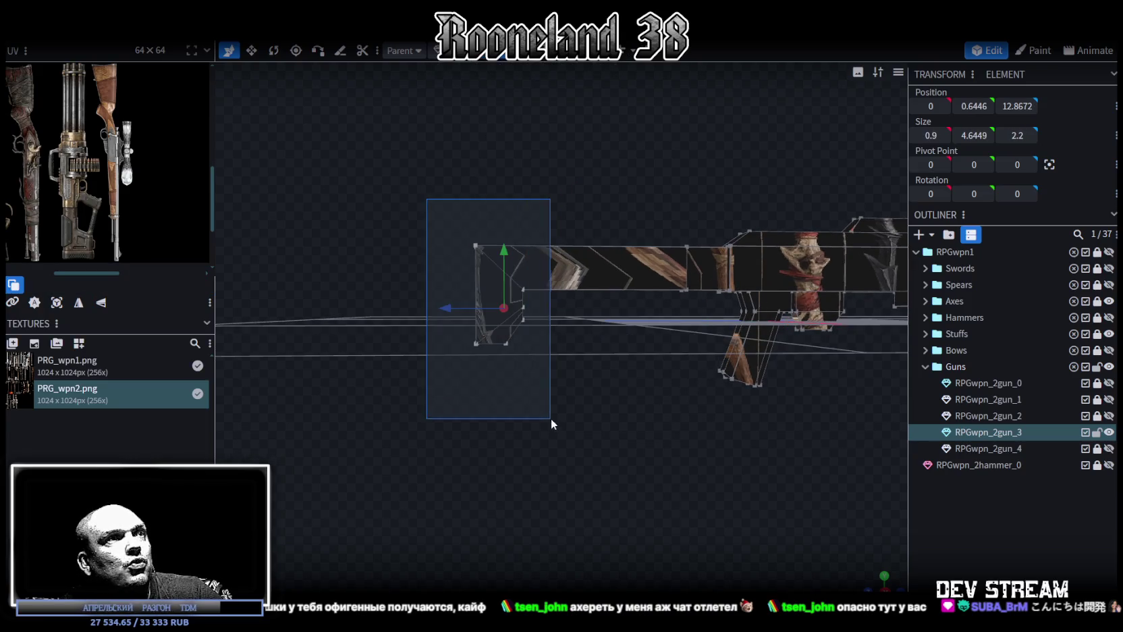
{"action": "left_click_drag", "start_coordinate": [454, 314], "coordinate": [499, 315]}
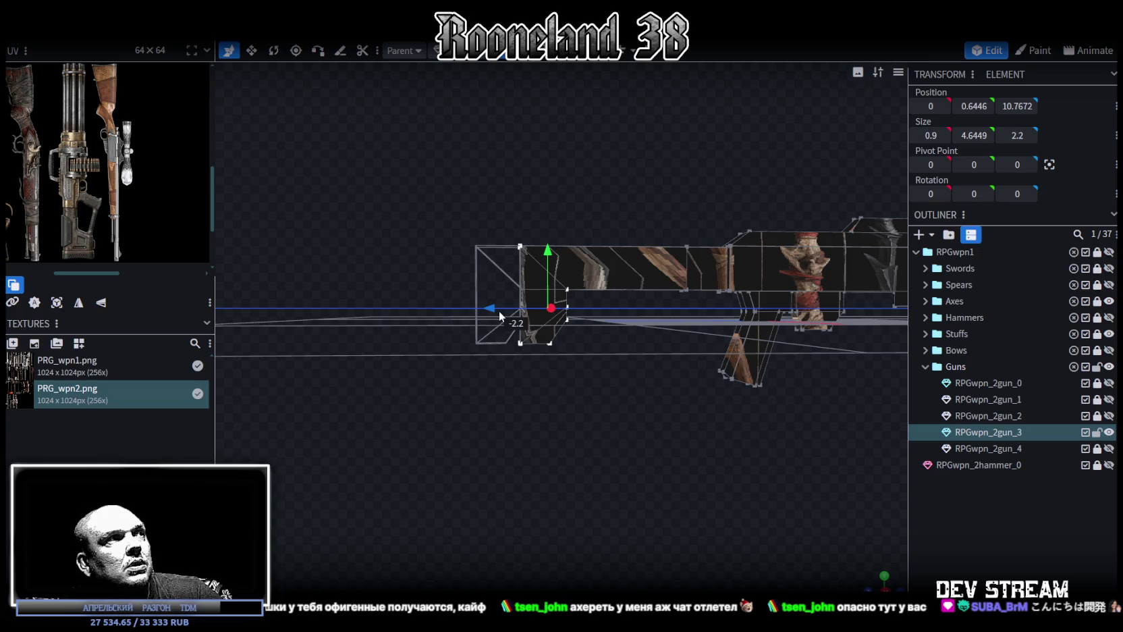
{"action": "mouse_move", "coordinate": [499, 314]}
{"action": "left_mouse_down"}
{"action": "mouse_move", "coordinate": [526, 312]}
{"action": "mouse_move", "coordinate": [616, 417]}
{"action": "mouse_move", "coordinate": [664, 388]}
{"action": "mouse_move", "coordinate": [618, 386]}
{"action": "mouse_move", "coordinate": [669, 211]}
{"action": "left_mouse_up"}
{"action": "mouse_move", "coordinate": [667, 281]}
{"action": "left_mouse_down"}
{"action": "mouse_move", "coordinate": [664, 352]}
{"action": "mouse_move", "coordinate": [702, 201]}
{"action": "left_mouse_up"}
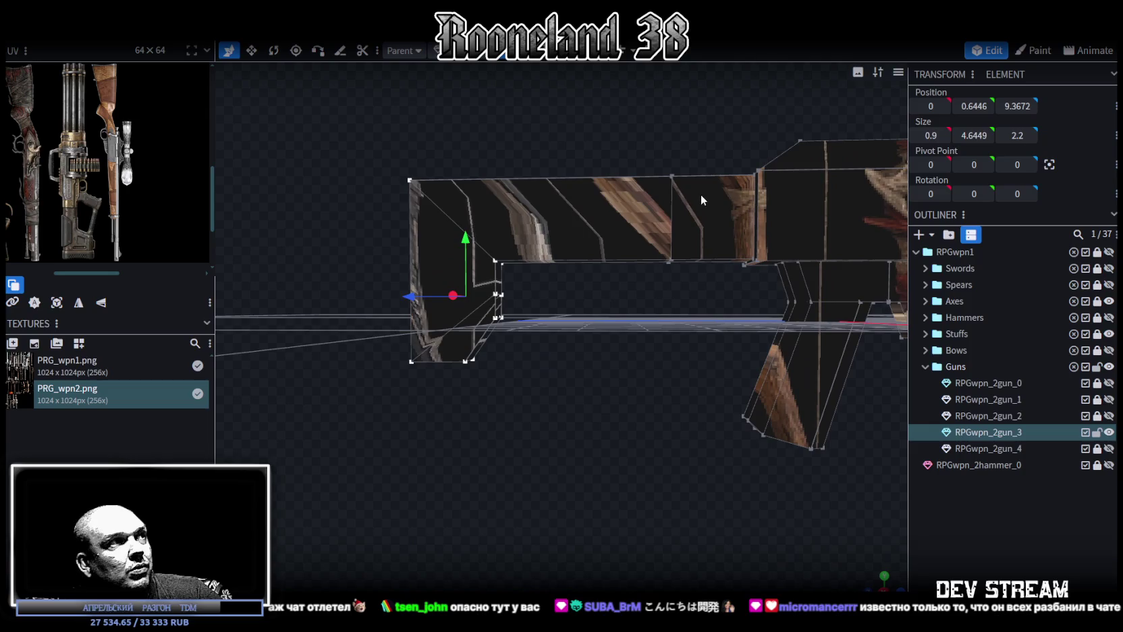
{"action": "mouse_move", "coordinate": [695, 297]}
{"action": "left_mouse_down"}
{"action": "mouse_move", "coordinate": [604, 323]}
{"action": "mouse_move", "coordinate": [542, 150]}
{"action": "left_mouse_up"}
{"action": "mouse_move", "coordinate": [529, 284]}
{"action": "left_mouse_down"}
{"action": "mouse_move", "coordinate": [481, 264]}
{"action": "mouse_move", "coordinate": [529, 270]}
{"action": "left_mouse_up"}
Move the lower stock cube -1.8 along Z.
{"action": "key", "text": "KP_6"}
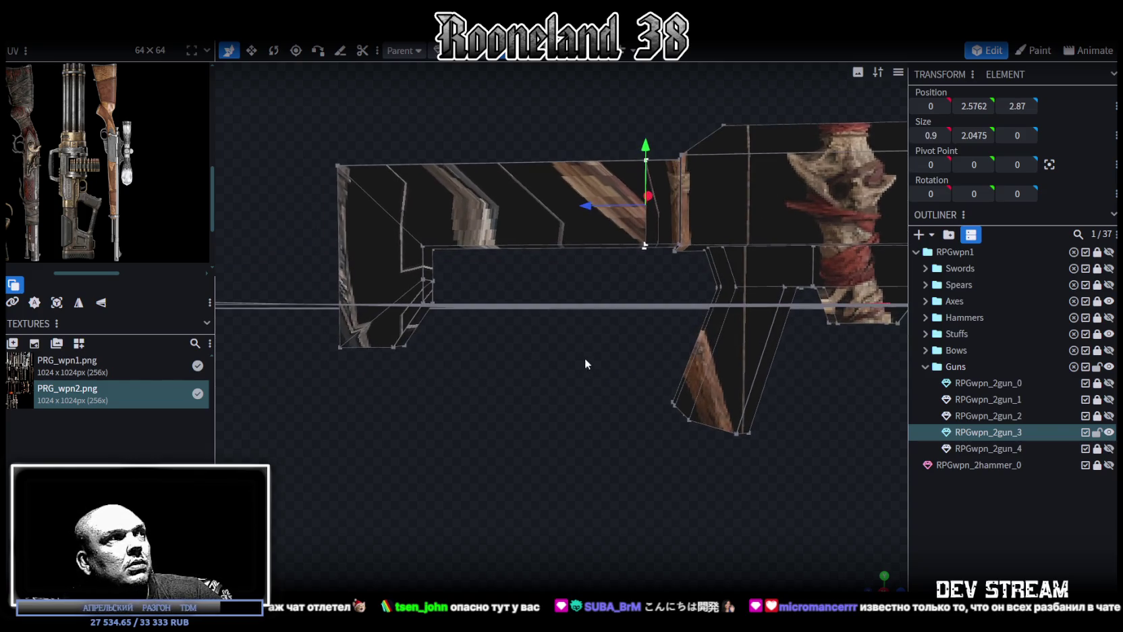
{"action": "mouse_move", "coordinate": [561, 349]}
{"action": "left_mouse_down"}
{"action": "mouse_move", "coordinate": [563, 333]}
{"action": "mouse_move", "coordinate": [563, 357]}
{"action": "mouse_move", "coordinate": [548, 348]}
{"action": "mouse_move", "coordinate": [559, 336]}
{"action": "mouse_move", "coordinate": [535, 336]}
{"action": "mouse_move", "coordinate": [442, 290]}
{"action": "left_mouse_up"}
{"action": "left_click", "coordinate": [489, 357]}
{"action": "left_click_drag", "start_coordinate": [425, 331], "coordinate": [526, 334]}
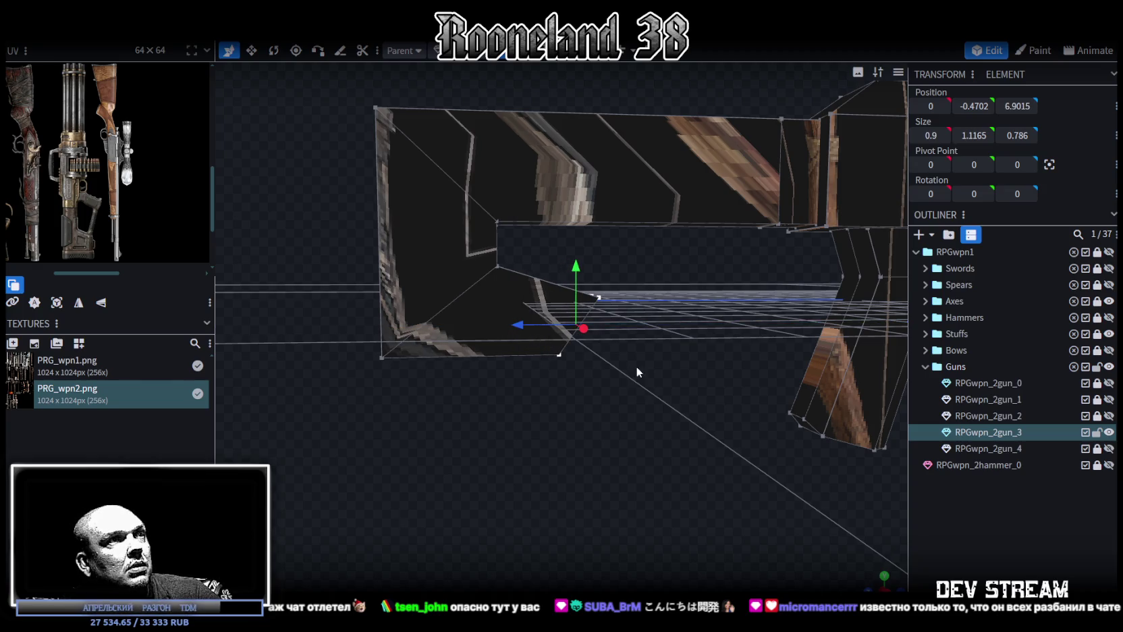
Extrude the selected rear underside faces and merge their vertices.
{"action": "scroll", "coordinate": [635, 365], "scroll_direction": "up", "scroll_amount": 3}
{"action": "scroll", "coordinate": [631, 368], "scroll_direction": "up", "scroll_amount": 3}
{"action": "left_click_drag", "start_coordinate": [631, 372], "coordinate": [465, 191]}
{"action": "mouse_move", "coordinate": [467, 267]}
{"action": "left_mouse_down"}
{"action": "mouse_move", "coordinate": [425, 369]}
{"action": "mouse_move", "coordinate": [517, 379]}
{"action": "mouse_move", "coordinate": [467, 395]}
{"action": "left_mouse_up"}
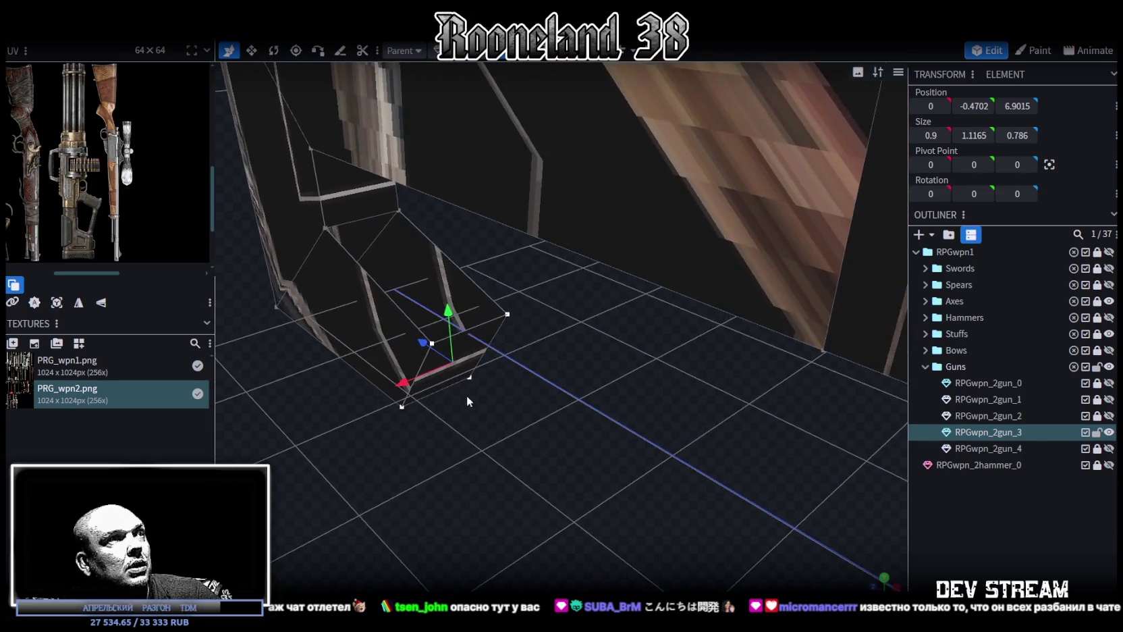
{"action": "left_click_drag", "start_coordinate": [547, 408], "coordinate": [541, 267]}
{"action": "key", "text": "e"}
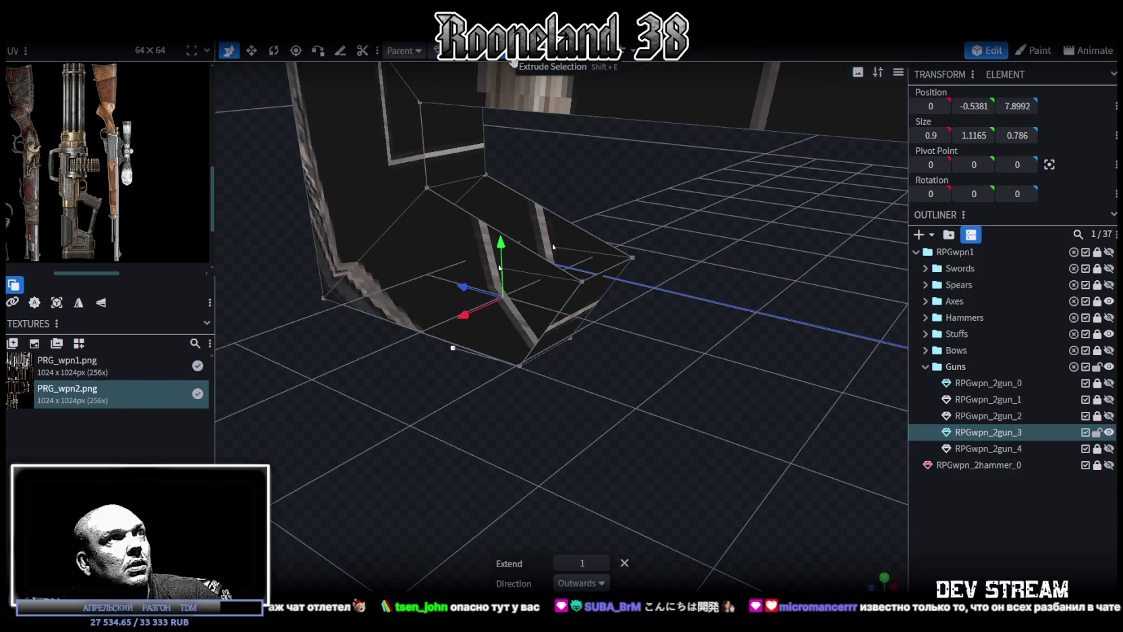
{"action": "right_click", "coordinate": [575, 281]}
{"action": "mouse_move", "coordinate": [626, 326]}
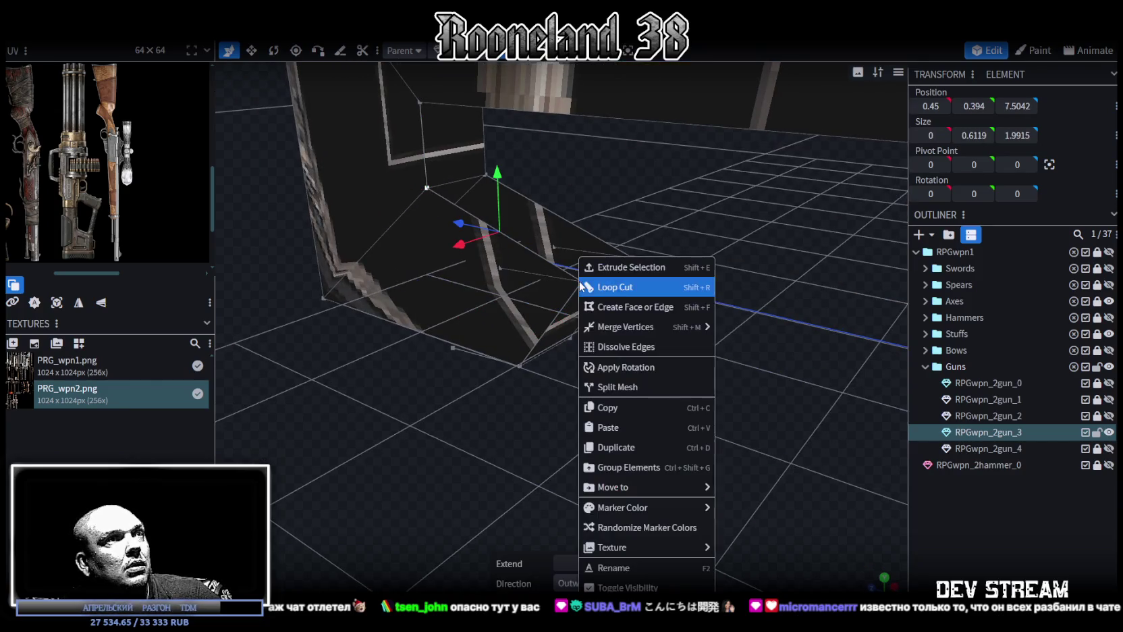
{"action": "left_click", "coordinate": [751, 331]}
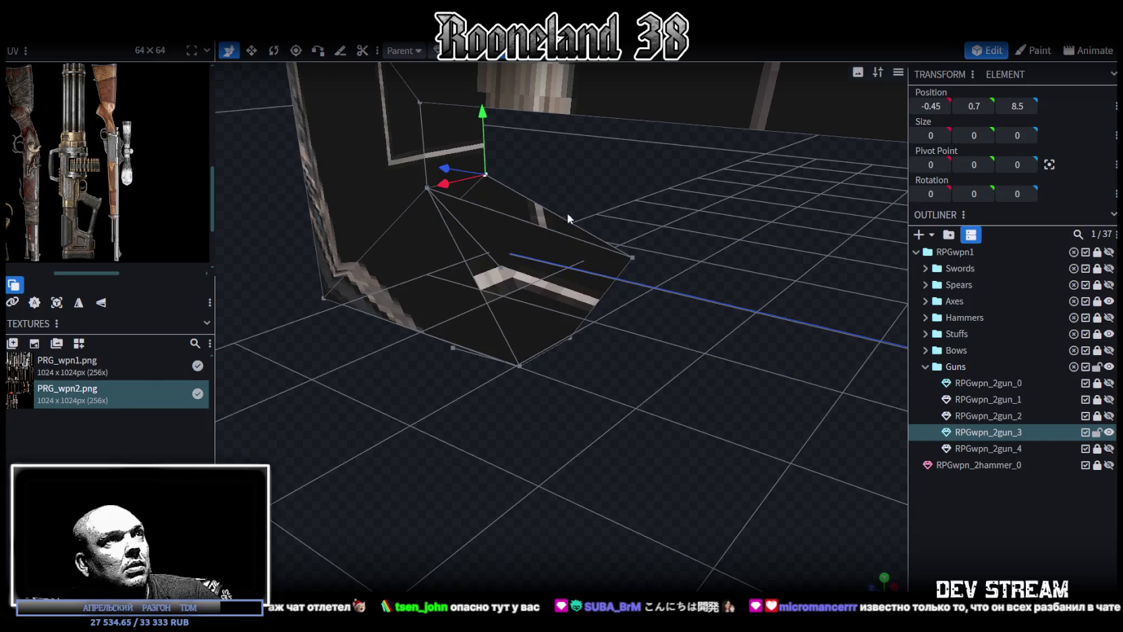
{"action": "right_click", "coordinate": [628, 257]}
{"action": "left_click", "coordinate": [786, 331]}
Shift the small face at the rear end 0.6 along the length.
{"action": "mouse_move", "coordinate": [783, 331]}
{"action": "left_mouse_down"}
{"action": "mouse_move", "coordinate": [701, 322]}
{"action": "mouse_move", "coordinate": [720, 295]}
{"action": "left_mouse_up"}
{"action": "left_click", "coordinate": [710, 248]}
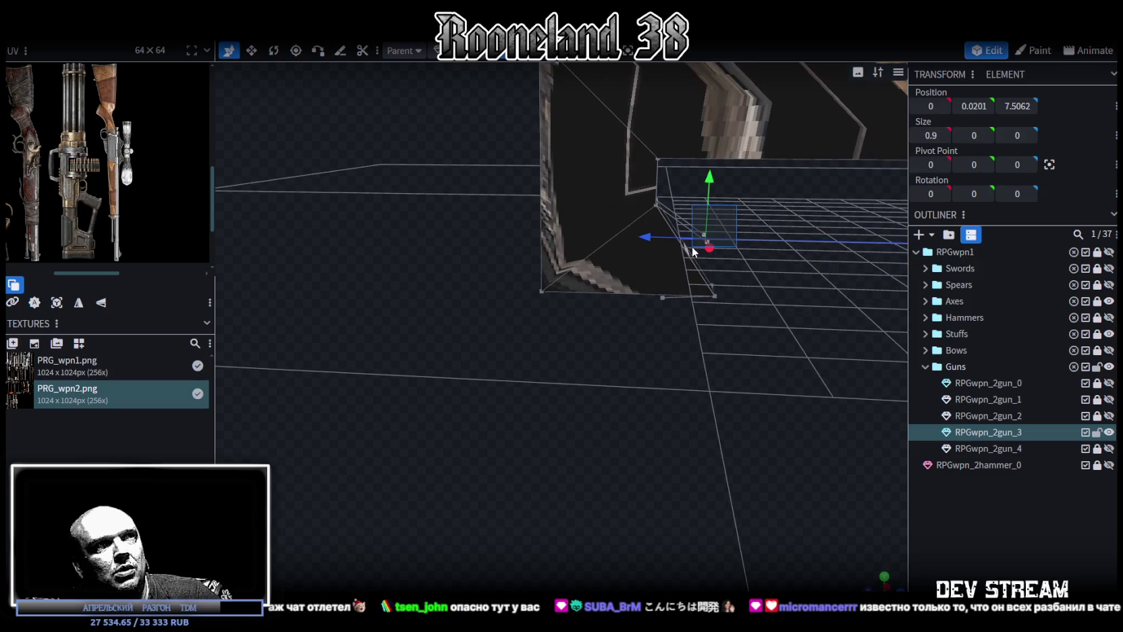
{"action": "left_click", "coordinate": [735, 256]}
{"action": "mouse_move", "coordinate": [752, 291]}
{"action": "left_mouse_down"}
{"action": "mouse_move", "coordinate": [703, 297]}
{"action": "mouse_move", "coordinate": [716, 278]}
{"action": "mouse_move", "coordinate": [662, 270]}
{"action": "left_mouse_up"}
{"action": "left_click", "coordinate": [619, 222]}
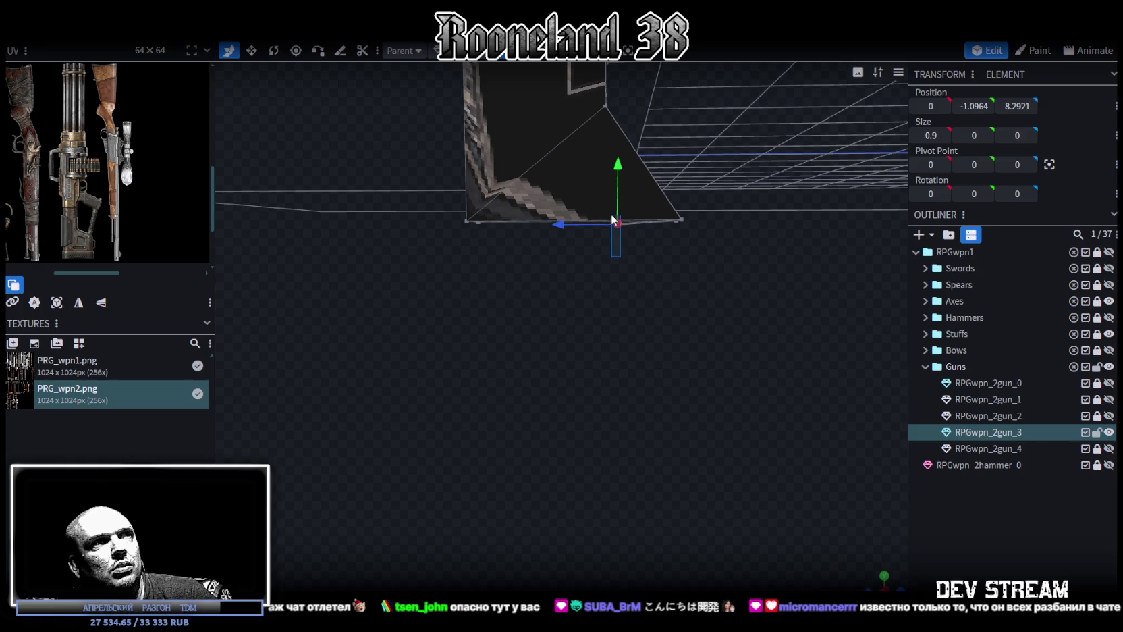
{"action": "left_click", "coordinate": [627, 279]}
{"action": "mouse_move", "coordinate": [627, 278]}
{"action": "left_mouse_down"}
{"action": "mouse_move", "coordinate": [671, 263]}
{"action": "mouse_move", "coordinate": [652, 275]}
{"action": "mouse_move", "coordinate": [628, 256]}
{"action": "left_mouse_up"}
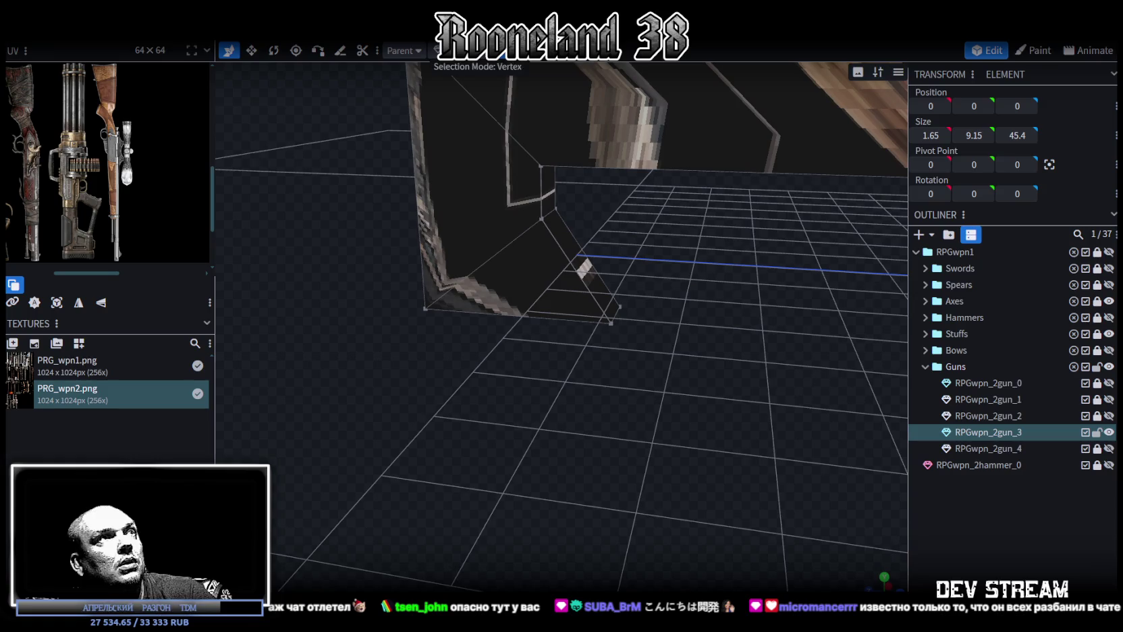
{"action": "left_click", "coordinate": [523, 230]}
{"action": "mouse_move", "coordinate": [540, 229]}
{"action": "left_mouse_down"}
{"action": "mouse_move", "coordinate": [574, 215]}
{"action": "mouse_move", "coordinate": [593, 223]}
{"action": "left_mouse_up"}
{"action": "left_click", "coordinate": [593, 223]}
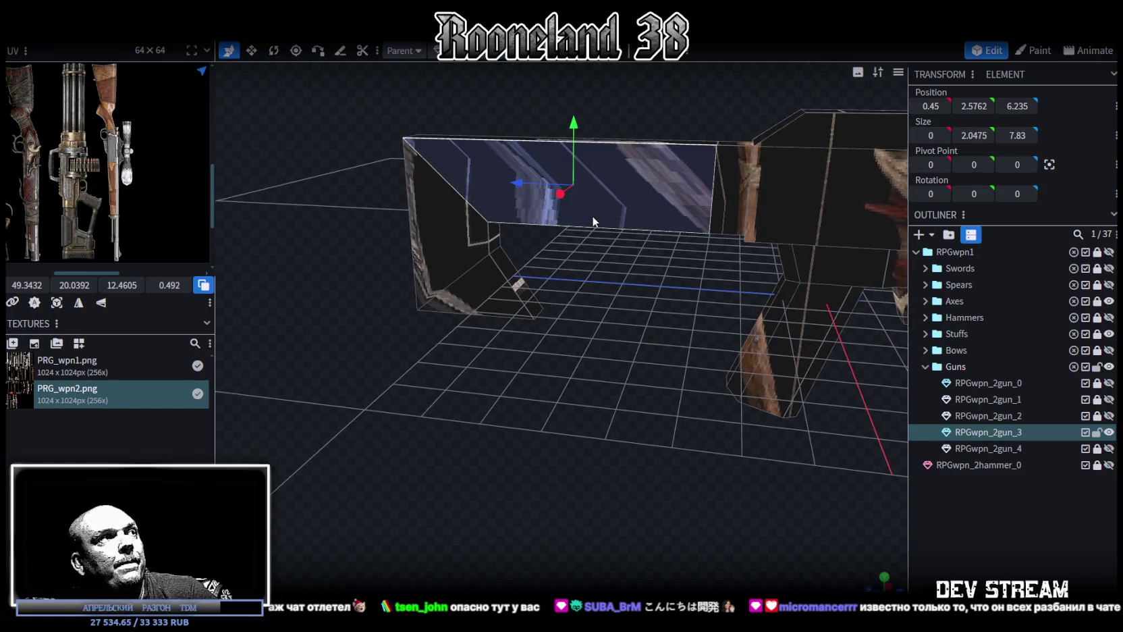
{"action": "left_click_drag", "start_coordinate": [575, 314], "coordinate": [526, 200]}
{"action": "left_click", "coordinate": [496, 196]}
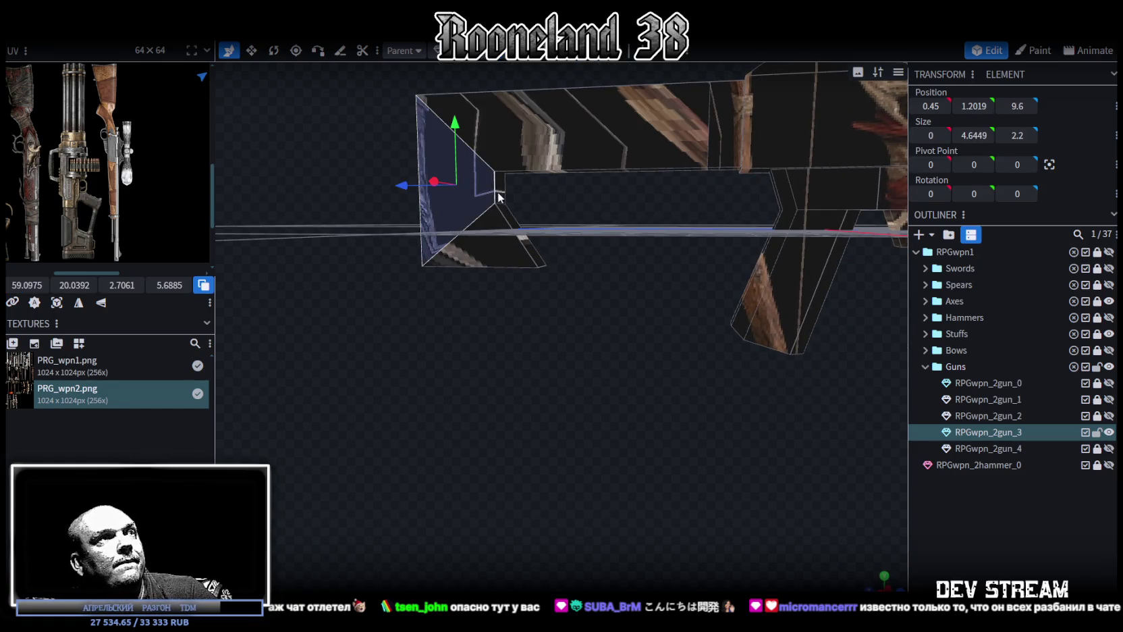
{"action": "left_click", "coordinate": [456, 183]}
{"action": "left_click_drag", "start_coordinate": [448, 188], "coordinate": [562, 228]}
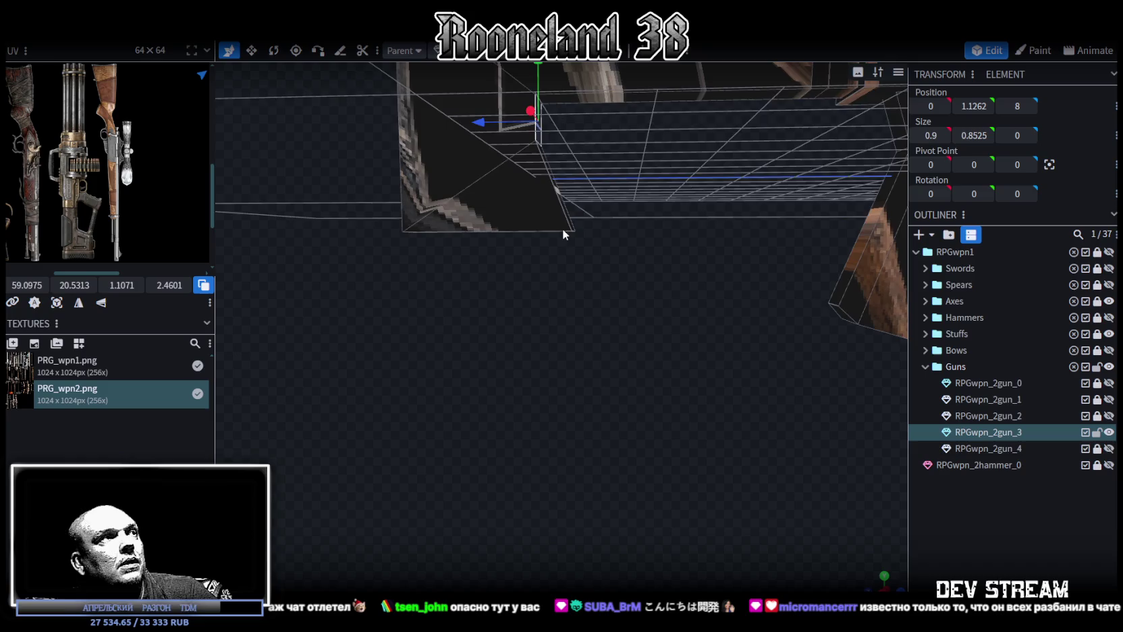
In edge mode, lower the piece's bottom edge 1.1 units and shift it 0.4 along Z.
{"action": "left_click_drag", "start_coordinate": [562, 228], "coordinate": [555, 236]}
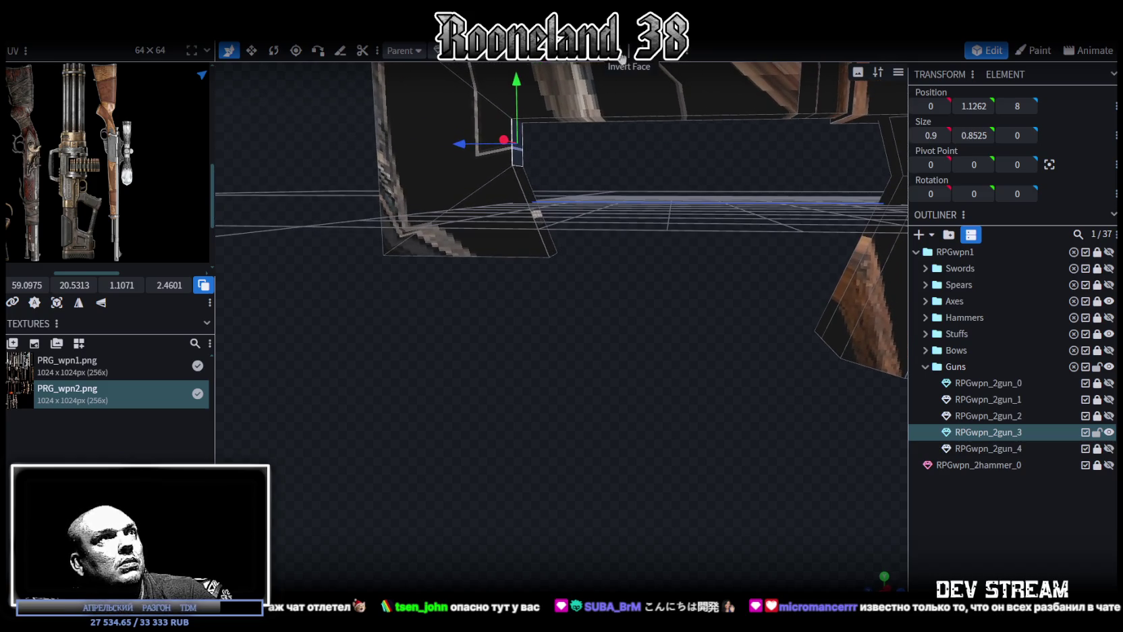
{"action": "left_click", "coordinate": [530, 144]}
{"action": "left_click", "coordinate": [517, 166]}
{"action": "left_click_drag", "start_coordinate": [515, 117], "coordinate": [521, 177]}
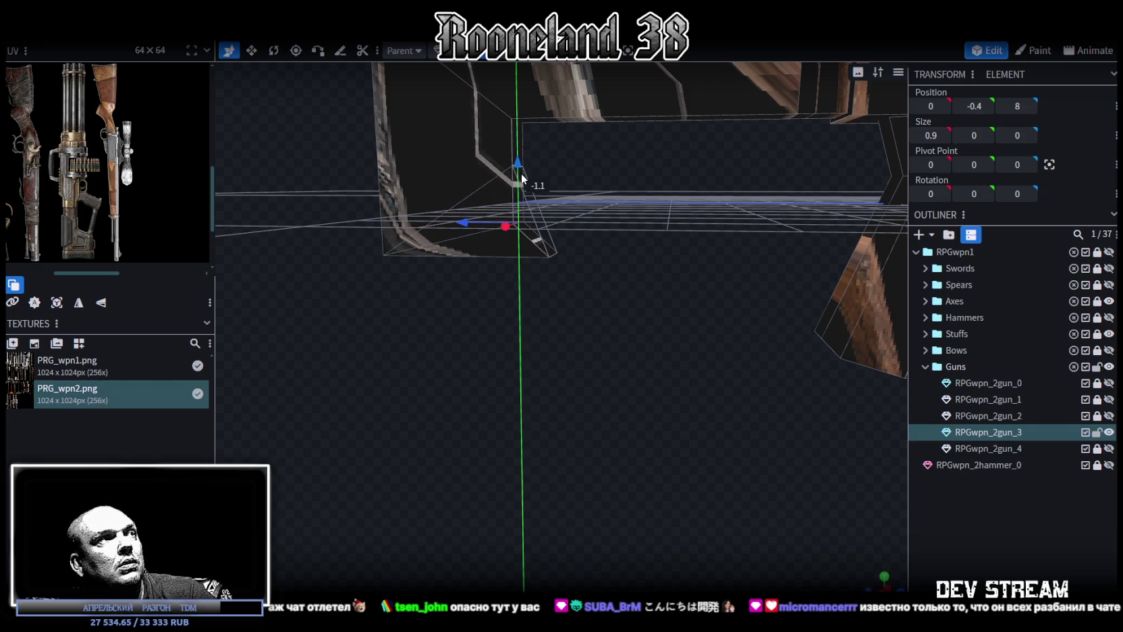
{"action": "mouse_move", "coordinate": [454, 221]}
{"action": "left_mouse_down"}
{"action": "mouse_move", "coordinate": [441, 221]}
{"action": "mouse_move", "coordinate": [439, 249]}
{"action": "mouse_move", "coordinate": [623, 217]}
{"action": "mouse_move", "coordinate": [460, 219]}
{"action": "mouse_move", "coordinate": [616, 235]}
{"action": "mouse_move", "coordinate": [544, 210]}
{"action": "left_mouse_up"}
{"action": "left_click", "coordinate": [552, 254]}
Move the cube under the body 2 units along Z and lower the rear strip 0.75 to Y -1.5744.
{"action": "left_click", "coordinate": [460, 218]}
{"action": "left_click", "coordinate": [473, 223]}
{"action": "mouse_move", "coordinate": [429, 243]}
{"action": "left_mouse_down"}
{"action": "mouse_move", "coordinate": [501, 246]}
{"action": "mouse_move", "coordinate": [558, 292]}
{"action": "mouse_move", "coordinate": [427, 235]}
{"action": "mouse_move", "coordinate": [548, 270]}
{"action": "mouse_move", "coordinate": [522, 243]}
{"action": "mouse_move", "coordinate": [454, 212]}
{"action": "left_mouse_up"}
{"action": "left_click", "coordinate": [465, 208]}
{"action": "left_click_drag", "start_coordinate": [440, 154], "coordinate": [436, 173]}
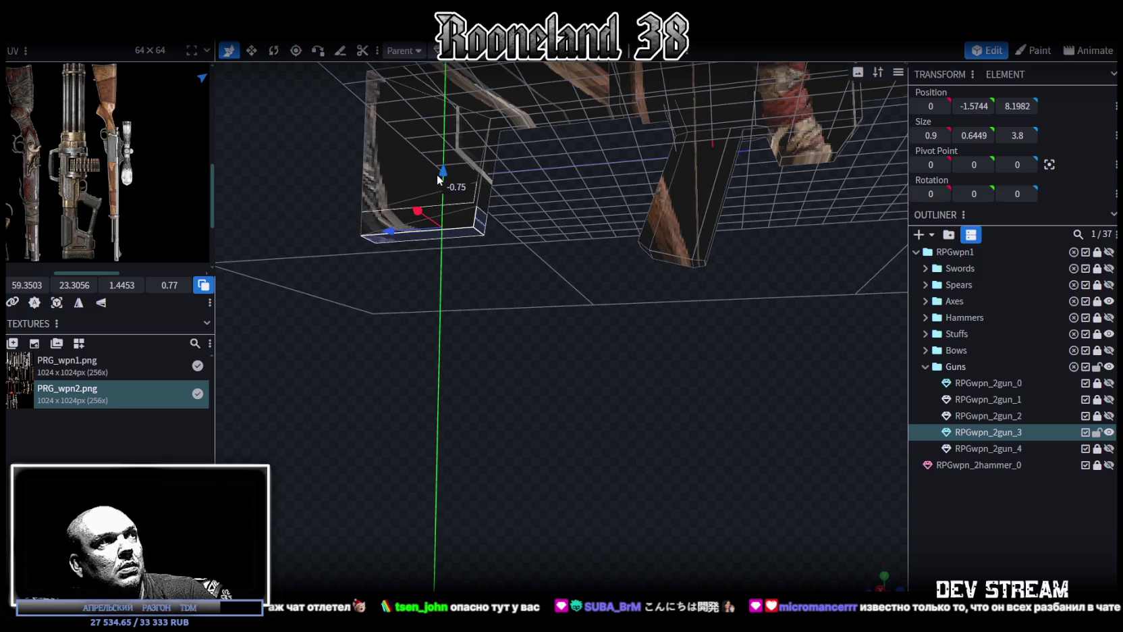
Orbit beneath the rifle and select faces on the underside mesh.
{"action": "mouse_move", "coordinate": [531, 208]}
{"action": "left_mouse_down"}
{"action": "mouse_move", "coordinate": [591, 239]}
{"action": "mouse_move", "coordinate": [572, 242]}
{"action": "mouse_move", "coordinate": [584, 250]}
{"action": "mouse_move", "coordinate": [669, 241]}
{"action": "mouse_move", "coordinate": [588, 228]}
{"action": "mouse_move", "coordinate": [474, 70]}
{"action": "left_mouse_up"}
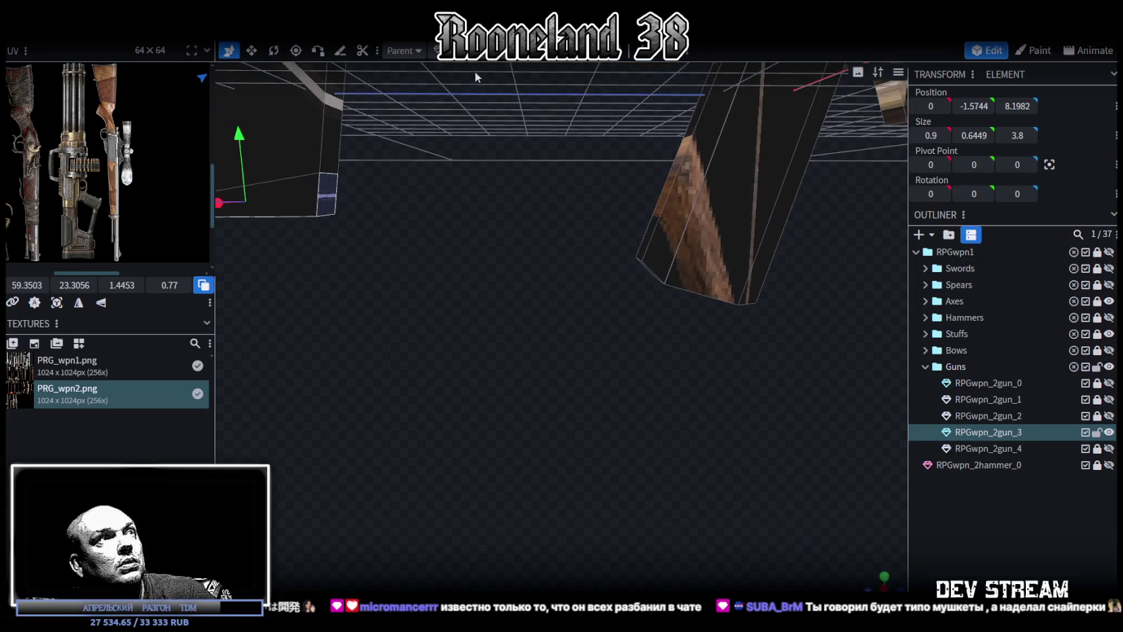
{"action": "left_click_drag", "start_coordinate": [625, 253], "coordinate": [697, 236]}
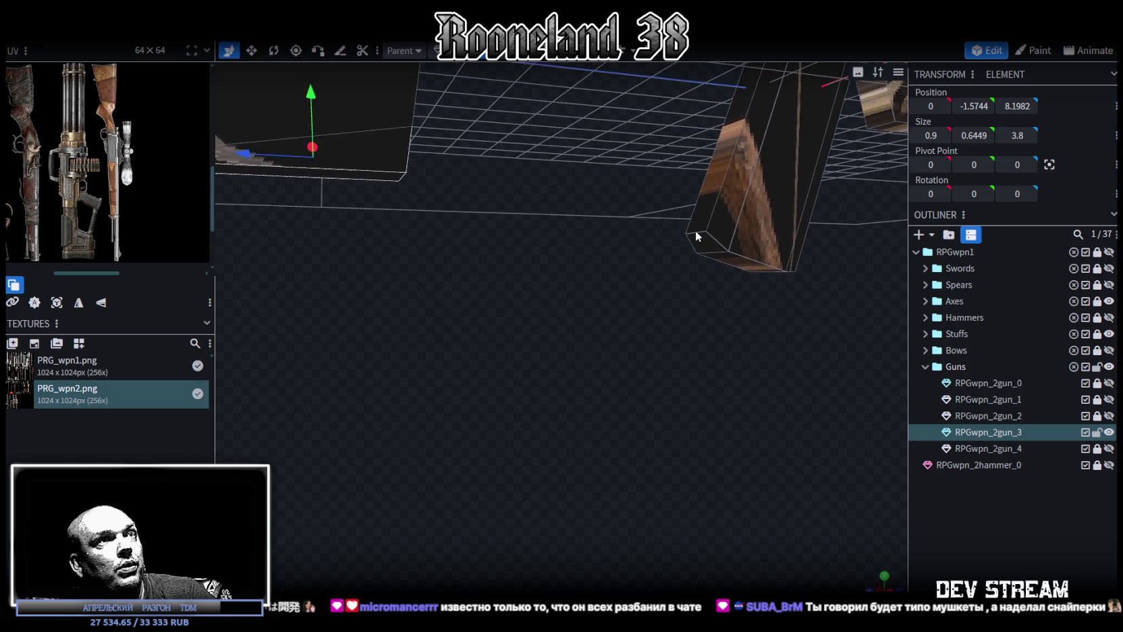
{"action": "left_click", "coordinate": [697, 236]}
{"action": "mouse_move", "coordinate": [693, 173]}
{"action": "left_mouse_down"}
{"action": "mouse_move", "coordinate": [700, 156]}
{"action": "mouse_move", "coordinate": [677, 315]}
{"action": "mouse_move", "coordinate": [651, 327]}
{"action": "mouse_move", "coordinate": [643, 287]}
{"action": "mouse_move", "coordinate": [470, 178]}
{"action": "left_mouse_up"}
{"action": "left_click", "coordinate": [420, 153]}
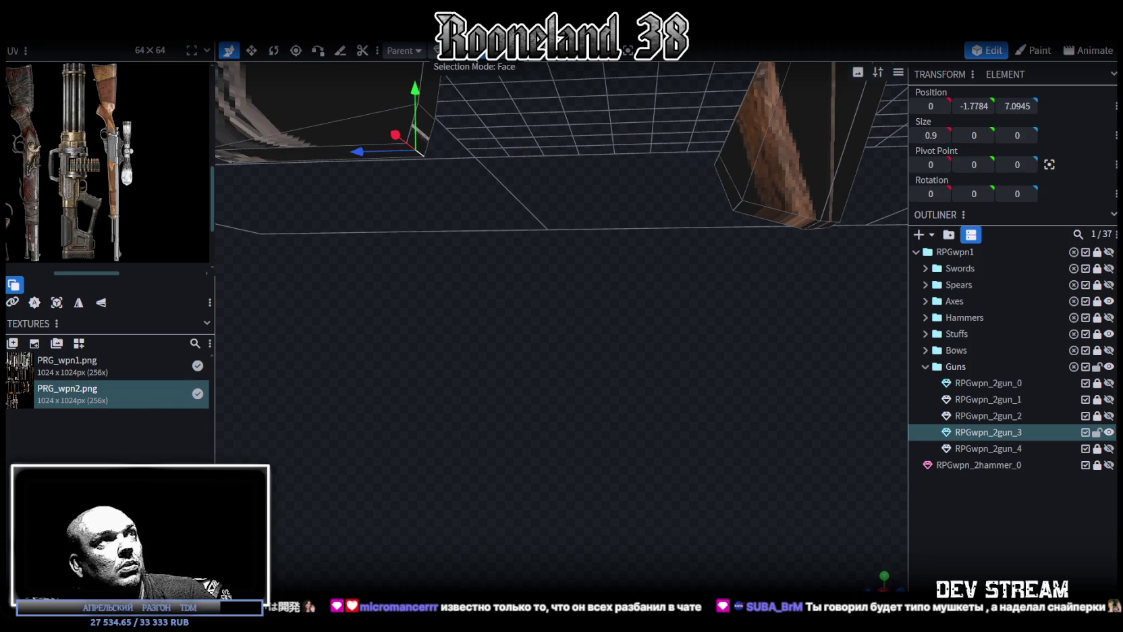
{"action": "left_click", "coordinate": [422, 152]}
{"action": "mouse_move", "coordinate": [502, 214]}
{"action": "left_mouse_down"}
{"action": "mouse_move", "coordinate": [752, 220]}
{"action": "mouse_move", "coordinate": [787, 208]}
{"action": "mouse_move", "coordinate": [770, 245]}
{"action": "mouse_move", "coordinate": [653, 367]}
{"action": "mouse_move", "coordinate": [677, 360]}
{"action": "mouse_move", "coordinate": [663, 375]}
{"action": "mouse_move", "coordinate": [651, 342]}
{"action": "mouse_move", "coordinate": [618, 389]}
{"action": "mouse_move", "coordinate": [515, 71]}
{"action": "left_mouse_up"}
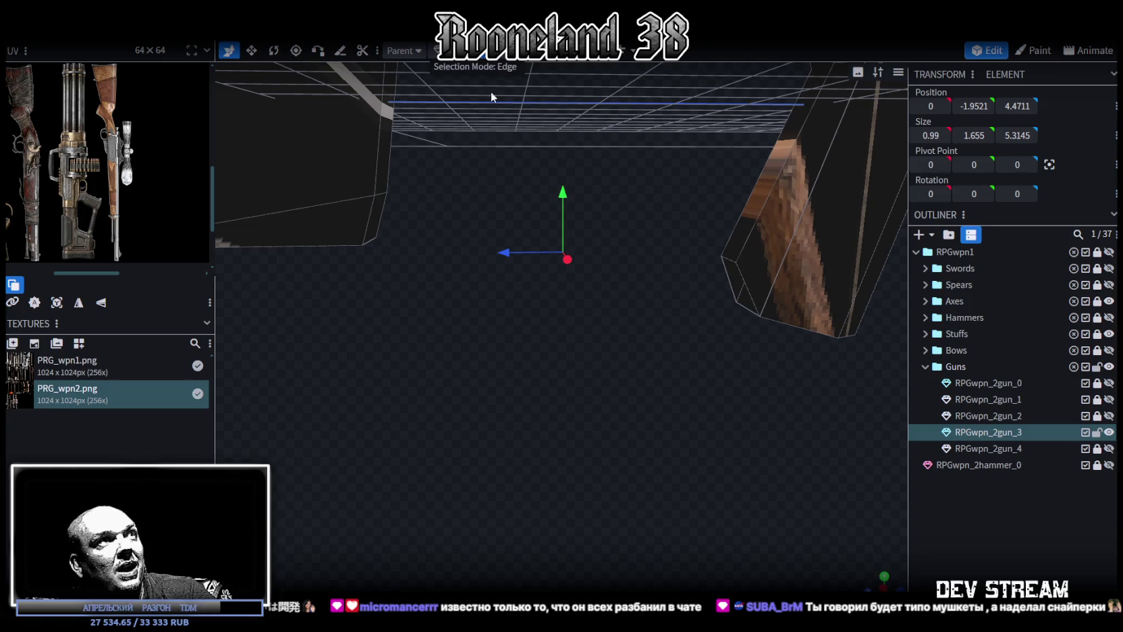
Select vertices and edges around the trigger guard's corners.
{"action": "left_click", "coordinate": [378, 207]}
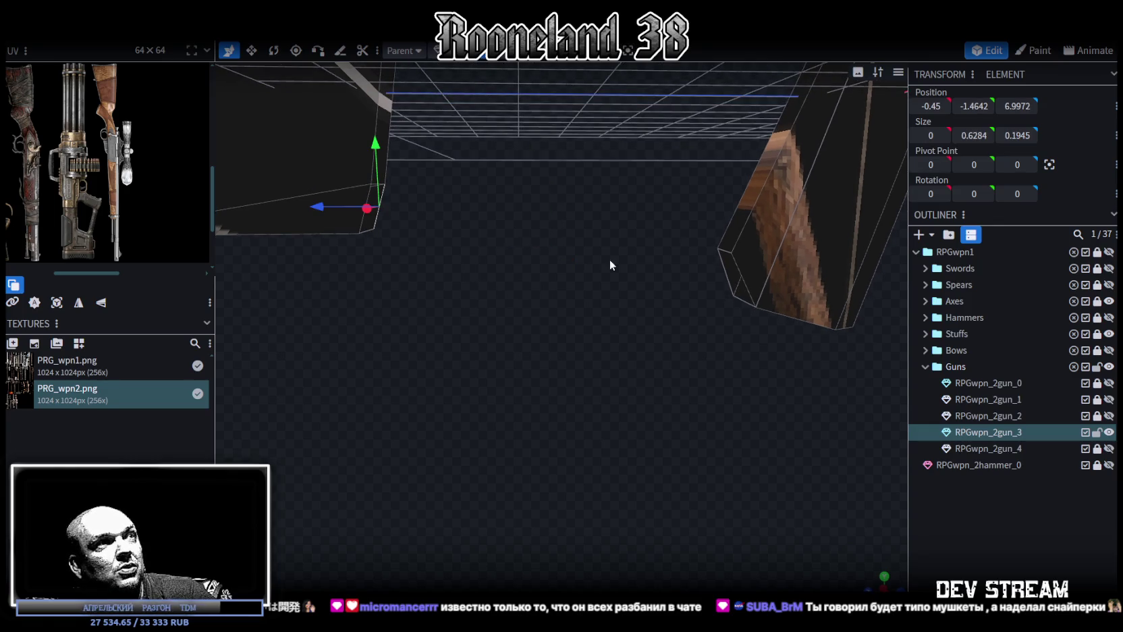
{"action": "left_click", "coordinate": [724, 270]}
{"action": "left_click", "coordinate": [725, 248]}
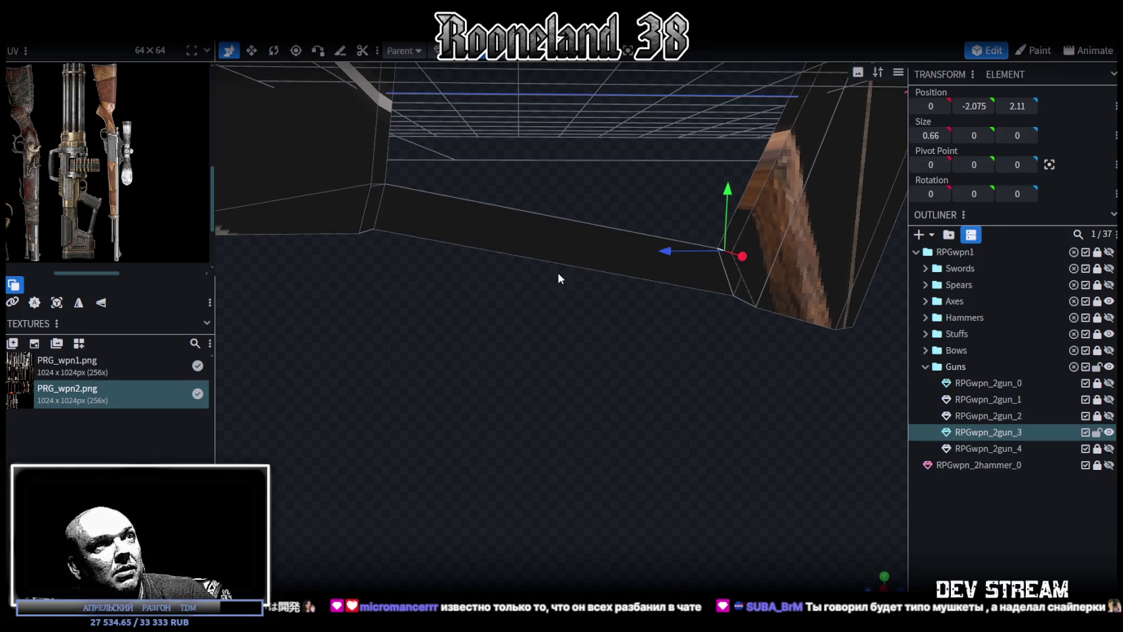
{"action": "left_click", "coordinate": [375, 183]}
{"action": "left_click", "coordinate": [370, 208]}
{"action": "left_click", "coordinate": [739, 289]}
{"action": "mouse_move", "coordinate": [743, 285]}
{"action": "left_mouse_down"}
{"action": "mouse_move", "coordinate": [696, 371]}
{"action": "mouse_move", "coordinate": [643, 309]}
{"action": "mouse_move", "coordinate": [656, 232]}
{"action": "mouse_move", "coordinate": [656, 299]}
{"action": "left_mouse_up"}
{"action": "left_click", "coordinate": [658, 255]}
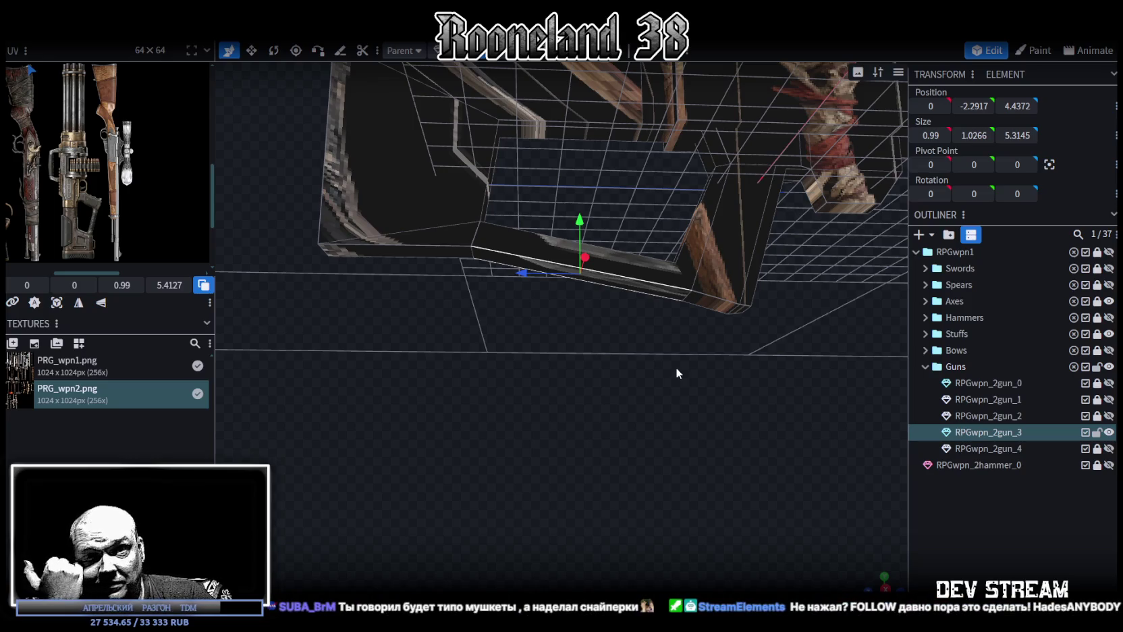
{"action": "mouse_move", "coordinate": [680, 379]}
{"action": "left_mouse_down"}
{"action": "mouse_move", "coordinate": [628, 311]}
{"action": "mouse_move", "coordinate": [711, 320]}
{"action": "mouse_move", "coordinate": [704, 412]}
{"action": "mouse_move", "coordinate": [718, 410]}
{"action": "mouse_move", "coordinate": [715, 392]}
{"action": "mouse_move", "coordinate": [710, 405]}
{"action": "left_mouse_up"}
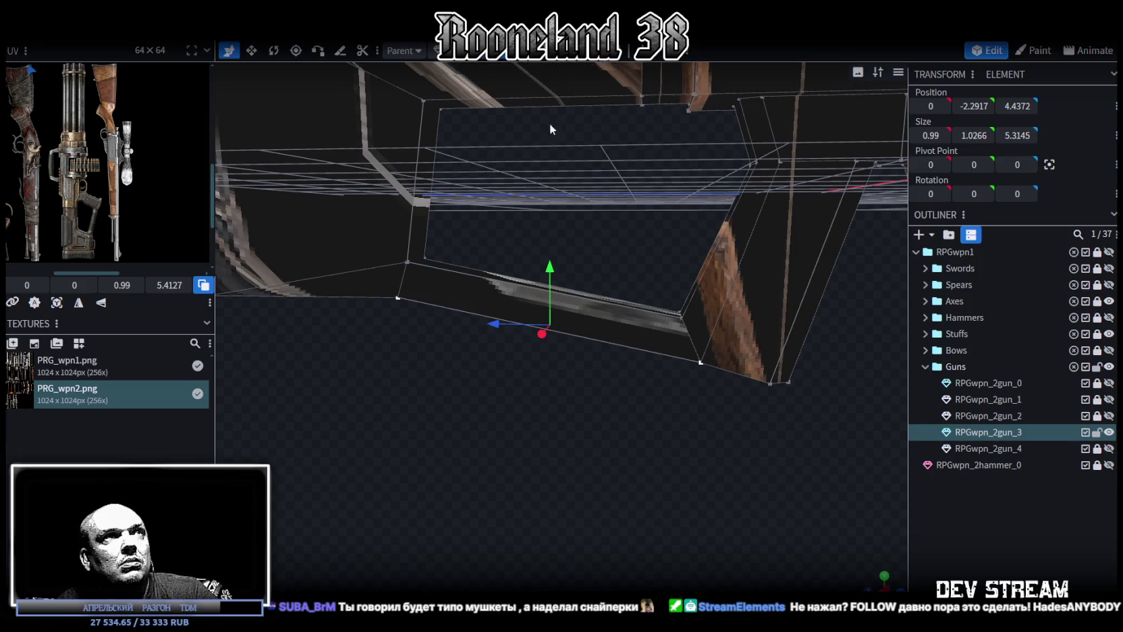
Raise trigger guard vertices 0.1 and shift a left vertex group along the length.
{"action": "left_click", "coordinate": [680, 312]}
{"action": "left_click_drag", "start_coordinate": [683, 262], "coordinate": [682, 252]}
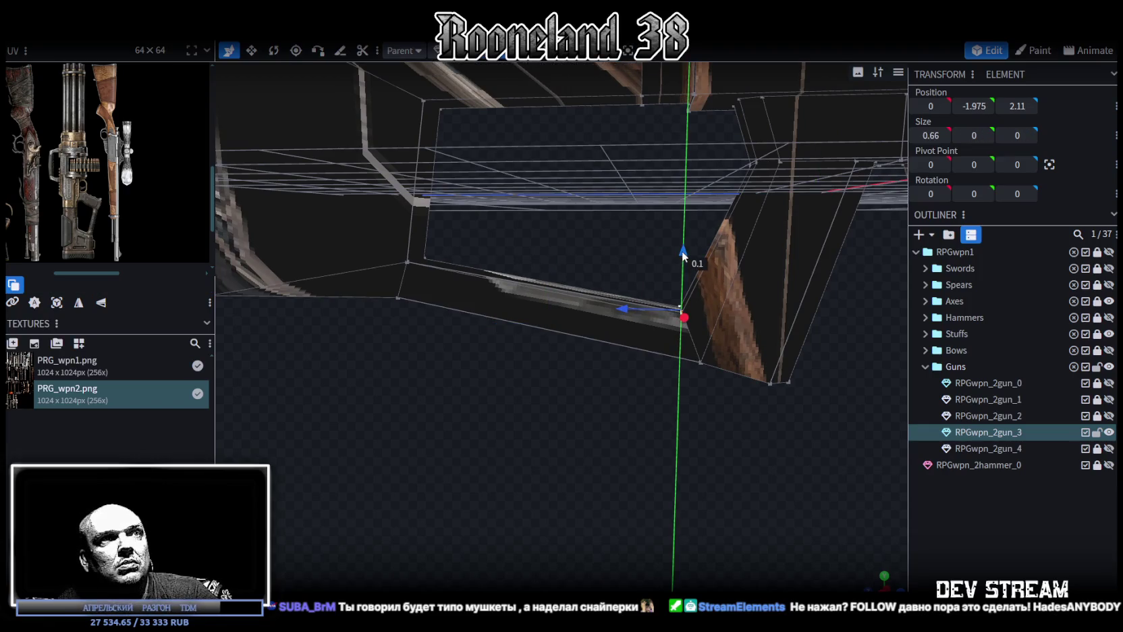
{"action": "left_click", "coordinate": [406, 261]}
{"action": "left_click_drag", "start_coordinate": [412, 210], "coordinate": [405, 202]}
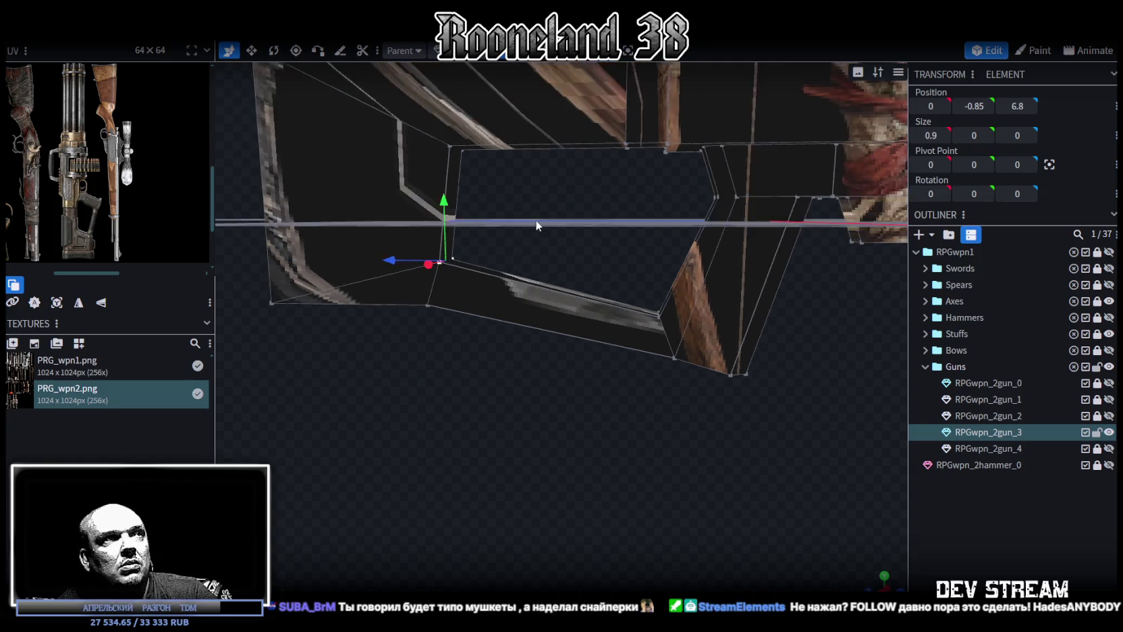
{"action": "left_click_drag", "start_coordinate": [535, 219], "coordinate": [564, 222]}
{"action": "left_click_drag", "start_coordinate": [512, 365], "coordinate": [377, 193]}
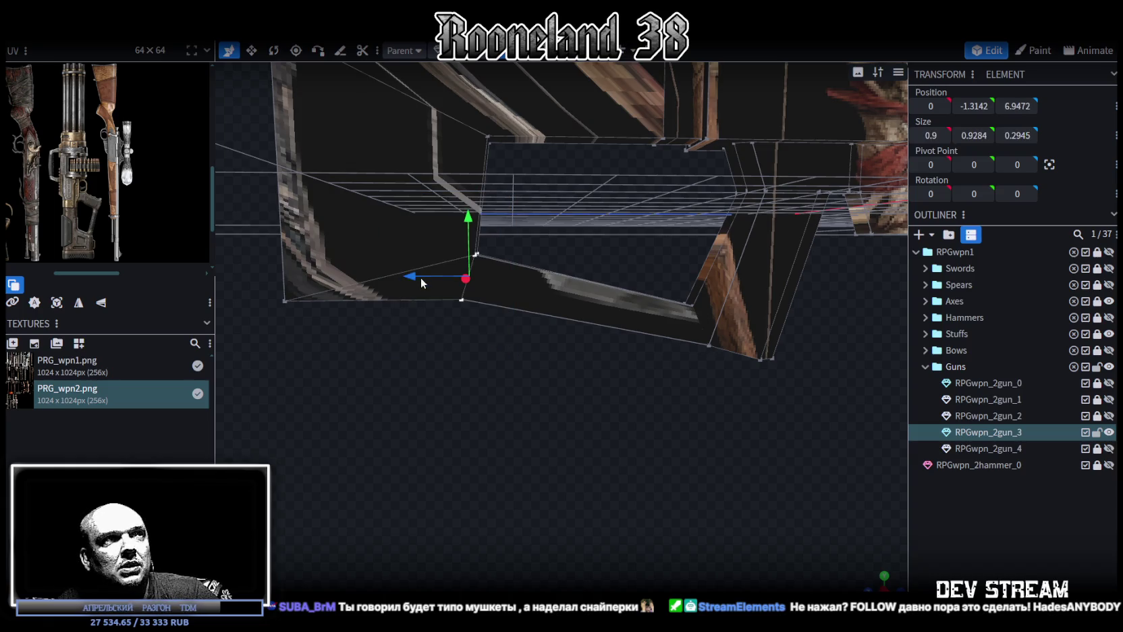
{"action": "left_click_drag", "start_coordinate": [421, 277], "coordinate": [397, 275]}
Raise the 0.66-wide guard edge 0.2 to Y -1.775, then widen the texture panel.
{"action": "mouse_move", "coordinate": [540, 250]}
{"action": "left_mouse_down"}
{"action": "mouse_move", "coordinate": [575, 285]}
{"action": "mouse_move", "coordinate": [597, 231]}
{"action": "left_mouse_up"}
{"action": "left_click", "coordinate": [606, 315]}
{"action": "mouse_move", "coordinate": [519, 216]}
{"action": "left_mouse_down"}
{"action": "mouse_move", "coordinate": [544, 232]}
{"action": "mouse_move", "coordinate": [437, 245]}
{"action": "left_mouse_up"}
{"action": "scroll", "coordinate": [552, 257], "scroll_direction": "down", "scroll_amount": 3}
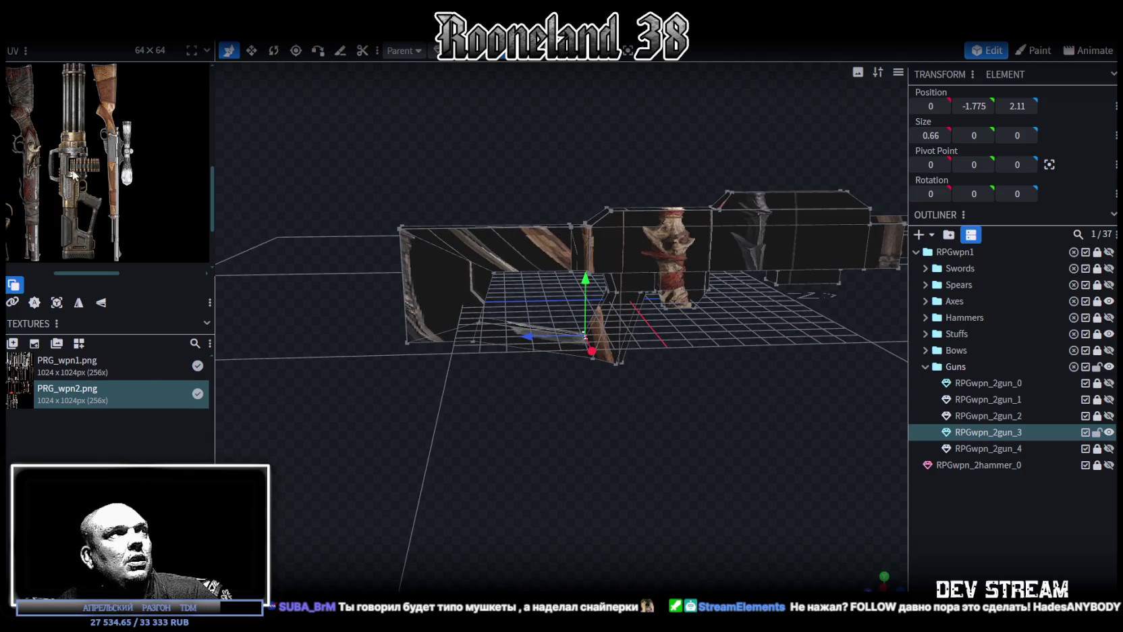
{"action": "scroll", "coordinate": [54, 197], "scroll_direction": "up", "scroll_amount": 2}
{"action": "left_click_drag", "start_coordinate": [215, 128], "coordinate": [431, 128]}
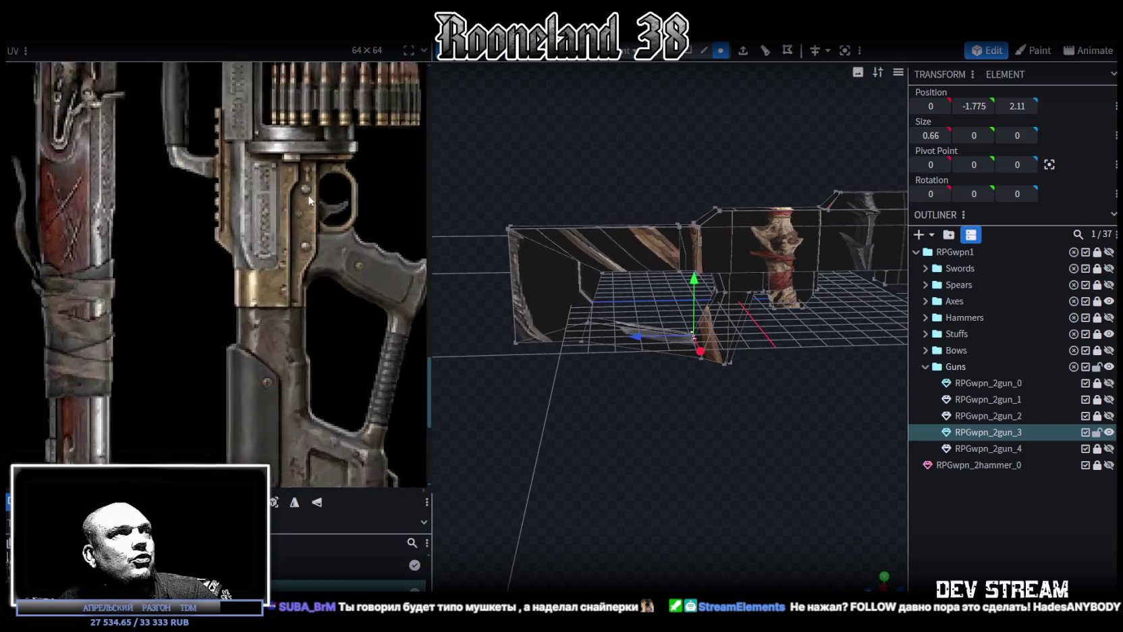
Zoom and pan around the texture sheet to inspect the gun images up close.
{"action": "scroll", "coordinate": [268, 130], "scroll_direction": "up", "scroll_amount": 2}
{"action": "scroll", "coordinate": [296, 251], "scroll_direction": "up", "scroll_amount": 2}
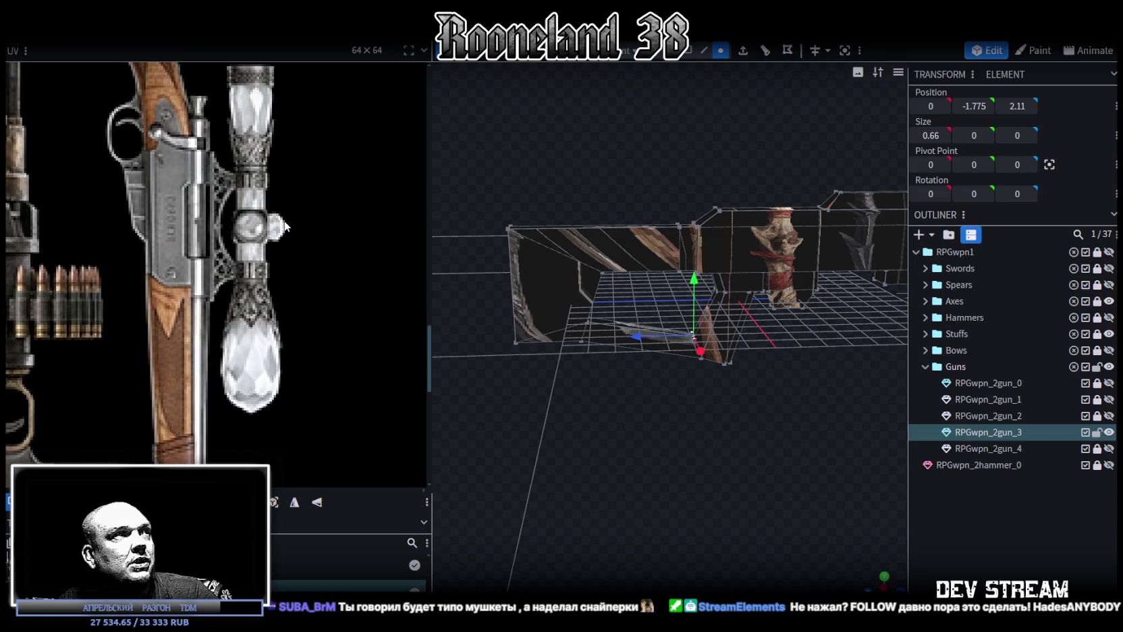
{"action": "scroll", "coordinate": [312, 252], "scroll_direction": "down", "scroll_amount": 1}
{"action": "middle_click_drag", "start_coordinate": [312, 252], "coordinate": [322, 155]}
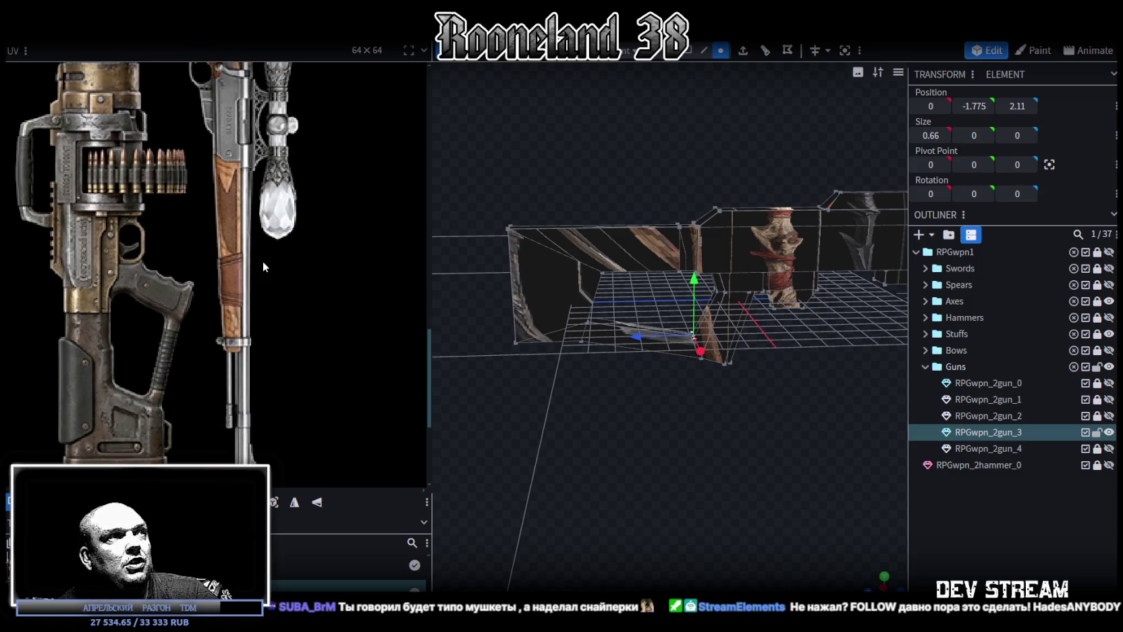
{"action": "scroll", "coordinate": [232, 229], "scroll_direction": "down", "scroll_amount": 2}
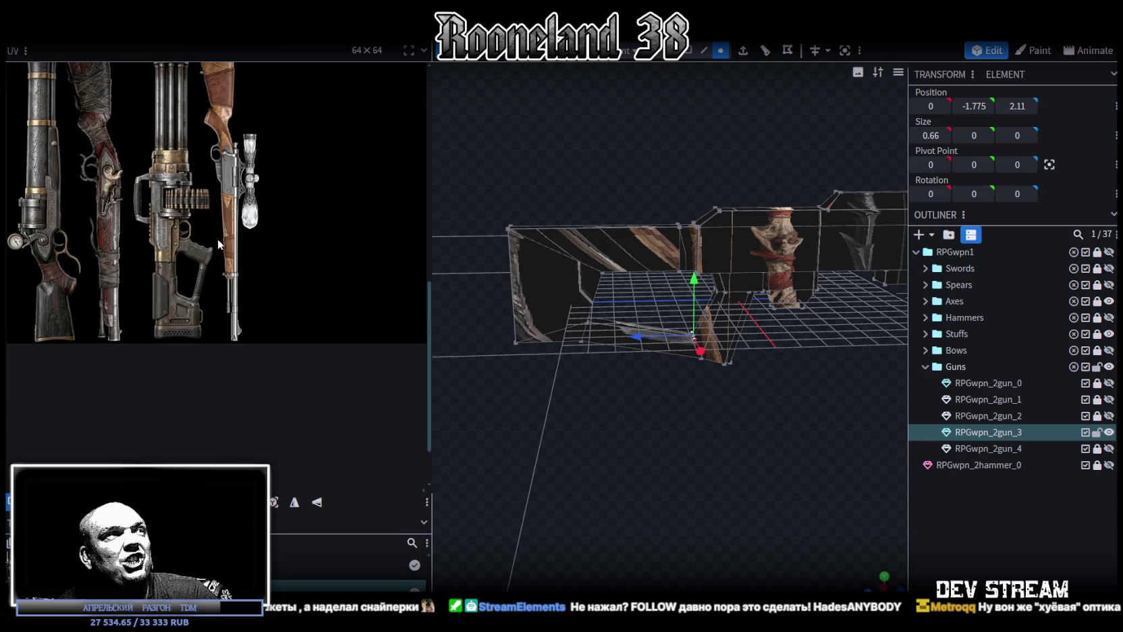
{"action": "mouse_move", "coordinate": [218, 238]}
{"action": "middle_mouse_down"}
{"action": "mouse_move", "coordinate": [300, 279]}
{"action": "mouse_move", "coordinate": [259, 312]}
{"action": "middle_mouse_up"}
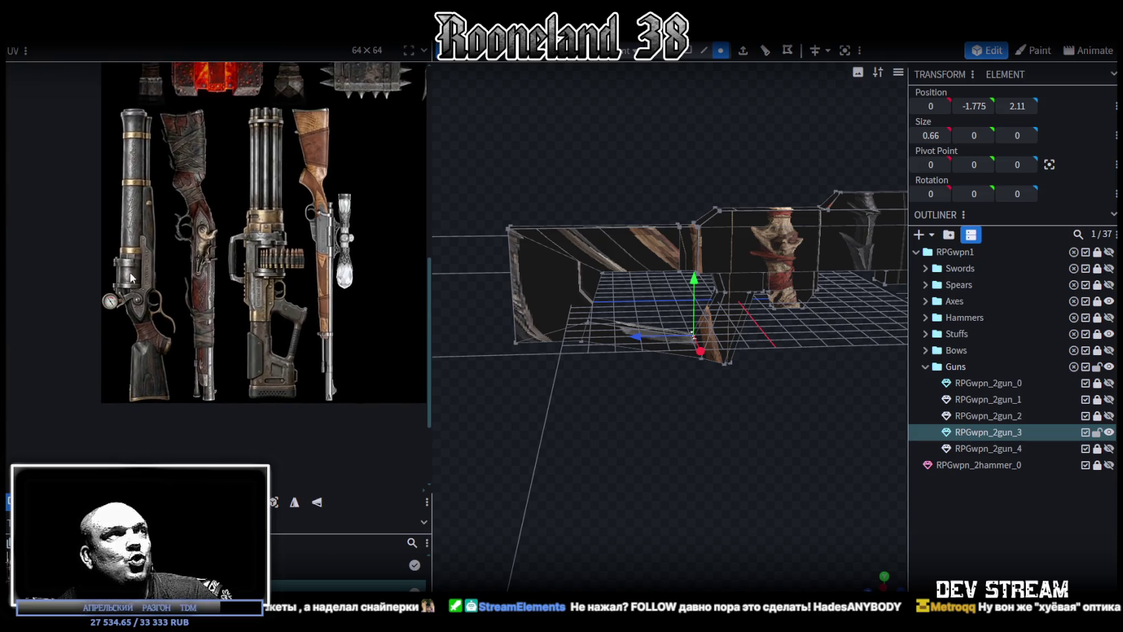
{"action": "scroll", "coordinate": [217, 336], "scroll_direction": "up", "scroll_amount": 2}
{"action": "scroll", "coordinate": [217, 336], "scroll_direction": "up", "scroll_amount": 2}
{"action": "mouse_move", "coordinate": [259, 359]}
{"action": "middle_mouse_down"}
{"action": "mouse_move", "coordinate": [273, 382]}
{"action": "mouse_move", "coordinate": [277, 250]}
{"action": "mouse_move", "coordinate": [285, 290]}
{"action": "middle_mouse_up"}
{"action": "scroll", "coordinate": [373, 174], "scroll_direction": "down", "scroll_amount": 1}
{"action": "scroll", "coordinate": [289, 312], "scroll_direction": "up", "scroll_amount": 1}
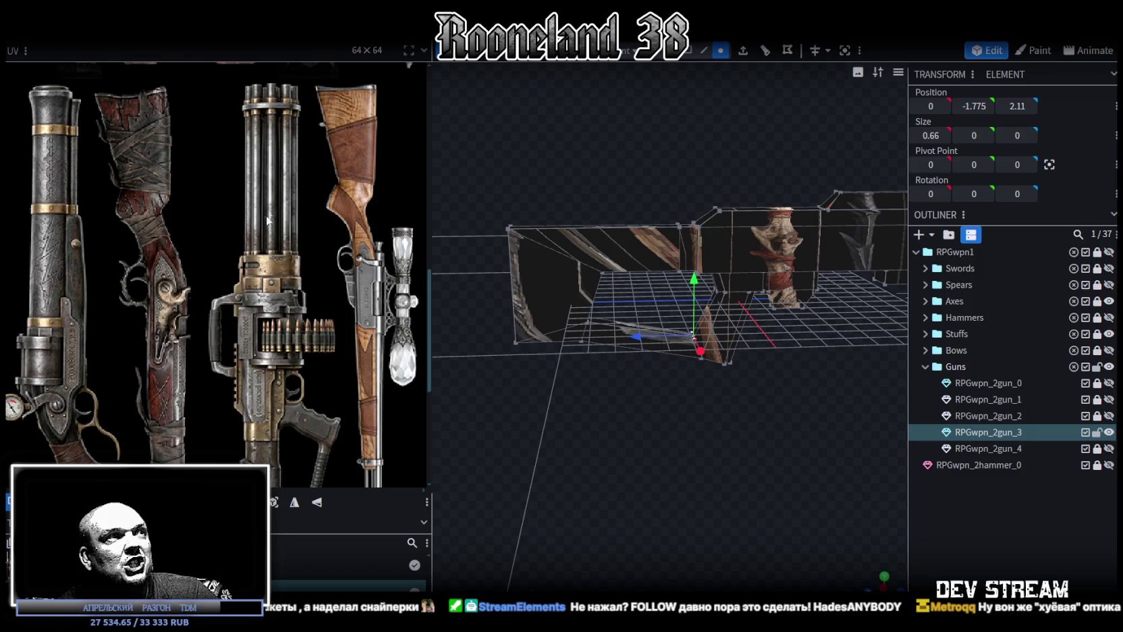
{"action": "mouse_move", "coordinate": [345, 388]}
{"action": "middle_mouse_down"}
{"action": "mouse_move", "coordinate": [322, 355]}
{"action": "mouse_move", "coordinate": [320, 272]}
{"action": "middle_mouse_up"}
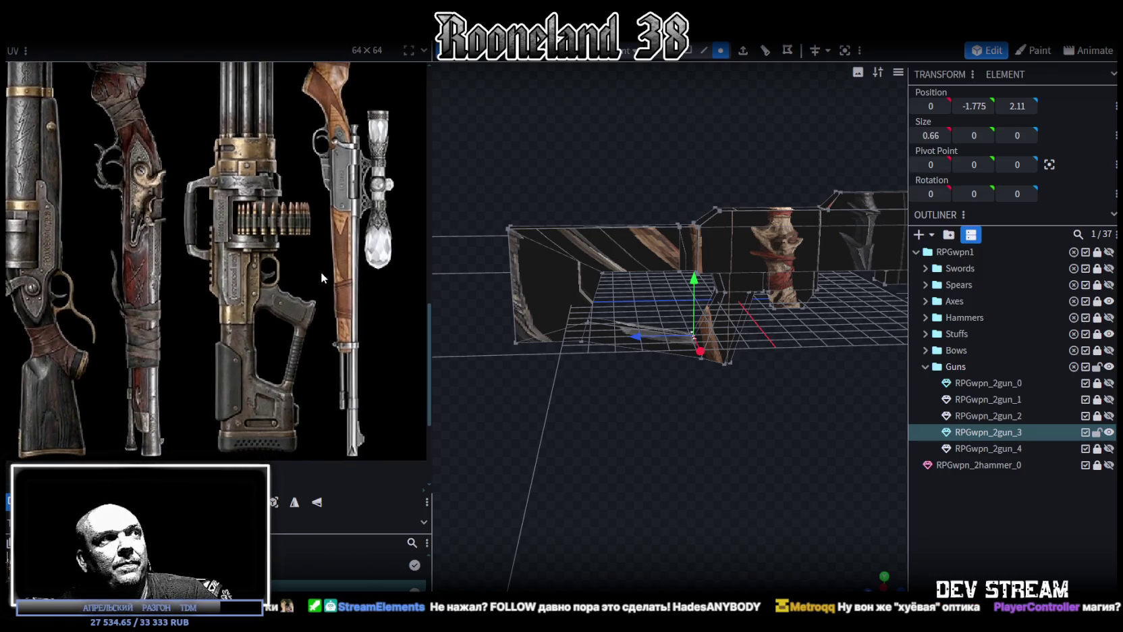
{"action": "scroll", "coordinate": [702, 402], "scroll_direction": "up", "scroll_amount": 1}
{"action": "scroll", "coordinate": [688, 405], "scroll_direction": "up", "scroll_amount": 2}
{"action": "scroll", "coordinate": [685, 411], "scroll_direction": "up", "scroll_amount": 2}
{"action": "scroll", "coordinate": [688, 417], "scroll_direction": "up", "scroll_amount": 1}
{"action": "left_click_drag", "start_coordinate": [689, 414], "coordinate": [708, 415]}
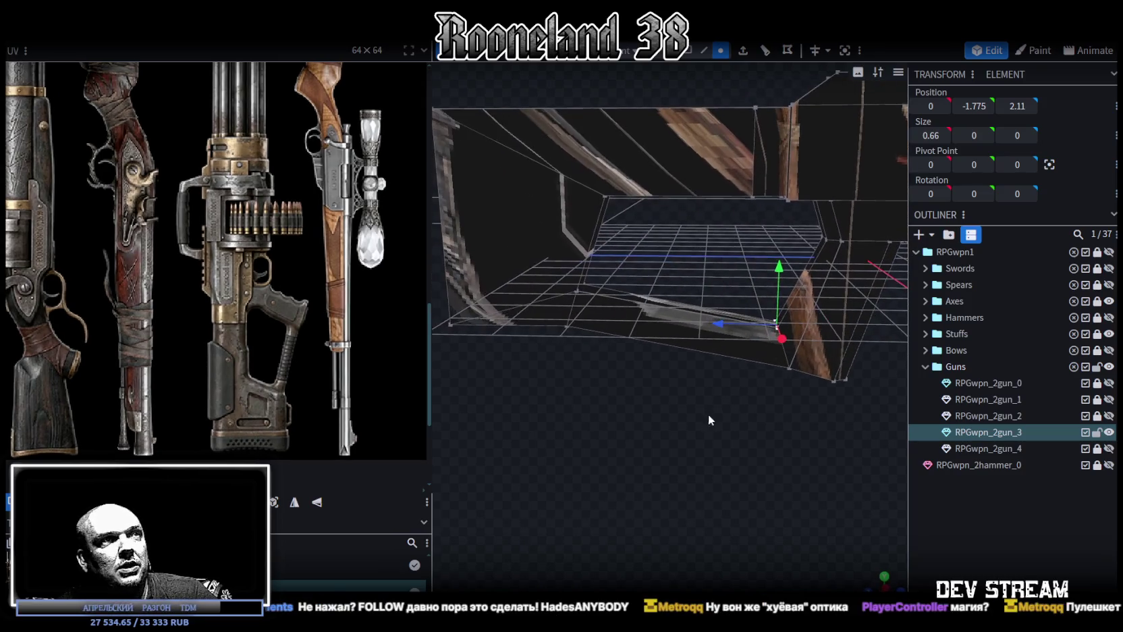
Select a pair of vertices on the rifle's underside.
{"action": "left_click", "coordinate": [584, 282]}
{"action": "scroll", "coordinate": [525, 307], "scroll_direction": "up", "scroll_amount": 3}
{"action": "mouse_move", "coordinate": [614, 391]}
{"action": "left_mouse_down"}
{"action": "mouse_move", "coordinate": [613, 422]}
{"action": "mouse_move", "coordinate": [565, 383]}
{"action": "left_mouse_up"}
{"action": "left_click", "coordinate": [579, 302]}
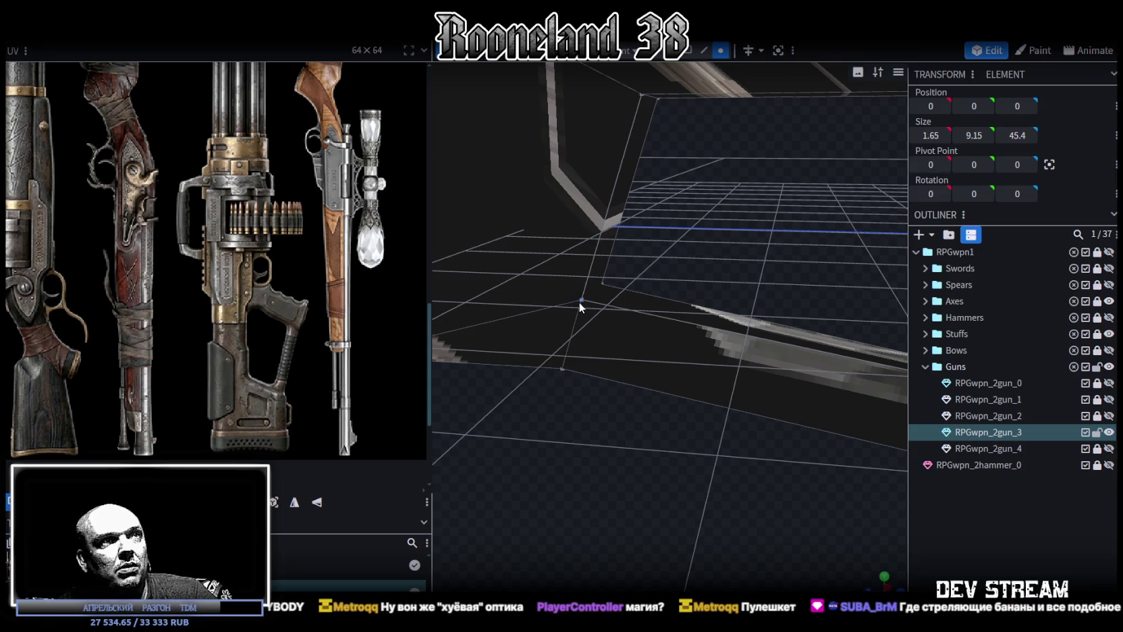
{"action": "left_click", "coordinate": [601, 283], "text": "shift"}
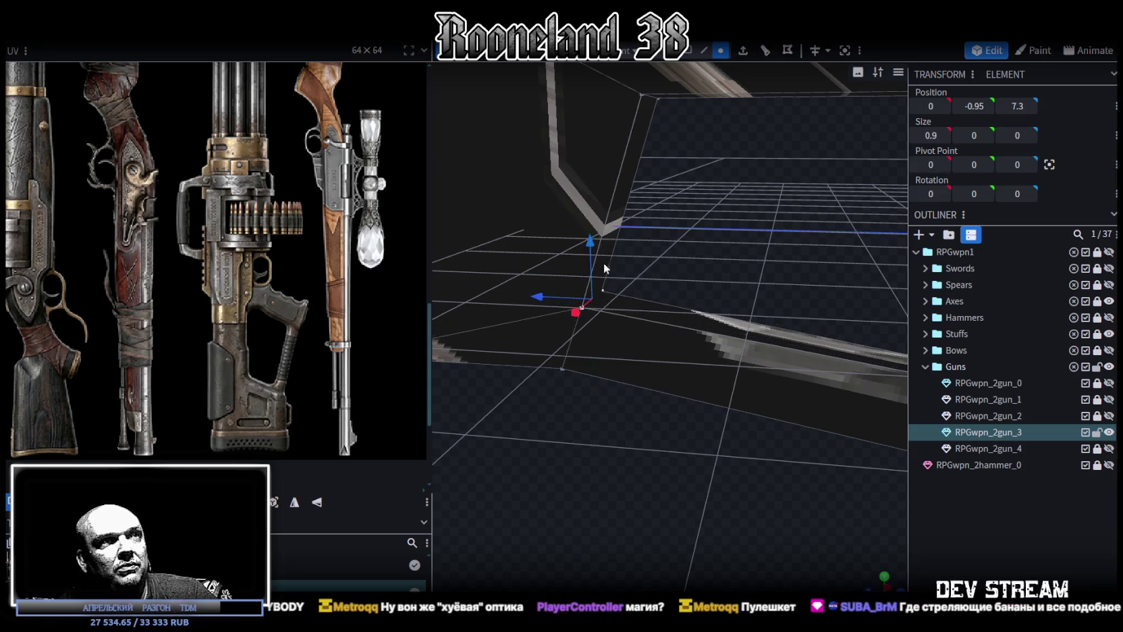
{"action": "scroll", "coordinate": [675, 405], "scroll_direction": "down", "scroll_amount": 3}
{"action": "mouse_move", "coordinate": [693, 459]}
{"action": "left_mouse_down"}
{"action": "mouse_move", "coordinate": [747, 450]}
{"action": "mouse_move", "coordinate": [763, 479]}
{"action": "mouse_move", "coordinate": [739, 468]}
{"action": "left_mouse_up"}
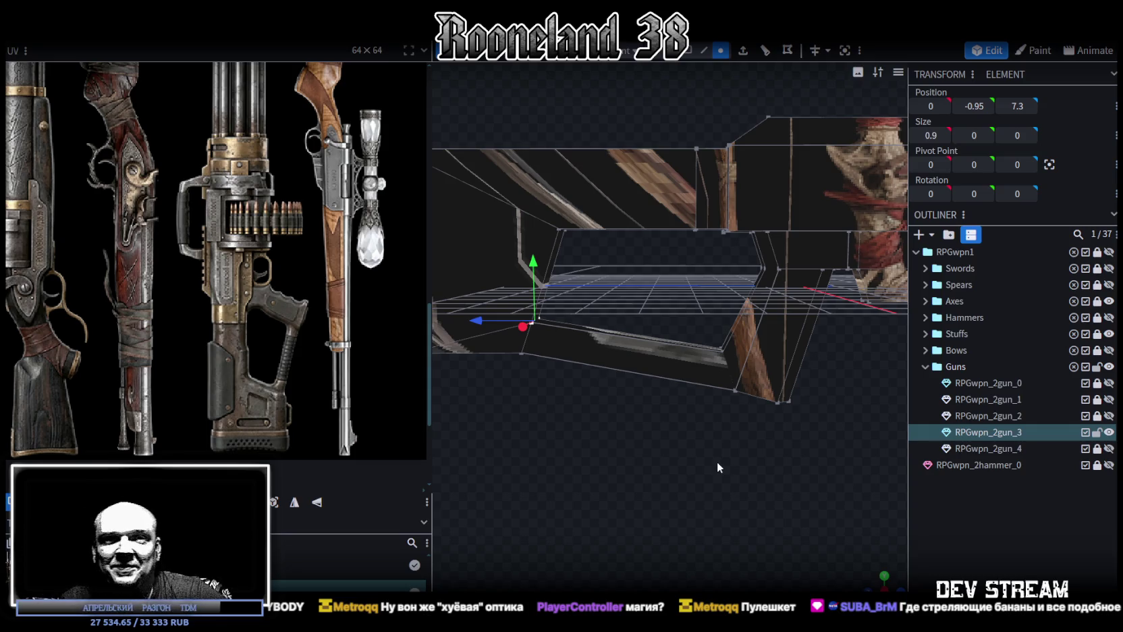
Move an underside grip vertex 0.2 along Z, from 1.78 to 1.98.
{"action": "mouse_move", "coordinate": [765, 392]}
{"action": "left_mouse_down"}
{"action": "mouse_move", "coordinate": [660, 452]}
{"action": "mouse_move", "coordinate": [646, 438]}
{"action": "mouse_move", "coordinate": [719, 428]}
{"action": "left_mouse_up"}
{"action": "left_click", "coordinate": [754, 389]}
{"action": "left_click_drag", "start_coordinate": [762, 340], "coordinate": [725, 393]}
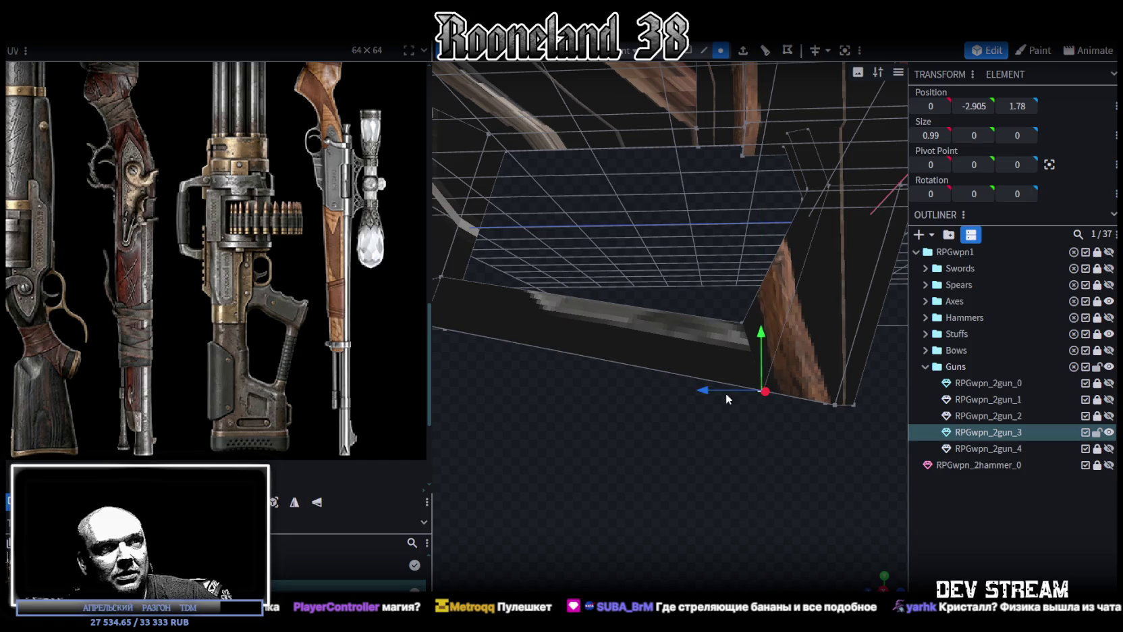
{"action": "mouse_move", "coordinate": [770, 431]}
{"action": "left_mouse_down"}
{"action": "mouse_move", "coordinate": [754, 434]}
{"action": "mouse_move", "coordinate": [800, 440]}
{"action": "mouse_move", "coordinate": [746, 440]}
{"action": "mouse_move", "coordinate": [757, 404]}
{"action": "left_mouse_up"}
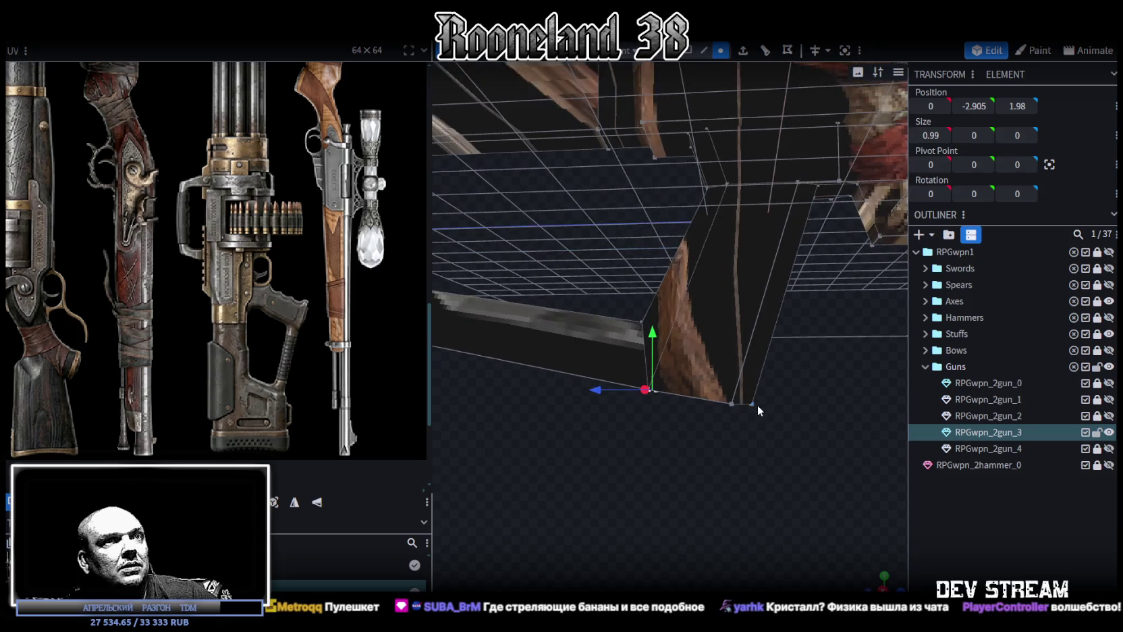
{"action": "left_click", "coordinate": [751, 404]}
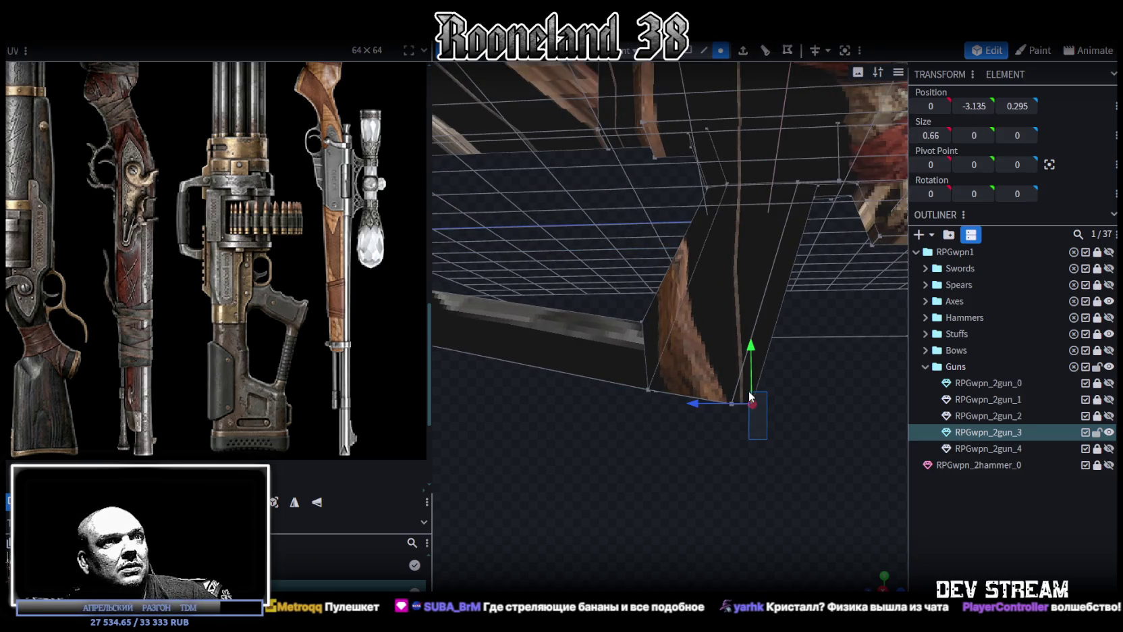
{"action": "mouse_move", "coordinate": [652, 432]}
{"action": "left_mouse_down"}
{"action": "mouse_move", "coordinate": [761, 474]}
{"action": "mouse_move", "coordinate": [680, 409]}
{"action": "left_mouse_up"}
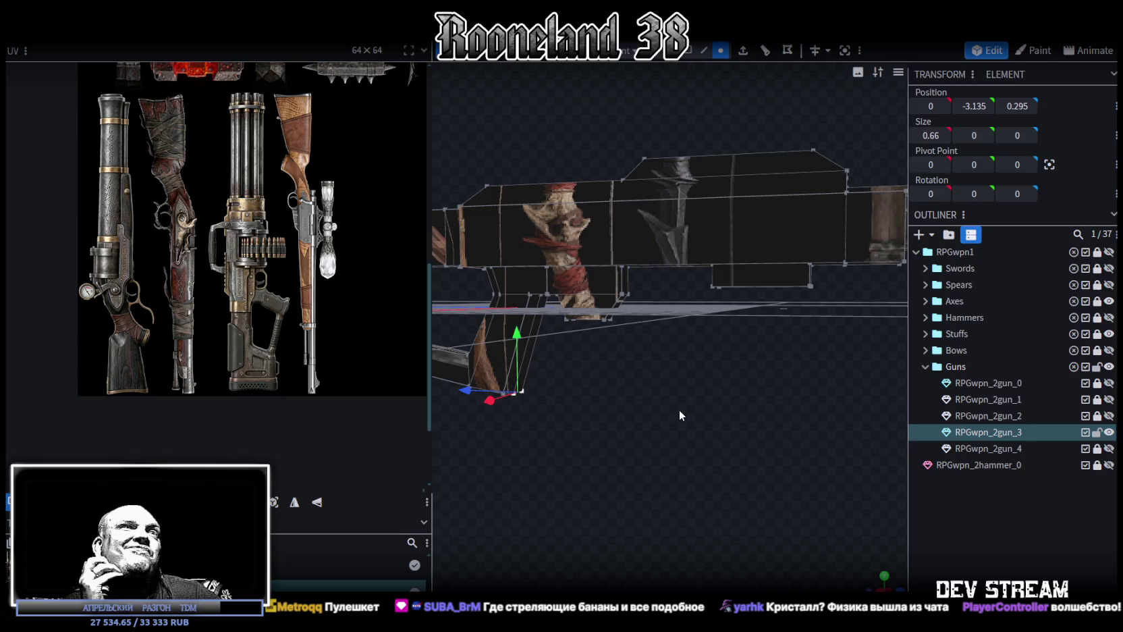
{"action": "left_click_drag", "start_coordinate": [678, 409], "coordinate": [712, 397]}
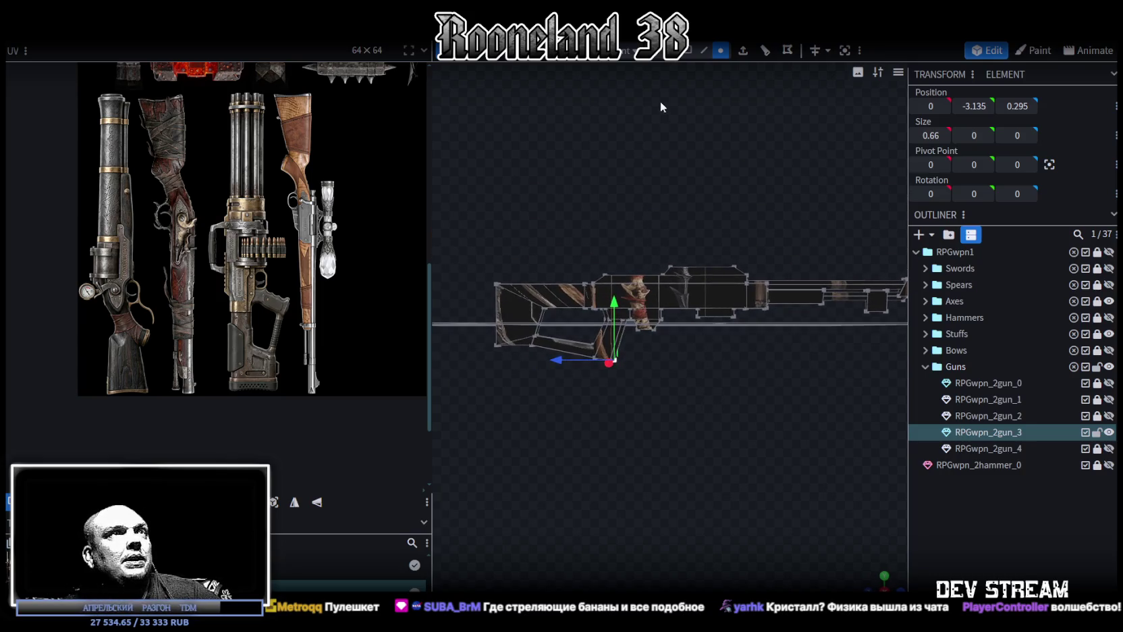
{"action": "left_click", "coordinate": [658, 309]}
Move the rifle's UV island onto the gun textures and rotate it upright.
{"action": "mouse_move", "coordinate": [811, 439]}
{"action": "left_mouse_down"}
{"action": "mouse_move", "coordinate": [754, 430]}
{"action": "mouse_move", "coordinate": [754, 444]}
{"action": "mouse_move", "coordinate": [778, 435]}
{"action": "mouse_move", "coordinate": [680, 414]}
{"action": "mouse_move", "coordinate": [766, 430]}
{"action": "mouse_move", "coordinate": [798, 524]}
{"action": "mouse_move", "coordinate": [695, 465]}
{"action": "mouse_move", "coordinate": [733, 386]}
{"action": "mouse_move", "coordinate": [632, 406]}
{"action": "left_mouse_up"}
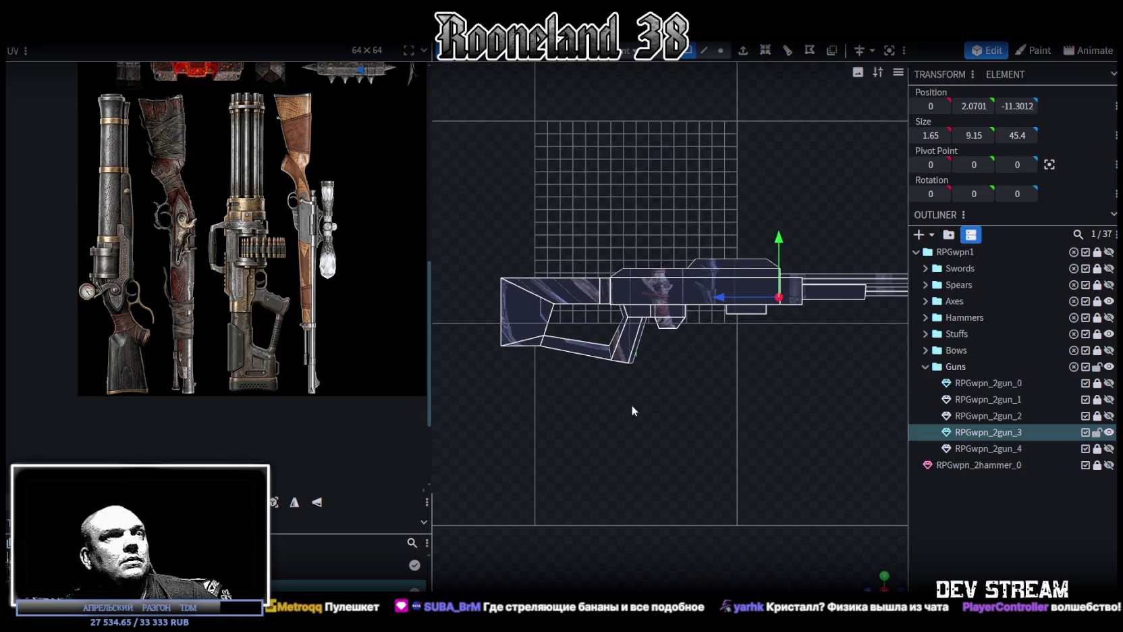
{"action": "scroll", "coordinate": [233, 337], "scroll_direction": "down", "scroll_amount": 3}
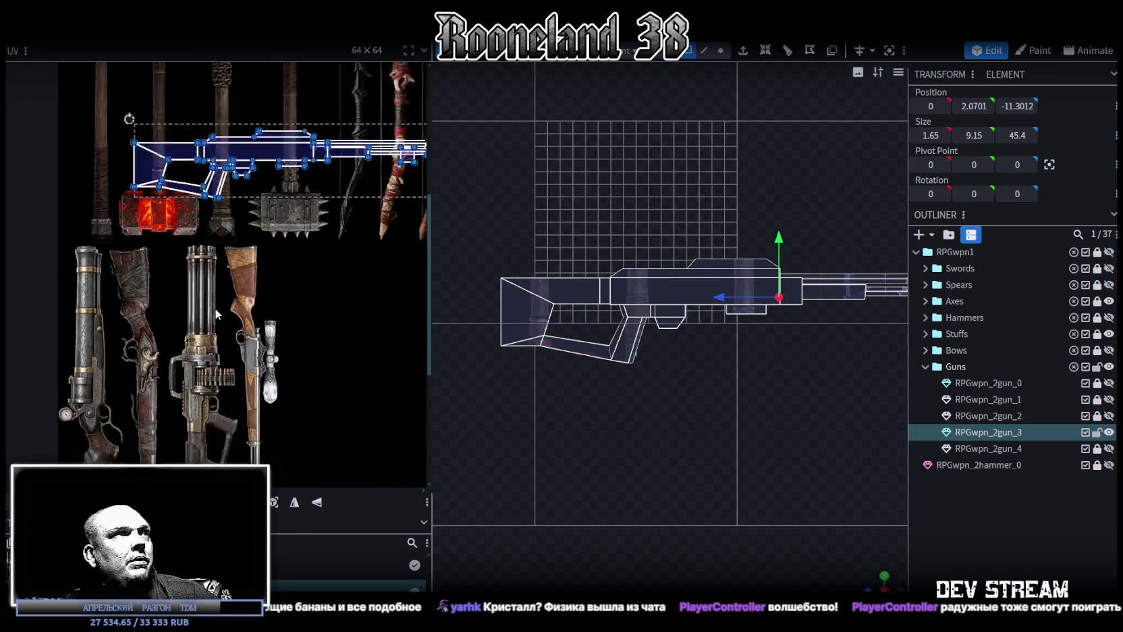
{"action": "scroll", "coordinate": [223, 342], "scroll_direction": "up", "scroll_amount": 2}
{"action": "left_click_drag", "start_coordinate": [121, 116], "coordinate": [270, 205]}
{"action": "left_click_drag", "start_coordinate": [255, 154], "coordinate": [321, 278]}
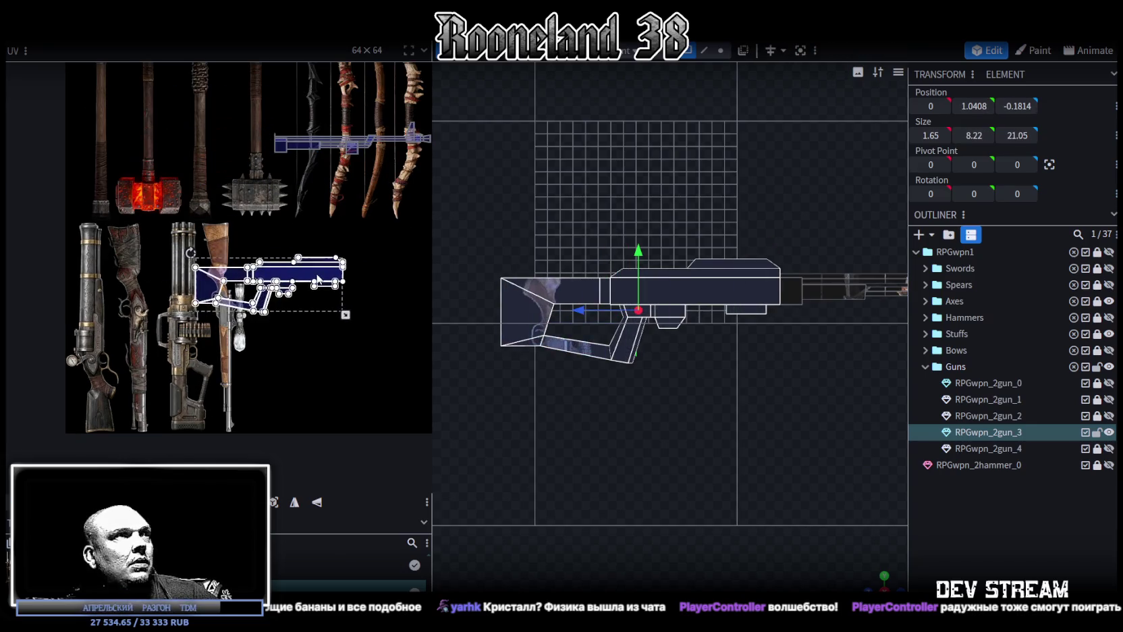
{"action": "right_click", "coordinate": [322, 277]}
{"action": "left_click", "coordinate": [386, 525]}
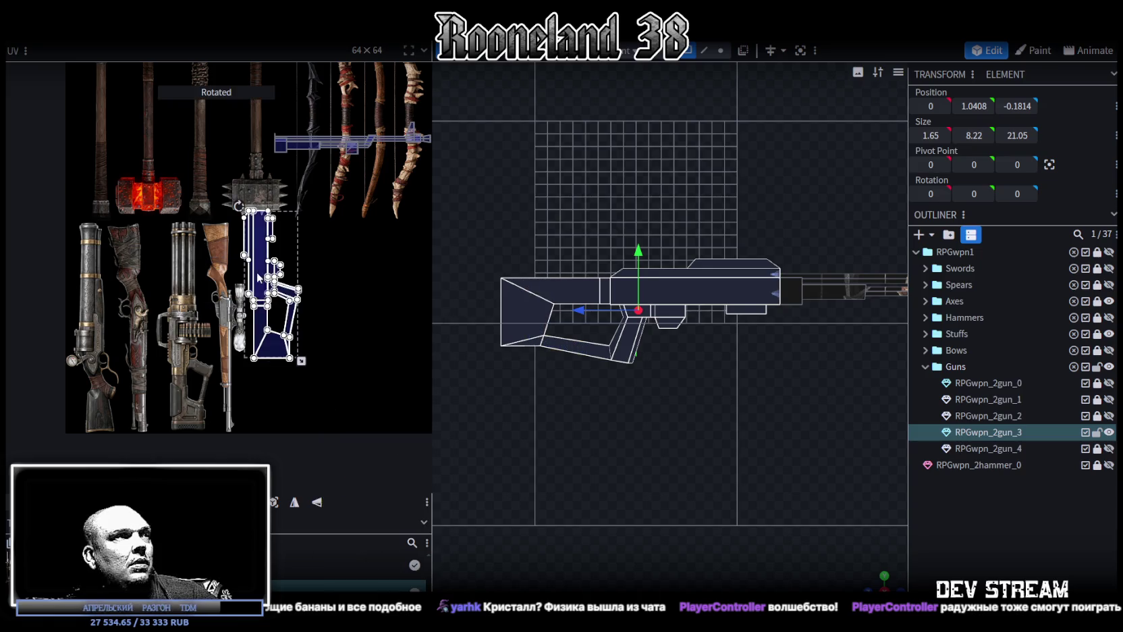
Position the UV island over the belt-fed machine gun picture.
{"action": "left_click_drag", "start_coordinate": [263, 284], "coordinate": [183, 379]}
{"action": "scroll", "coordinate": [183, 380], "scroll_direction": "up", "scroll_amount": 1}
{"action": "scroll", "coordinate": [184, 380], "scroll_direction": "up", "scroll_amount": 2}
{"action": "middle_click_drag", "start_coordinate": [309, 427], "coordinate": [347, 397]}
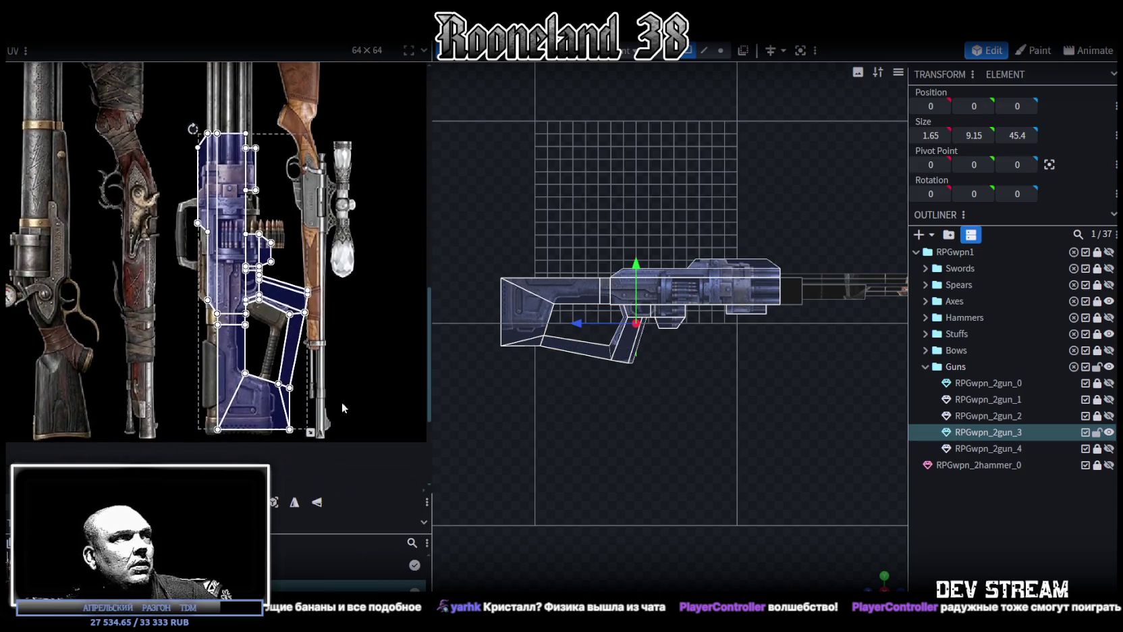
{"action": "left_click_drag", "start_coordinate": [249, 378], "coordinate": [238, 416]}
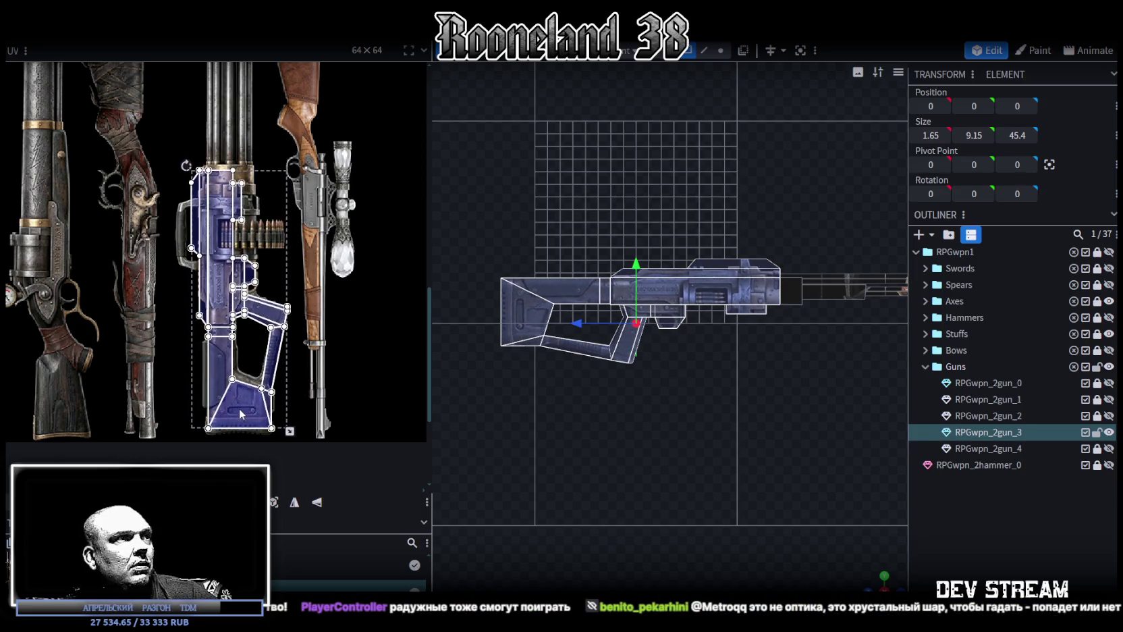
{"action": "scroll", "coordinate": [234, 368], "scroll_direction": "up", "scroll_amount": 2}
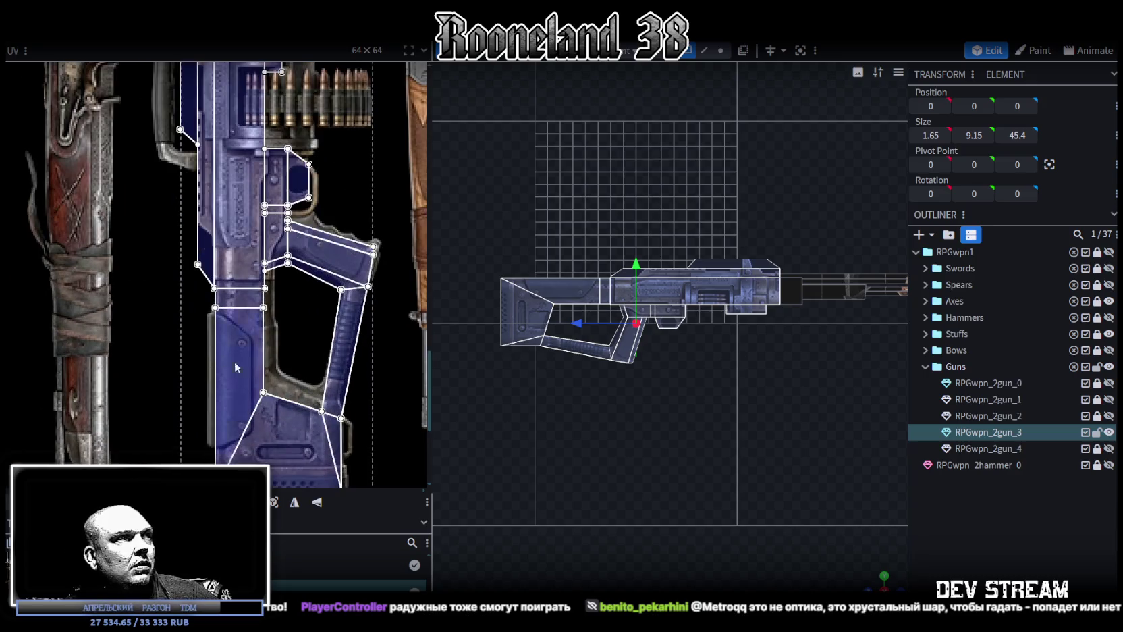
{"action": "left_click_drag", "start_coordinate": [236, 268], "coordinate": [238, 268]}
{"action": "key", "text": "ctrl+z"}
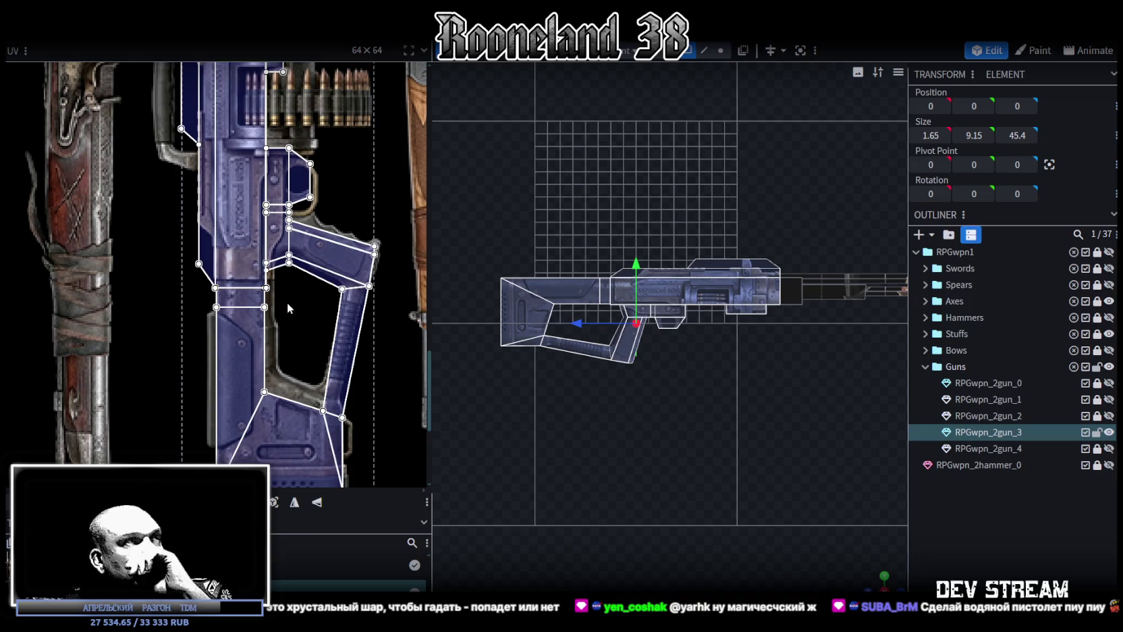
Check the textured rifle in a straight side view with normal texture shading.
{"action": "mouse_move", "coordinate": [293, 305]}
{"action": "middle_mouse_down"}
{"action": "mouse_move", "coordinate": [301, 382]}
{"action": "mouse_move", "coordinate": [310, 382]}
{"action": "middle_mouse_up"}
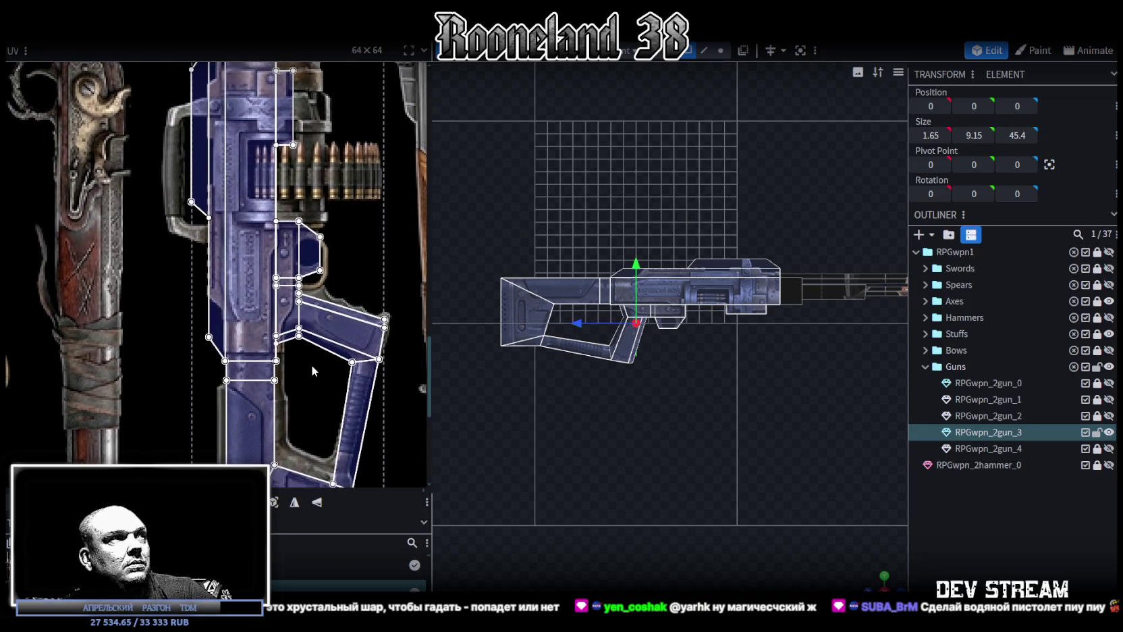
{"action": "scroll", "coordinate": [312, 365], "scroll_direction": "down", "scroll_amount": 1}
{"action": "scroll", "coordinate": [647, 478], "scroll_direction": "up", "scroll_amount": 2}
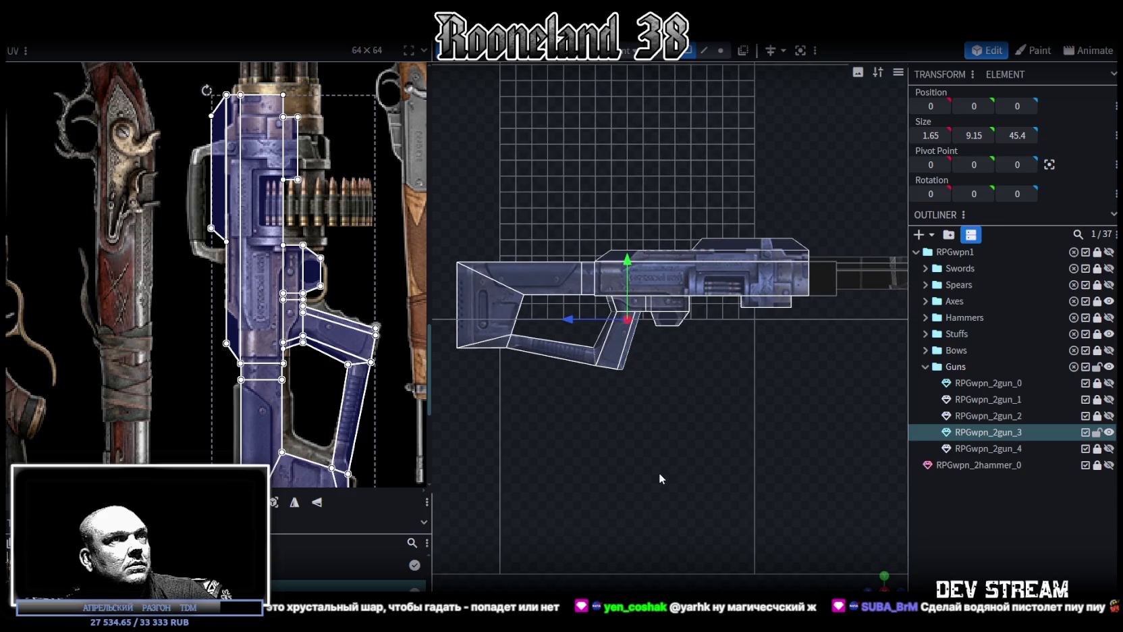
{"action": "mouse_move", "coordinate": [854, 575]}
{"action": "left_mouse_down"}
{"action": "mouse_move", "coordinate": [694, 502]}
{"action": "mouse_move", "coordinate": [871, 545]}
{"action": "left_mouse_up"}
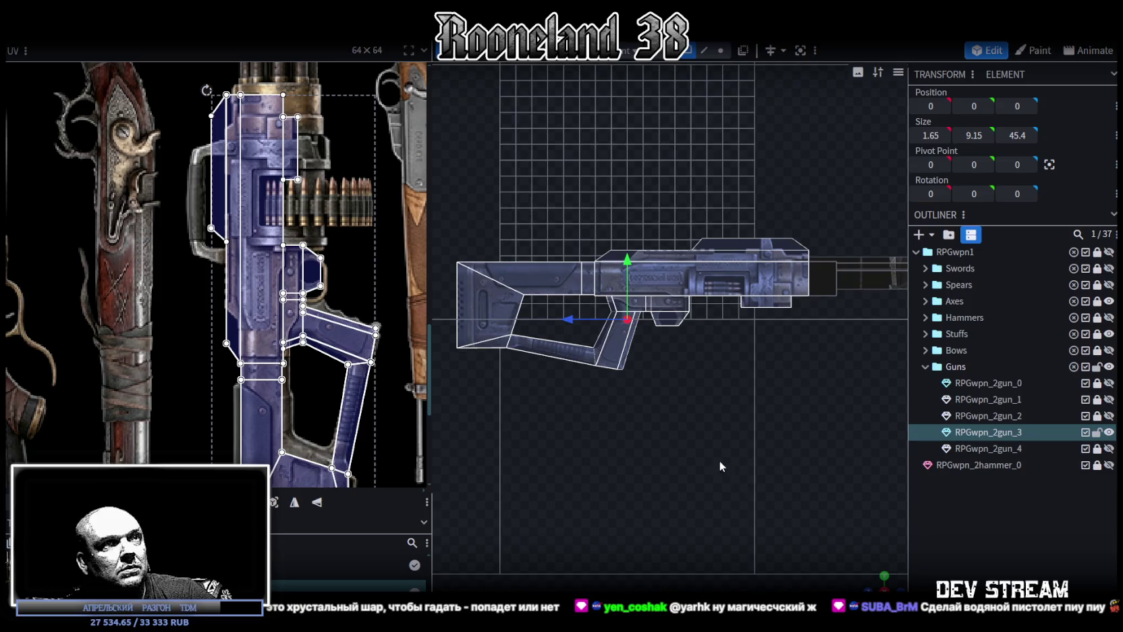
{"action": "key", "text": "KP_3"}
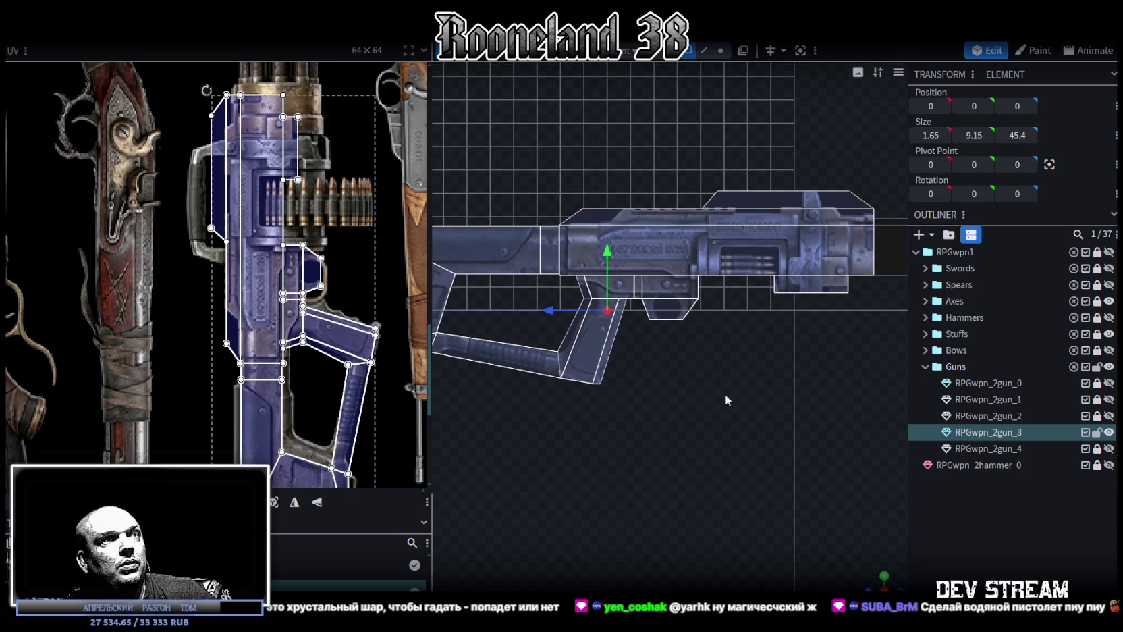
{"action": "scroll", "coordinate": [613, 469], "scroll_direction": "down", "scroll_amount": 2}
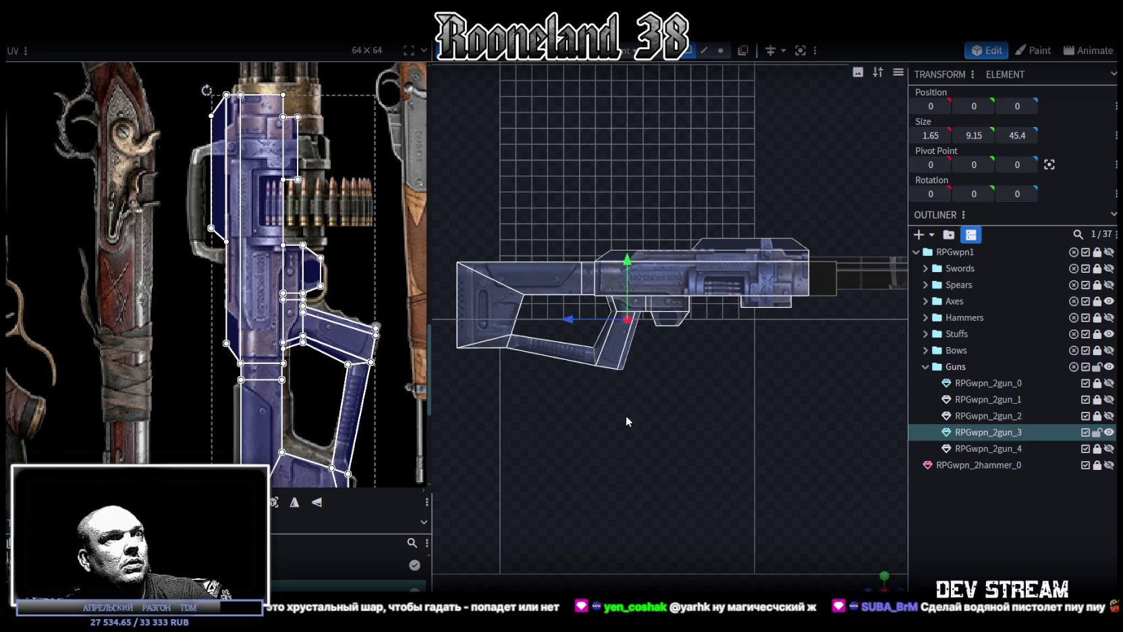
{"action": "left_click", "coordinate": [720, 49]}
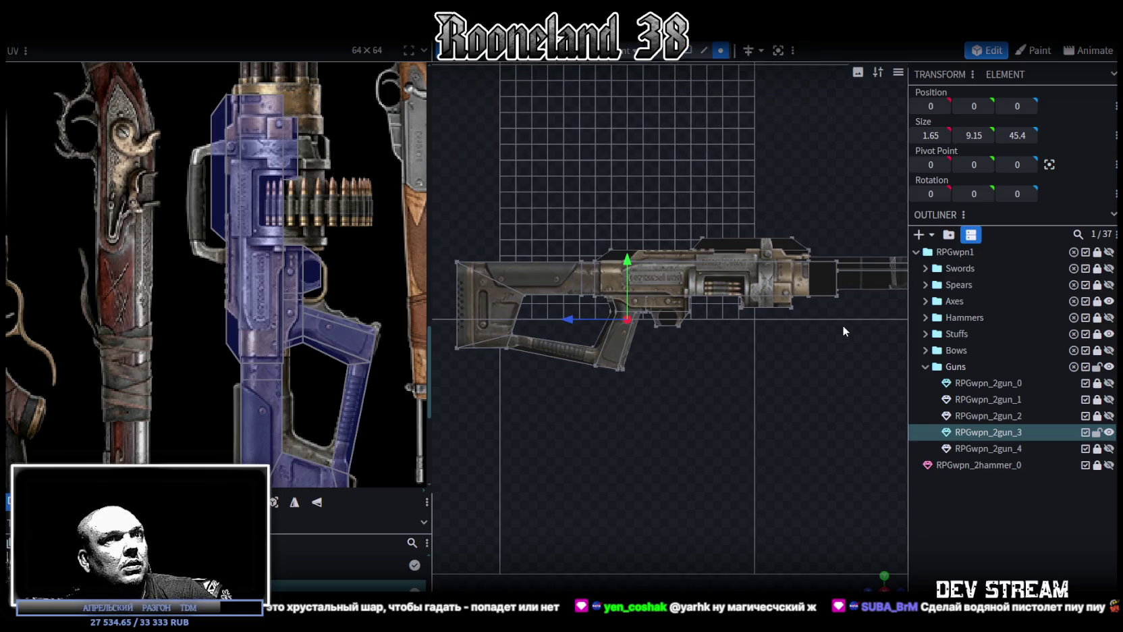
Lower the receiver's underside vertices by 0.25 units.
{"action": "left_click", "coordinate": [807, 326]}
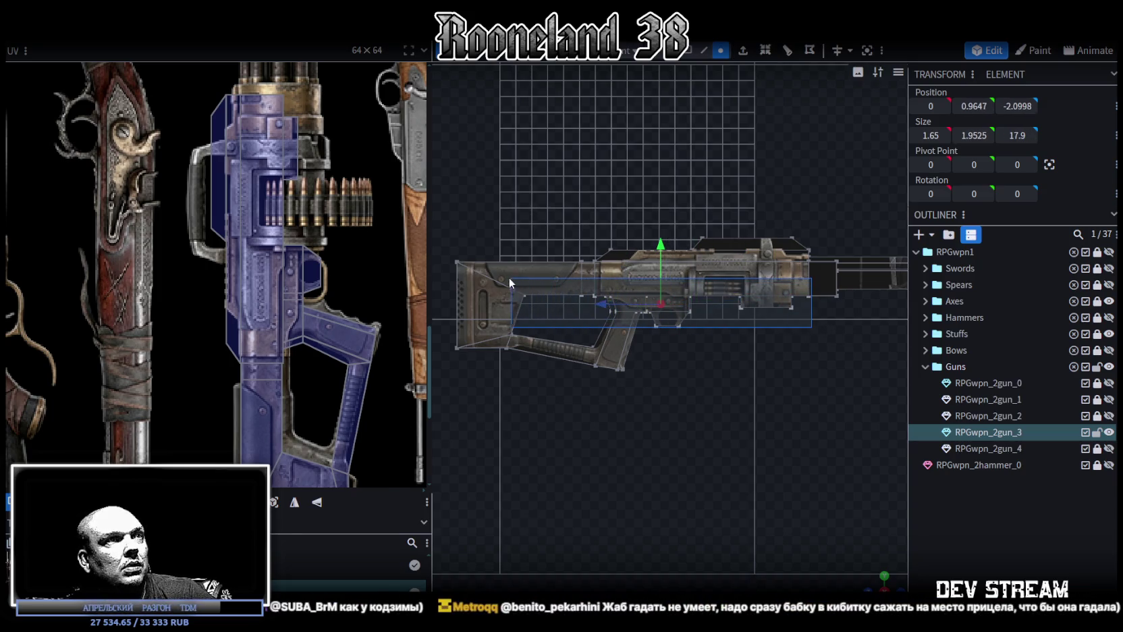
{"action": "left_click_drag", "start_coordinate": [807, 327], "coordinate": [498, 277]}
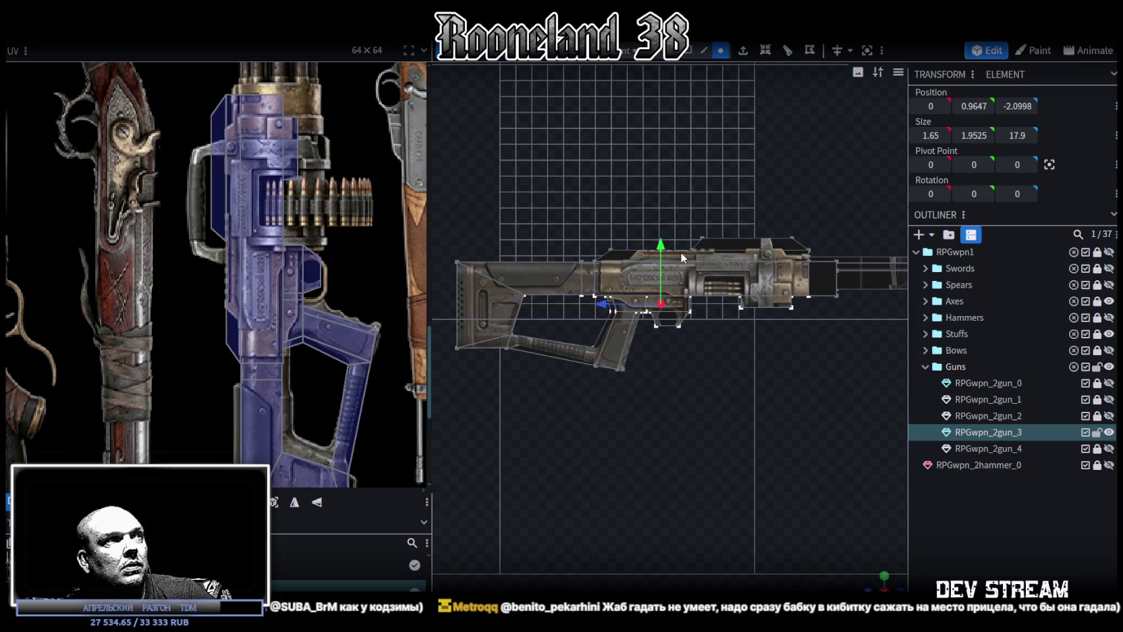
{"action": "left_click_drag", "start_coordinate": [659, 246], "coordinate": [659, 249]}
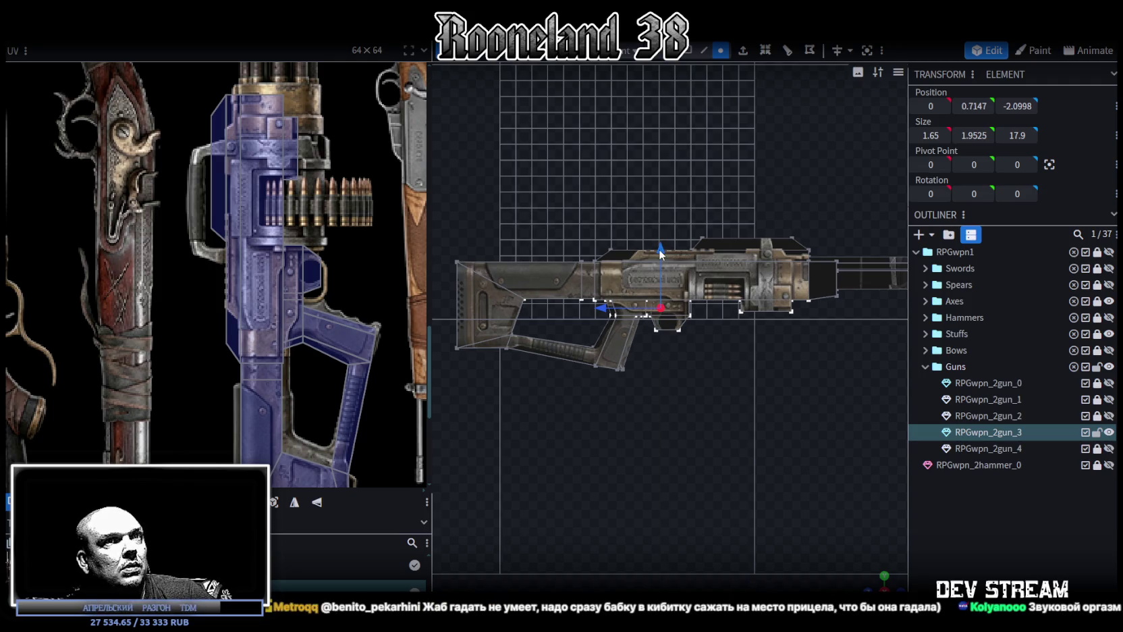
{"action": "key", "text": "ctrl+z"}
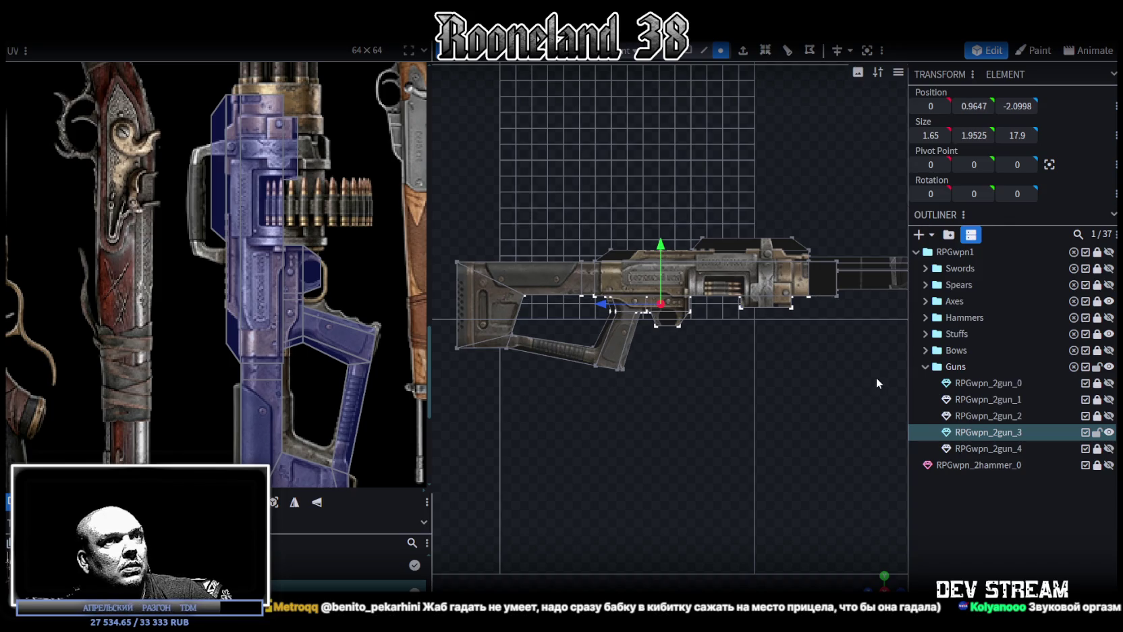
{"action": "left_click_drag", "start_coordinate": [871, 350], "coordinate": [588, 288]}
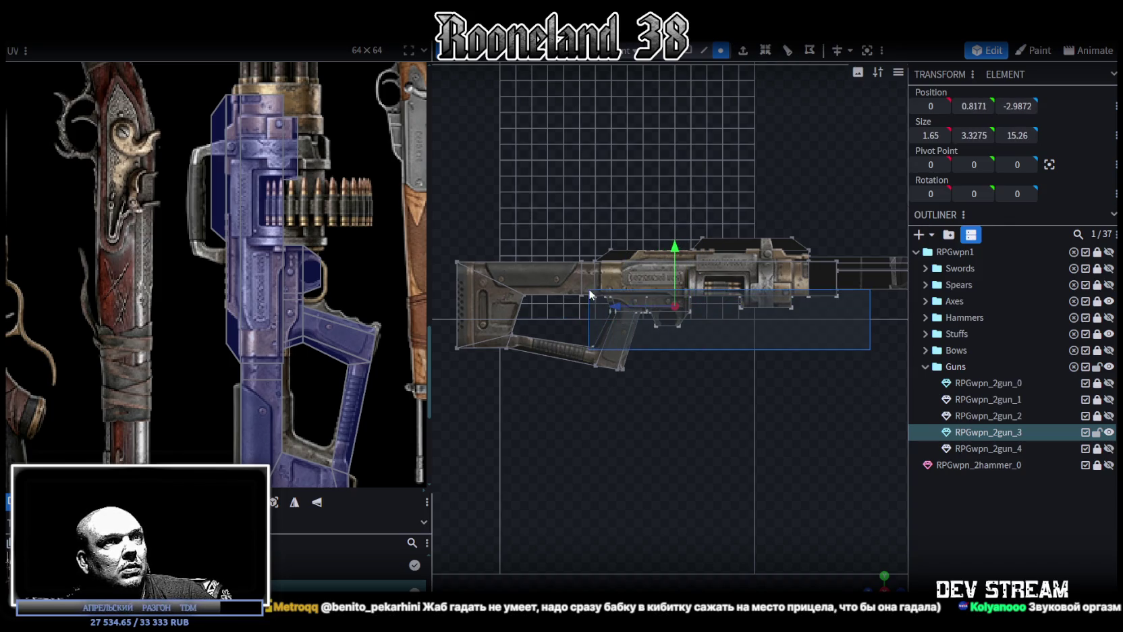
{"action": "left_click_drag", "start_coordinate": [856, 352], "coordinate": [593, 295]}
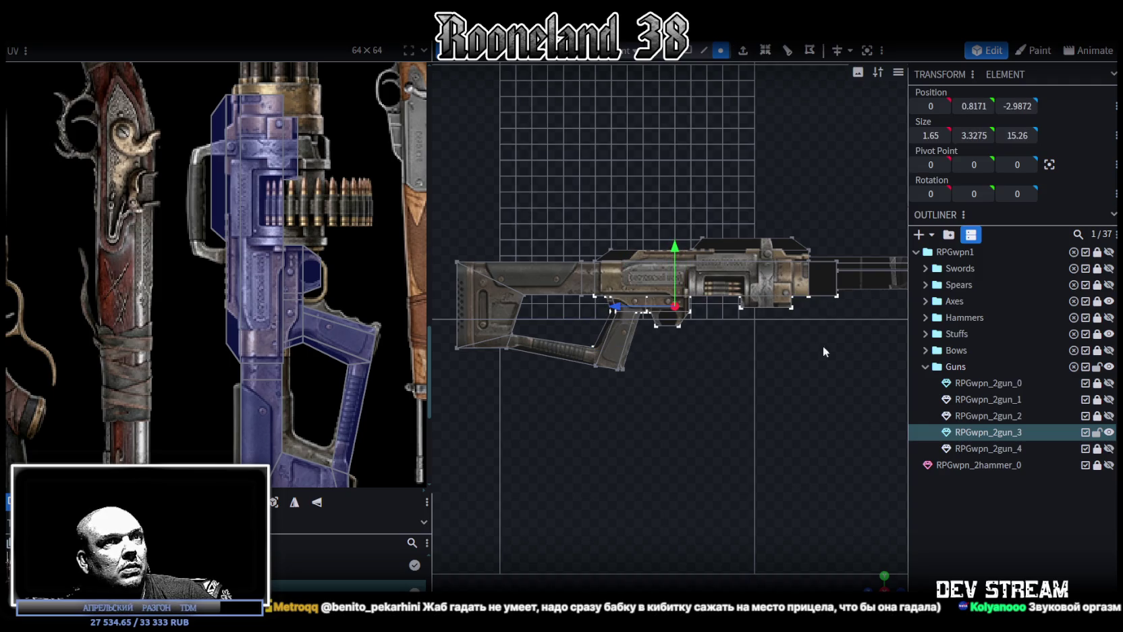
{"action": "left_click_drag", "start_coordinate": [809, 330], "coordinate": [543, 292]}
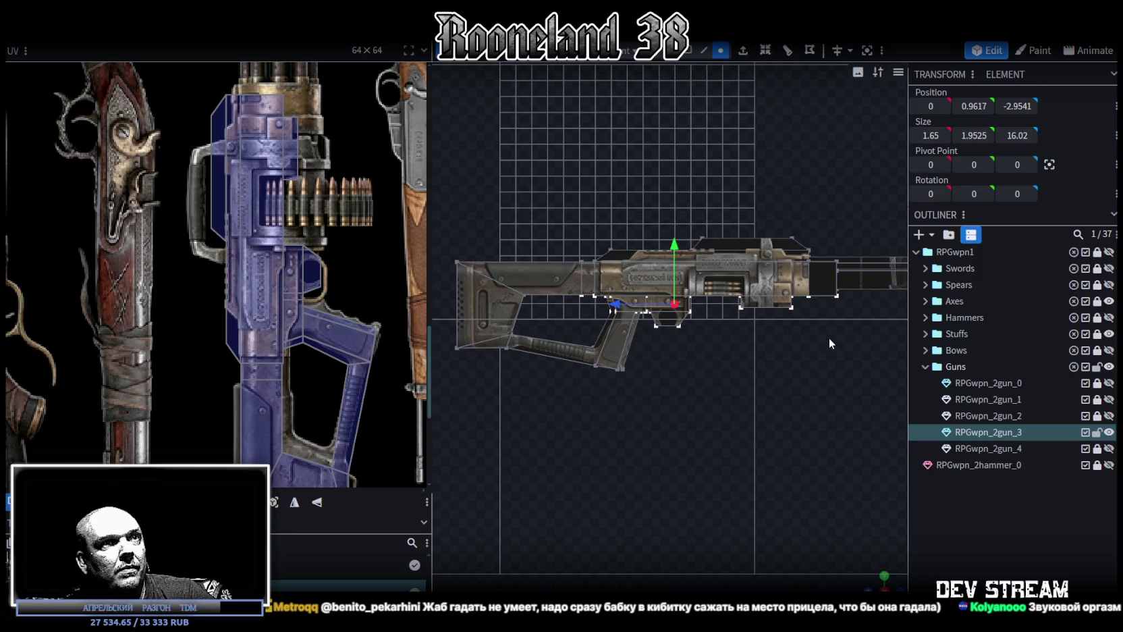
{"action": "left_click_drag", "start_coordinate": [836, 338], "coordinate": [513, 294]}
{"action": "left_click_drag", "start_coordinate": [670, 251], "coordinate": [670, 252]}
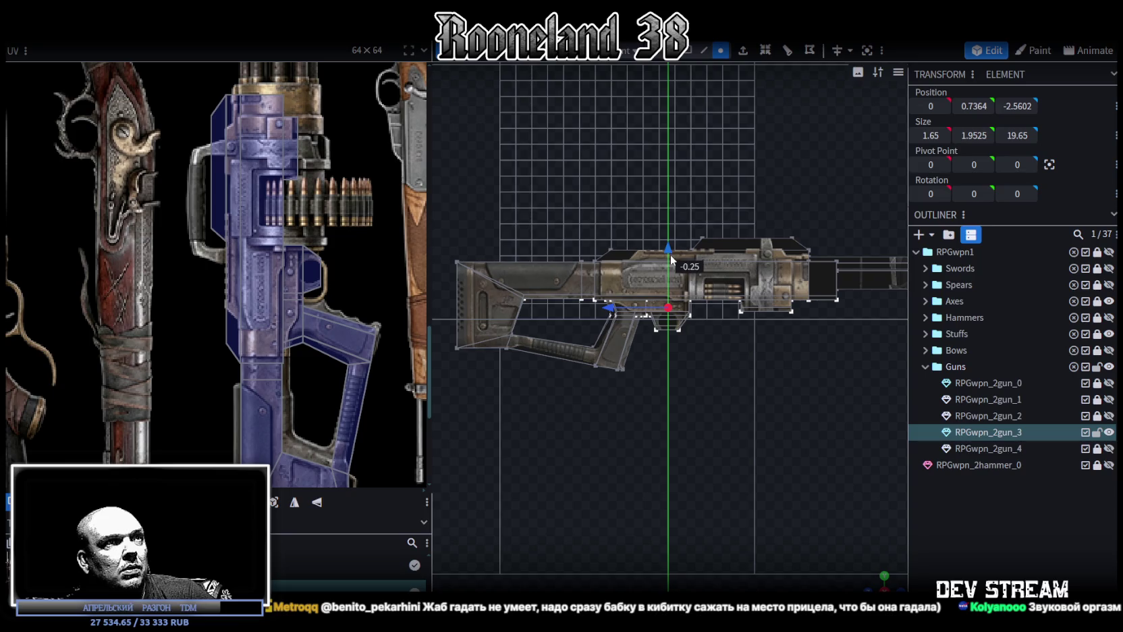
{"action": "left_click_drag", "start_coordinate": [671, 252], "coordinate": [670, 257]}
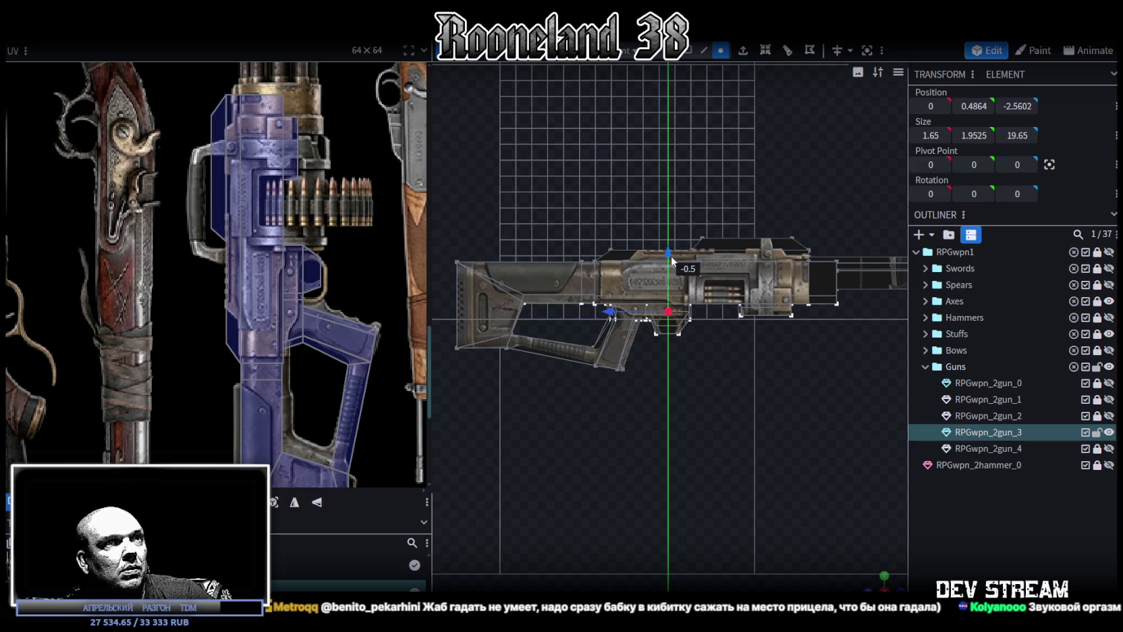
{"action": "left_click_drag", "start_coordinate": [670, 257], "coordinate": [671, 255]}
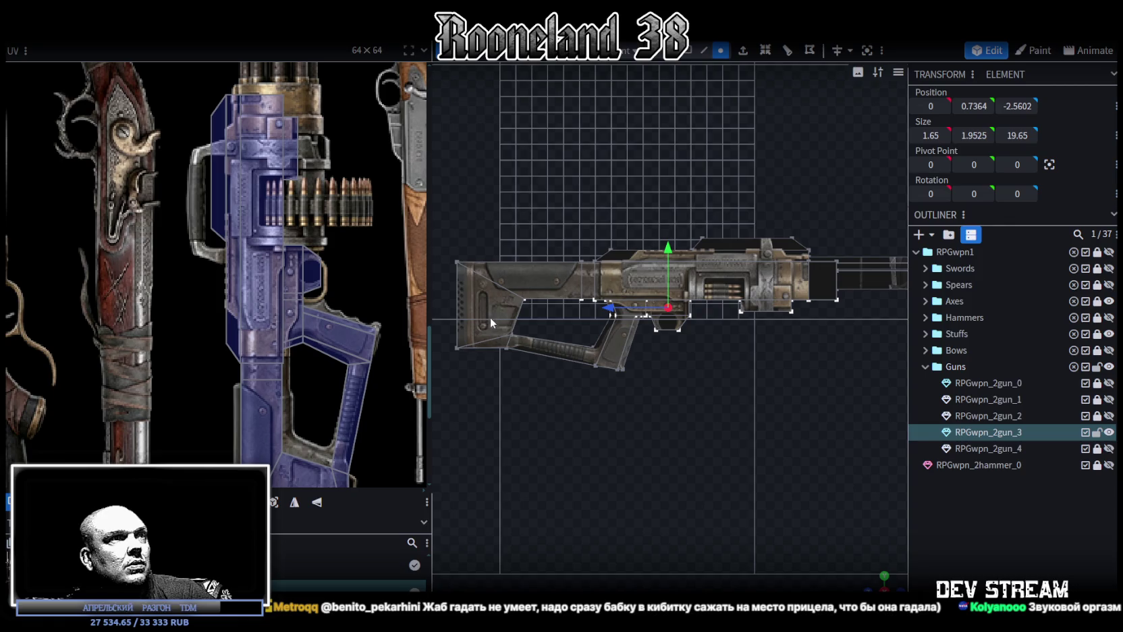
{"action": "scroll", "coordinate": [520, 340], "scroll_direction": "up", "scroll_amount": 2}
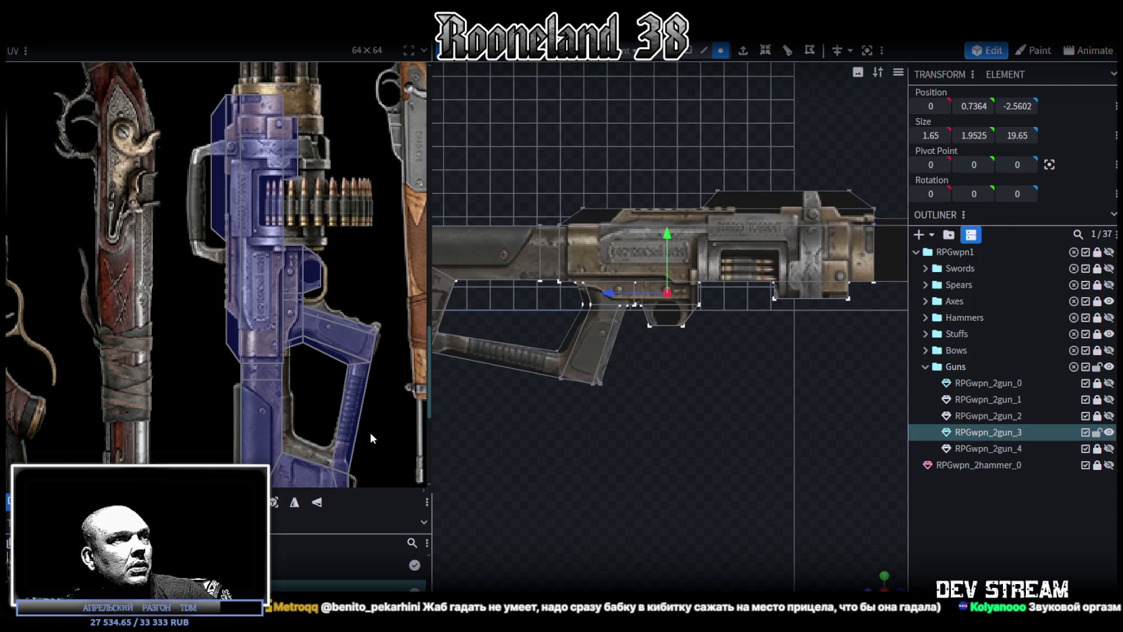
{"action": "scroll", "coordinate": [370, 342], "scroll_direction": "down", "scroll_amount": 3}
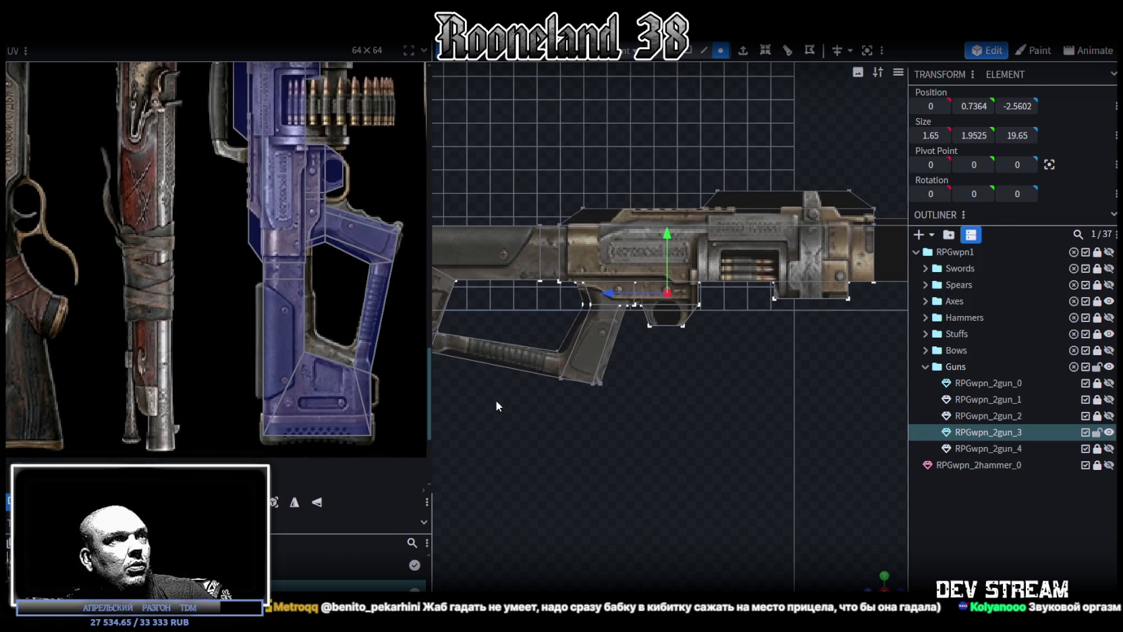
Shift the stock 0.75 toward the barrel and move its rear face back 0.5 to Z 11.2.
{"action": "right_click_drag", "start_coordinate": [495, 399], "coordinate": [573, 421]}
{"action": "left_click", "coordinate": [612, 289]}
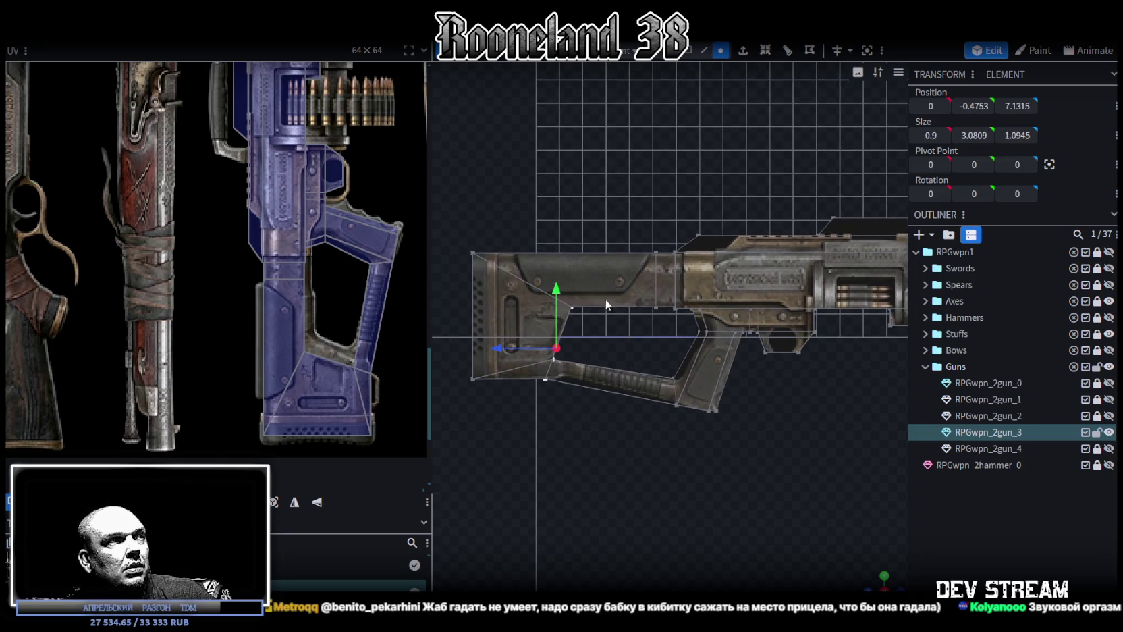
{"action": "left_click_drag", "start_coordinate": [502, 348], "coordinate": [521, 349]}
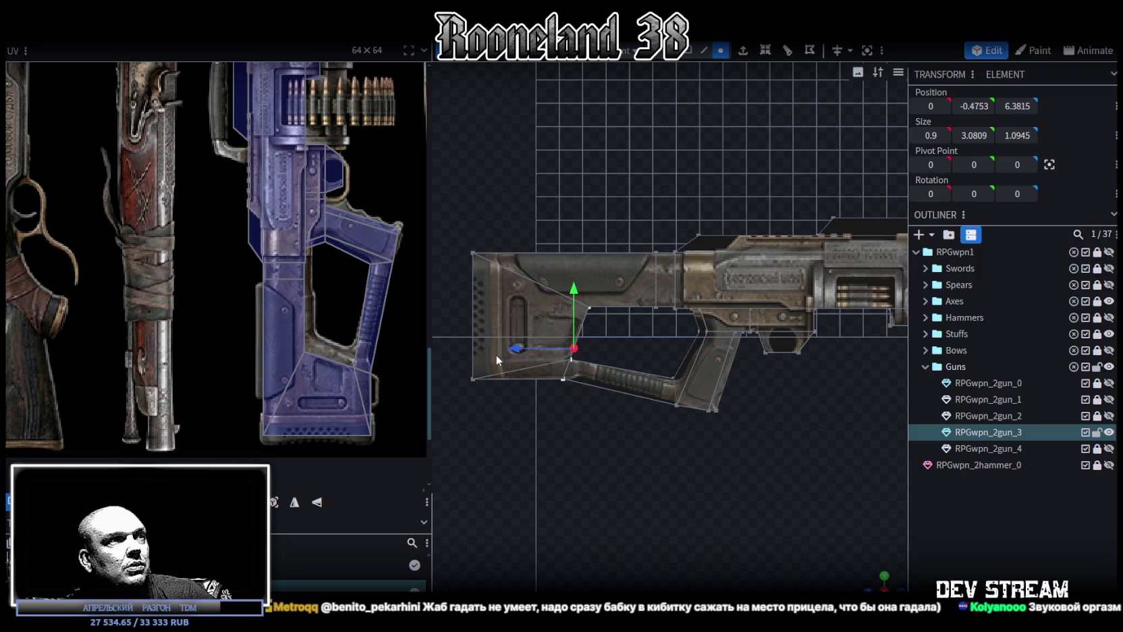
{"action": "left_click_drag", "start_coordinate": [495, 354], "coordinate": [590, 379]}
{"action": "left_click_drag", "start_coordinate": [515, 317], "coordinate": [506, 317]}
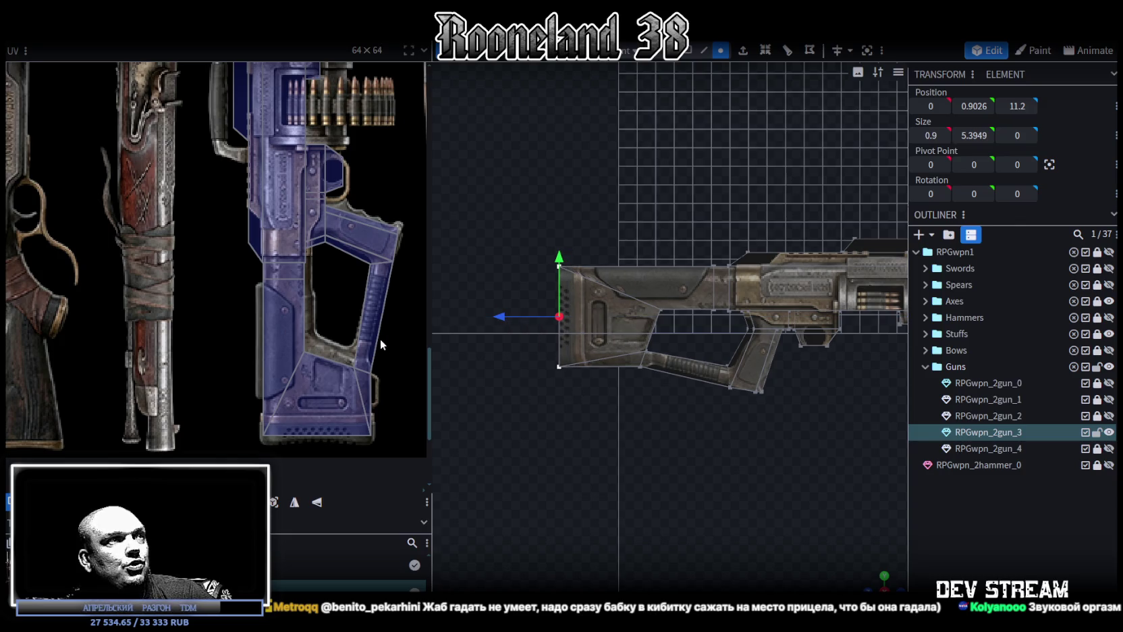
{"action": "scroll", "coordinate": [585, 411], "scroll_direction": "down", "scroll_amount": 2}
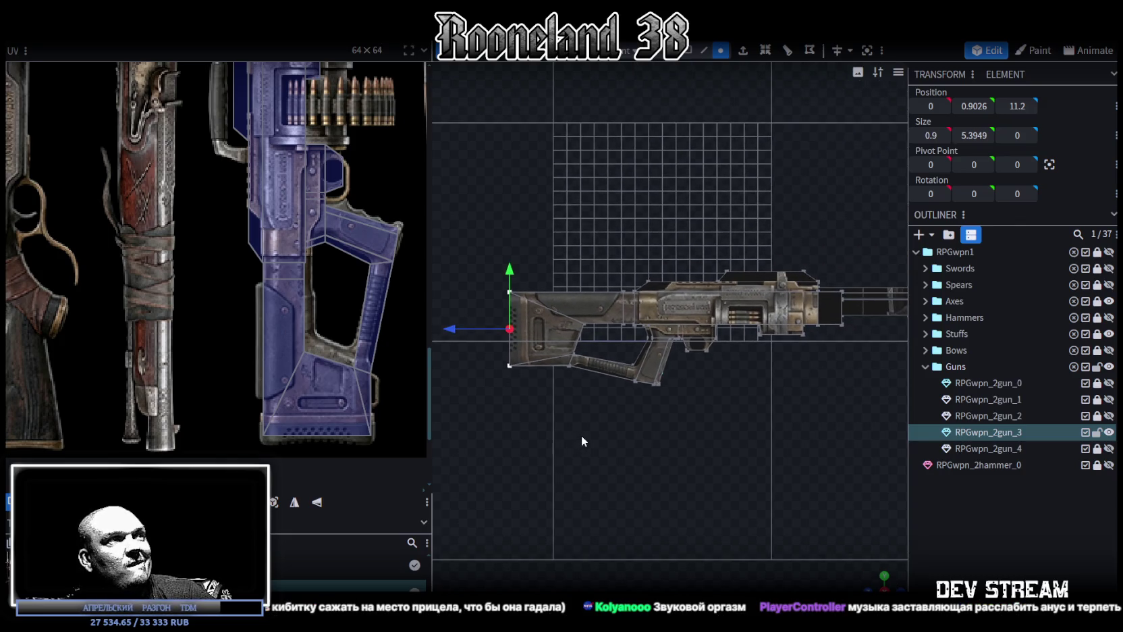
{"action": "scroll", "coordinate": [685, 413], "scroll_direction": "up", "scroll_amount": 3}
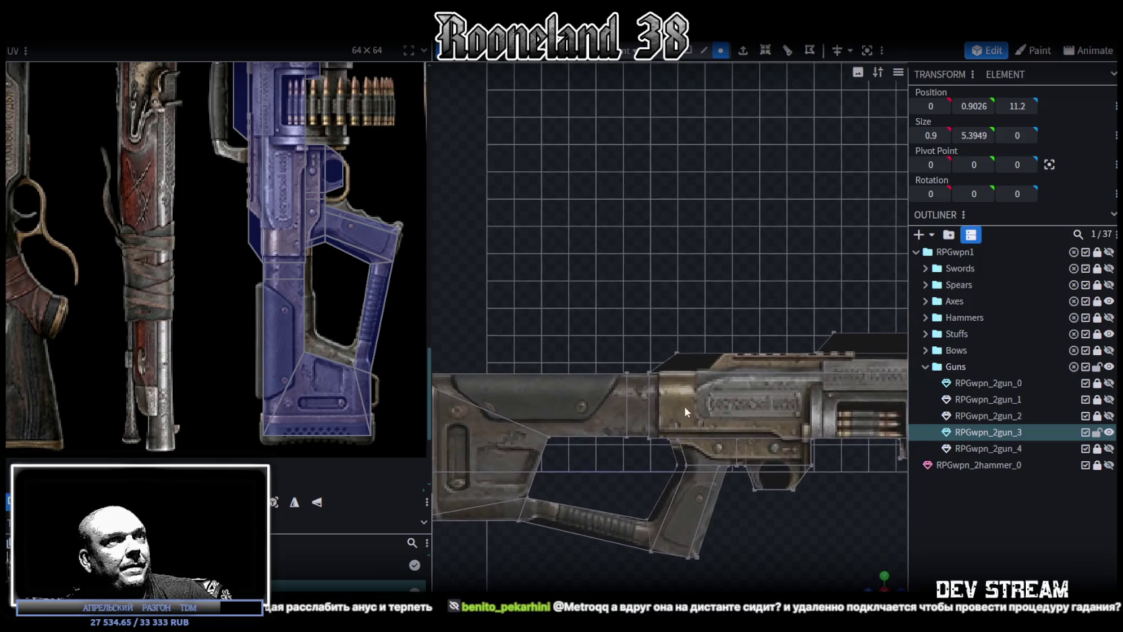
Select the receiver's top strip and bring up its mesh actions menu.
{"action": "left_click", "coordinate": [648, 348]}
{"action": "left_click", "coordinate": [651, 344]}
{"action": "right_click", "coordinate": [634, 345]}
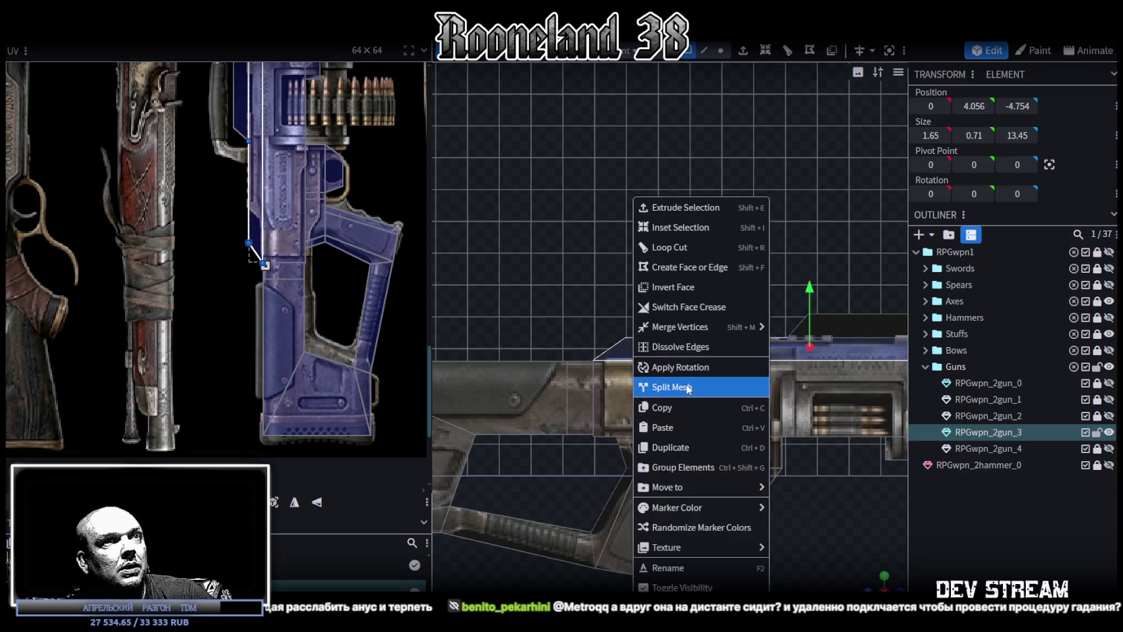
Split the top strip into its own mesh and extend its front end 1.8 units along the gun.
{"action": "left_click", "coordinate": [687, 387]}
{"action": "left_click", "coordinate": [721, 50]}
{"action": "left_click", "coordinate": [609, 348]}
{"action": "left_click_drag", "start_coordinate": [556, 349], "coordinate": [614, 346]}
{"action": "scroll", "coordinate": [765, 525], "scroll_direction": "down", "scroll_amount": 1}
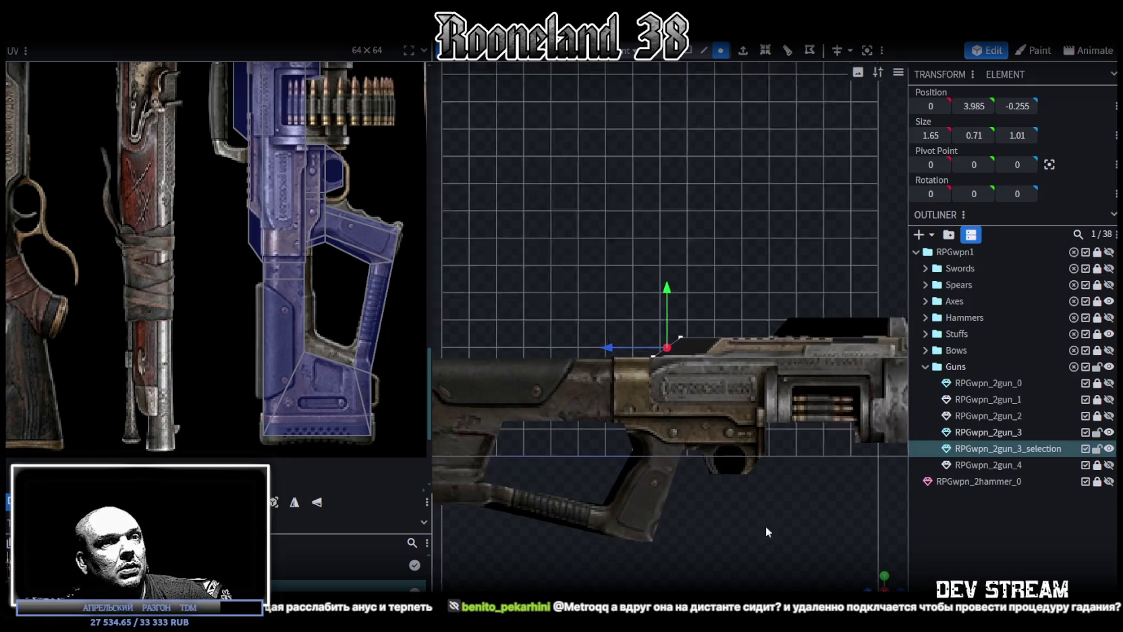
Select both the main RPGwpn_2gun_3 mesh and the split strip together.
{"action": "left_click_drag", "start_coordinate": [879, 565], "coordinate": [889, 544]}
{"action": "left_click", "coordinate": [990, 432]}
{"action": "left_click", "coordinate": [998, 447], "text": "ctrl"}
{"action": "right_click", "coordinate": [997, 447]}
Merge the strip back into the rifle and fill the rail box's open top with a face.
{"action": "left_click", "coordinate": [877, 219]}
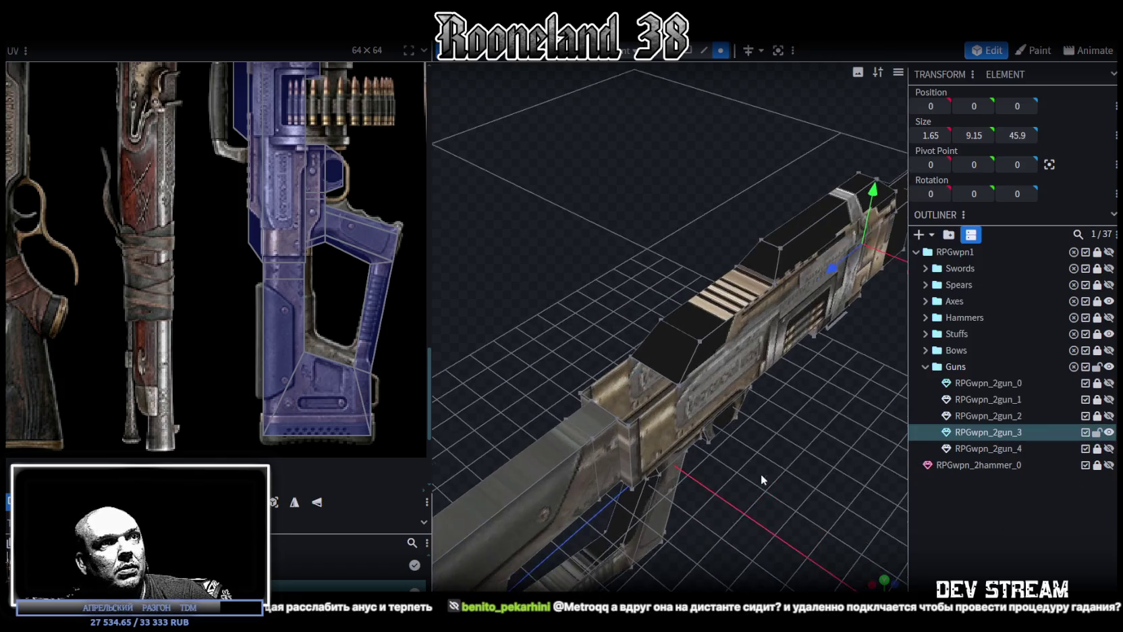
{"action": "left_click_drag", "start_coordinate": [761, 474], "coordinate": [745, 466]}
{"action": "left_click", "coordinate": [704, 50]}
{"action": "scroll", "coordinate": [675, 368], "scroll_direction": "up", "scroll_amount": 2}
{"action": "left_click", "coordinate": [660, 380]}
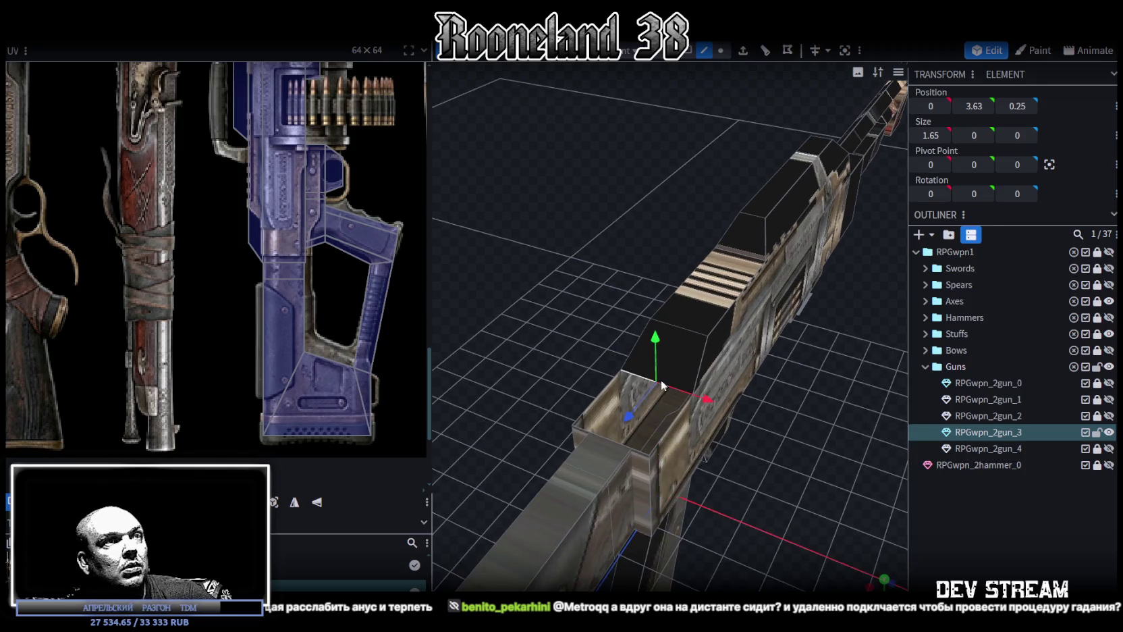
{"action": "key", "text": "f"}
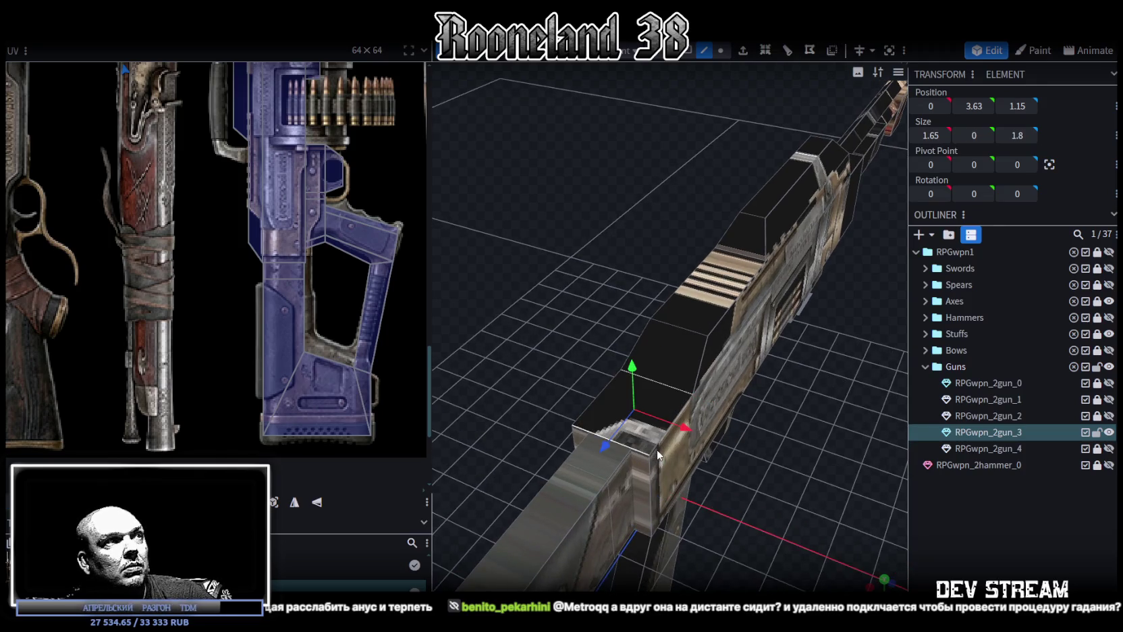
Bring the grip into a side view and box-select the trigger guard's vertices.
{"action": "left_click_drag", "start_coordinate": [793, 480], "coordinate": [602, 394]}
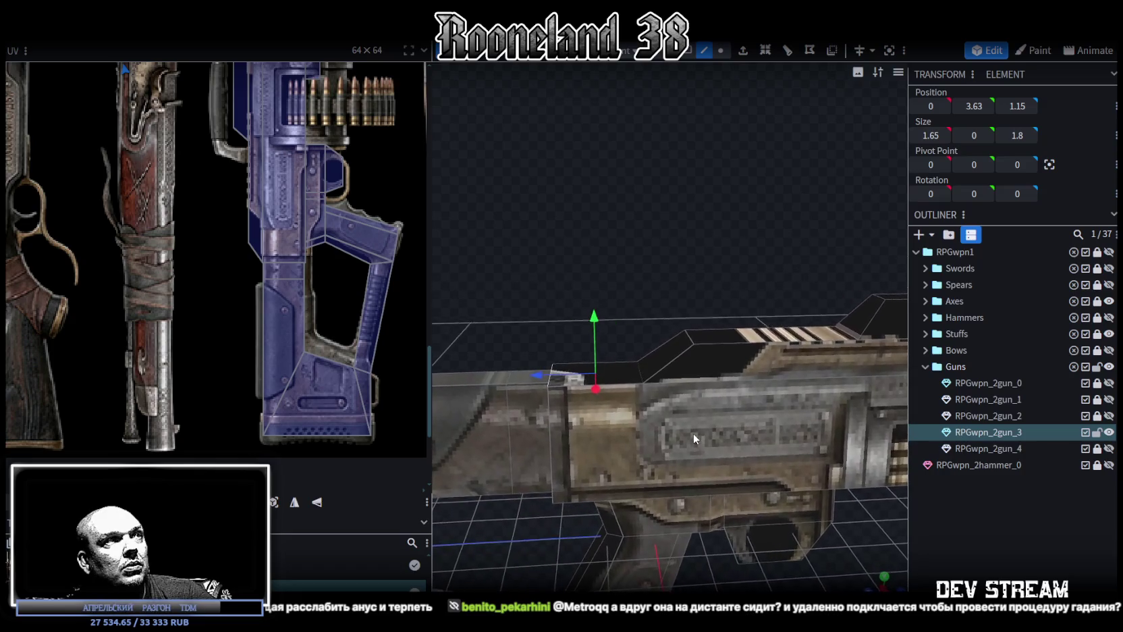
{"action": "left_click_drag", "start_coordinate": [643, 289], "coordinate": [660, 434]}
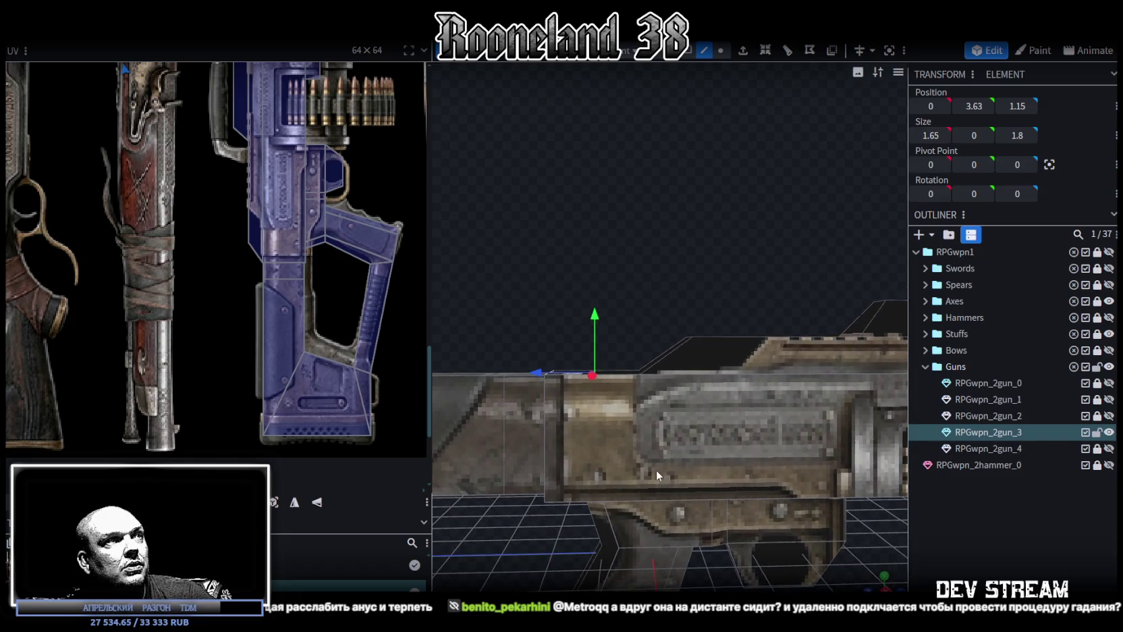
{"action": "left_click_drag", "start_coordinate": [783, 542], "coordinate": [723, 493]}
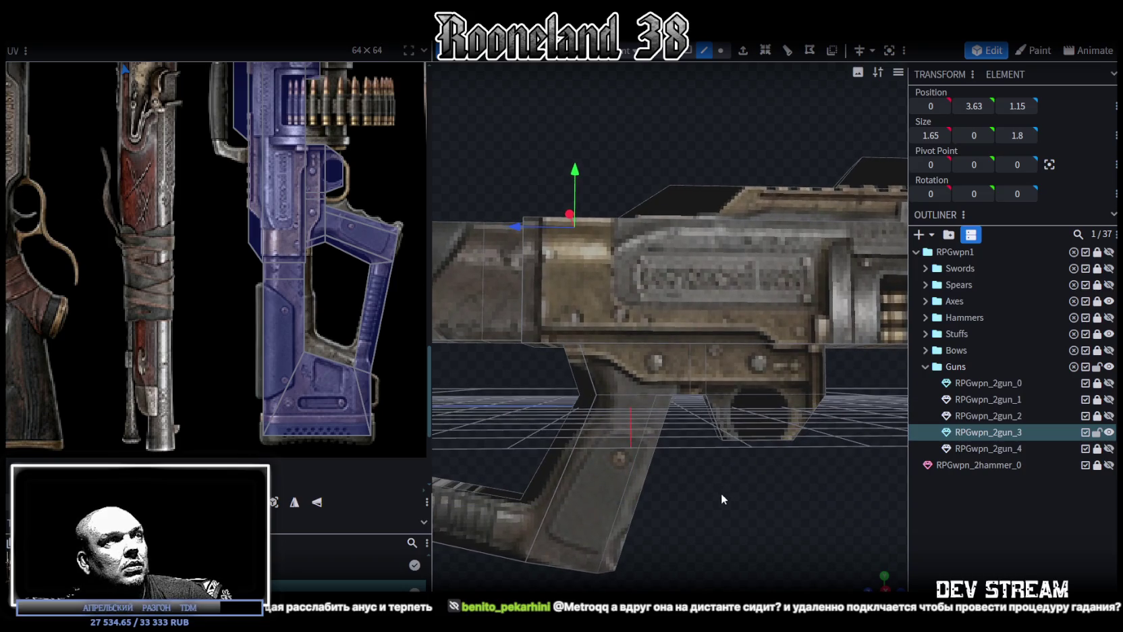
{"action": "scroll", "coordinate": [655, 430], "scroll_direction": "down", "scroll_amount": 3}
{"action": "scroll", "coordinate": [678, 400], "scroll_direction": "down", "scroll_amount": 2}
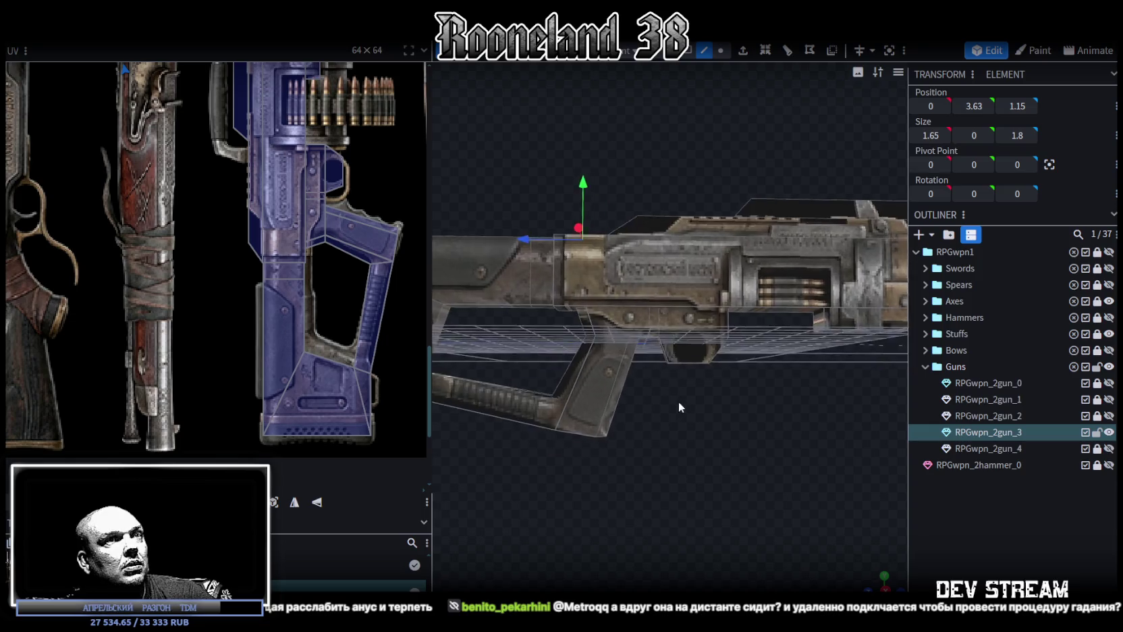
{"action": "scroll", "coordinate": [475, 312], "scroll_direction": "up", "scroll_amount": 1}
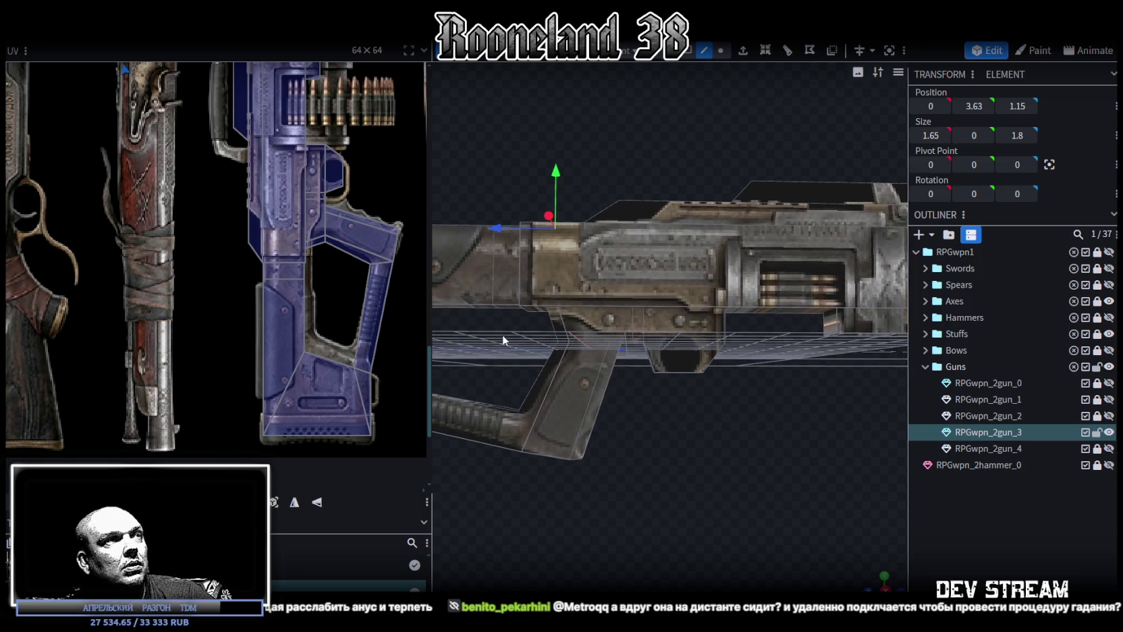
{"action": "scroll", "coordinate": [625, 371], "scroll_direction": "up", "scroll_amount": 1}
{"action": "scroll", "coordinate": [766, 392], "scroll_direction": "up", "scroll_amount": 1}
{"action": "scroll", "coordinate": [761, 428], "scroll_direction": "up", "scroll_amount": 2}
{"action": "left_click_drag", "start_coordinate": [761, 428], "coordinate": [800, 432]}
{"action": "left_click", "coordinate": [721, 51]}
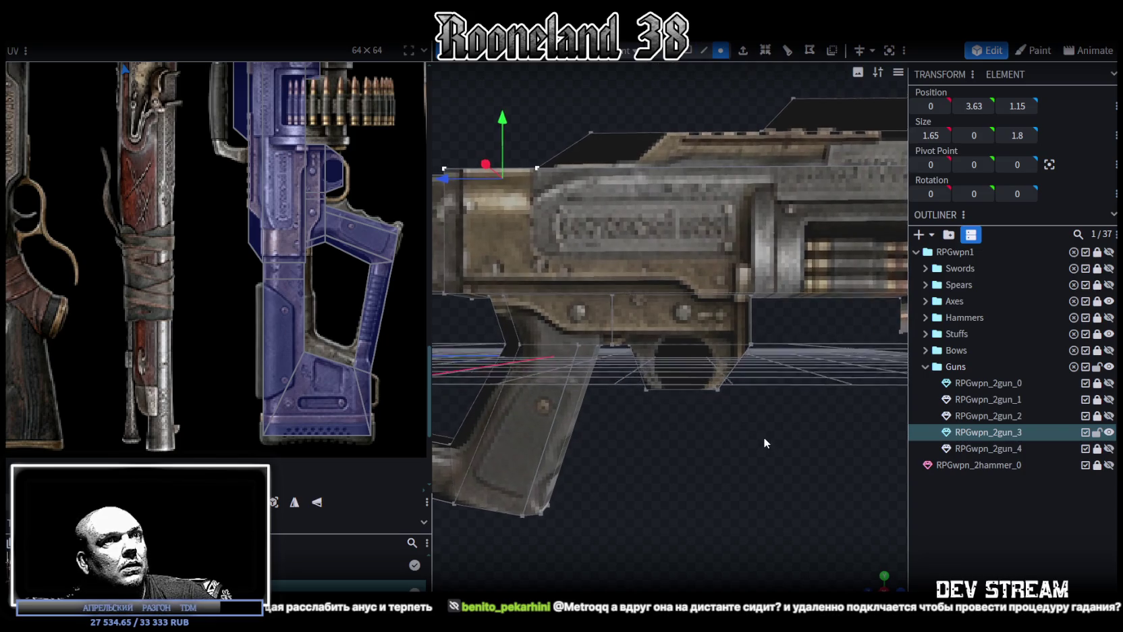
{"action": "mouse_move", "coordinate": [810, 442]}
{"action": "left_mouse_down"}
{"action": "mouse_move", "coordinate": [664, 254]}
{"action": "mouse_move", "coordinate": [628, 240]}
{"action": "left_mouse_up"}
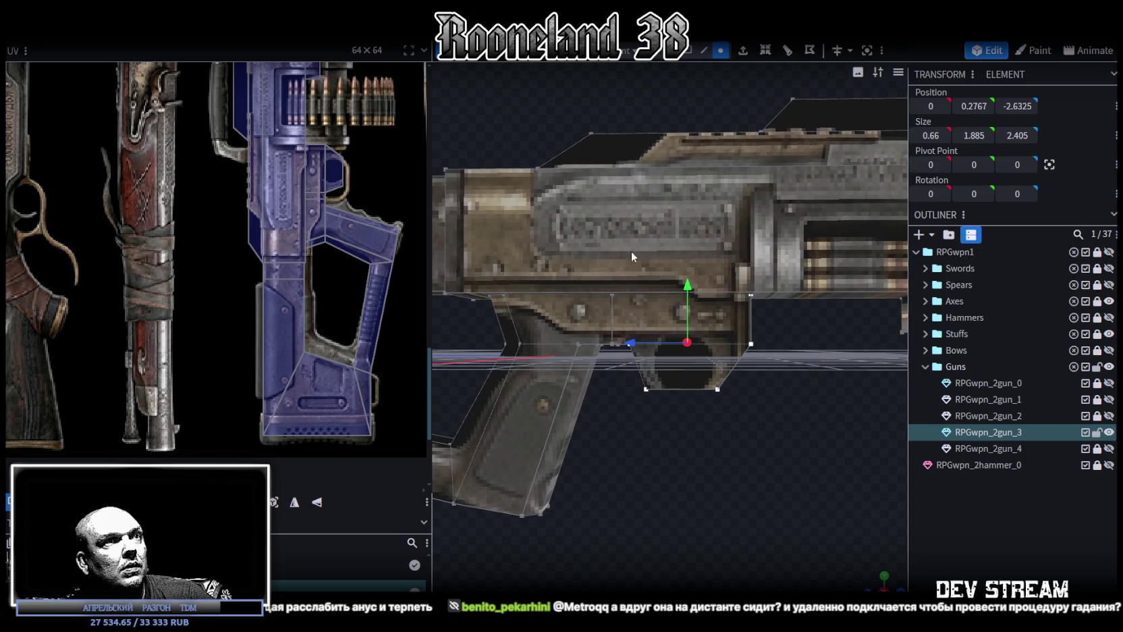
Nudge the trigger guard along the gun, Position Z from -2.3325 to -2.3825.
{"action": "scroll", "coordinate": [641, 417], "scroll_direction": "up", "scroll_amount": 2}
{"action": "left_click_drag", "start_coordinate": [641, 417], "coordinate": [652, 425]}
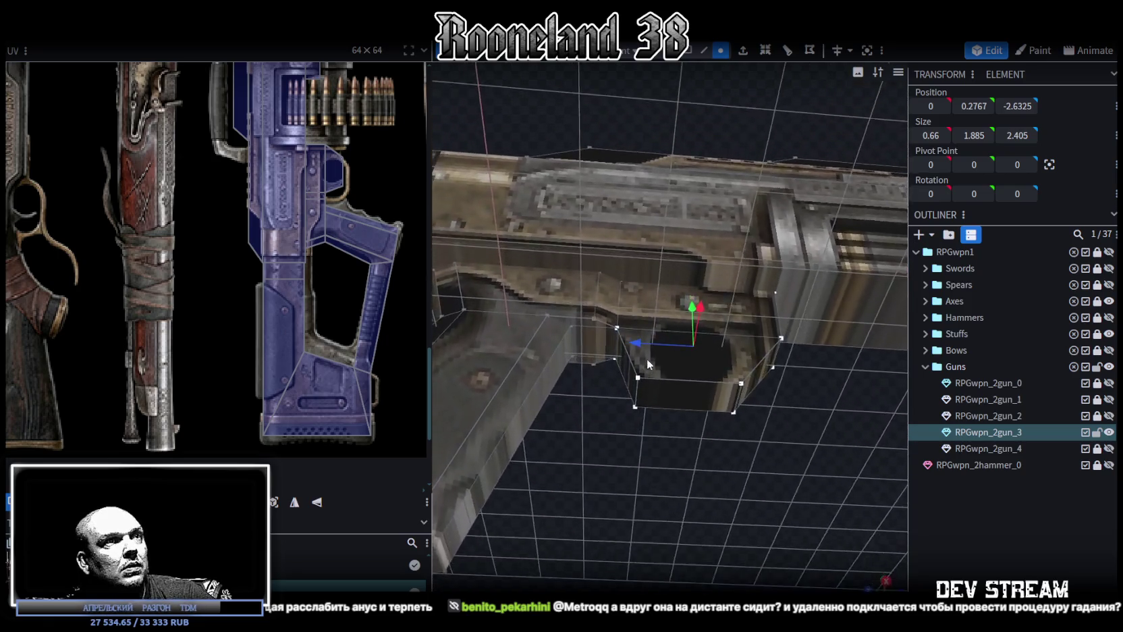
{"action": "mouse_move", "coordinate": [652, 429]}
{"action": "left_mouse_down"}
{"action": "mouse_move", "coordinate": [743, 436]}
{"action": "mouse_move", "coordinate": [607, 423]}
{"action": "mouse_move", "coordinate": [656, 440]}
{"action": "mouse_move", "coordinate": [648, 429]}
{"action": "left_mouse_up"}
{"action": "left_click_drag", "start_coordinate": [636, 342], "coordinate": [618, 344]}
{"action": "scroll", "coordinate": [611, 453], "scroll_direction": "up", "scroll_amount": 2}
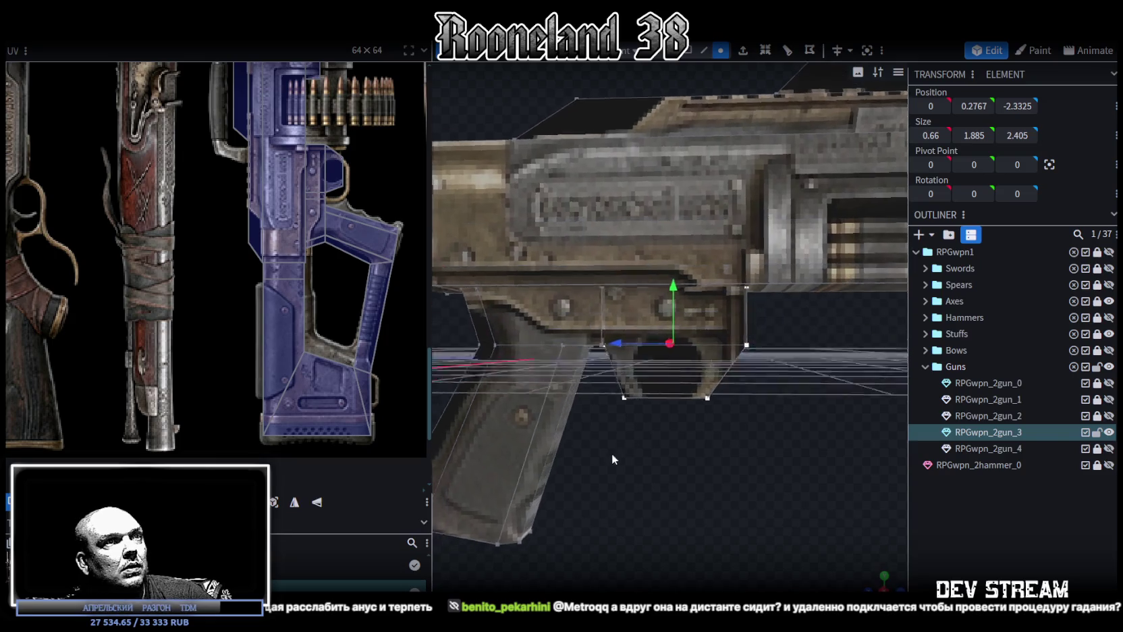
{"action": "scroll", "coordinate": [590, 455], "scroll_direction": "up", "scroll_amount": 3}
{"action": "mouse_move", "coordinate": [590, 455]}
{"action": "left_mouse_down"}
{"action": "mouse_move", "coordinate": [580, 374]}
{"action": "mouse_move", "coordinate": [620, 384]}
{"action": "mouse_move", "coordinate": [605, 340]}
{"action": "mouse_move", "coordinate": [664, 350]}
{"action": "mouse_move", "coordinate": [633, 345]}
{"action": "mouse_move", "coordinate": [547, 471]}
{"action": "mouse_move", "coordinate": [703, 446]}
{"action": "mouse_move", "coordinate": [701, 484]}
{"action": "mouse_move", "coordinate": [682, 460]}
{"action": "mouse_move", "coordinate": [639, 479]}
{"action": "mouse_move", "coordinate": [630, 453]}
{"action": "mouse_move", "coordinate": [652, 364]}
{"action": "mouse_move", "coordinate": [641, 363]}
{"action": "mouse_move", "coordinate": [640, 436]}
{"action": "mouse_move", "coordinate": [711, 485]}
{"action": "mouse_move", "coordinate": [764, 495]}
{"action": "mouse_move", "coordinate": [692, 493]}
{"action": "left_mouse_up"}
Select the small face at the top of the grip in face mode.
{"action": "scroll", "coordinate": [699, 497], "scroll_direction": "up", "scroll_amount": 3}
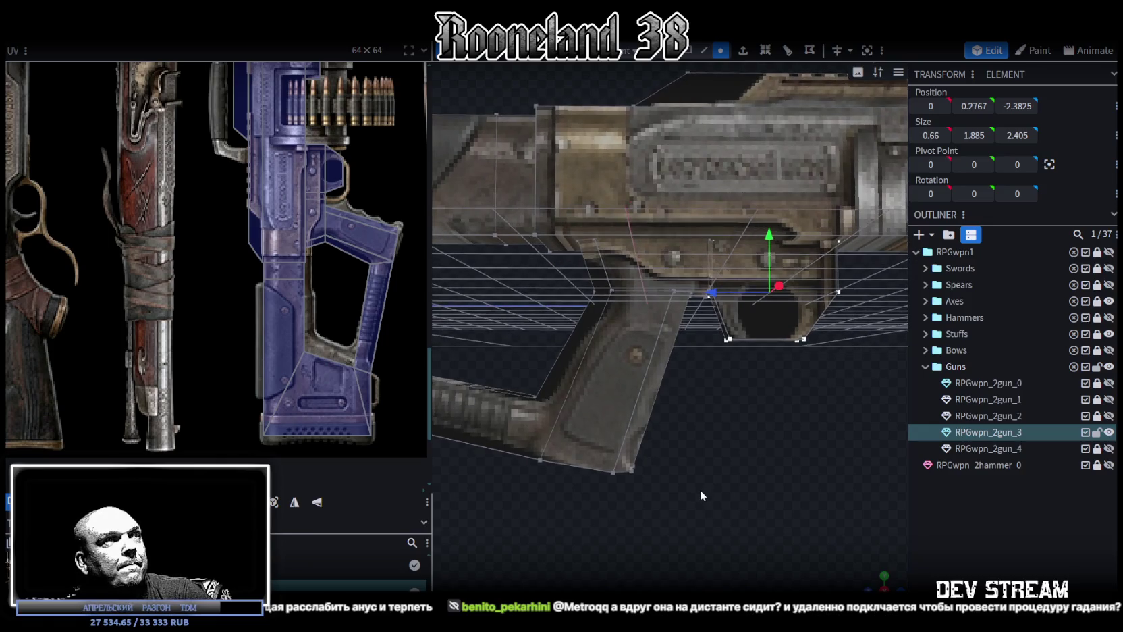
{"action": "mouse_move", "coordinate": [700, 490]}
{"action": "left_mouse_down"}
{"action": "mouse_move", "coordinate": [691, 463]}
{"action": "mouse_move", "coordinate": [663, 485]}
{"action": "mouse_move", "coordinate": [617, 480]}
{"action": "mouse_move", "coordinate": [631, 450]}
{"action": "mouse_move", "coordinate": [657, 207]}
{"action": "left_mouse_up"}
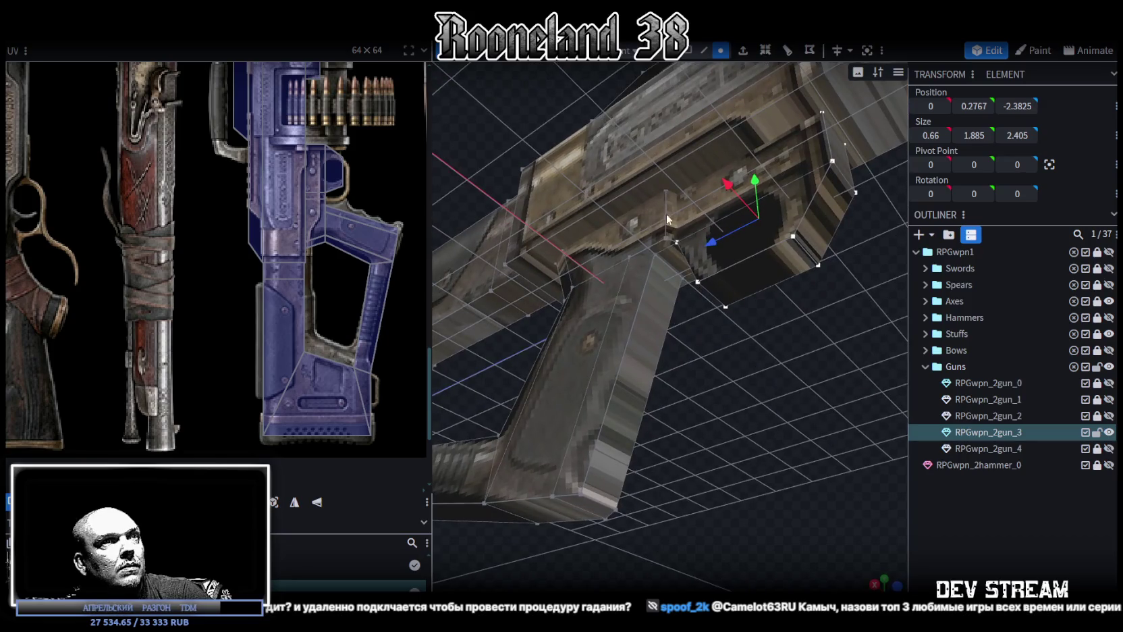
{"action": "left_click", "coordinate": [660, 248]}
{"action": "left_click", "coordinate": [687, 50]}
{"action": "left_click", "coordinate": [656, 249]}
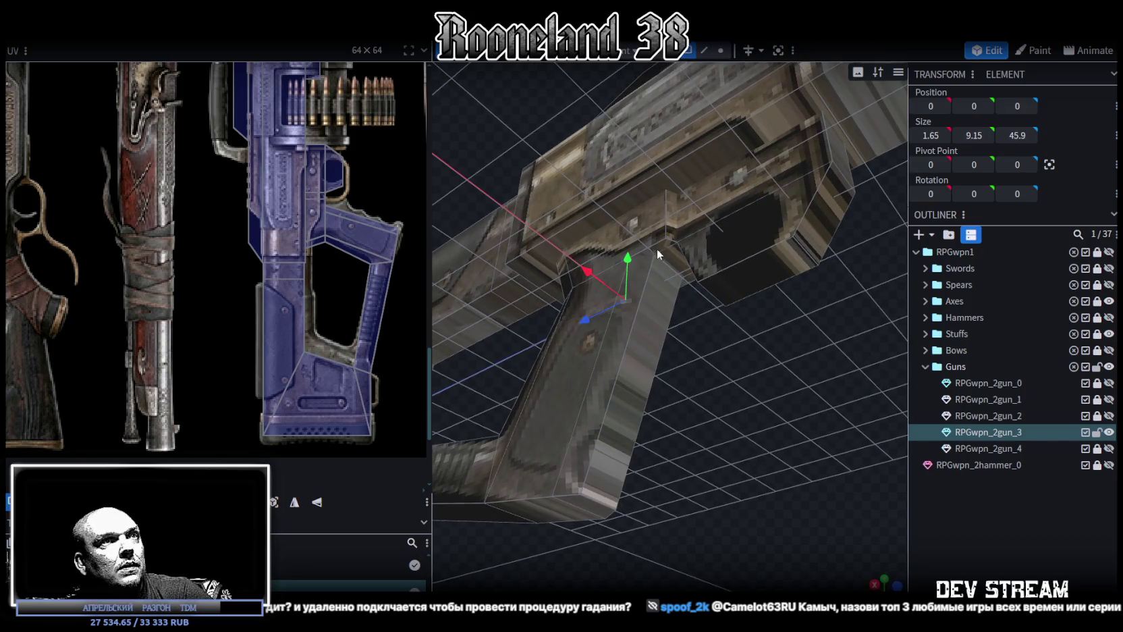
{"action": "mouse_move", "coordinate": [730, 401]}
{"action": "left_mouse_down"}
{"action": "mouse_move", "coordinate": [658, 359]}
{"action": "mouse_move", "coordinate": [675, 259]}
{"action": "mouse_move", "coordinate": [728, 368]}
{"action": "mouse_move", "coordinate": [504, 458]}
{"action": "mouse_move", "coordinate": [675, 434]}
{"action": "mouse_move", "coordinate": [692, 418]}
{"action": "mouse_move", "coordinate": [695, 478]}
{"action": "mouse_move", "coordinate": [671, 470]}
{"action": "mouse_move", "coordinate": [690, 90]}
{"action": "left_mouse_up"}
Merge the first grip-top vertices on the near side with Merge Vertices.
{"action": "left_click", "coordinate": [720, 54]}
{"action": "left_click", "coordinate": [649, 129]}
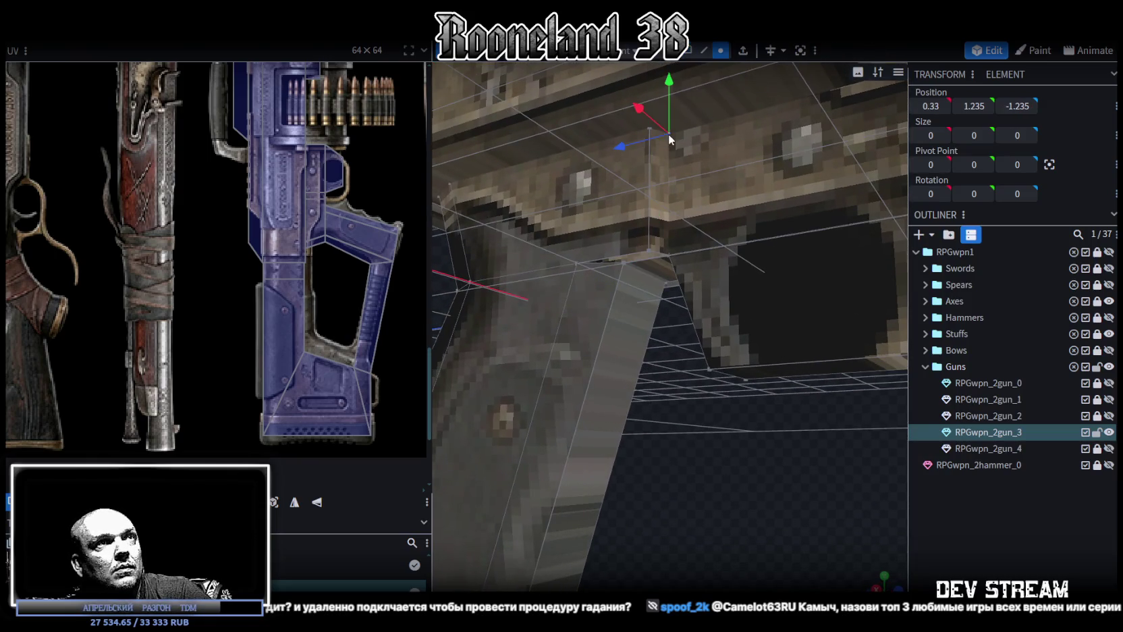
{"action": "right_click", "coordinate": [649, 128]}
{"action": "mouse_move", "coordinate": [739, 181]}
{"action": "left_click", "coordinate": [820, 198]}
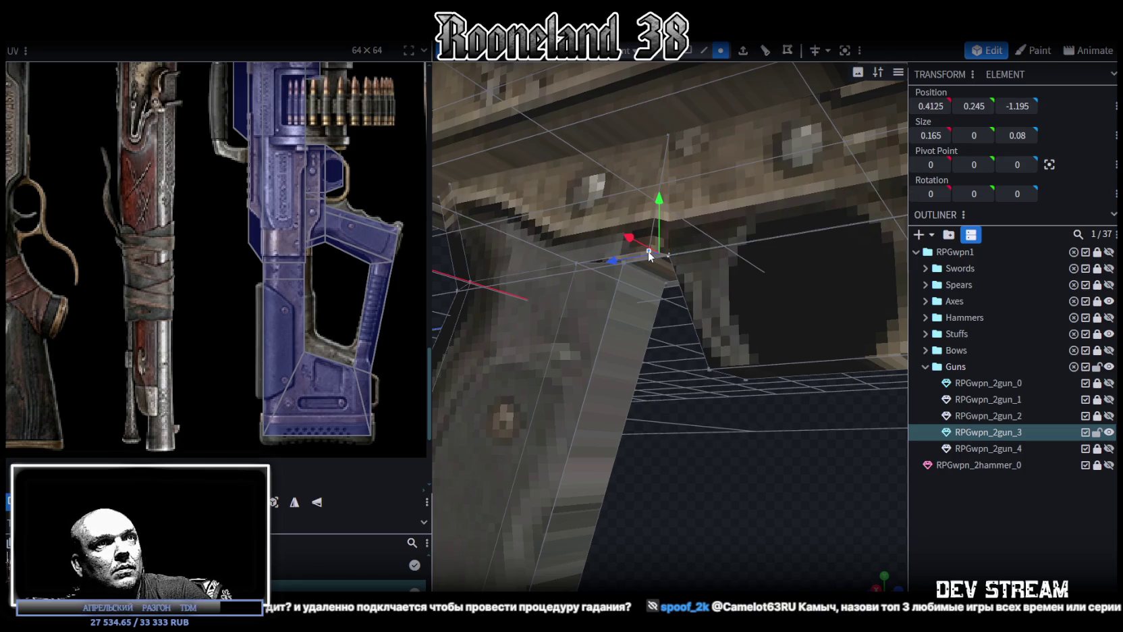
{"action": "left_click", "coordinate": [648, 251], "text": "shift"}
{"action": "right_click", "coordinate": [647, 251]}
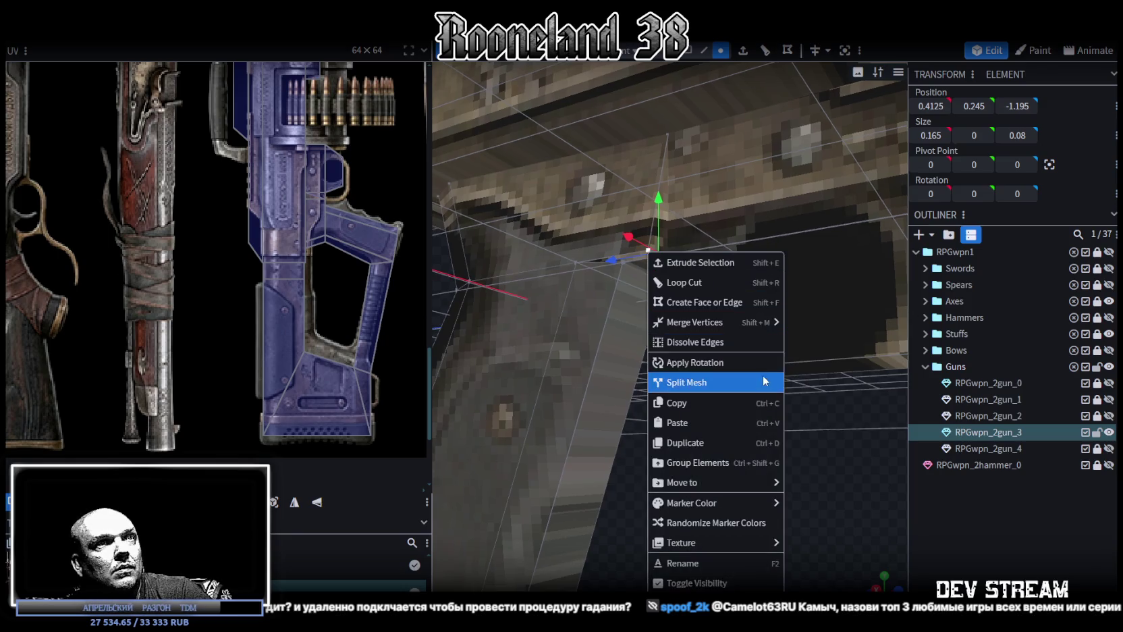
{"action": "left_click", "coordinate": [826, 325]}
Merge the matching grip-top vertex pairs on the other side of the grip.
{"action": "left_click_drag", "start_coordinate": [803, 493], "coordinate": [608, 454]}
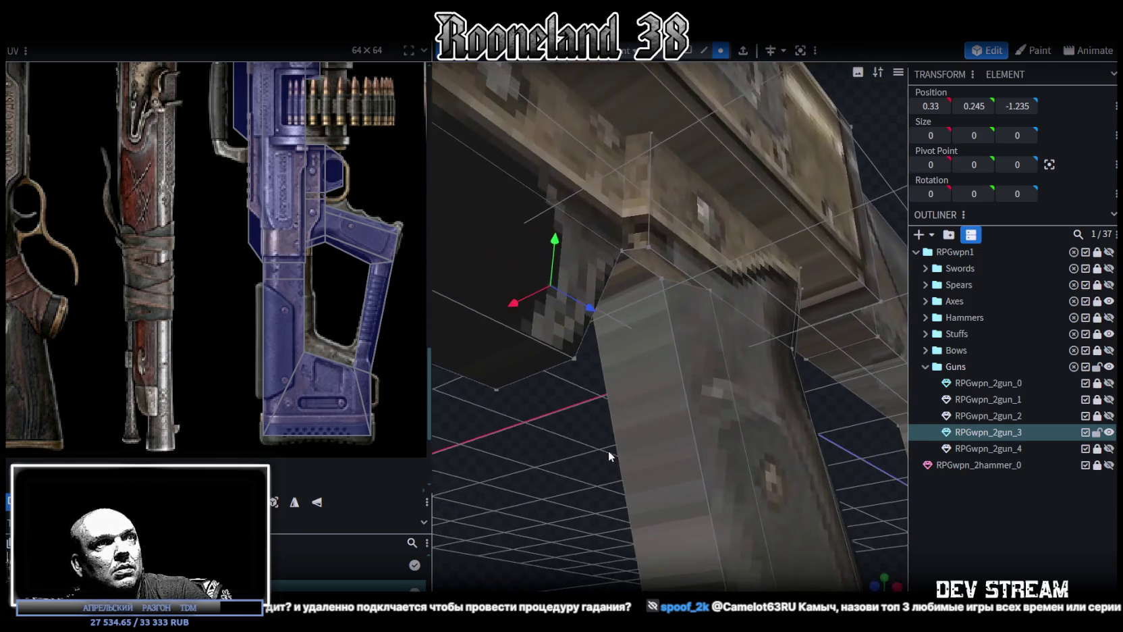
{"action": "left_click", "coordinate": [622, 248]}
{"action": "left_click", "coordinate": [649, 248], "text": "shift"}
{"action": "right_click", "coordinate": [648, 246]}
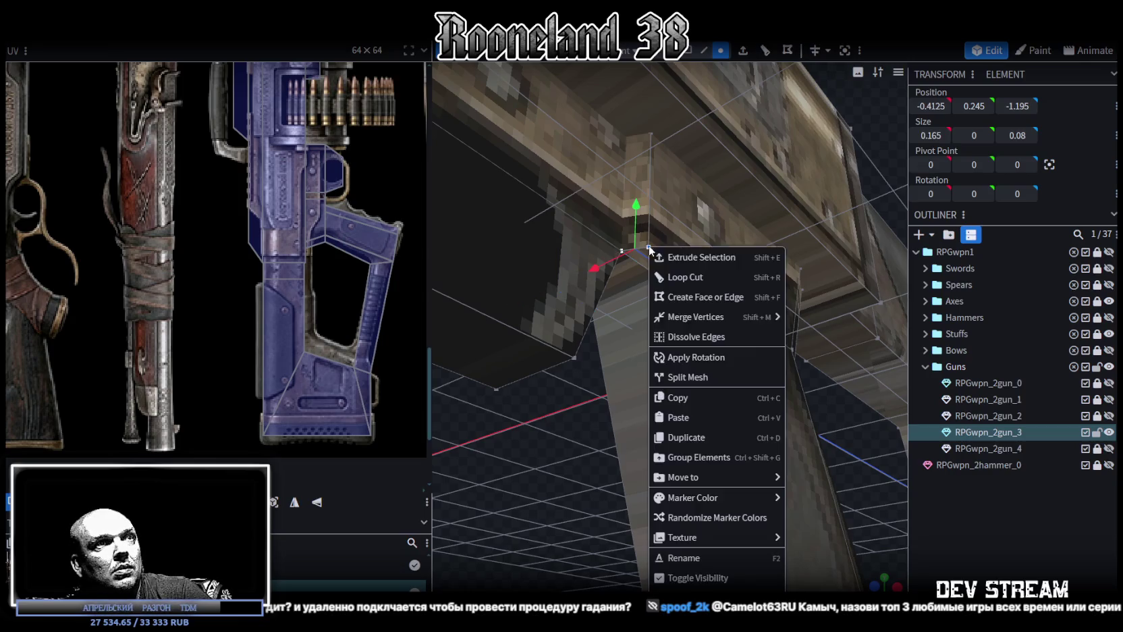
{"action": "left_click", "coordinate": [813, 323]}
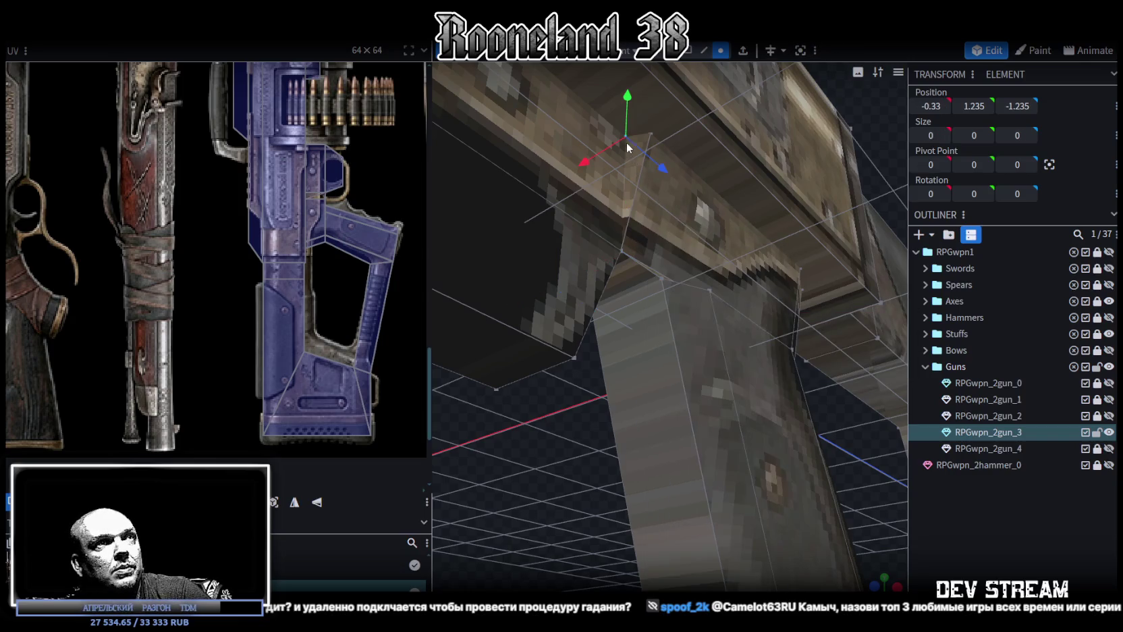
{"action": "left_click", "coordinate": [648, 133]}
{"action": "right_click", "coordinate": [647, 134]}
{"action": "mouse_move", "coordinate": [693, 205]}
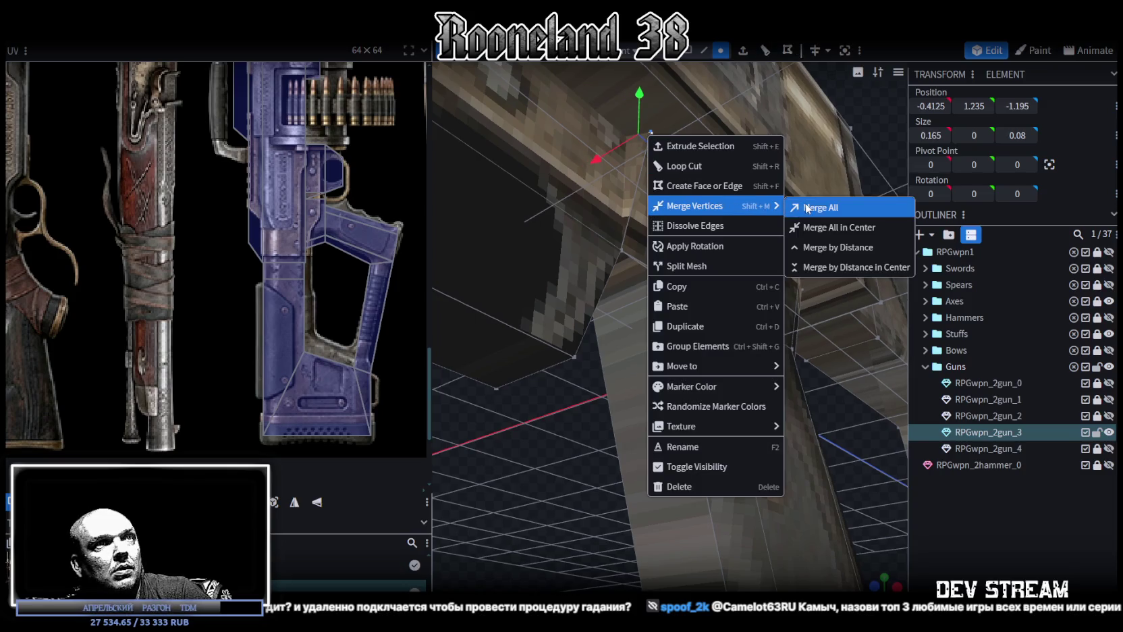
{"action": "left_click", "coordinate": [810, 206]}
Merge the vertex pair beneath the grip and the two neighbouring top vertices.
{"action": "mouse_move", "coordinate": [525, 480]}
{"action": "left_mouse_down"}
{"action": "mouse_move", "coordinate": [693, 487]}
{"action": "mouse_move", "coordinate": [645, 474]}
{"action": "mouse_move", "coordinate": [704, 421]}
{"action": "mouse_move", "coordinate": [683, 346]}
{"action": "mouse_move", "coordinate": [701, 344]}
{"action": "mouse_move", "coordinate": [723, 396]}
{"action": "mouse_move", "coordinate": [666, 463]}
{"action": "left_mouse_up"}
{"action": "left_click", "coordinate": [609, 457], "text": "shift"}
{"action": "right_click", "coordinate": [611, 456]}
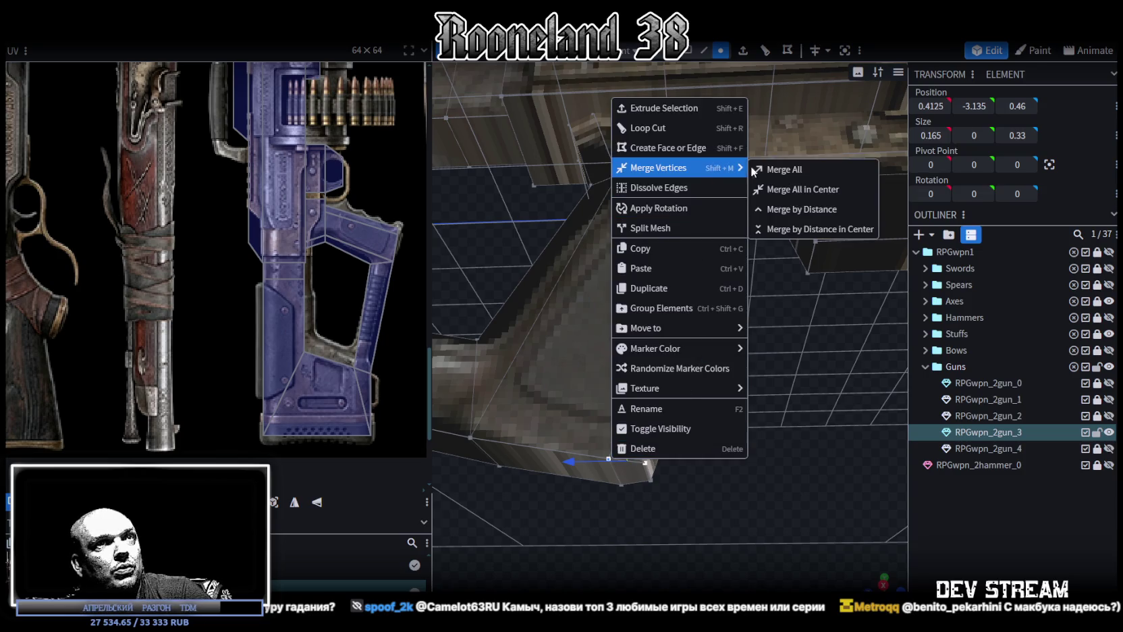
{"action": "left_click", "coordinate": [780, 169]}
{"action": "left_click", "coordinate": [742, 180]}
{"action": "left_click", "coordinate": [718, 172], "text": "shift"}
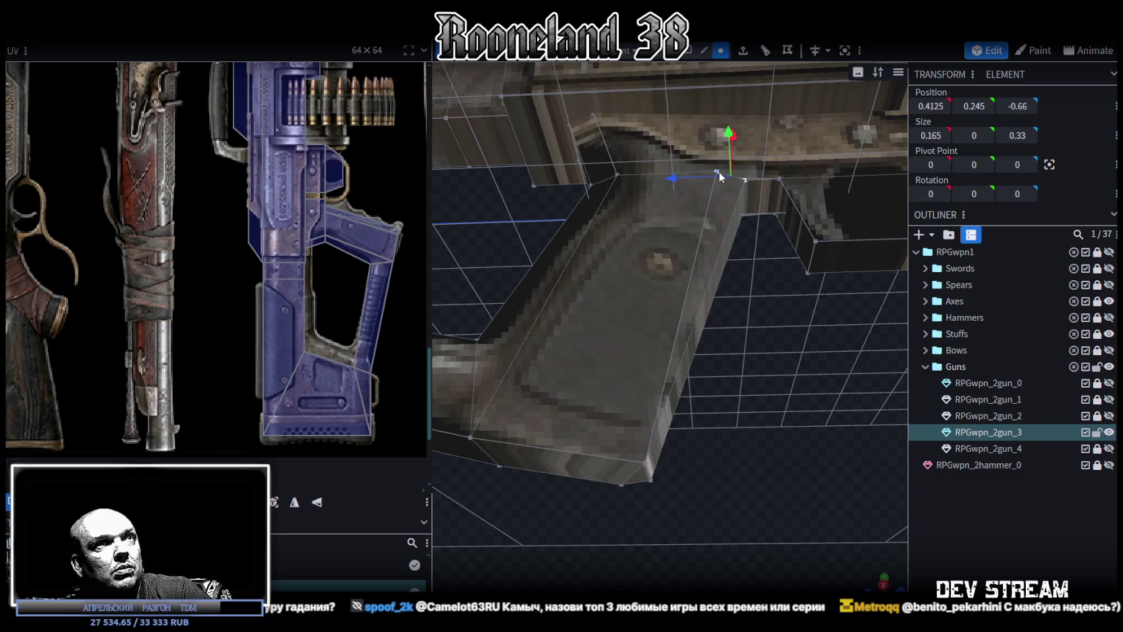
{"action": "right_click", "coordinate": [718, 171]}
{"action": "mouse_move", "coordinate": [765, 243]}
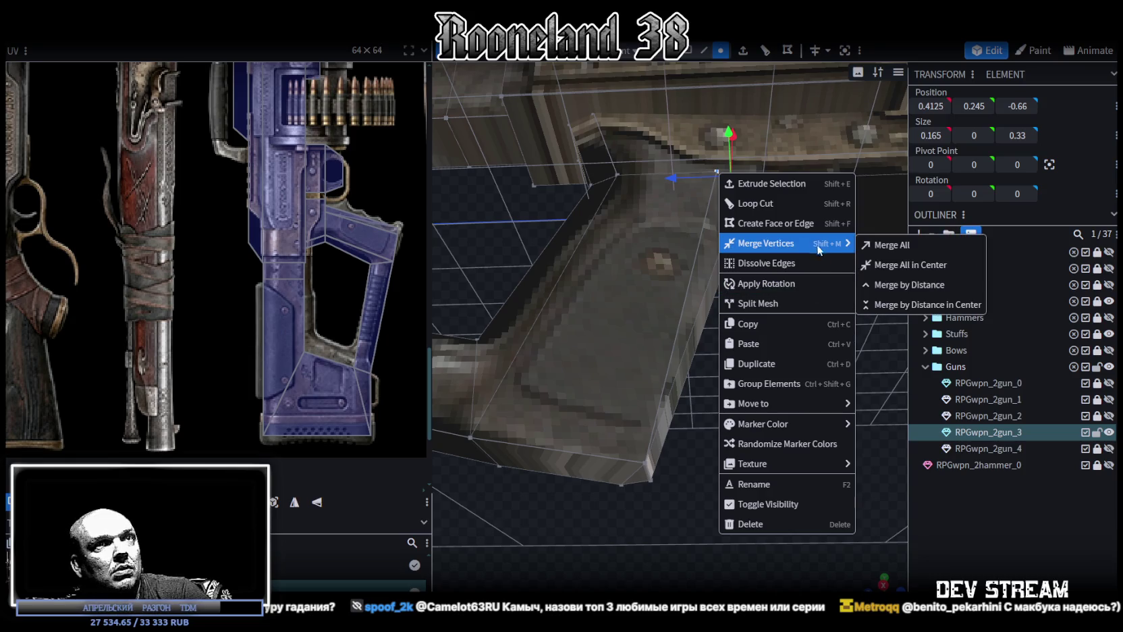
{"action": "left_click", "coordinate": [891, 244]}
Merge the remaining grip vertices, including the grip's bottom corner.
{"action": "mouse_move", "coordinate": [793, 248]}
{"action": "left_mouse_down"}
{"action": "mouse_move", "coordinate": [786, 459]}
{"action": "mouse_move", "coordinate": [748, 340]}
{"action": "mouse_move", "coordinate": [680, 295]}
{"action": "mouse_move", "coordinate": [673, 259]}
{"action": "mouse_move", "coordinate": [724, 213]}
{"action": "mouse_move", "coordinate": [774, 320]}
{"action": "mouse_move", "coordinate": [776, 305]}
{"action": "mouse_move", "coordinate": [765, 272]}
{"action": "mouse_move", "coordinate": [748, 262]}
{"action": "mouse_move", "coordinate": [754, 313]}
{"action": "mouse_move", "coordinate": [723, 388]}
{"action": "mouse_move", "coordinate": [651, 294]}
{"action": "mouse_move", "coordinate": [754, 463]}
{"action": "mouse_move", "coordinate": [645, 406]}
{"action": "mouse_move", "coordinate": [608, 454]}
{"action": "mouse_move", "coordinate": [618, 403]}
{"action": "left_mouse_up"}
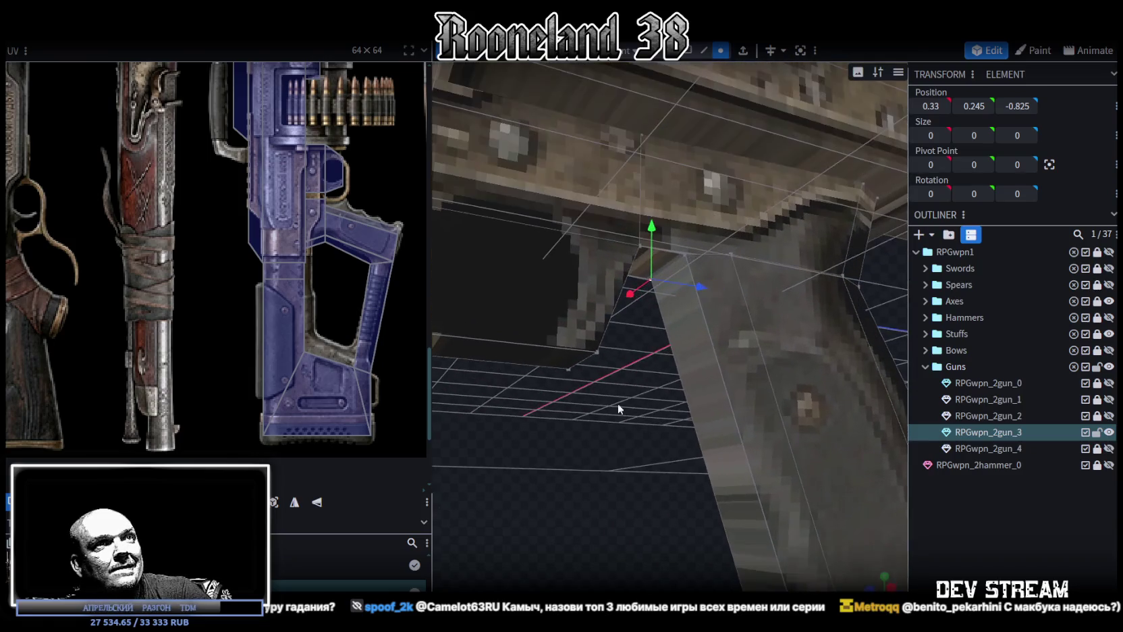
{"action": "left_click", "coordinate": [730, 252], "text": "shift"}
{"action": "right_click", "coordinate": [731, 251]}
{"action": "left_click", "coordinate": [881, 326]}
{"action": "mouse_move", "coordinate": [653, 465]}
{"action": "left_mouse_down"}
{"action": "mouse_move", "coordinate": [635, 439]}
{"action": "mouse_move", "coordinate": [742, 382]}
{"action": "left_mouse_up"}
{"action": "left_click", "coordinate": [763, 375], "text": "shift"}
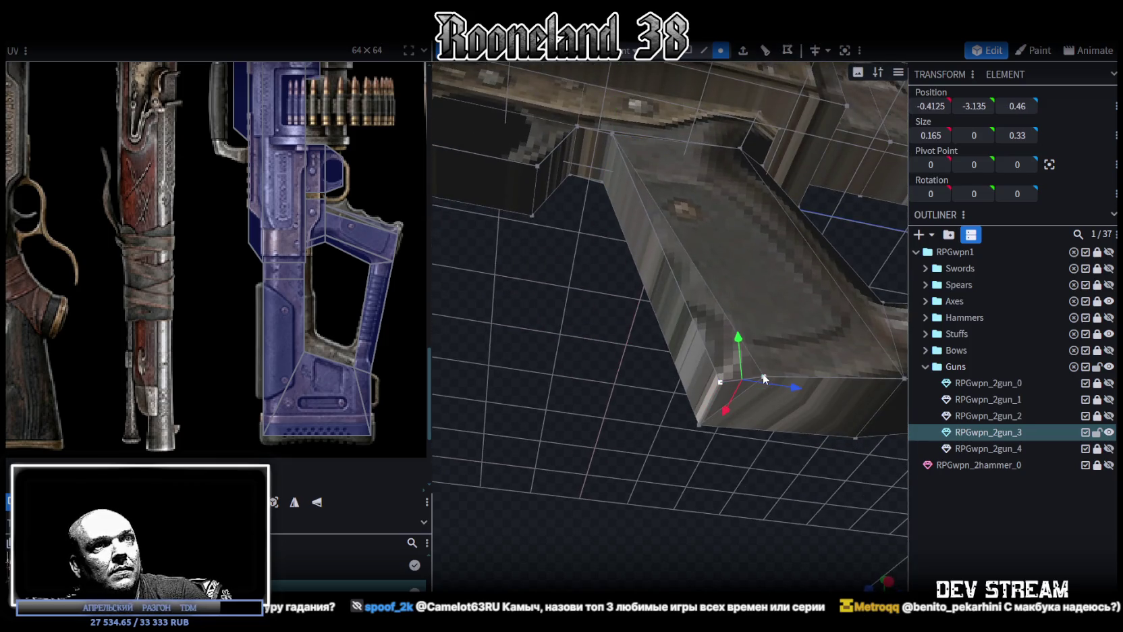
{"action": "right_click", "coordinate": [763, 372]}
{"action": "left_click", "coordinate": [938, 328]}
{"action": "mouse_move", "coordinate": [651, 375]}
{"action": "left_mouse_down"}
{"action": "mouse_move", "coordinate": [628, 424]}
{"action": "mouse_move", "coordinate": [803, 377]}
{"action": "mouse_move", "coordinate": [758, 439]}
{"action": "mouse_move", "coordinate": [742, 401]}
{"action": "left_mouse_up"}
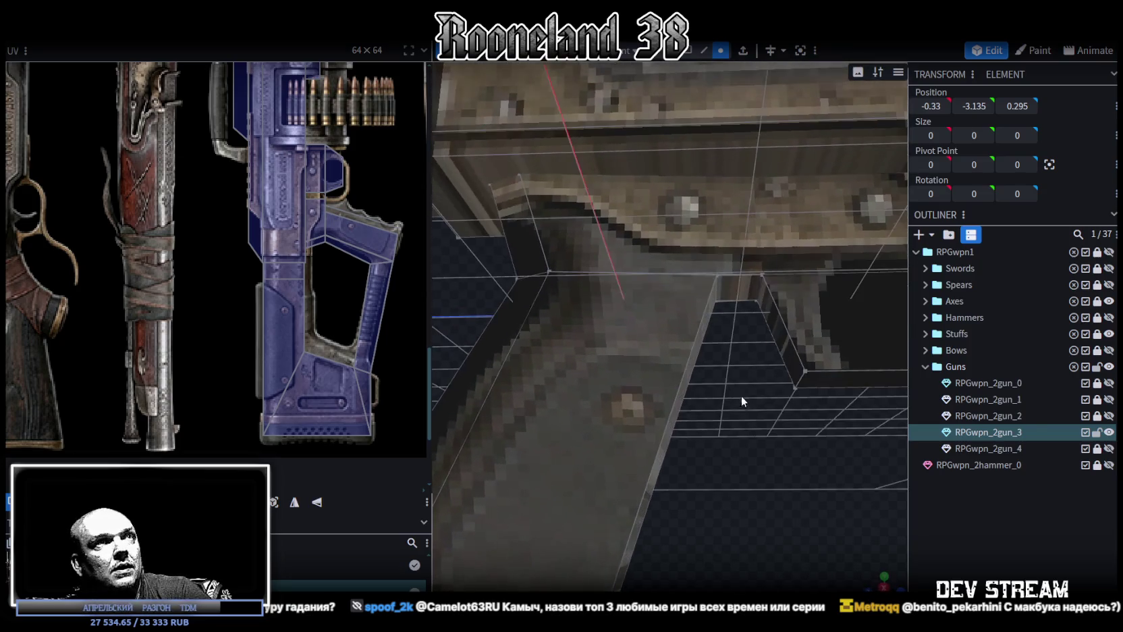
{"action": "left_click", "coordinate": [688, 51]}
Cut a new edge loop through the face above the grip.
{"action": "left_click", "coordinate": [719, 223]}
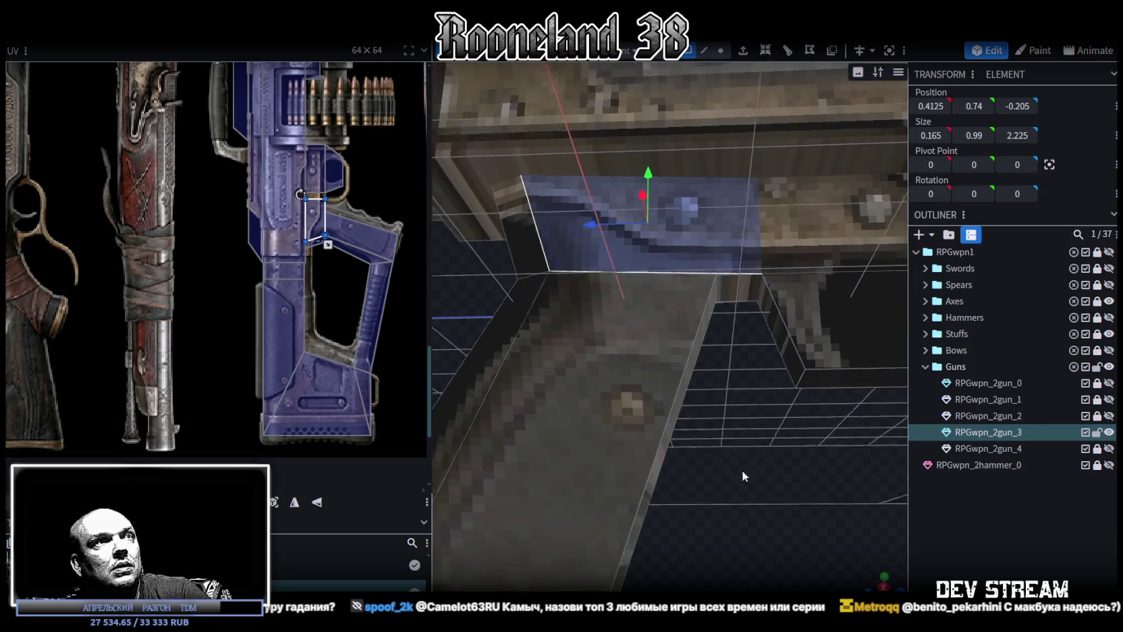
{"action": "mouse_move", "coordinate": [741, 469]}
{"action": "left_mouse_down"}
{"action": "mouse_move", "coordinate": [741, 422]}
{"action": "mouse_move", "coordinate": [748, 447]}
{"action": "left_mouse_up"}
{"action": "left_click", "coordinate": [786, 53]}
{"action": "left_click_drag", "start_coordinate": [634, 475], "coordinate": [636, 372]}
{"action": "left_click", "coordinate": [702, 254]}
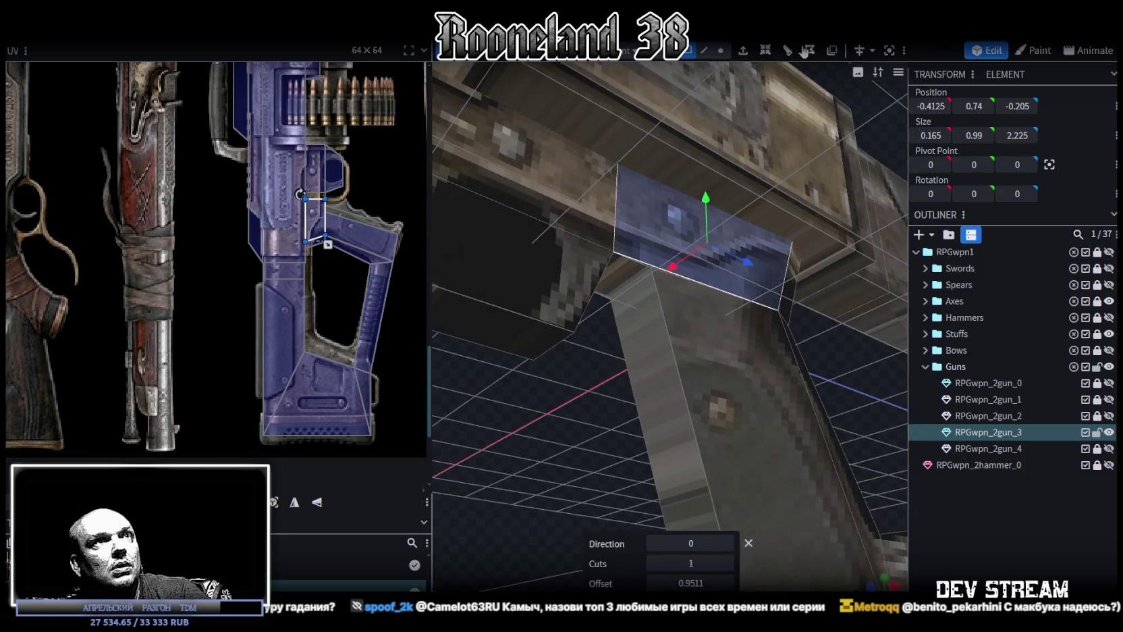
{"action": "left_click_drag", "start_coordinate": [553, 478], "coordinate": [738, 193]}
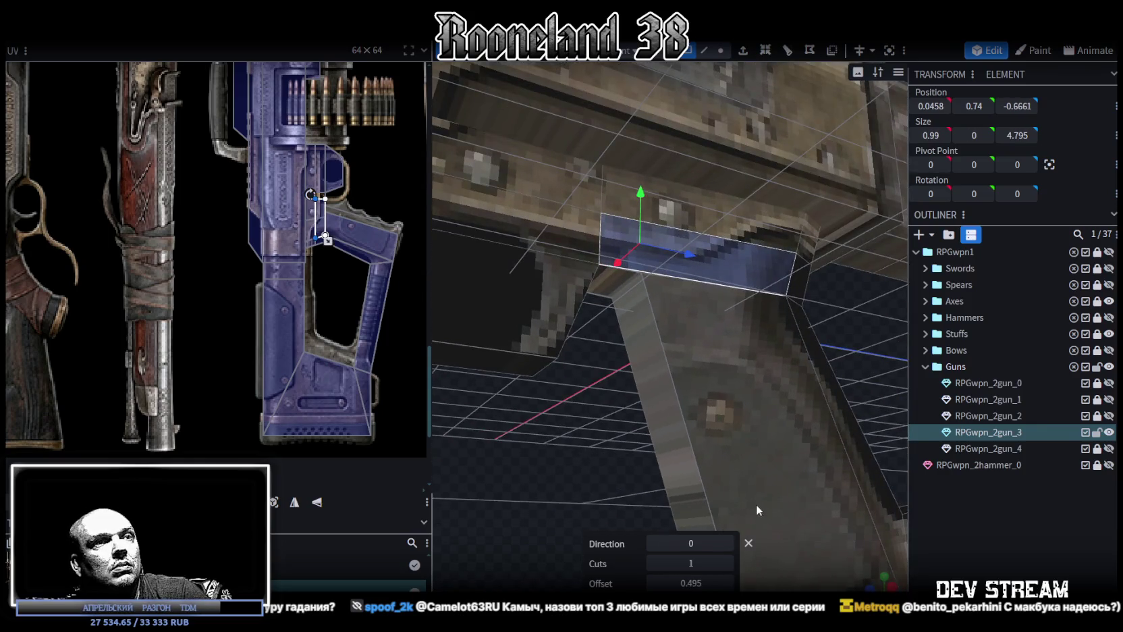
{"action": "left_click", "coordinate": [726, 542]}
{"action": "left_click_drag", "start_coordinate": [532, 521], "coordinate": [803, 533]}
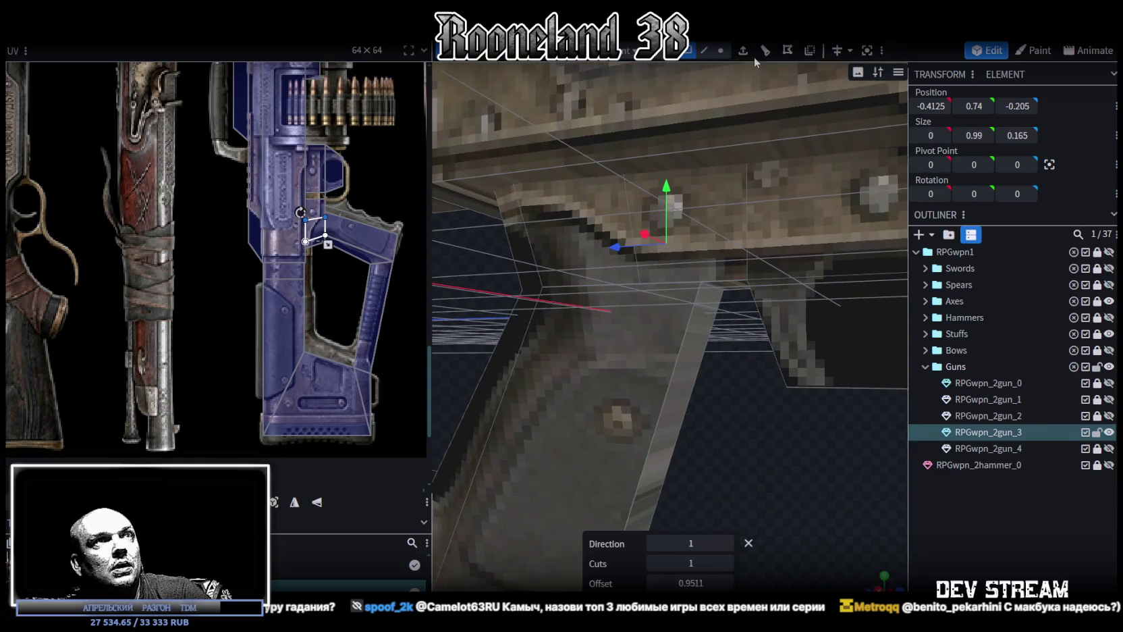
Move the new cut vertex to Z -0.825 and merge it with the overlapping corner vertex.
{"action": "left_click", "coordinate": [721, 50]}
{"action": "left_click", "coordinate": [722, 282]}
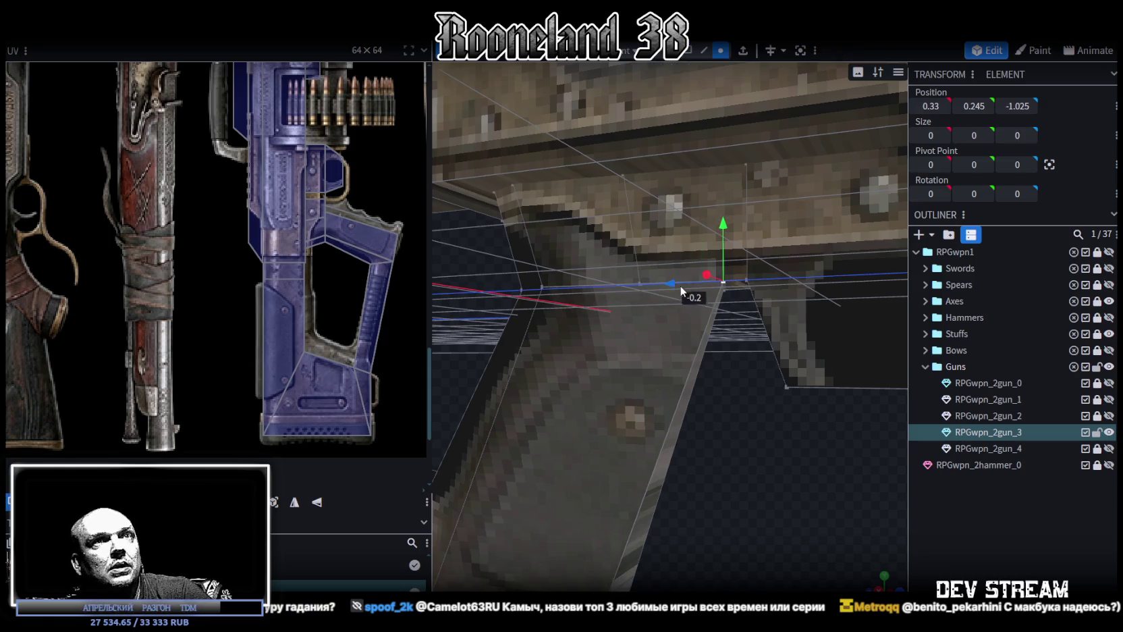
{"action": "key", "text": "ctrl+c"}
{"action": "left_click_drag", "start_coordinate": [798, 451], "coordinate": [877, 378]}
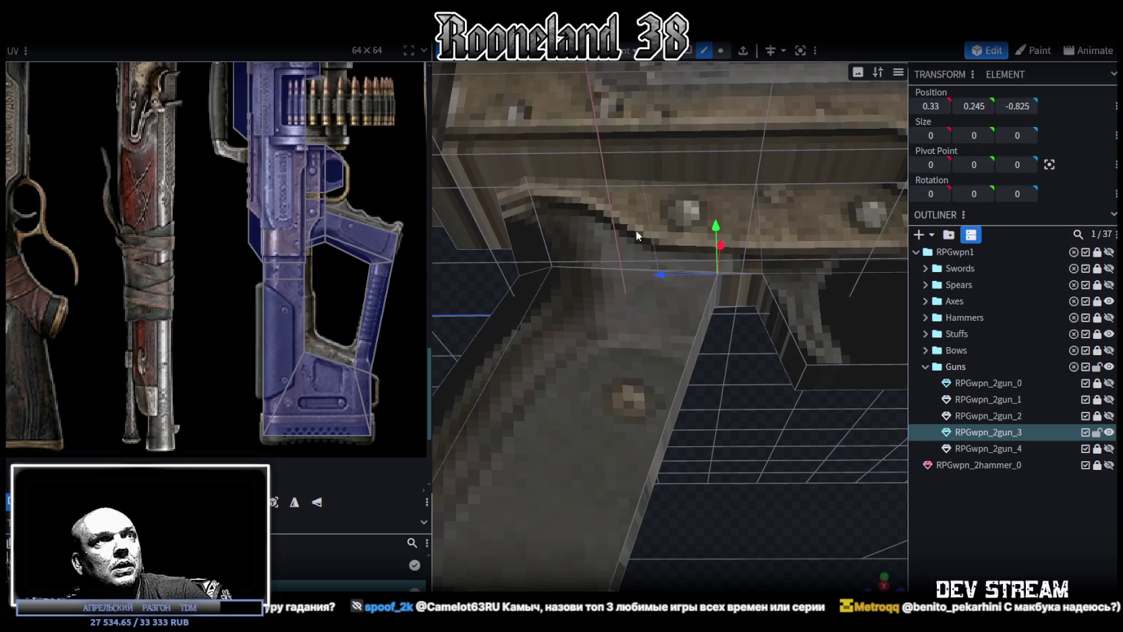
{"action": "left_click", "coordinate": [695, 305]}
{"action": "mouse_move", "coordinate": [695, 305]}
{"action": "left_mouse_down"}
{"action": "mouse_move", "coordinate": [469, 480]}
{"action": "mouse_move", "coordinate": [755, 164]}
{"action": "left_mouse_up"}
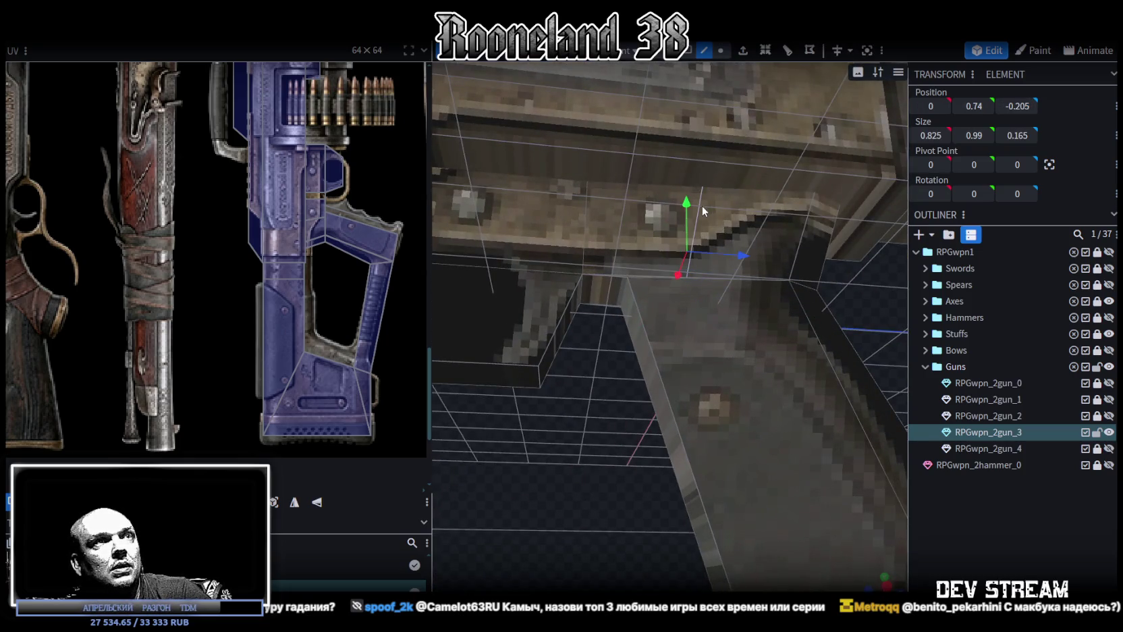
{"action": "left_click", "coordinate": [701, 329]}
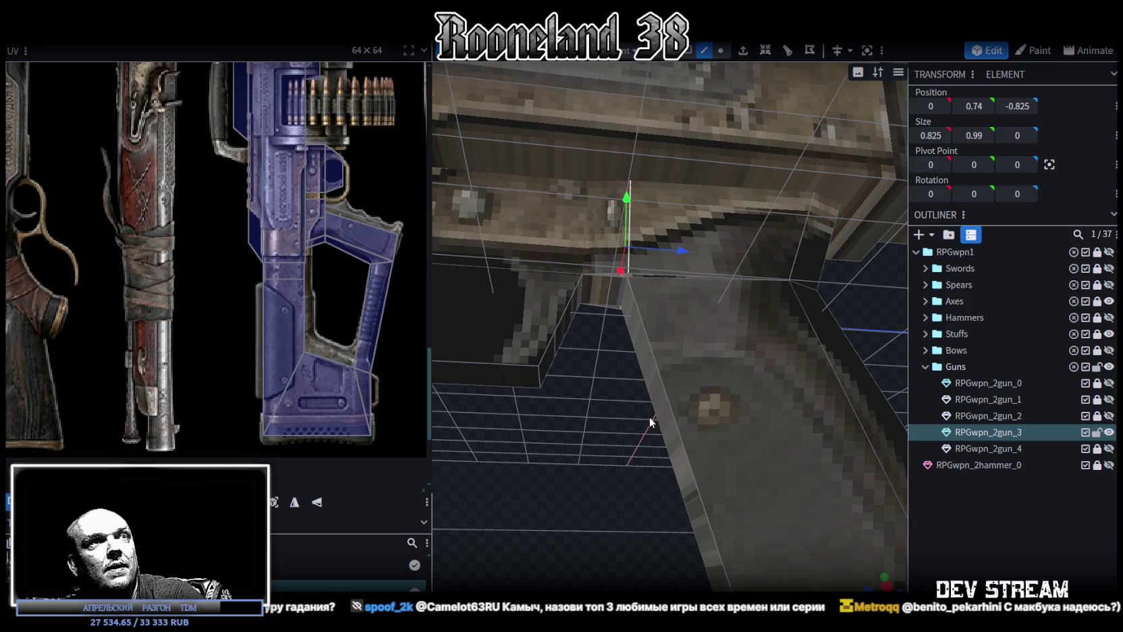
{"action": "mouse_move", "coordinate": [611, 443]}
{"action": "left_mouse_down"}
{"action": "mouse_move", "coordinate": [730, 371]}
{"action": "mouse_move", "coordinate": [846, 405]}
{"action": "mouse_move", "coordinate": [818, 365]}
{"action": "left_mouse_up"}
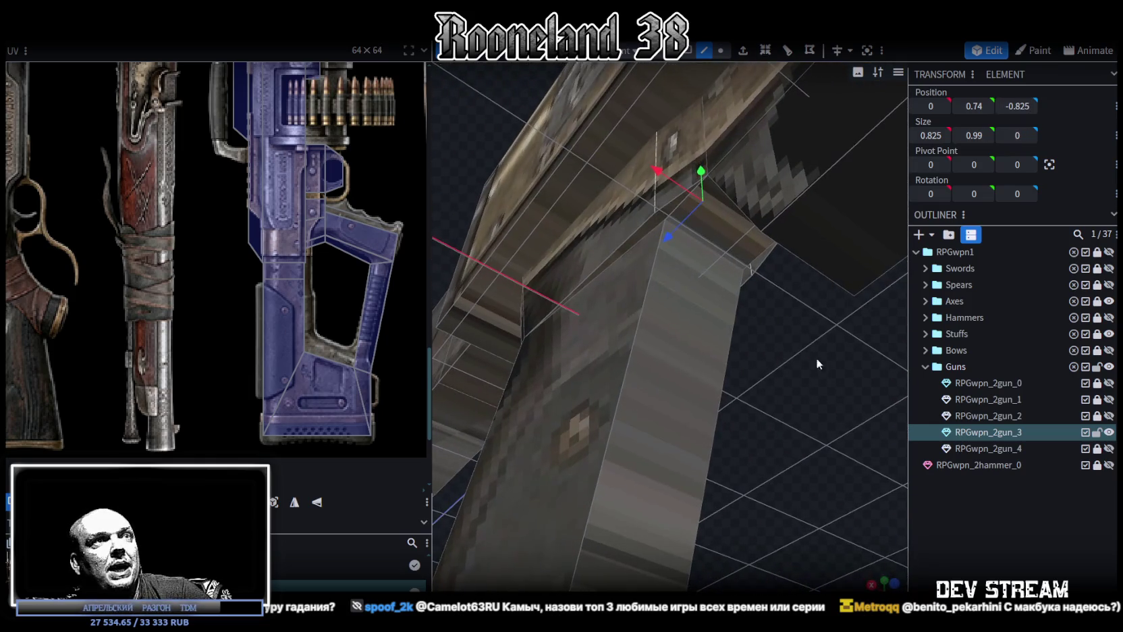
{"action": "left_click", "coordinate": [666, 219]}
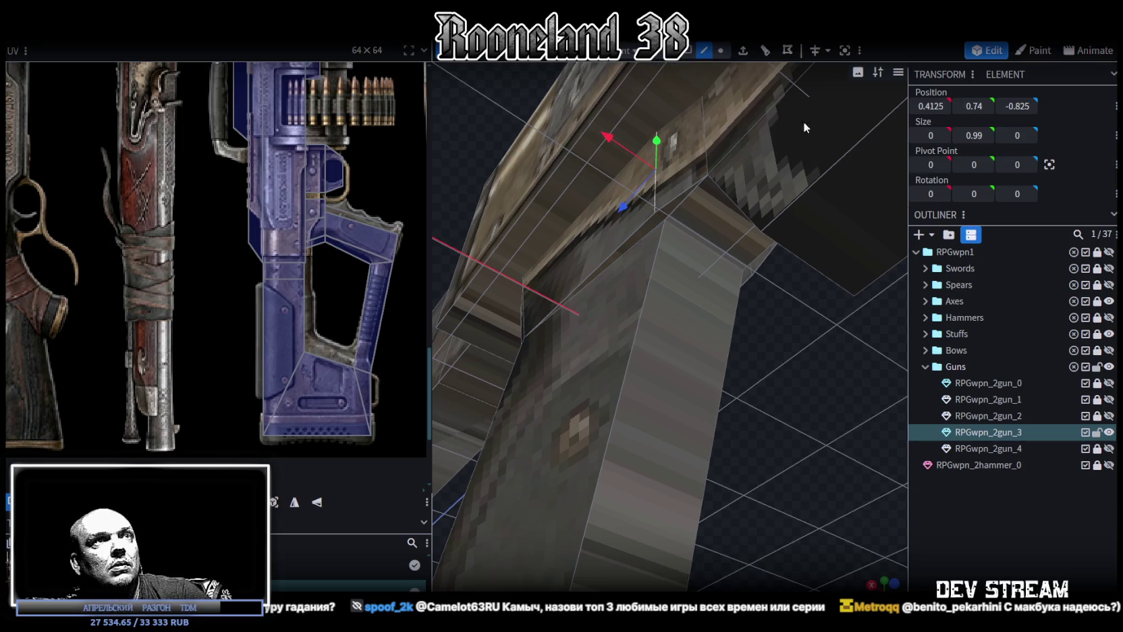
{"action": "key", "text": "Return"}
{"action": "key", "text": "Return"}
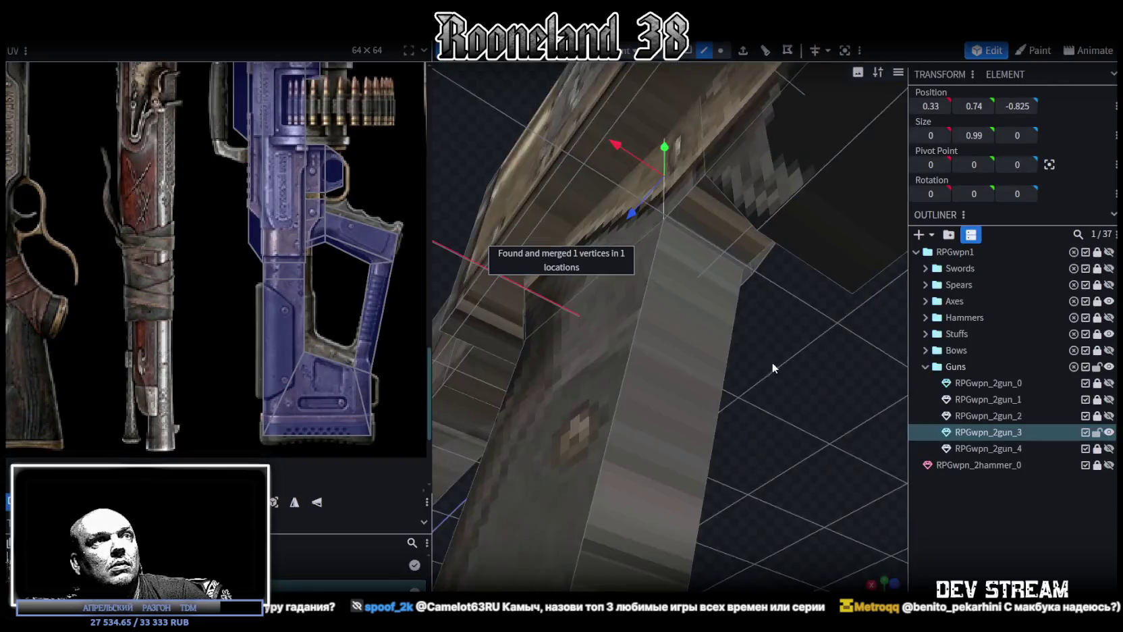
Set the other side's grip-top vertex to X -0.33 and merge the overlapping vertices.
{"action": "left_click_drag", "start_coordinate": [772, 362], "coordinate": [673, 404]}
{"action": "left_click", "coordinate": [931, 106]}
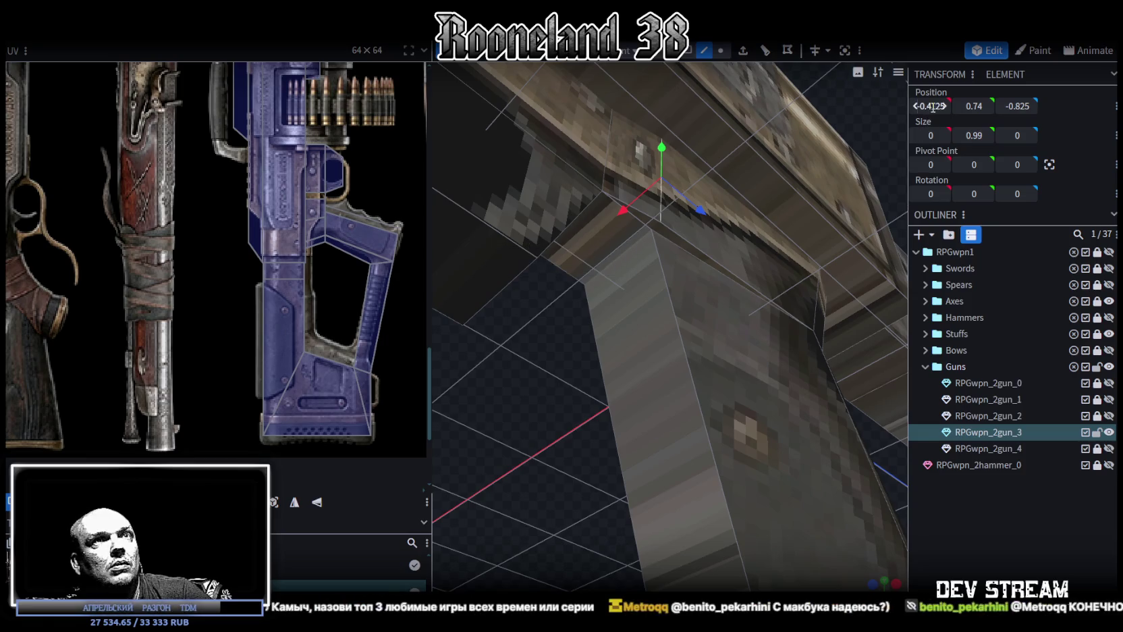
{"action": "type", "text": "-0.33"}
{"action": "key", "text": "Return"}
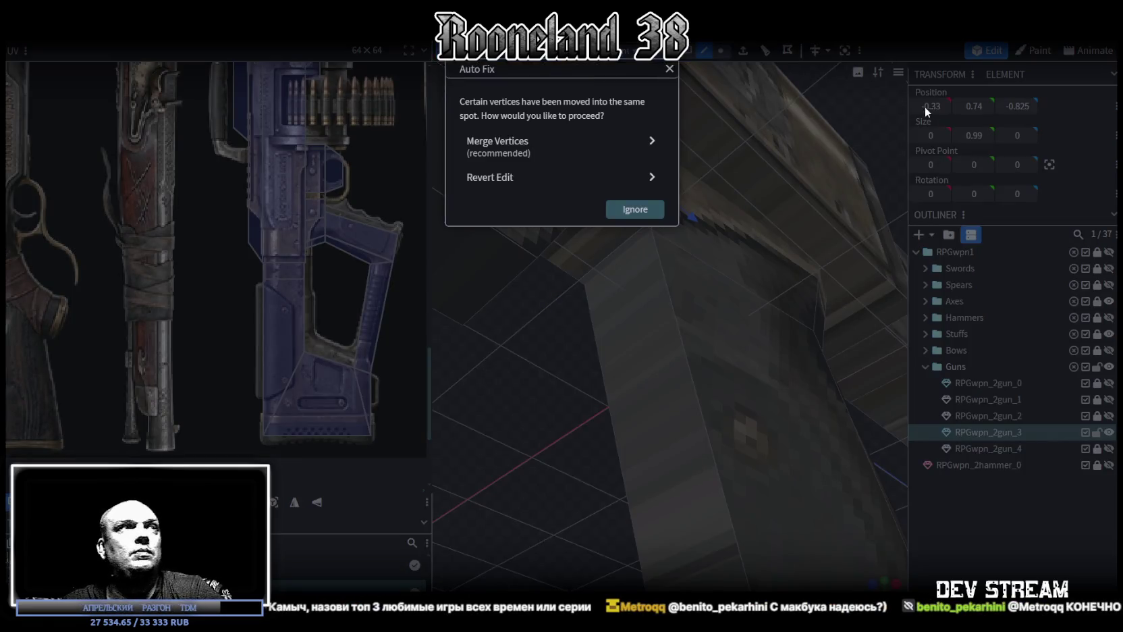
{"action": "key", "text": "Return"}
{"action": "mouse_move", "coordinate": [524, 151]}
{"action": "left_mouse_down"}
{"action": "mouse_move", "coordinate": [677, 481]}
{"action": "mouse_move", "coordinate": [803, 524]}
{"action": "mouse_move", "coordinate": [726, 457]}
{"action": "mouse_move", "coordinate": [739, 430]}
{"action": "mouse_move", "coordinate": [734, 355]}
{"action": "mouse_move", "coordinate": [733, 495]}
{"action": "left_mouse_up"}
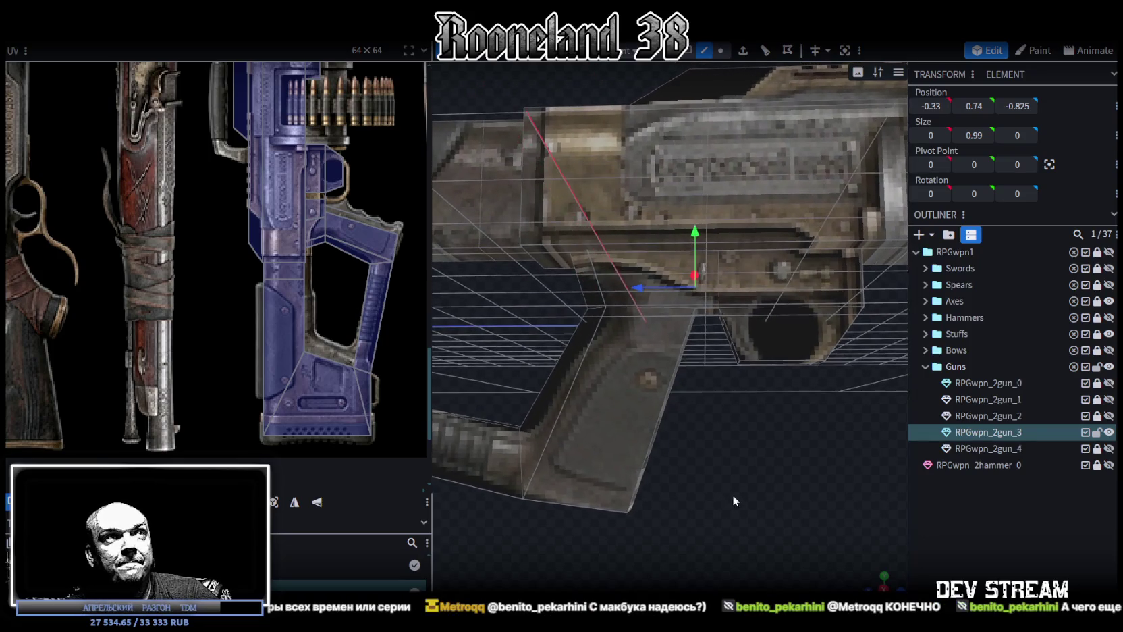
Slide the whole pistol grip 0.4 back along the gun's length.
{"action": "mouse_move", "coordinate": [659, 329]}
{"action": "left_mouse_down"}
{"action": "mouse_move", "coordinate": [710, 489]}
{"action": "mouse_move", "coordinate": [716, 456]}
{"action": "mouse_move", "coordinate": [717, 520]}
{"action": "mouse_move", "coordinate": [704, 336]}
{"action": "left_mouse_up"}
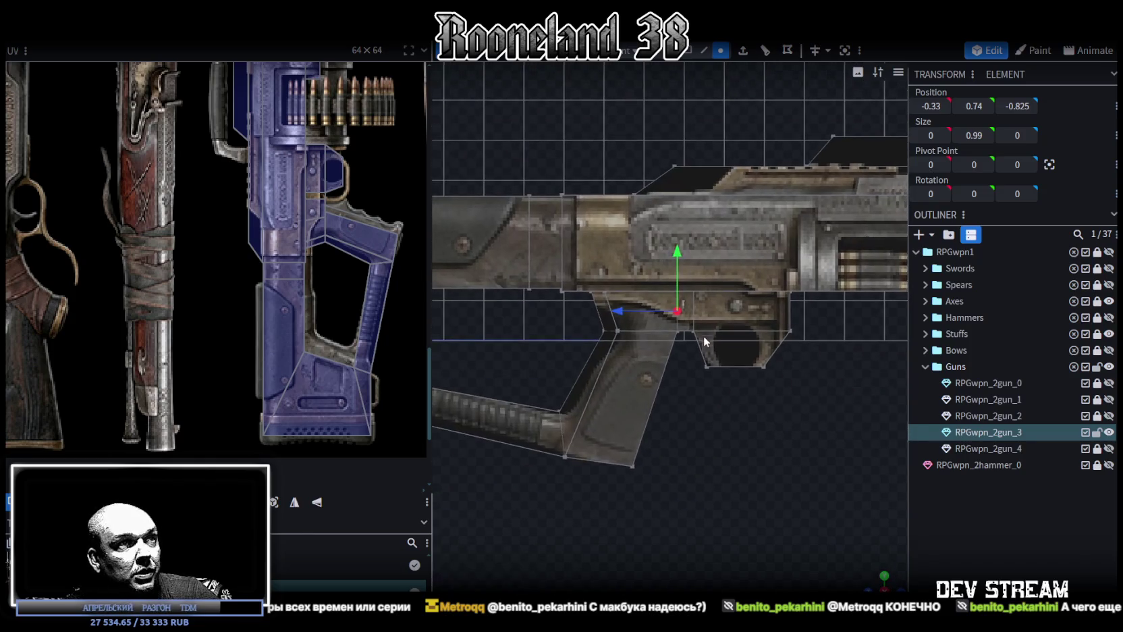
{"action": "mouse_move", "coordinate": [582, 423]}
{"action": "left_mouse_down"}
{"action": "mouse_move", "coordinate": [678, 312]}
{"action": "mouse_move", "coordinate": [687, 278]}
{"action": "mouse_move", "coordinate": [656, 365]}
{"action": "mouse_move", "coordinate": [569, 480]}
{"action": "left_mouse_up"}
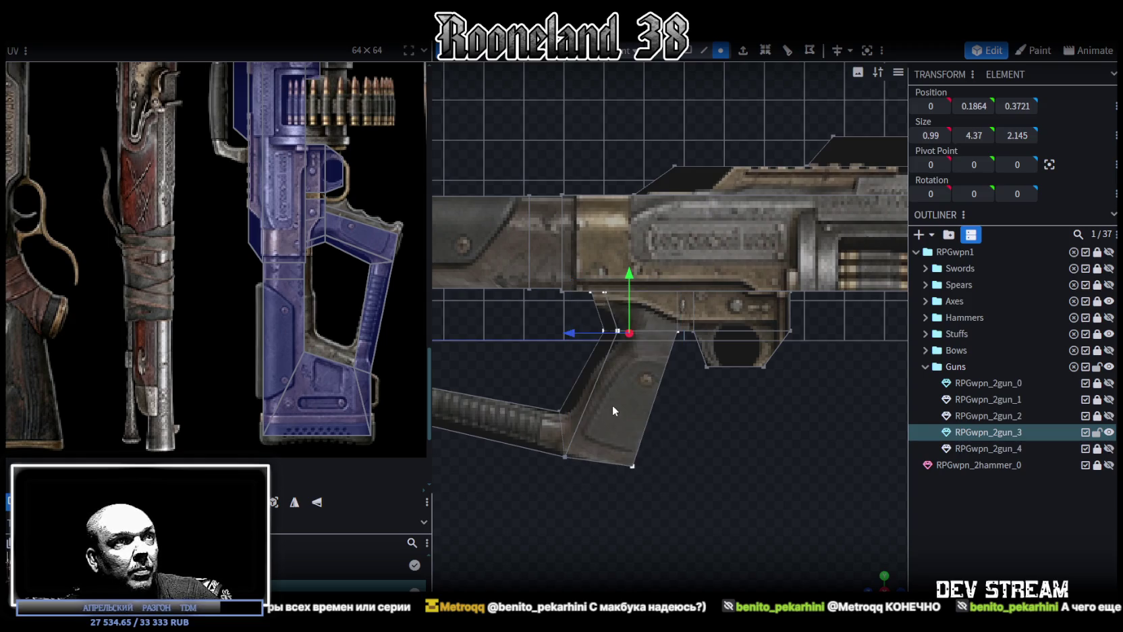
{"action": "scroll", "coordinate": [612, 407], "scroll_direction": "up", "scroll_amount": 3}
{"action": "mouse_move", "coordinate": [538, 329]}
{"action": "left_mouse_down"}
{"action": "mouse_move", "coordinate": [568, 332]}
{"action": "mouse_move", "coordinate": [561, 326]}
{"action": "left_mouse_up"}
{"action": "scroll", "coordinate": [711, 438], "scroll_direction": "down", "scroll_amount": 2}
{"action": "scroll", "coordinate": [675, 446], "scroll_direction": "left", "scroll_amount": 3}
{"action": "left_click", "coordinate": [576, 459]}
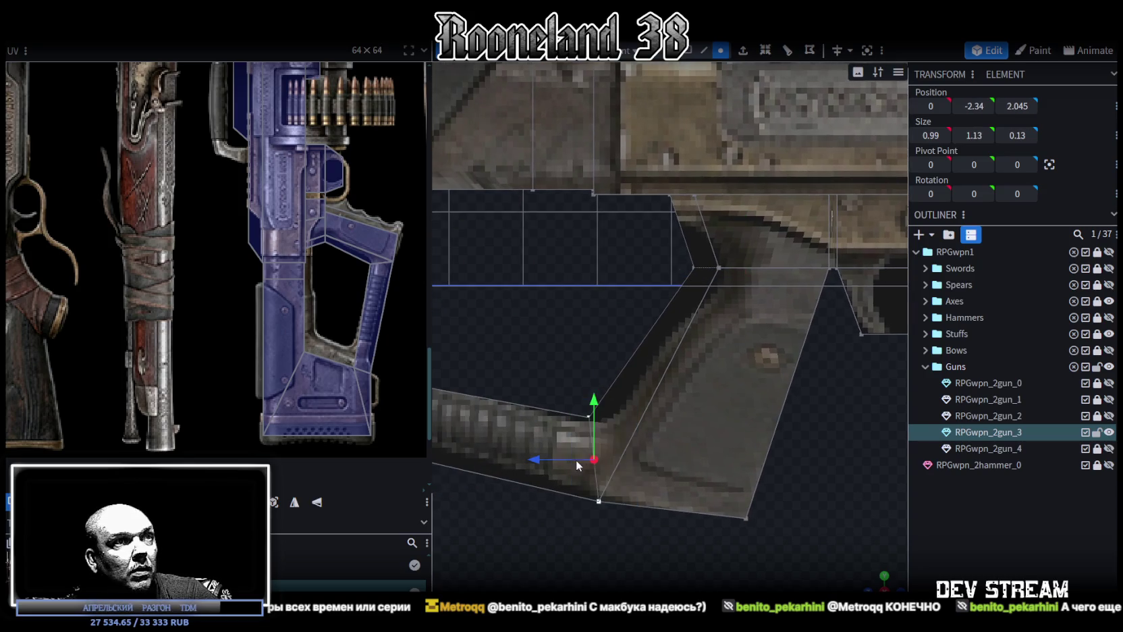
{"action": "key", "text": "ctrl+z"}
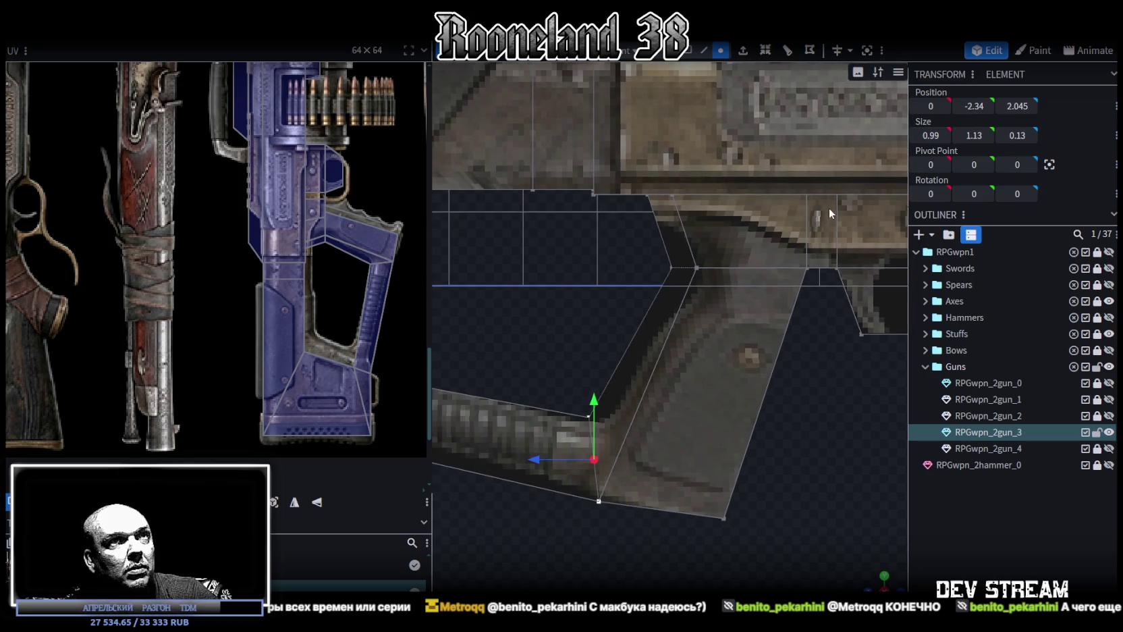
{"action": "left_click_drag", "start_coordinate": [815, 177], "coordinate": [610, 533]}
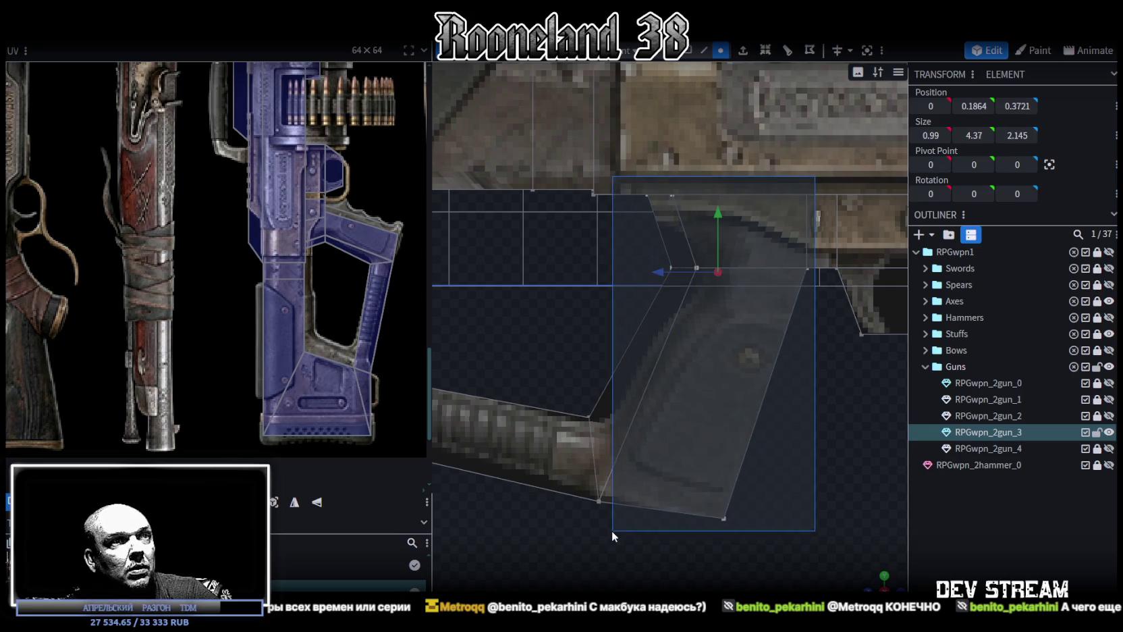
{"action": "left_click_drag", "start_coordinate": [658, 273], "coordinate": [682, 270]}
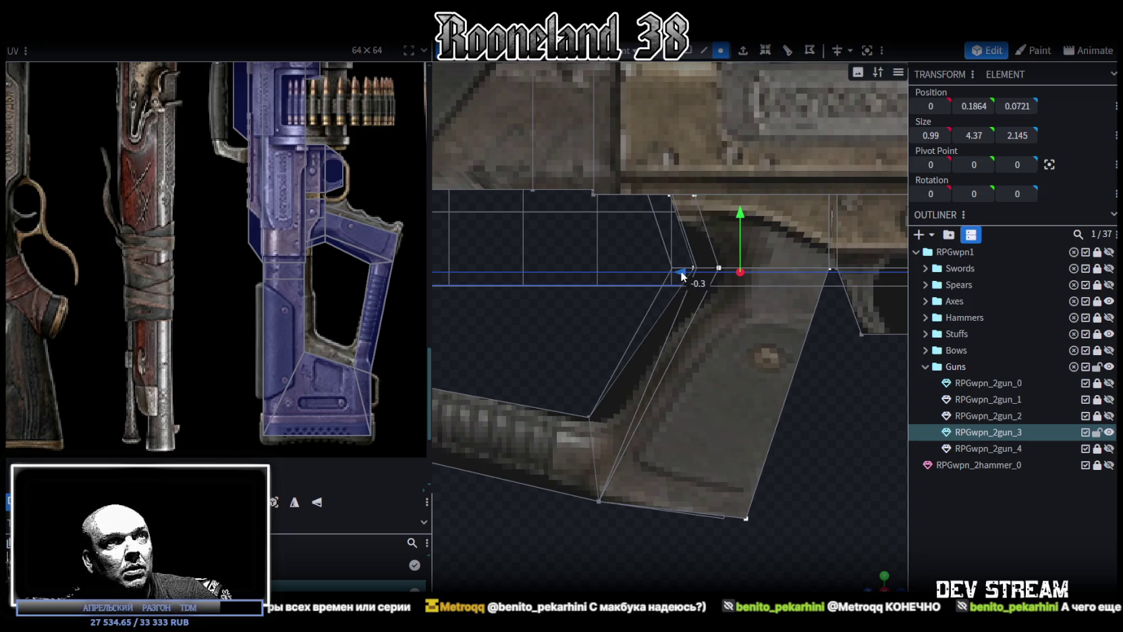
Pull the grip's lower corner vertex in 0.25, from Z 2.045 to 1.795.
{"action": "left_click", "coordinate": [591, 462]}
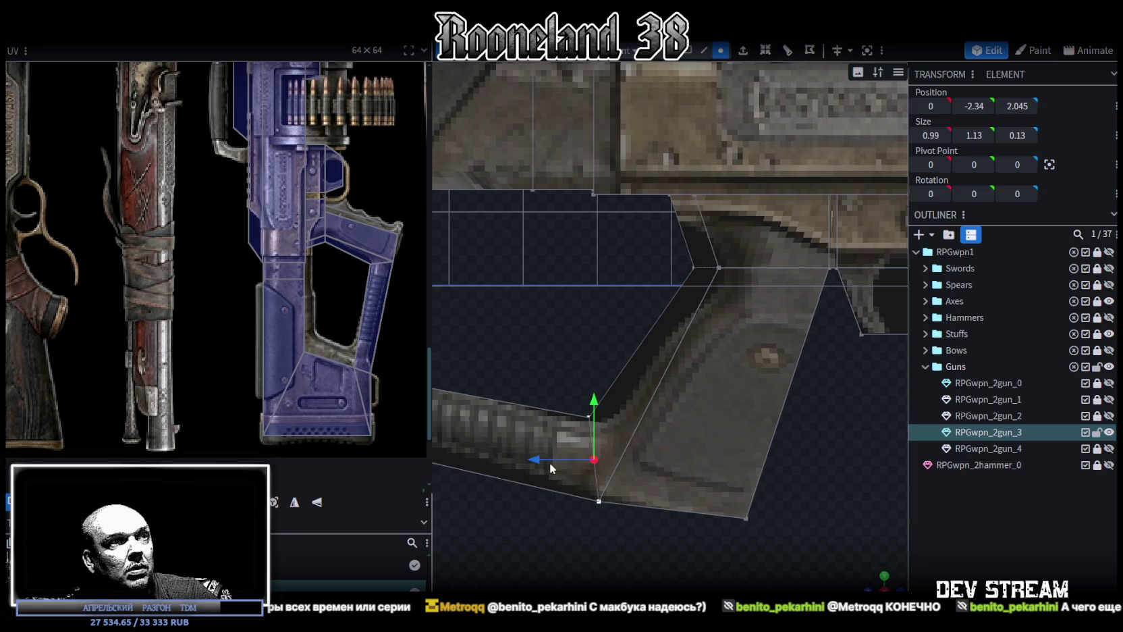
{"action": "left_click_drag", "start_coordinate": [551, 465], "coordinate": [552, 464]}
{"action": "right_click_drag", "start_coordinate": [837, 415], "coordinate": [719, 483]}
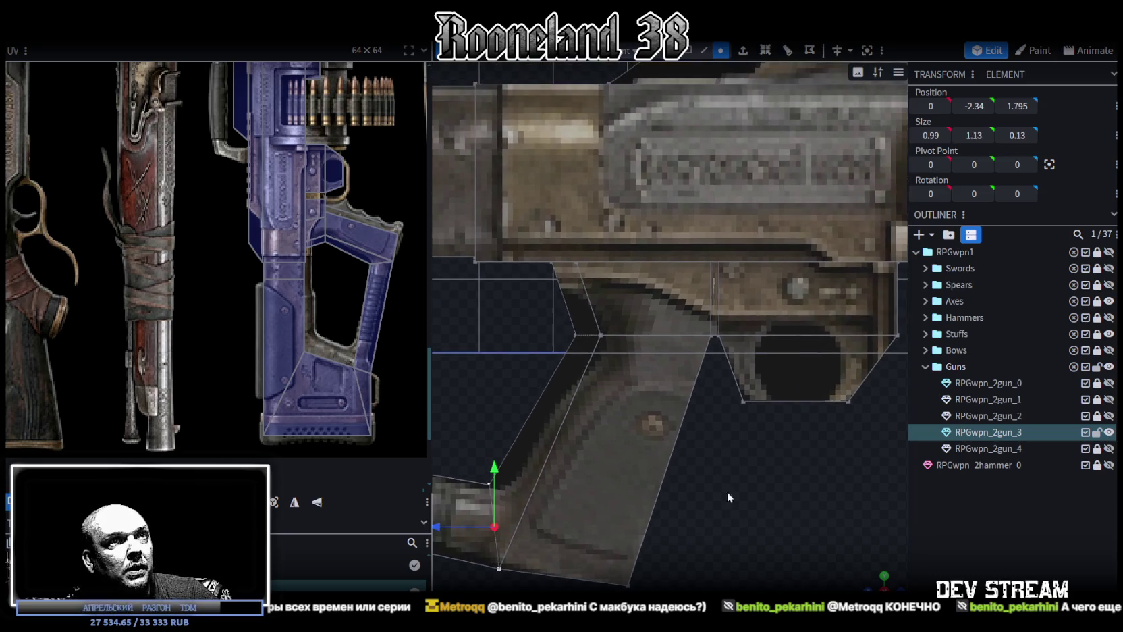
{"action": "mouse_move", "coordinate": [891, 566]}
{"action": "left_mouse_down"}
{"action": "mouse_move", "coordinate": [786, 463]}
{"action": "mouse_move", "coordinate": [765, 462]}
{"action": "left_mouse_up"}
{"action": "scroll", "coordinate": [796, 432], "scroll_direction": "up", "scroll_amount": 5}
Select the thin face above the grip in face mode.
{"action": "left_click", "coordinate": [687, 50]}
{"action": "left_click", "coordinate": [723, 260]}
{"action": "mouse_move", "coordinate": [787, 511]}
{"action": "left_mouse_down"}
{"action": "mouse_move", "coordinate": [540, 516]}
{"action": "mouse_move", "coordinate": [637, 263]}
{"action": "mouse_move", "coordinate": [479, 249]}
{"action": "left_mouse_up"}
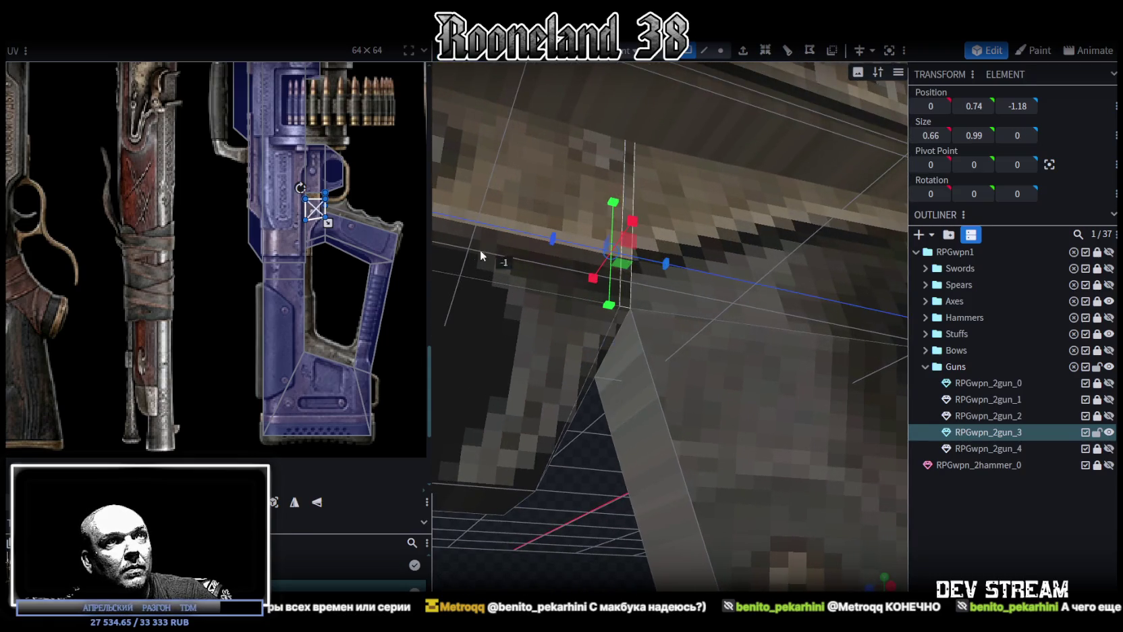
Merge the four overlapping vertices of the flattened face.
{"action": "left_click", "coordinate": [562, 148]}
{"action": "left_click_drag", "start_coordinate": [586, 508], "coordinate": [783, 555]}
{"action": "scroll", "coordinate": [783, 555], "scroll_direction": "down", "scroll_amount": 5}
{"action": "mouse_move", "coordinate": [846, 527]}
{"action": "left_mouse_down"}
{"action": "mouse_move", "coordinate": [685, 477]}
{"action": "mouse_move", "coordinate": [627, 483]}
{"action": "mouse_move", "coordinate": [637, 508]}
{"action": "mouse_move", "coordinate": [610, 500]}
{"action": "left_mouse_up"}
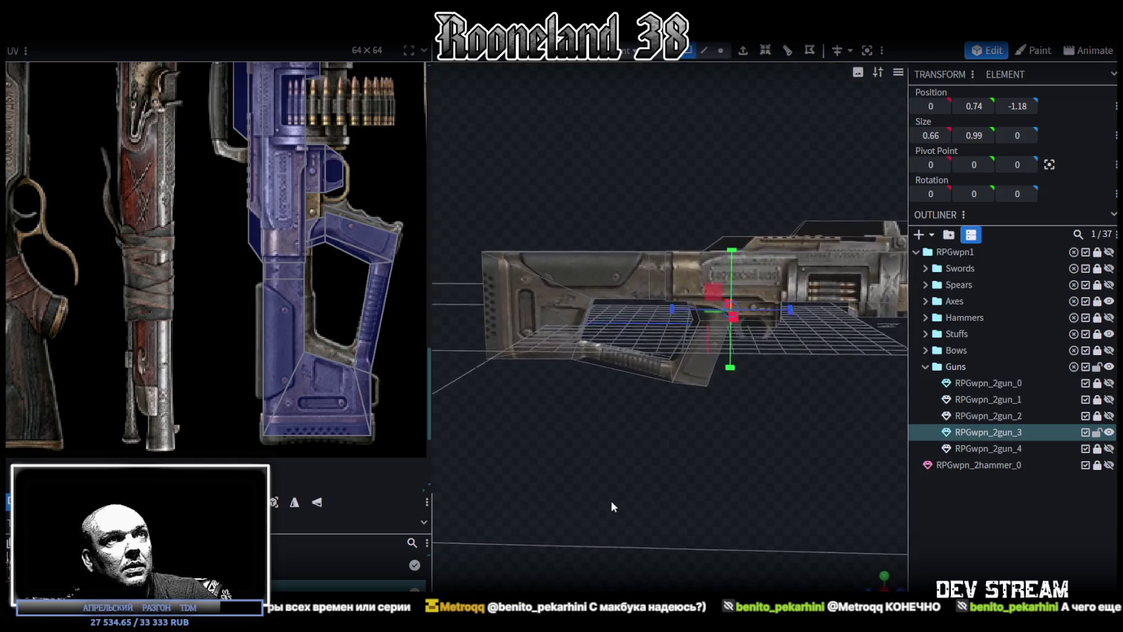
{"action": "left_click_drag", "start_coordinate": [700, 471], "coordinate": [783, 512]}
{"action": "scroll", "coordinate": [793, 458], "scroll_direction": "up", "scroll_amount": 3}
{"action": "scroll", "coordinate": [794, 458], "scroll_direction": "up", "scroll_amount": 3}
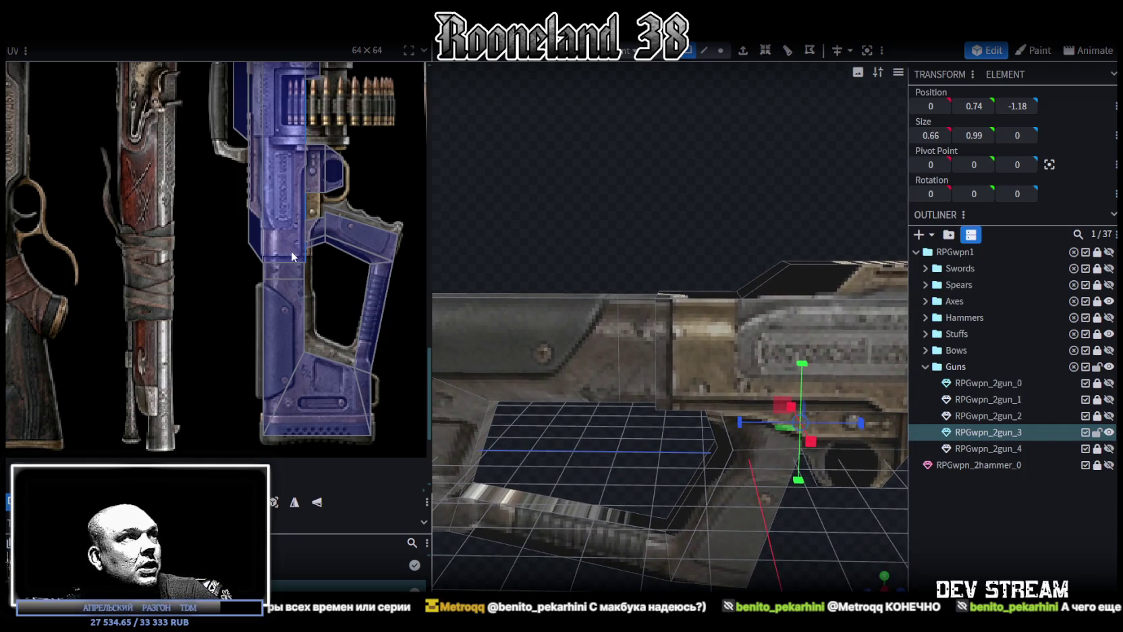
{"action": "left_click_drag", "start_coordinate": [602, 195], "coordinate": [646, 298]}
{"action": "mouse_move", "coordinate": [594, 217]}
{"action": "left_mouse_down"}
{"action": "mouse_move", "coordinate": [618, 233]}
{"action": "mouse_move", "coordinate": [631, 222]}
{"action": "left_mouse_up"}
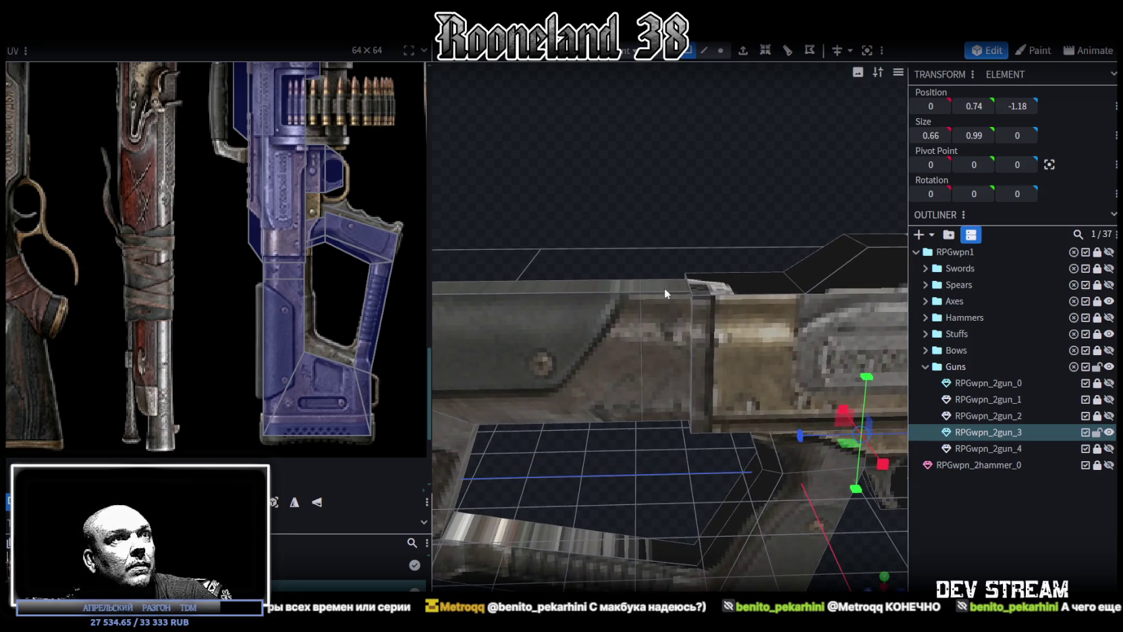
Undo the last two edits.
{"action": "key", "text": "ctrl+z"}
{"action": "key", "text": "ctrl+z"}
{"action": "mouse_move", "coordinate": [693, 331]}
{"action": "left_mouse_down"}
{"action": "mouse_move", "coordinate": [680, 207]}
{"action": "mouse_move", "coordinate": [699, 342]}
{"action": "left_mouse_up"}
{"action": "key", "text": "ctrl+z"}
{"action": "mouse_move", "coordinate": [692, 220]}
{"action": "left_mouse_down"}
{"action": "mouse_move", "coordinate": [656, 169]}
{"action": "mouse_move", "coordinate": [706, 251]}
{"action": "left_mouse_up"}
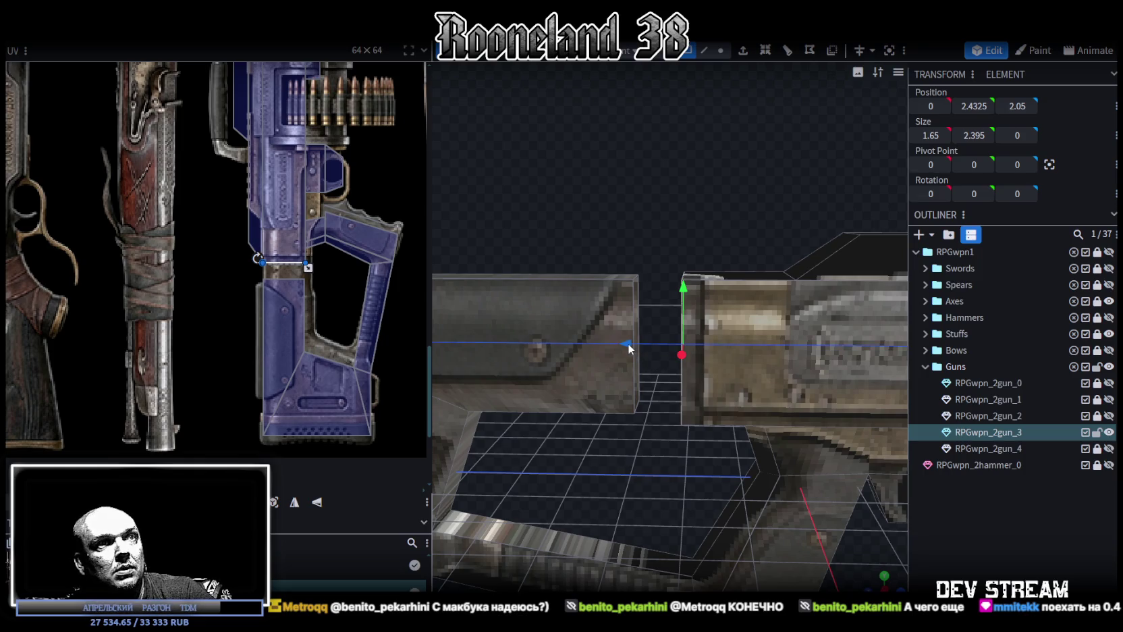
Move the receiver's rear face 0.4 along Z toward the stock.
{"action": "left_click_drag", "start_coordinate": [627, 343], "coordinate": [648, 344]}
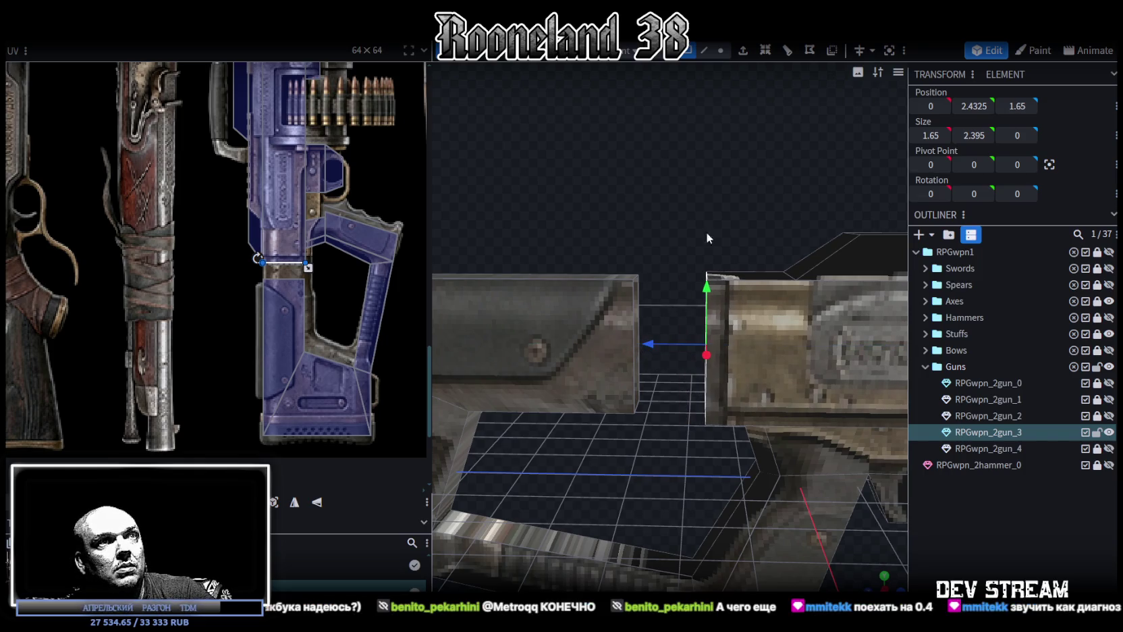
{"action": "left_click_drag", "start_coordinate": [713, 243], "coordinate": [763, 204]}
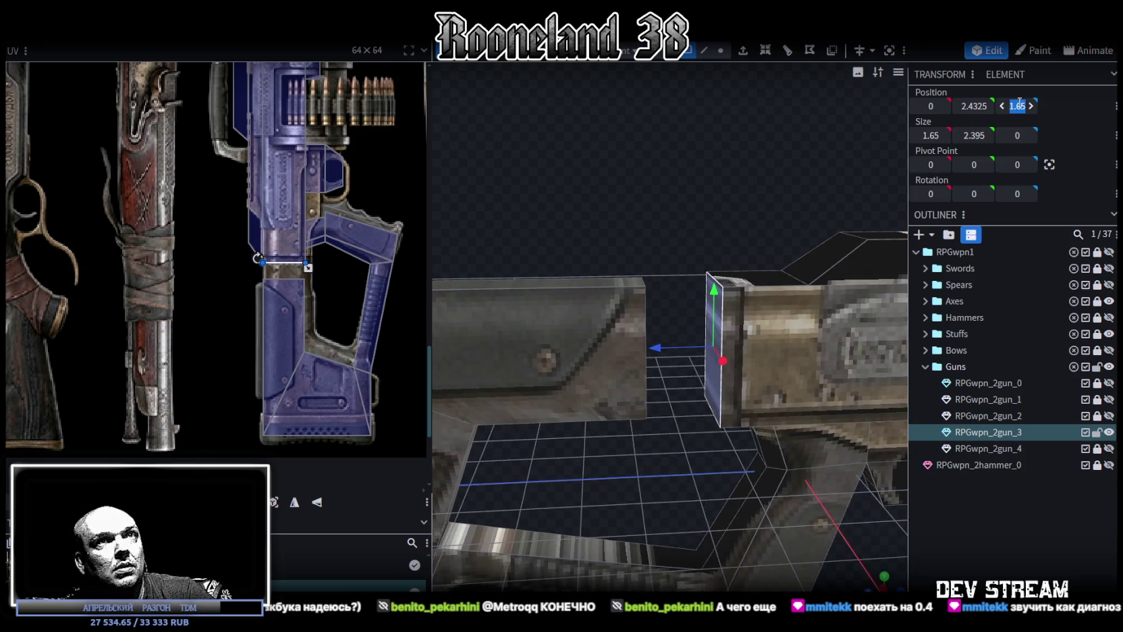
{"action": "mouse_move", "coordinate": [645, 259]}
{"action": "left_mouse_down"}
{"action": "mouse_move", "coordinate": [616, 260]}
{"action": "mouse_move", "coordinate": [710, 150]}
{"action": "mouse_move", "coordinate": [696, 122]}
{"action": "left_mouse_up"}
Set the stock block's Position Z to 1.65.
{"action": "left_click", "coordinate": [638, 375]}
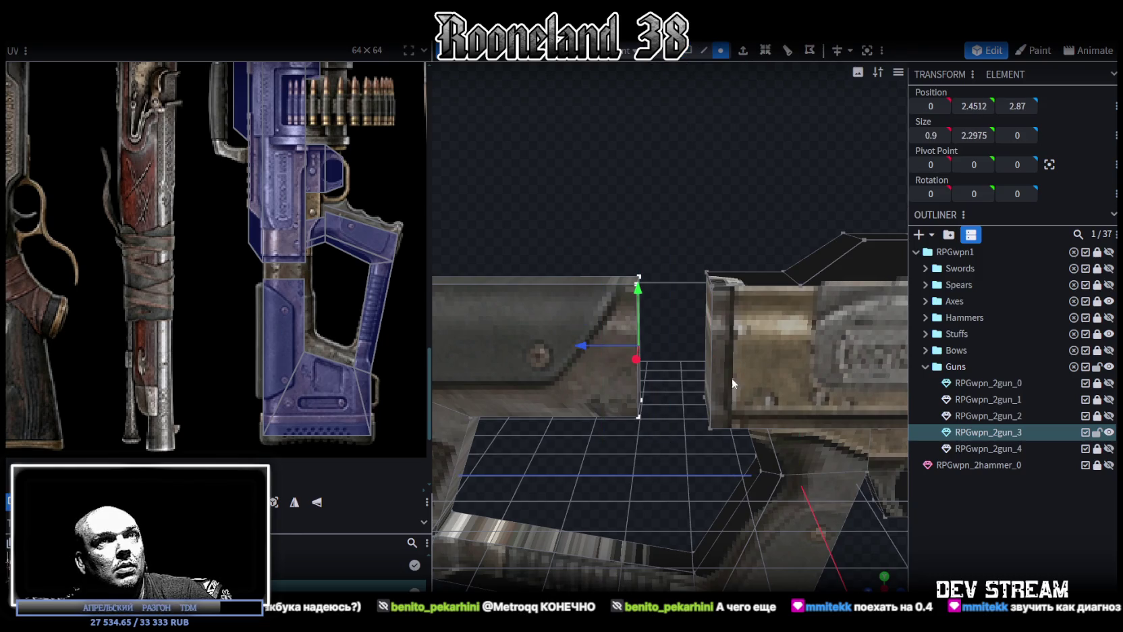
{"action": "type", "text": "1.65"}
{"action": "key", "text": "Return"}
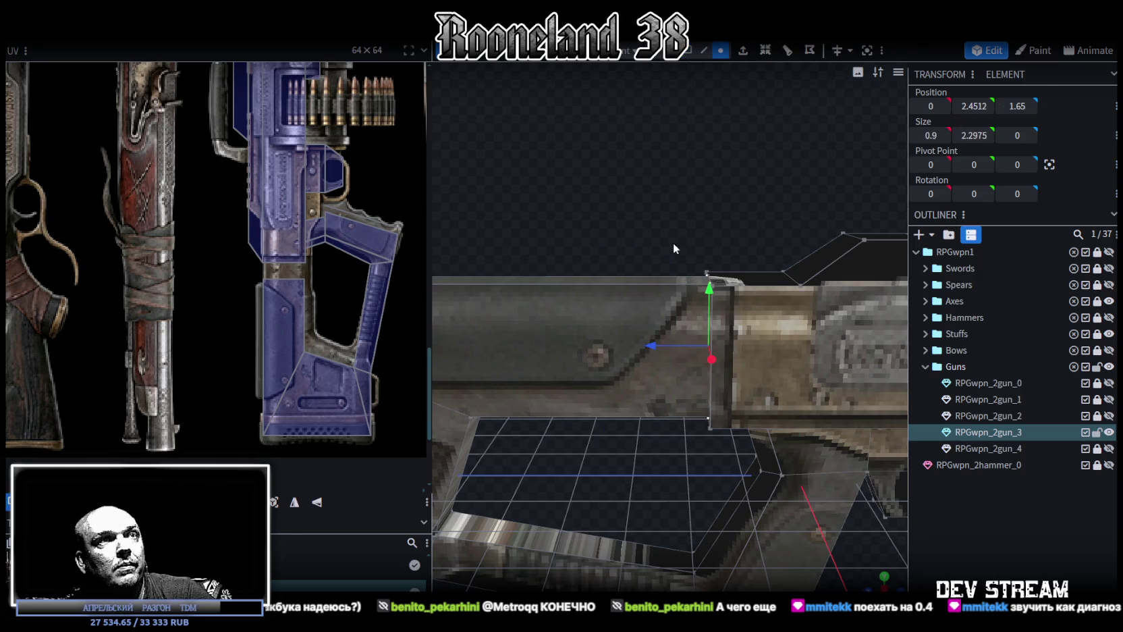
{"action": "scroll", "coordinate": [728, 284], "scroll_direction": "down", "scroll_amount": 3}
{"action": "left_click_drag", "start_coordinate": [803, 423], "coordinate": [802, 441]}
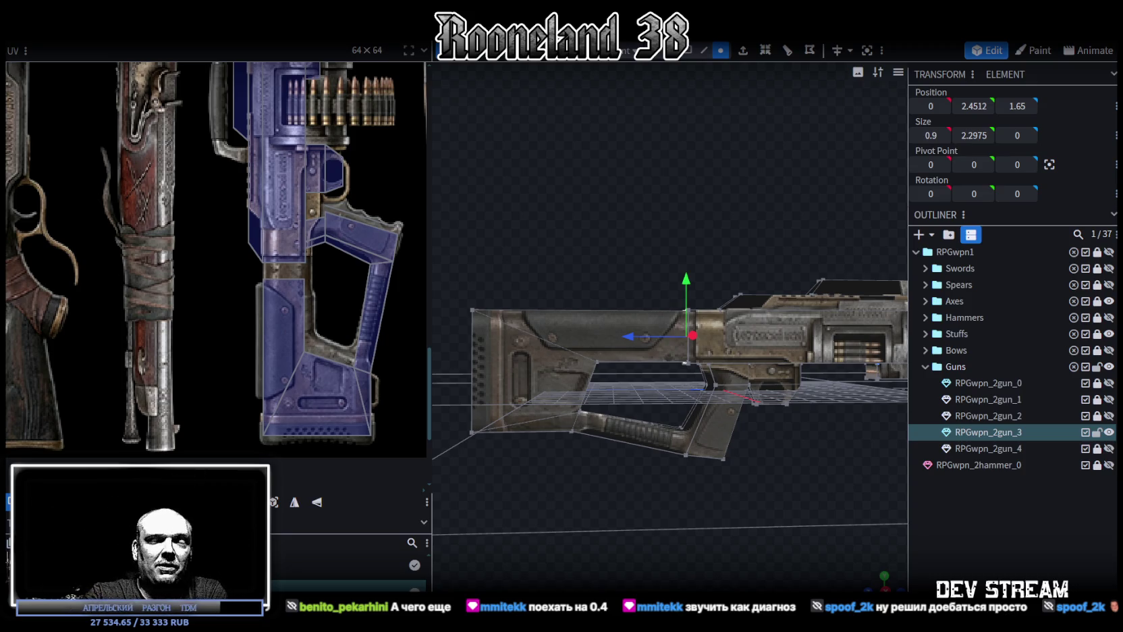
Orbit around the rifle to a close view of the stock and receiver.
{"action": "mouse_move", "coordinate": [711, 491]}
{"action": "left_mouse_down"}
{"action": "mouse_move", "coordinate": [761, 518]}
{"action": "mouse_move", "coordinate": [818, 506]}
{"action": "mouse_move", "coordinate": [803, 527]}
{"action": "mouse_move", "coordinate": [553, 564]}
{"action": "mouse_move", "coordinate": [605, 511]}
{"action": "mouse_move", "coordinate": [554, 498]}
{"action": "left_mouse_up"}
{"action": "scroll", "coordinate": [285, 364], "scroll_direction": "down", "scroll_amount": 2}
{"action": "scroll", "coordinate": [286, 370], "scroll_direction": "down", "scroll_amount": 1}
{"action": "scroll", "coordinate": [357, 401], "scroll_direction": "right", "scroll_amount": 2}
{"action": "mouse_move", "coordinate": [725, 543]}
{"action": "left_mouse_down"}
{"action": "mouse_move", "coordinate": [775, 568]}
{"action": "mouse_move", "coordinate": [840, 564]}
{"action": "left_mouse_up"}
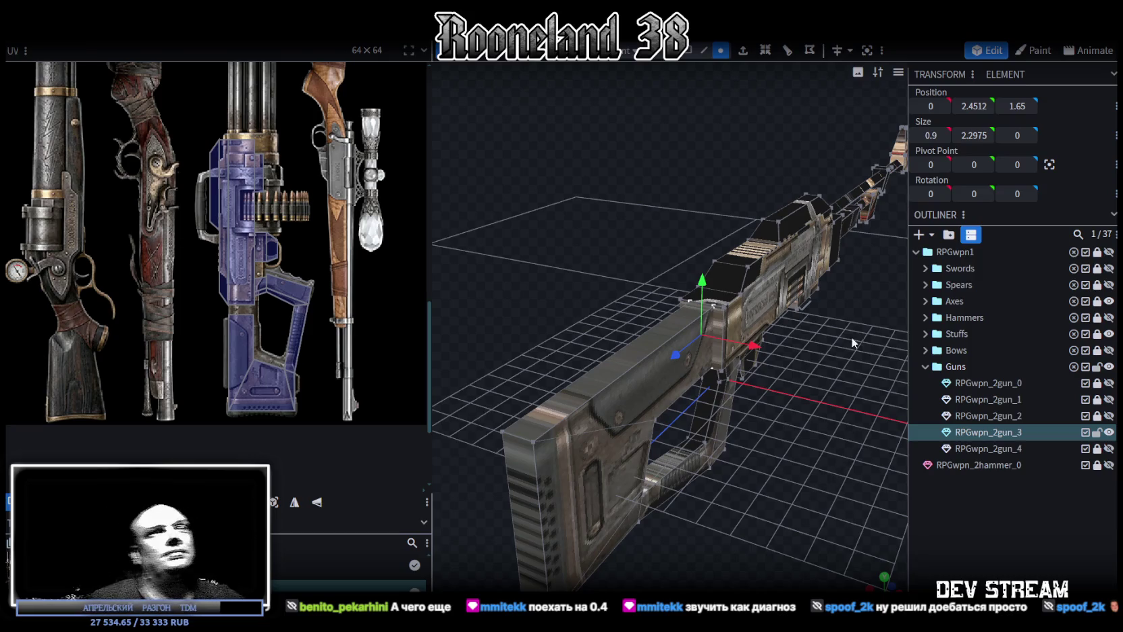
{"action": "left_click_drag", "start_coordinate": [839, 347], "coordinate": [810, 398]}
{"action": "scroll", "coordinate": [762, 379], "scroll_direction": "up", "scroll_amount": 3}
{"action": "scroll", "coordinate": [763, 372], "scroll_direction": "up", "scroll_amount": 2}
Lower the rifle's flat top face from height 3.6 to 3.5.
{"action": "left_click_drag", "start_coordinate": [754, 369], "coordinate": [688, 360]}
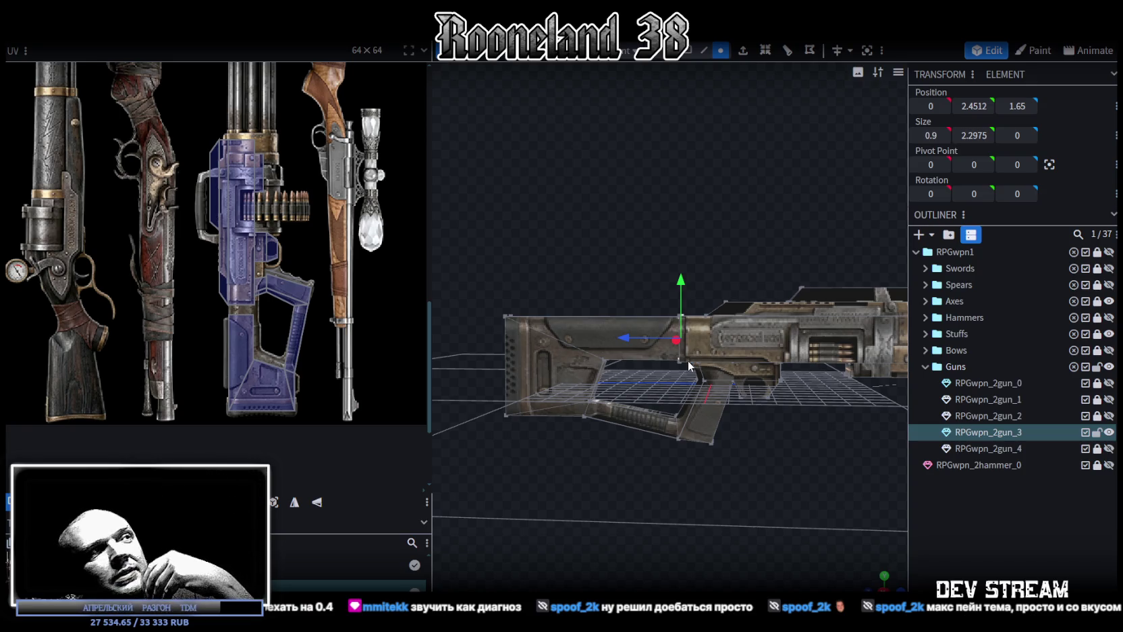
{"action": "mouse_move", "coordinate": [687, 360]}
{"action": "left_mouse_down"}
{"action": "mouse_move", "coordinate": [742, 394]}
{"action": "mouse_move", "coordinate": [842, 375]}
{"action": "mouse_move", "coordinate": [780, 359]}
{"action": "left_mouse_up"}
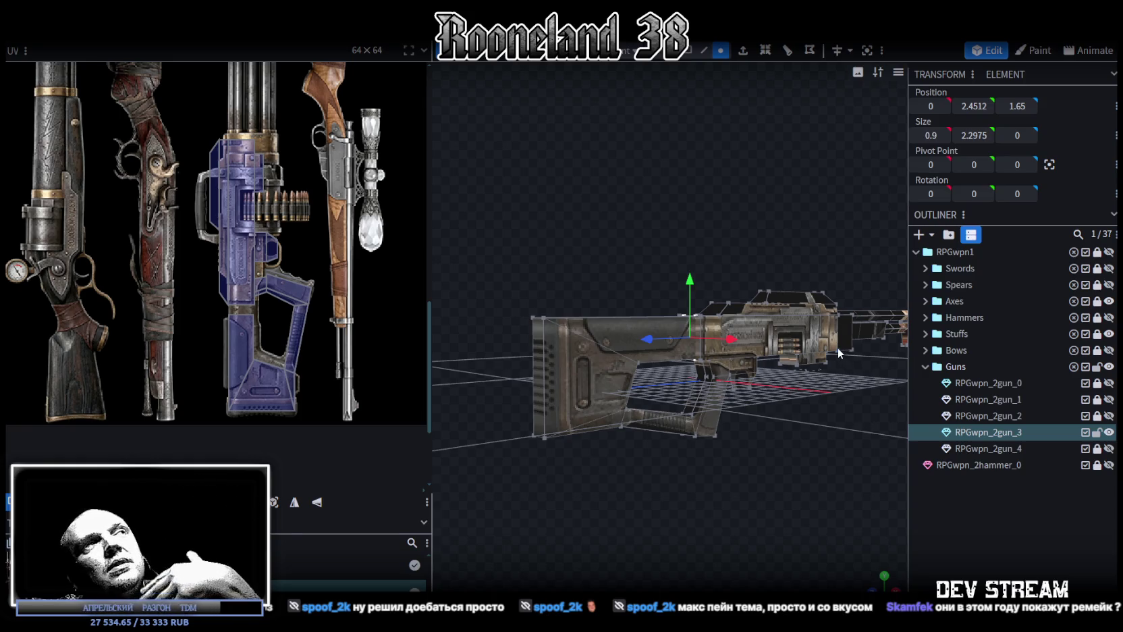
{"action": "mouse_move", "coordinate": [707, 454]}
{"action": "left_mouse_down"}
{"action": "mouse_move", "coordinate": [743, 495]}
{"action": "mouse_move", "coordinate": [827, 509]}
{"action": "mouse_move", "coordinate": [787, 473]}
{"action": "mouse_move", "coordinate": [695, 454]}
{"action": "mouse_move", "coordinate": [749, 488]}
{"action": "mouse_move", "coordinate": [822, 505]}
{"action": "mouse_move", "coordinate": [839, 494]}
{"action": "mouse_move", "coordinate": [650, 502]}
{"action": "mouse_move", "coordinate": [822, 505]}
{"action": "mouse_move", "coordinate": [807, 496]}
{"action": "left_mouse_up"}
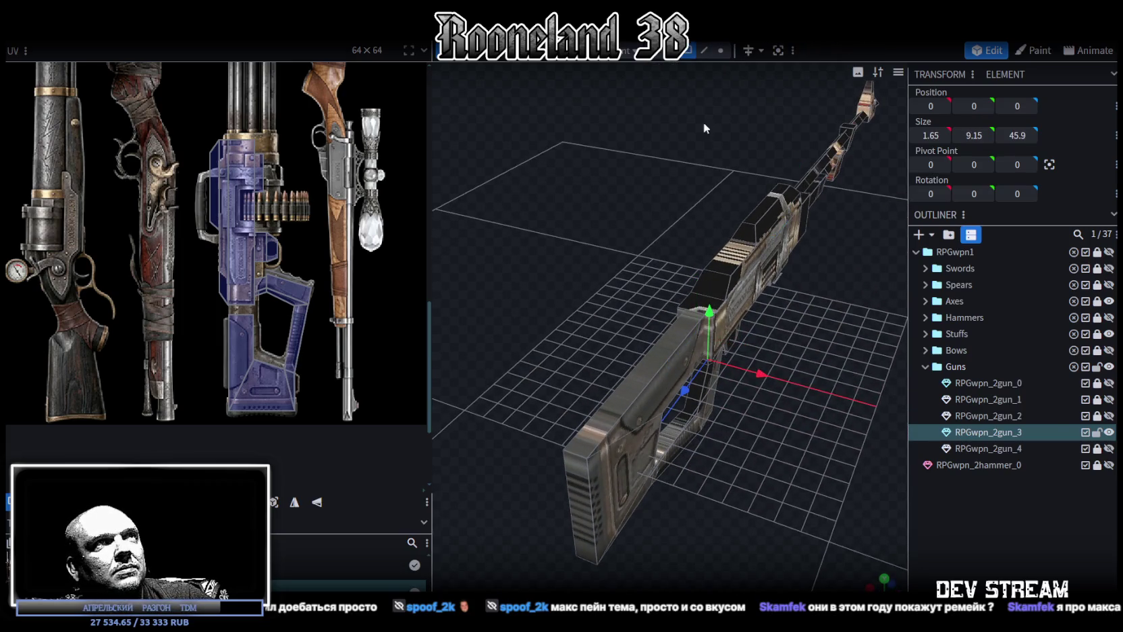
{"action": "mouse_move", "coordinate": [639, 375]}
{"action": "left_mouse_down"}
{"action": "mouse_move", "coordinate": [763, 427]}
{"action": "mouse_move", "coordinate": [756, 452]}
{"action": "mouse_move", "coordinate": [712, 428]}
{"action": "mouse_move", "coordinate": [717, 404]}
{"action": "mouse_move", "coordinate": [646, 277]}
{"action": "left_mouse_up"}
{"action": "scroll", "coordinate": [720, 411], "scroll_direction": "up", "scroll_amount": 5}
{"action": "left_click", "coordinate": [708, 436]}
{"action": "mouse_move", "coordinate": [562, 247]}
{"action": "left_mouse_down"}
{"action": "mouse_move", "coordinate": [571, 259]}
{"action": "mouse_move", "coordinate": [659, 259]}
{"action": "mouse_move", "coordinate": [658, 247]}
{"action": "mouse_move", "coordinate": [641, 258]}
{"action": "mouse_move", "coordinate": [642, 237]}
{"action": "mouse_move", "coordinate": [655, 250]}
{"action": "mouse_move", "coordinate": [651, 454]}
{"action": "mouse_move", "coordinate": [661, 397]}
{"action": "mouse_move", "coordinate": [687, 399]}
{"action": "mouse_move", "coordinate": [670, 429]}
{"action": "mouse_move", "coordinate": [757, 428]}
{"action": "mouse_move", "coordinate": [652, 396]}
{"action": "mouse_move", "coordinate": [669, 403]}
{"action": "left_mouse_up"}
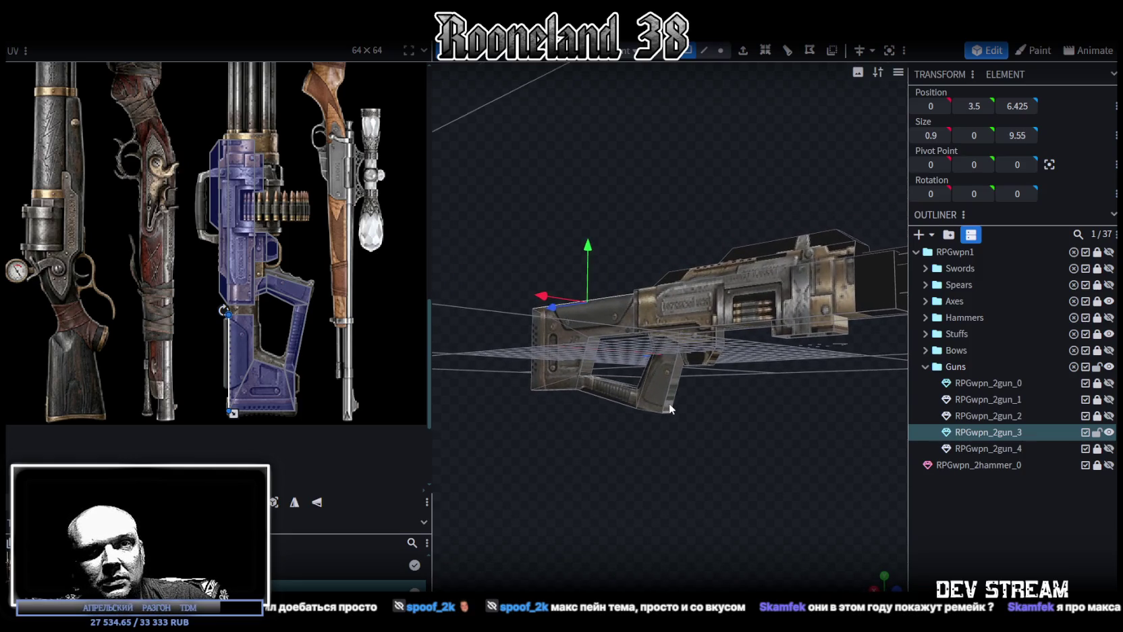
Box-select every face of the gun and switch to orthographic side view.
{"action": "scroll", "coordinate": [670, 403], "scroll_direction": "up", "scroll_amount": 1}
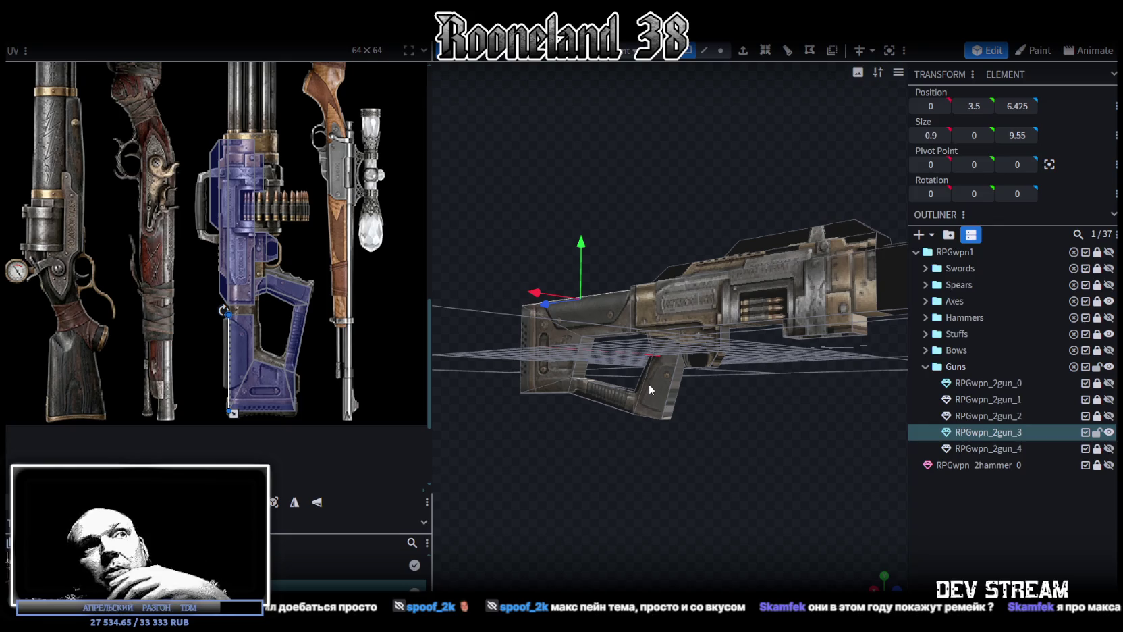
{"action": "mouse_move", "coordinate": [732, 412]}
{"action": "left_mouse_down"}
{"action": "mouse_move", "coordinate": [766, 425]}
{"action": "mouse_move", "coordinate": [710, 417]}
{"action": "mouse_move", "coordinate": [746, 333]}
{"action": "left_mouse_up"}
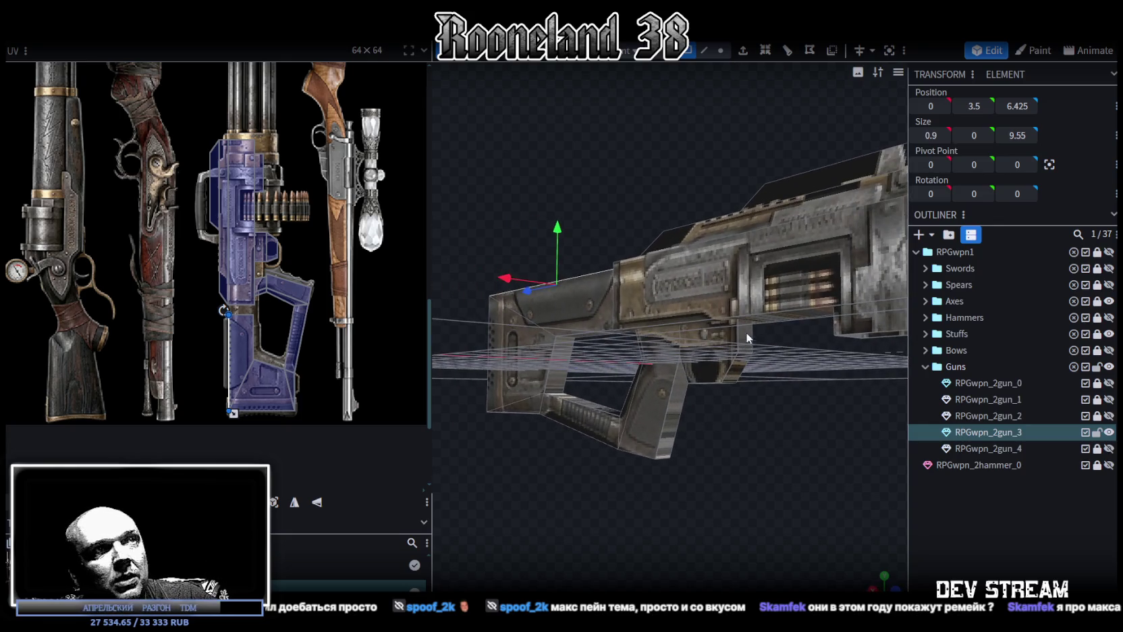
{"action": "mouse_move", "coordinate": [696, 411]}
{"action": "left_mouse_down"}
{"action": "mouse_move", "coordinate": [772, 492]}
{"action": "mouse_move", "coordinate": [782, 470]}
{"action": "mouse_move", "coordinate": [786, 479]}
{"action": "mouse_move", "coordinate": [675, 410]}
{"action": "mouse_move", "coordinate": [695, 419]}
{"action": "left_mouse_up"}
{"action": "scroll", "coordinate": [775, 496], "scroll_direction": "down", "scroll_amount": 2}
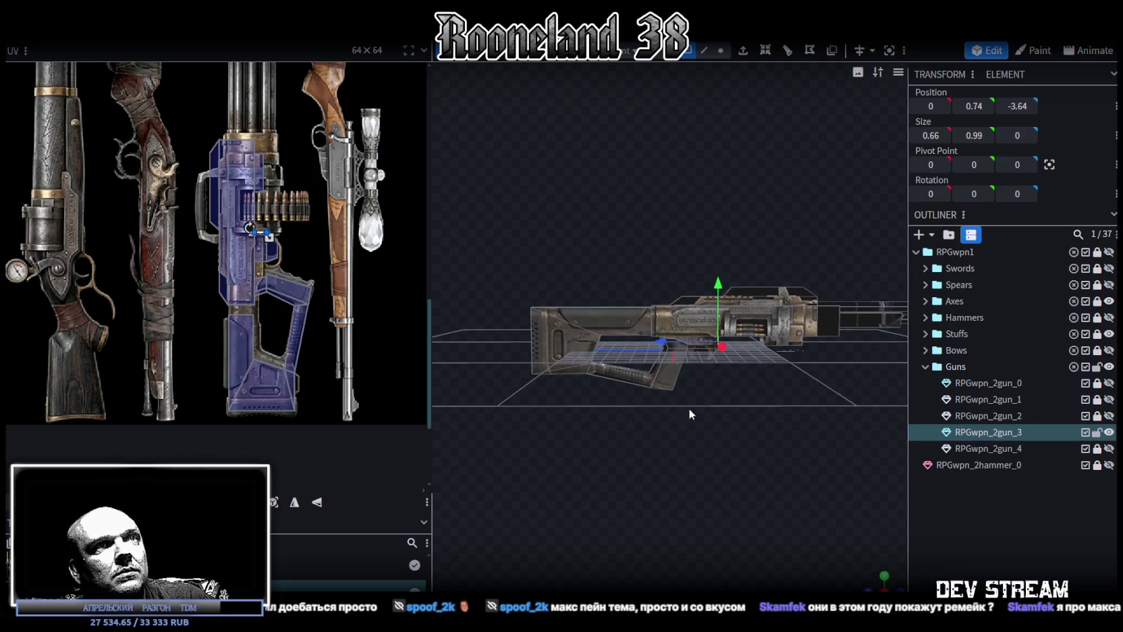
{"action": "mouse_move", "coordinate": [540, 277]}
{"action": "left_mouse_down"}
{"action": "mouse_move", "coordinate": [809, 427]}
{"action": "mouse_move", "coordinate": [702, 473]}
{"action": "mouse_move", "coordinate": [841, 499]}
{"action": "left_mouse_up"}
{"action": "key", "text": "KP_3"}
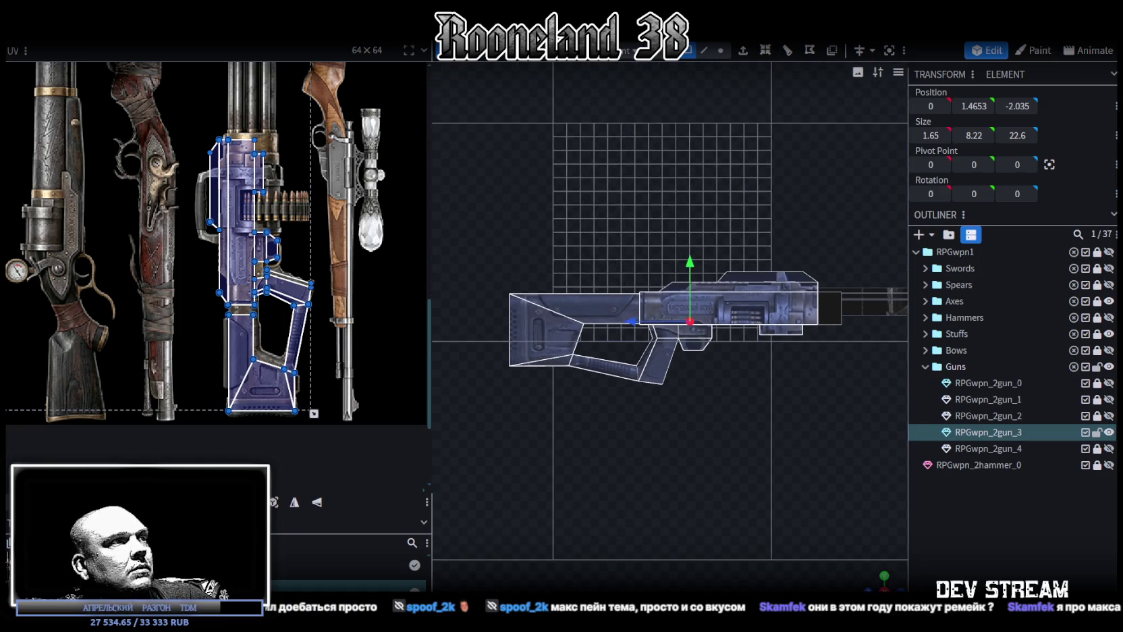
Project the gun's UVs from the side view, rotate them 90° upright, then switch to Steam.
{"action": "left_click", "coordinate": [274, 504]}
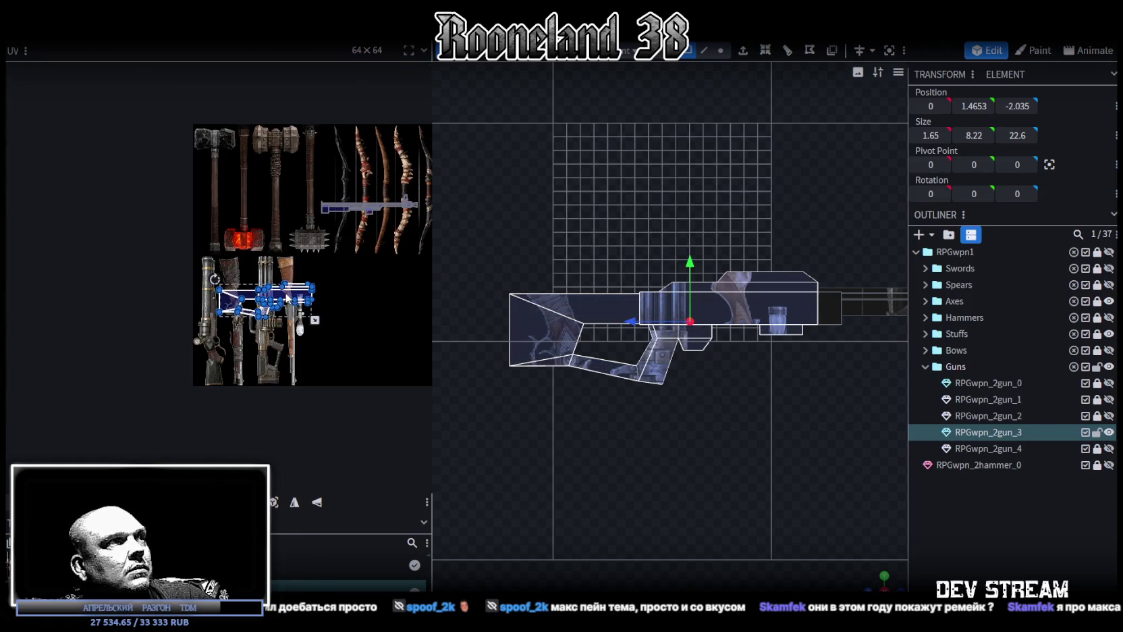
{"action": "right_click", "coordinate": [287, 297]}
{"action": "left_click", "coordinate": [349, 477]}
{"action": "scroll", "coordinate": [290, 285], "scroll_direction": "up", "scroll_amount": 2}
{"action": "scroll", "coordinate": [269, 349], "scroll_direction": "up", "scroll_amount": 2}
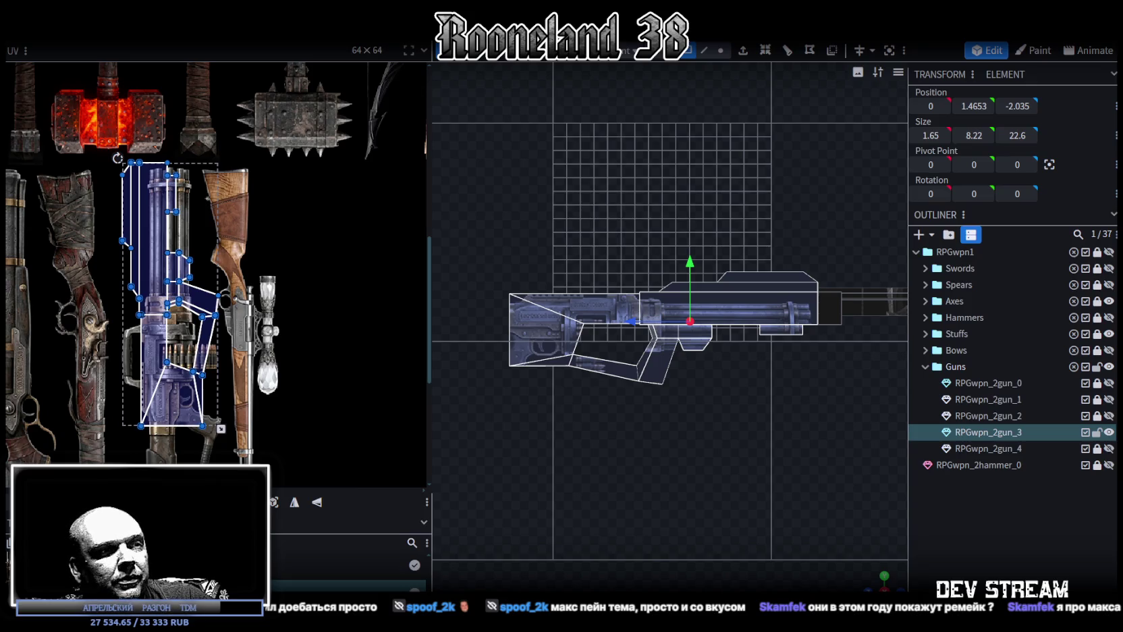
{"action": "key", "text": "alt+Tab"}
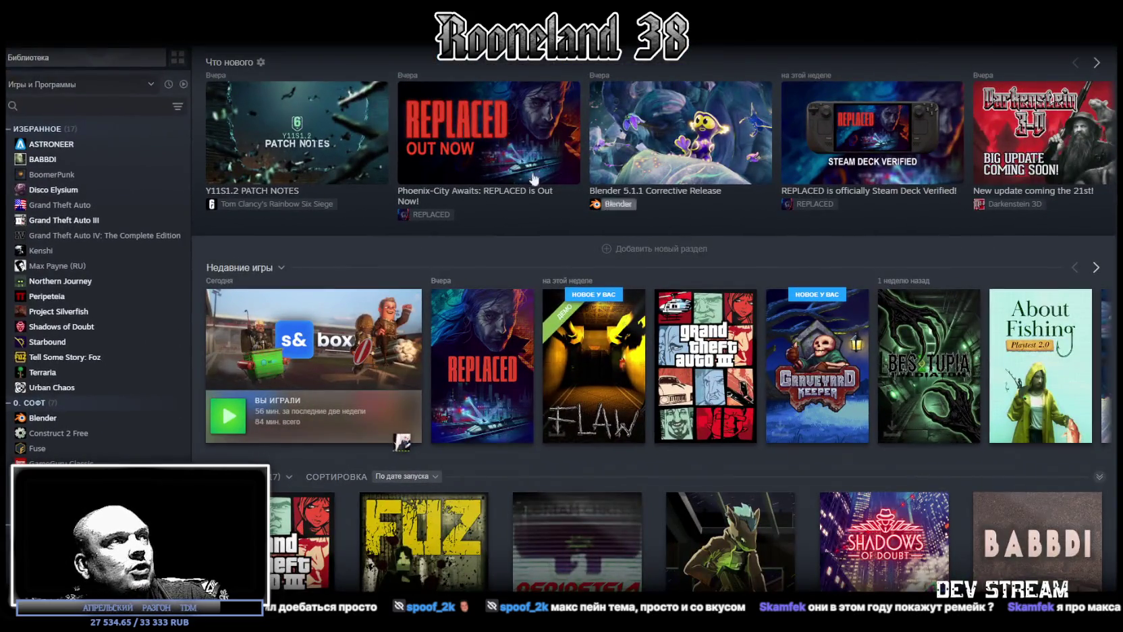
Open a game's store page, then browse the user's profile page.
{"action": "left_click", "coordinate": [283, 78]}
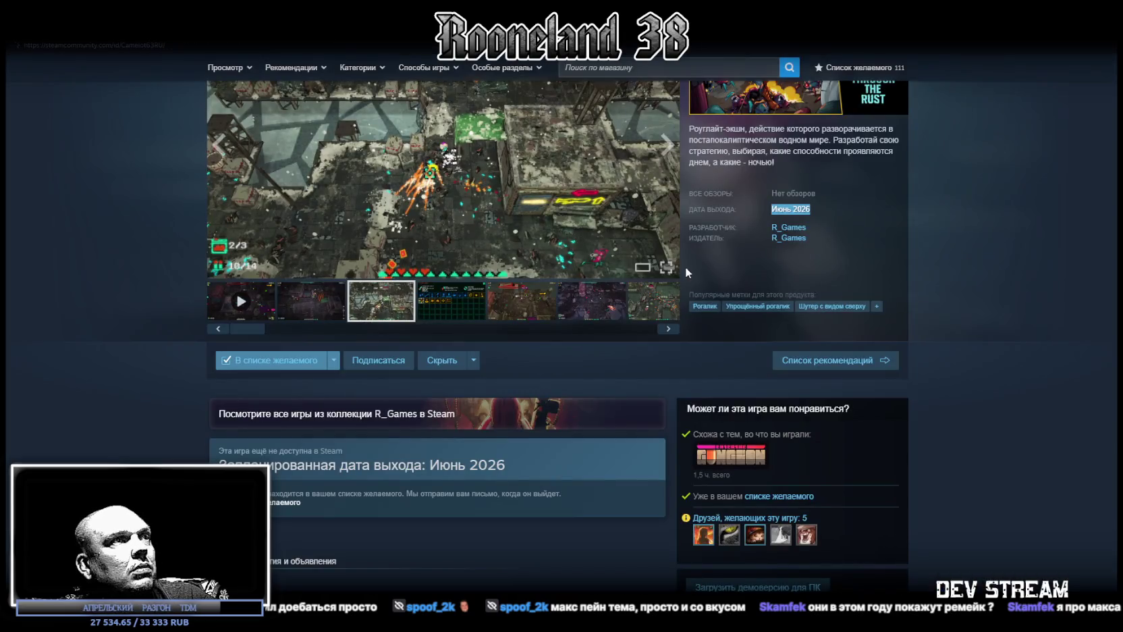
{"action": "key", "text": "alt+Left"}
{"action": "scroll", "coordinate": [752, 459], "scroll_direction": "down", "scroll_amount": 3}
{"action": "scroll", "coordinate": [752, 459], "scroll_direction": "down", "scroll_amount": 1}
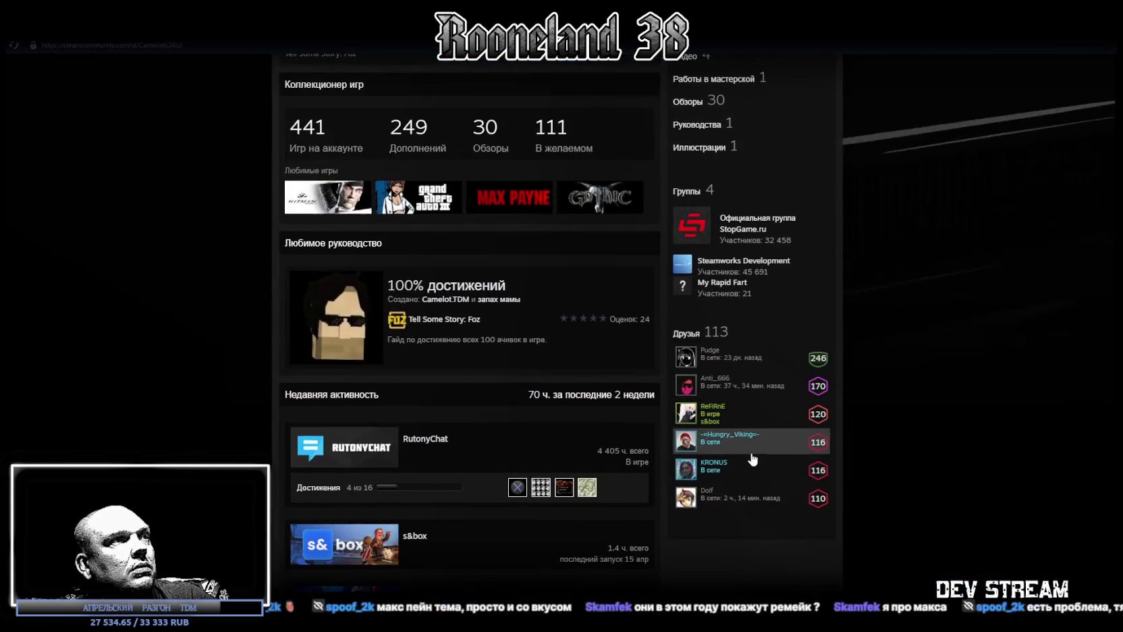
{"action": "scroll", "coordinate": [752, 459], "scroll_direction": "down", "scroll_amount": 3}
{"action": "scroll", "coordinate": [753, 449], "scroll_direction": "up", "scroll_amount": 5}
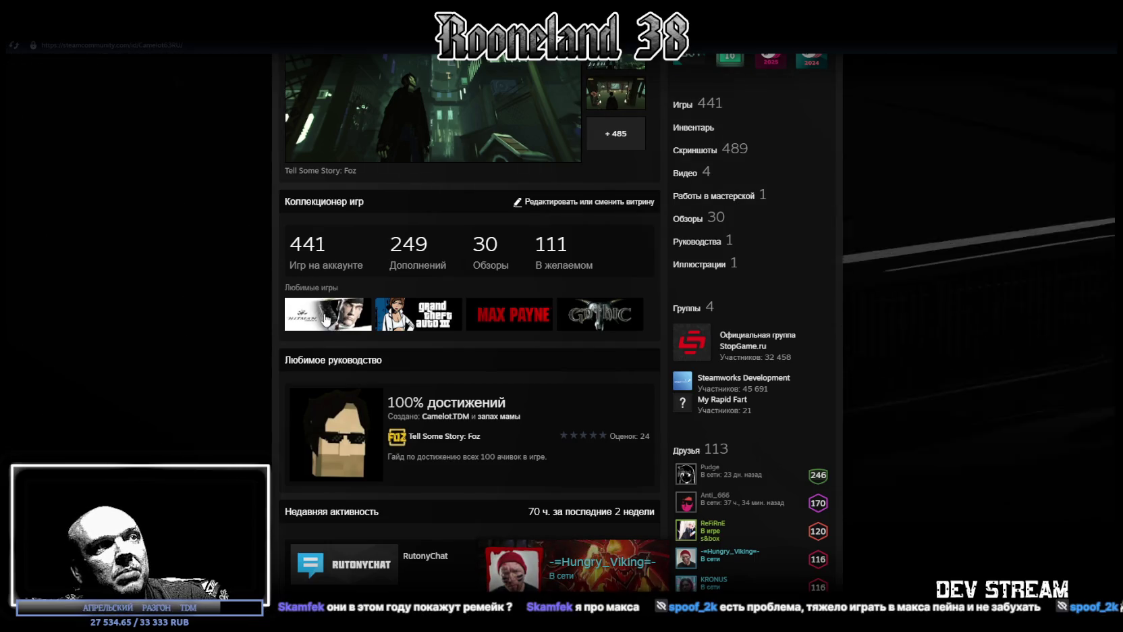
{"action": "scroll", "coordinate": [279, 327], "scroll_direction": "up", "scroll_amount": 4}
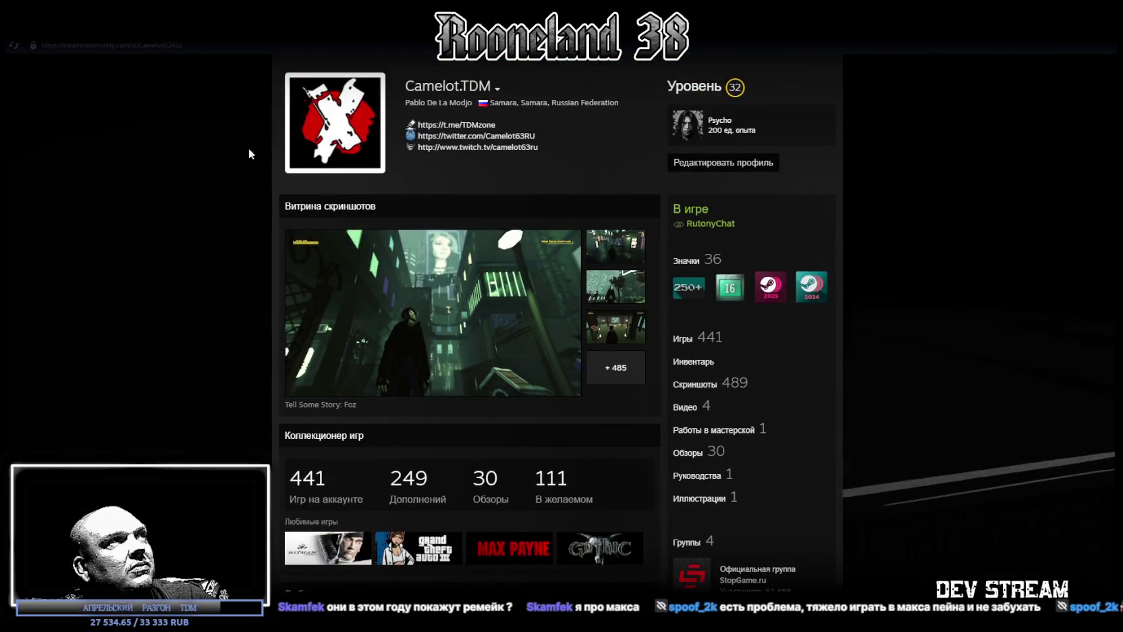
Back in the Library, view BABBDI, Peripeteia, Shadows of Doubt, Urban Chaos and Northern Journey.
{"action": "left_click", "coordinate": [130, 35]}
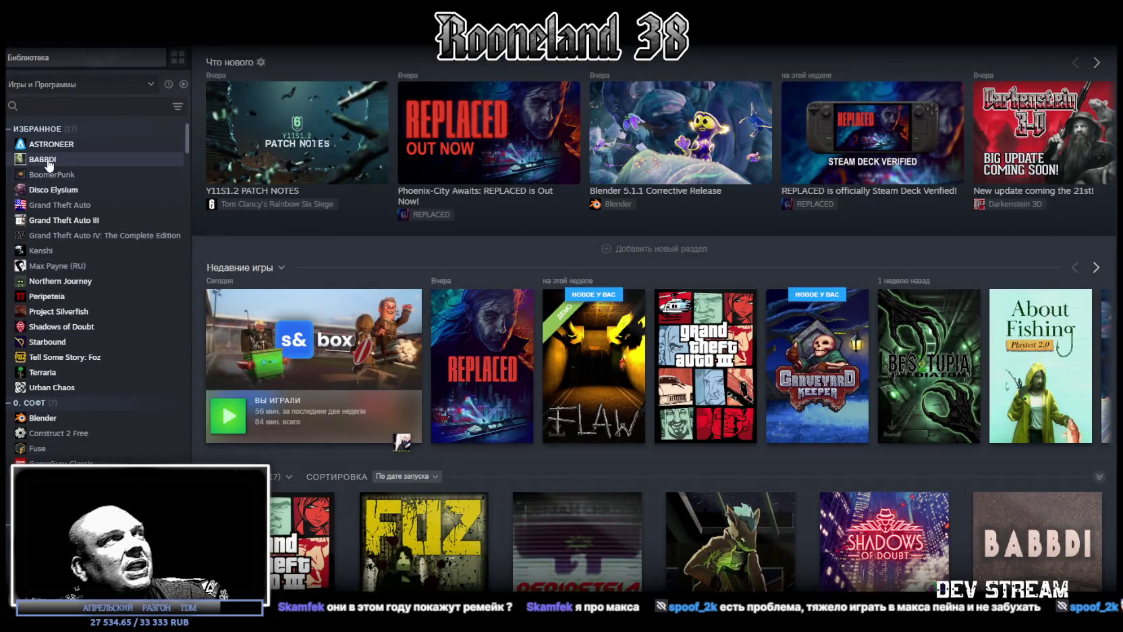
{"action": "left_click", "coordinate": [49, 162]}
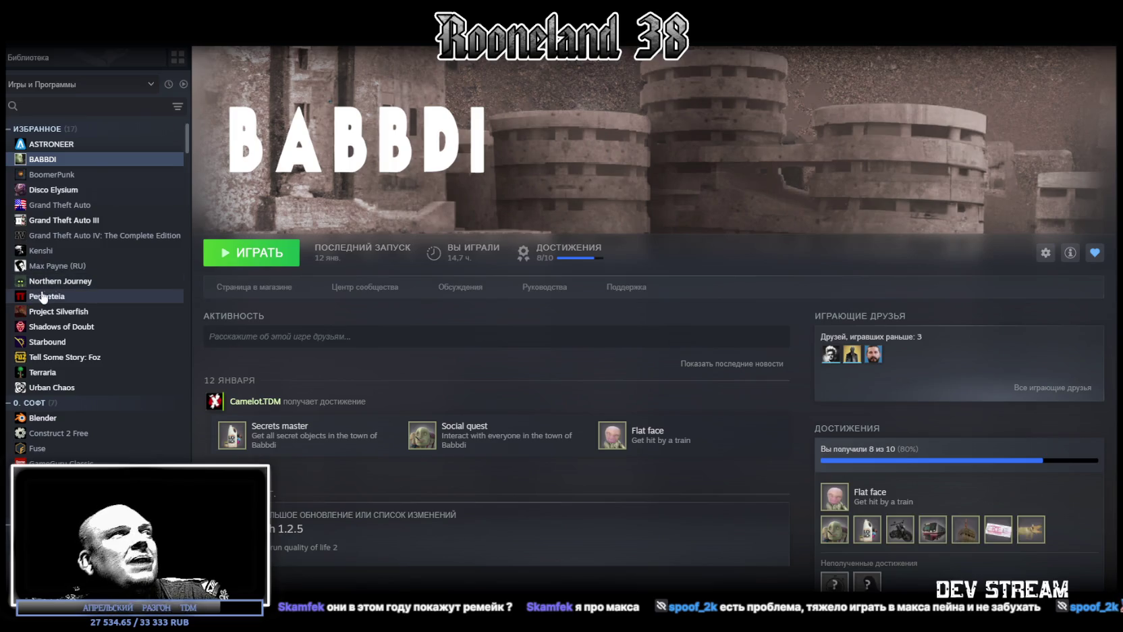
{"action": "left_click", "coordinate": [43, 297]}
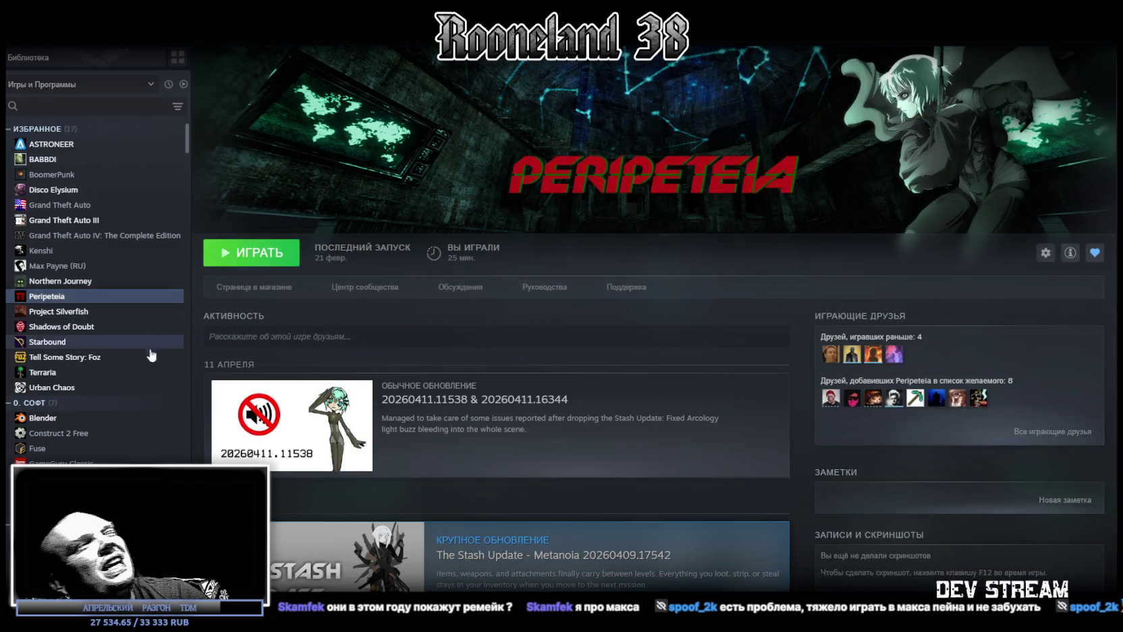
{"action": "left_click", "coordinate": [83, 325]}
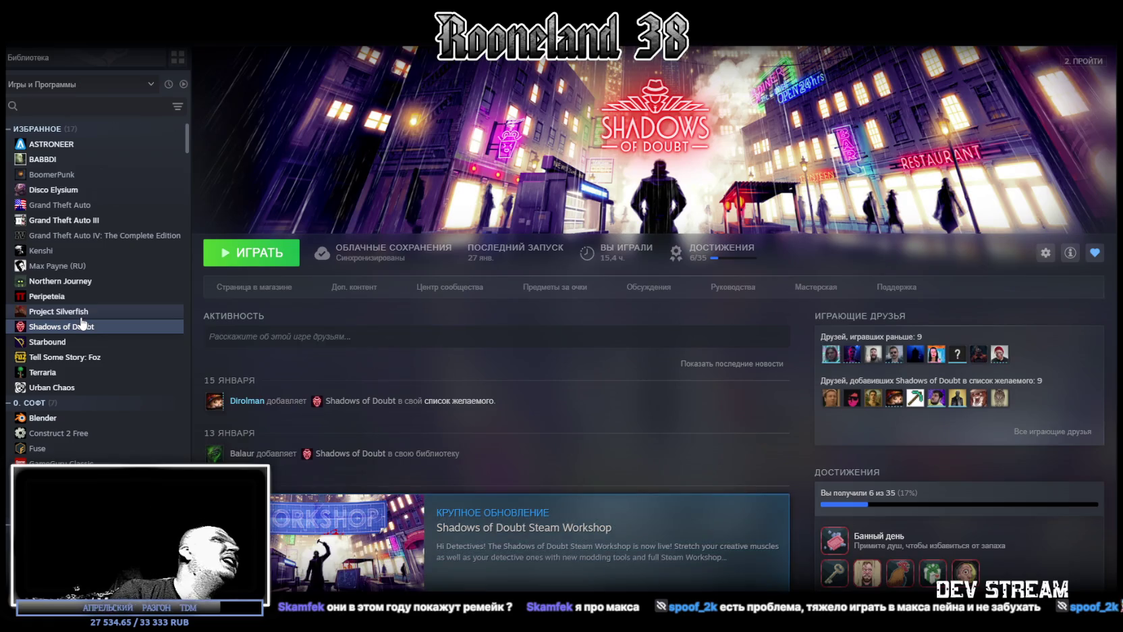
{"action": "left_click", "coordinate": [80, 389]}
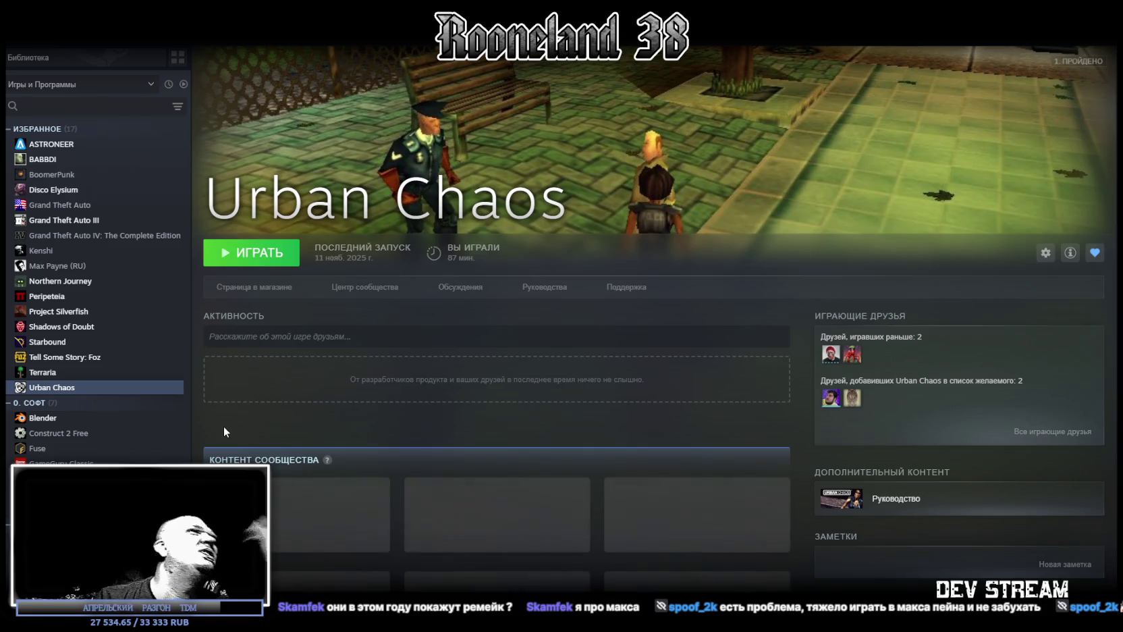
{"action": "left_click", "coordinate": [95, 282]}
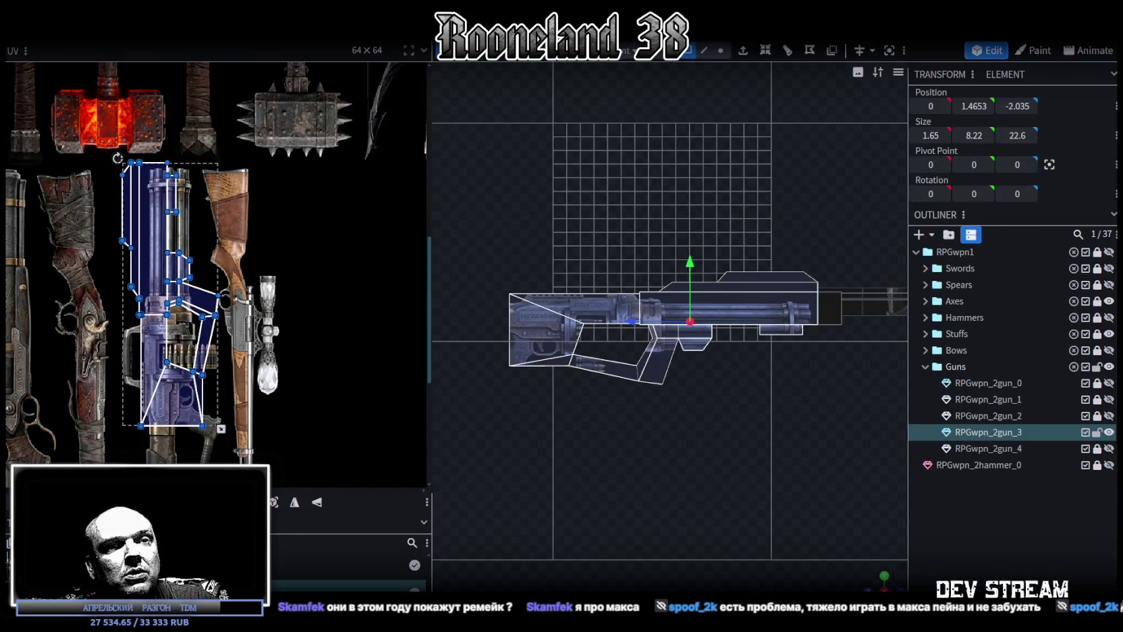
Widen the 3D view beside the UV map and orbit the rifle to an elevated view.
{"action": "scroll", "coordinate": [709, 375], "scroll_direction": "up", "scroll_amount": 2}
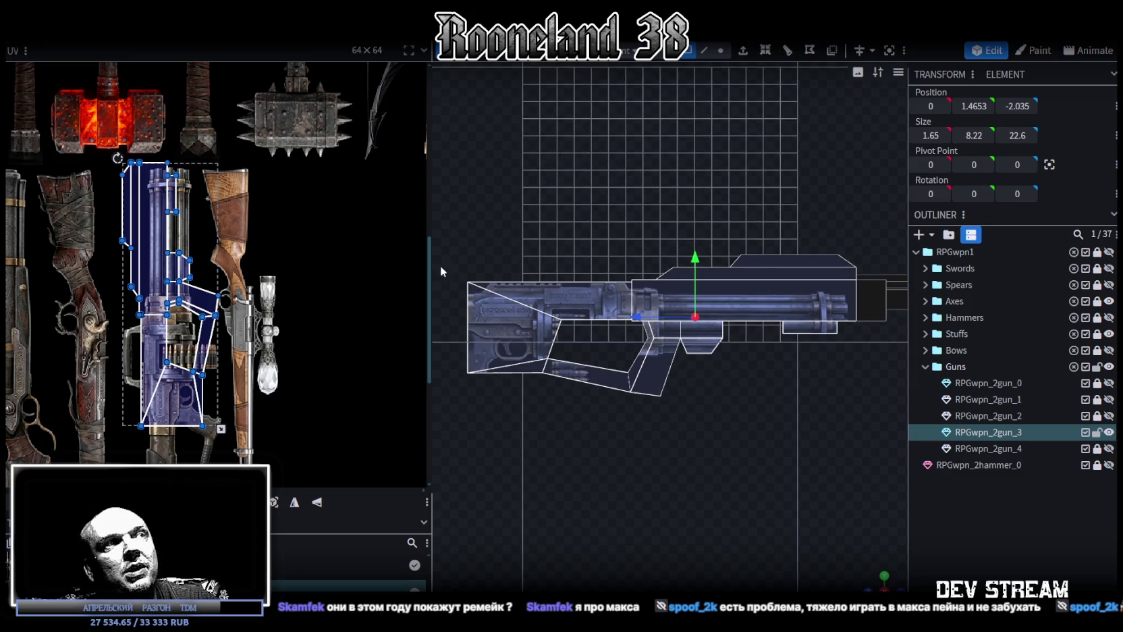
{"action": "left_click_drag", "start_coordinate": [432, 263], "coordinate": [334, 263]}
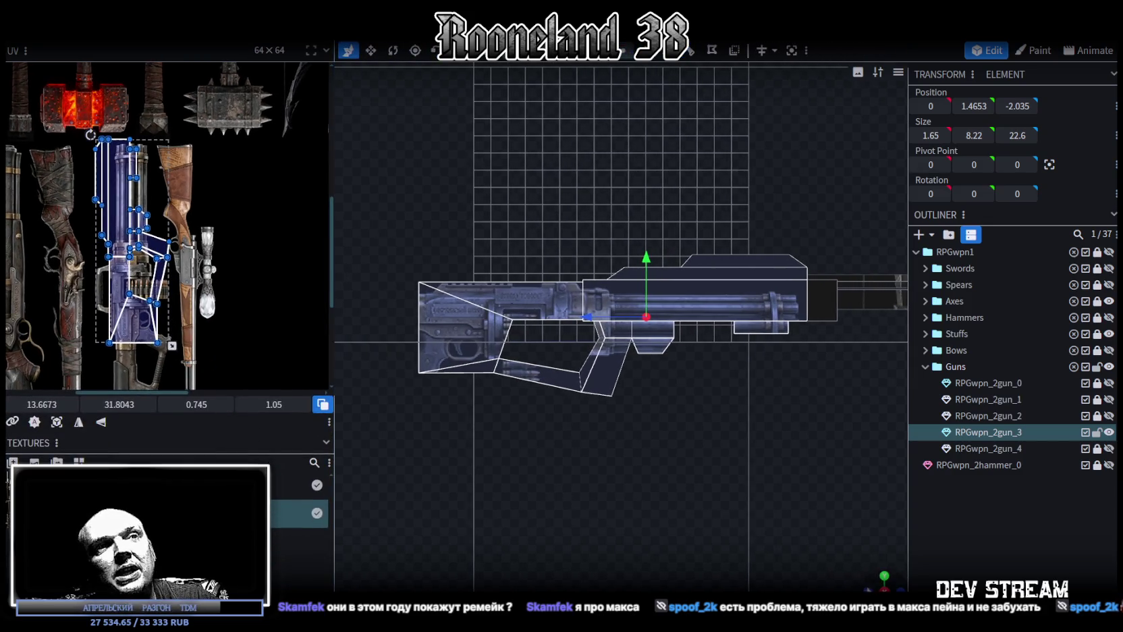
{"action": "left_click_drag", "start_coordinate": [608, 438], "coordinate": [580, 411]}
{"action": "scroll", "coordinate": [255, 213], "scroll_direction": "up", "scroll_amount": 2}
{"action": "scroll", "coordinate": [256, 213], "scroll_direction": "up", "scroll_amount": 1}
{"action": "scroll", "coordinate": [255, 213], "scroll_direction": "down", "scroll_amount": 1}
Move the UV faces onto the blue gun's grip texture and scale them down to fit.
{"action": "left_click_drag", "start_coordinate": [175, 189], "coordinate": [227, 278]}
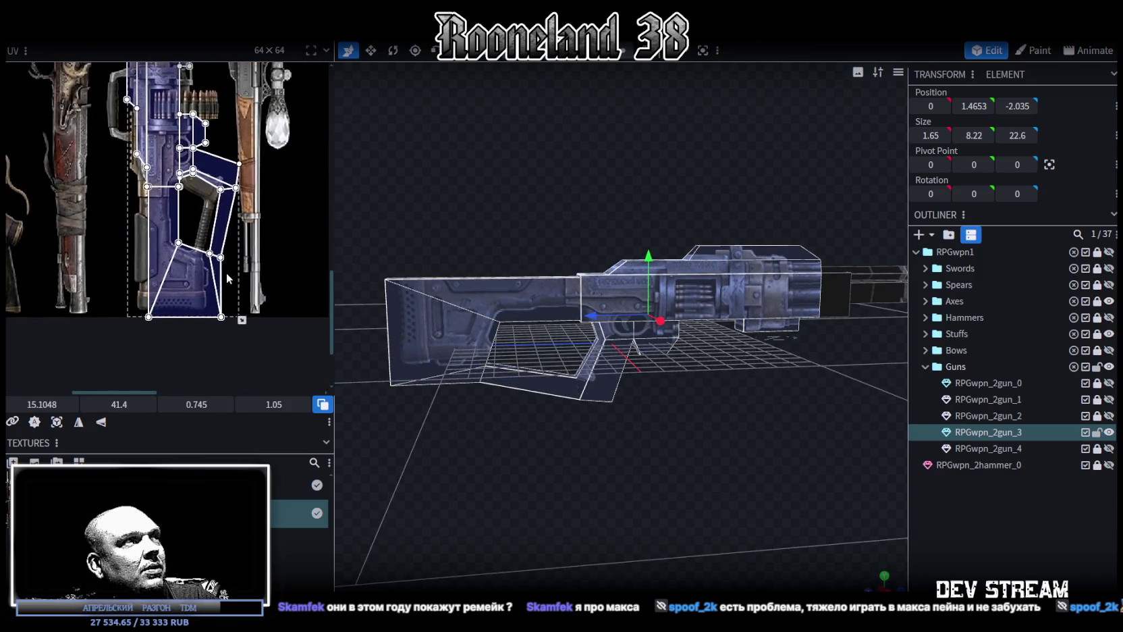
{"action": "mouse_move", "coordinate": [243, 320]}
{"action": "left_mouse_down"}
{"action": "mouse_move", "coordinate": [176, 290]}
{"action": "mouse_move", "coordinate": [171, 302]}
{"action": "left_mouse_up"}
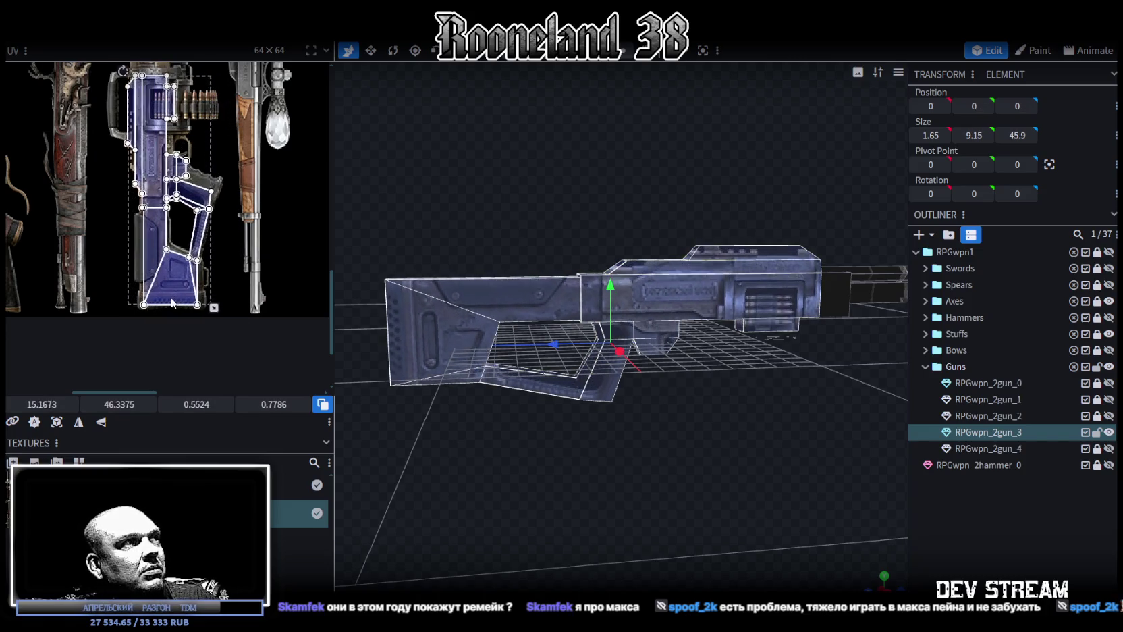
{"action": "scroll", "coordinate": [177, 298], "scroll_direction": "up", "scroll_amount": 2}
{"action": "mouse_move", "coordinate": [191, 301]}
{"action": "left_mouse_down"}
{"action": "mouse_move", "coordinate": [188, 260]}
{"action": "mouse_move", "coordinate": [237, 298]}
{"action": "mouse_move", "coordinate": [186, 308]}
{"action": "mouse_move", "coordinate": [190, 318]}
{"action": "left_mouse_up"}
Scroll around the UV editor and bring the grip UV faces into view.
{"action": "scroll", "coordinate": [192, 312], "scroll_direction": "up", "scroll_amount": 3}
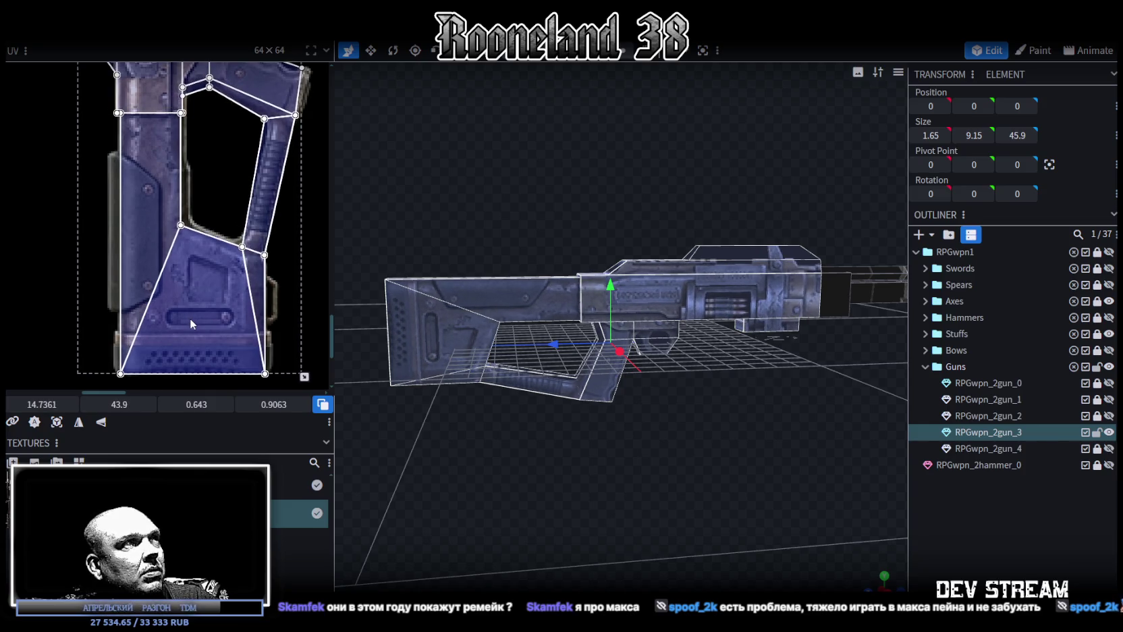
{"action": "scroll", "coordinate": [187, 317], "scroll_direction": "down", "scroll_amount": 1}
{"action": "scroll", "coordinate": [199, 336], "scroll_direction": "down", "scroll_amount": 1}
{"action": "scroll", "coordinate": [195, 329], "scroll_direction": "up", "scroll_amount": 2}
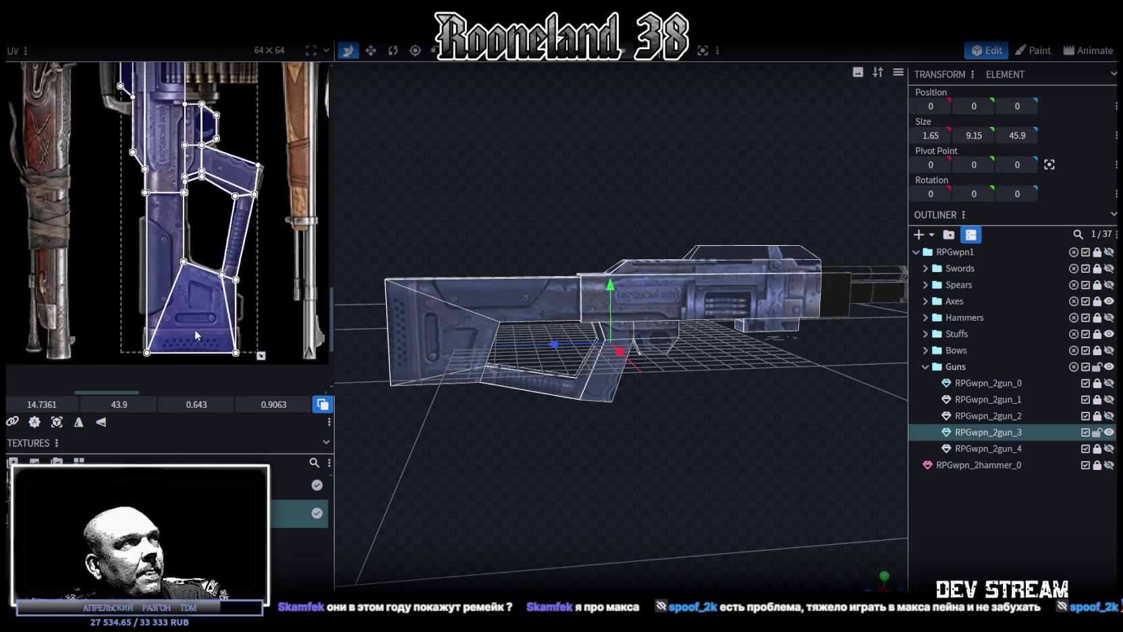
{"action": "scroll", "coordinate": [229, 276], "scroll_direction": "up", "scroll_amount": 2}
{"action": "scroll", "coordinate": [267, 223], "scroll_direction": "up", "scroll_amount": 2}
{"action": "scroll", "coordinate": [266, 301], "scroll_direction": "up", "scroll_amount": 3}
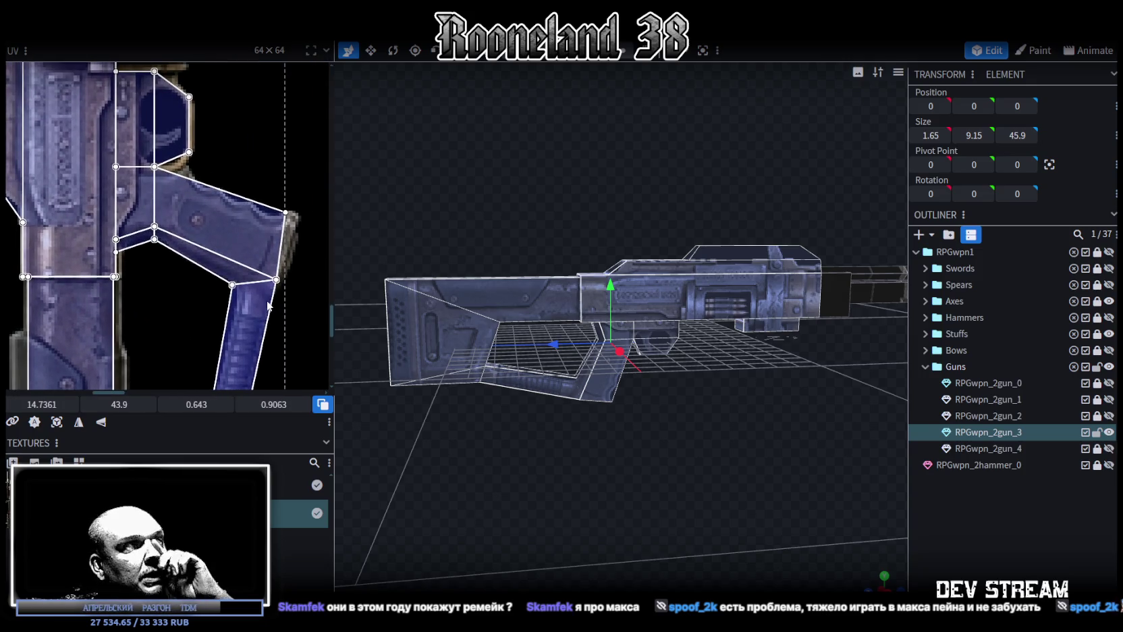
{"action": "scroll", "coordinate": [217, 266], "scroll_direction": "left", "scroll_amount": 2}
{"action": "scroll", "coordinate": [214, 267], "scroll_direction": "down", "scroll_amount": 2}
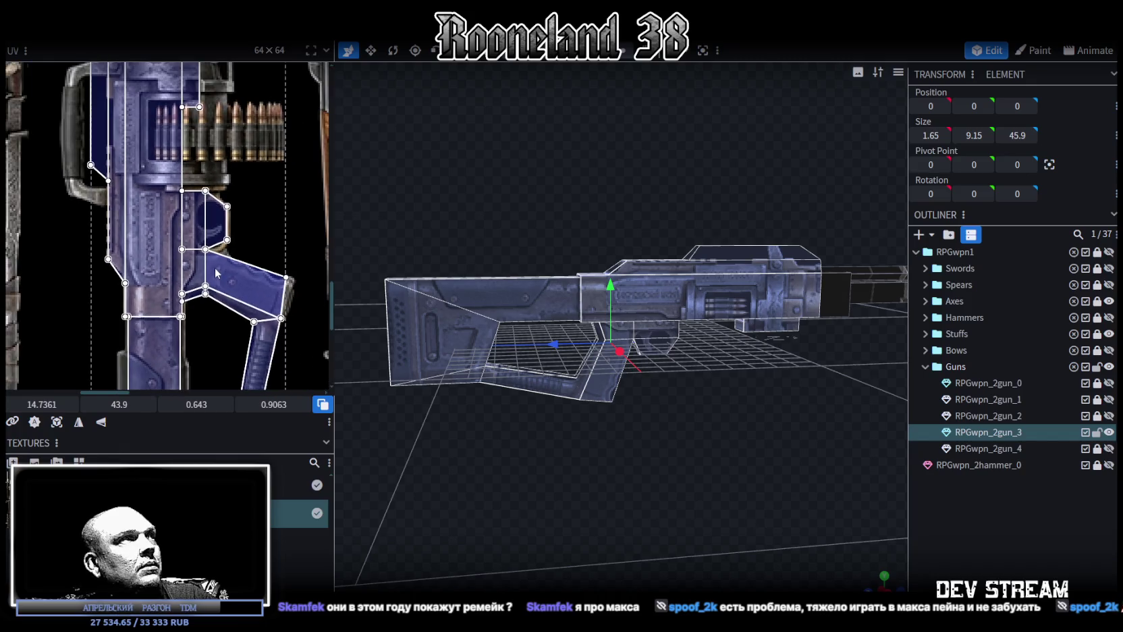
{"action": "scroll", "coordinate": [226, 287], "scroll_direction": "down", "scroll_amount": 2}
{"action": "scroll", "coordinate": [229, 294], "scroll_direction": "down", "scroll_amount": 1}
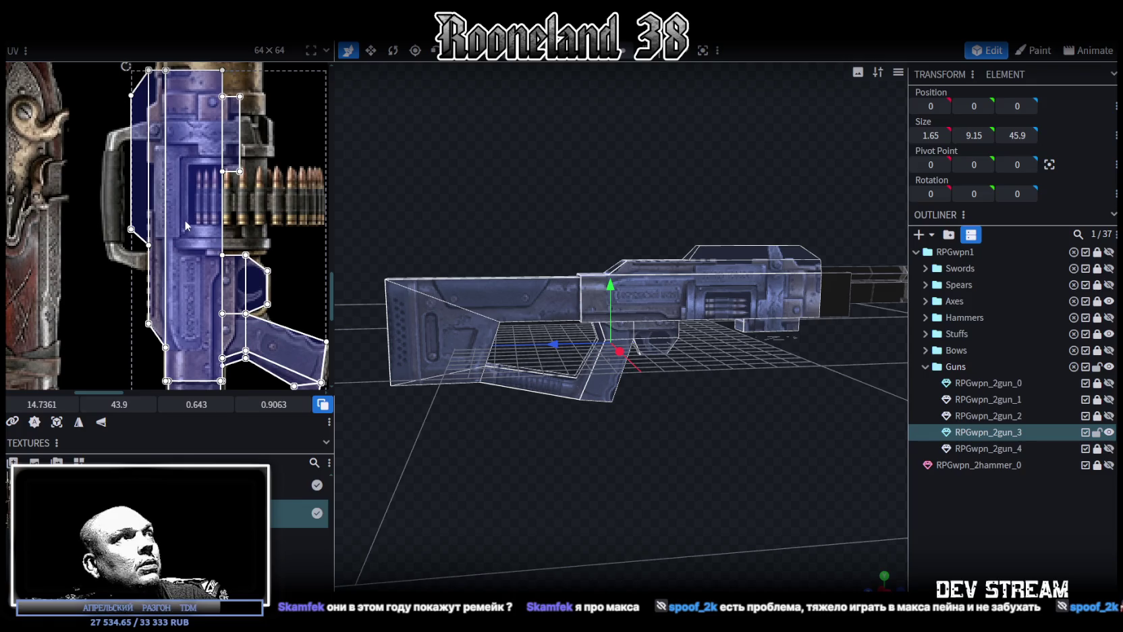
{"action": "scroll", "coordinate": [628, 293], "scroll_direction": "up", "scroll_amount": 2}
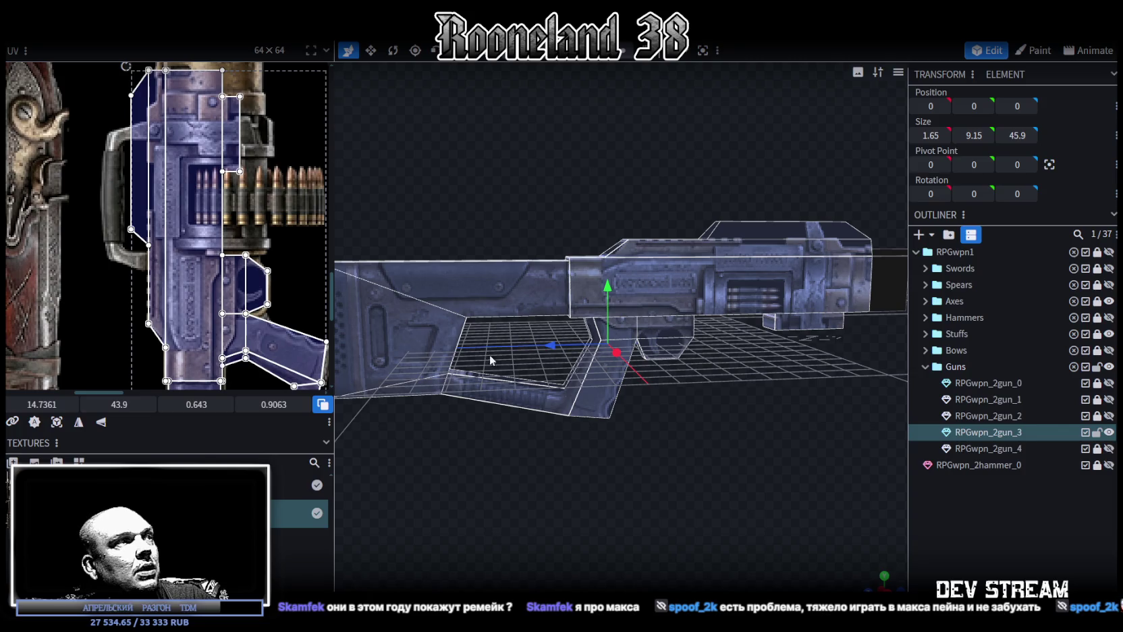
{"action": "middle_click_drag", "start_coordinate": [278, 336], "coordinate": [224, 172]}
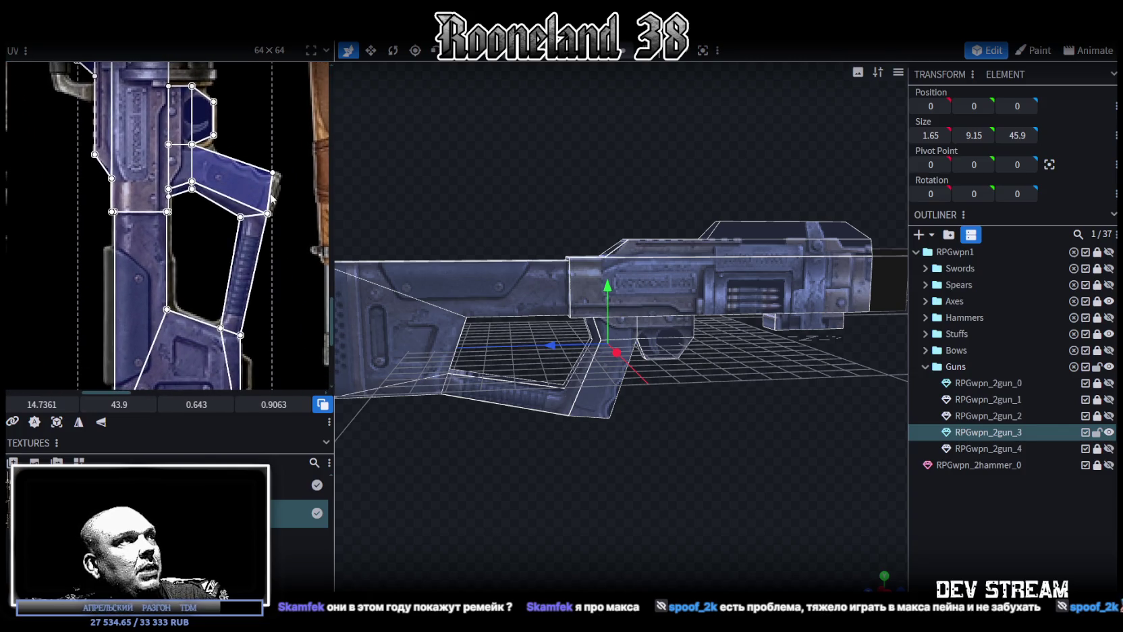
Move the grip face's corner UV point down in the UV editor.
{"action": "scroll", "coordinate": [283, 158], "scroll_direction": "up", "scroll_amount": 3}
{"action": "left_click", "coordinate": [207, 216]}
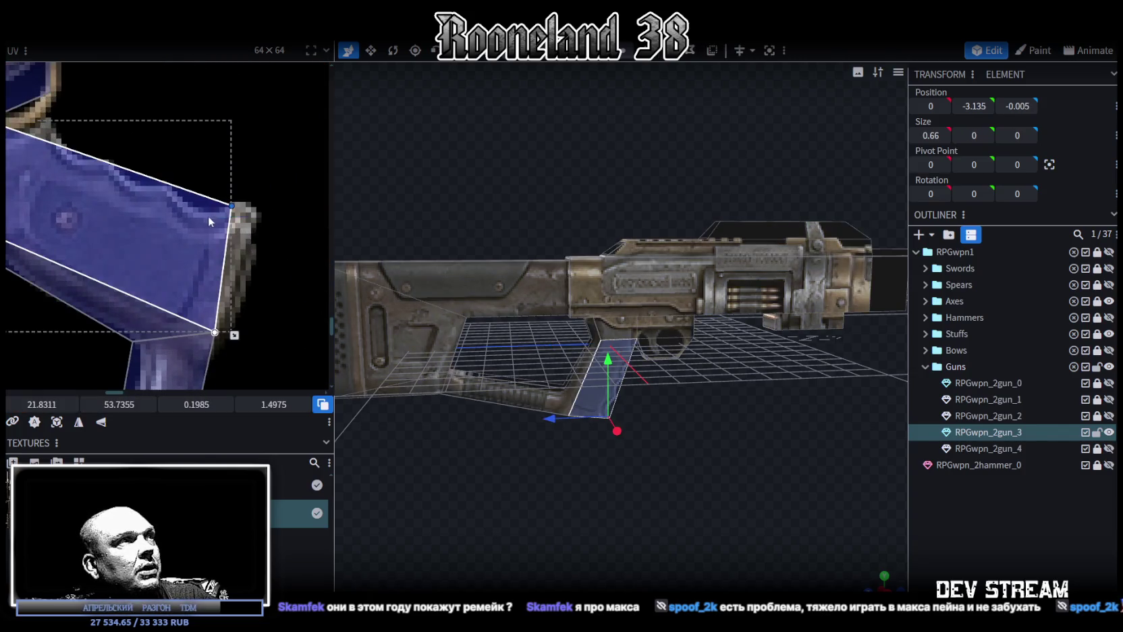
{"action": "left_click_drag", "start_coordinate": [231, 205], "coordinate": [245, 234]}
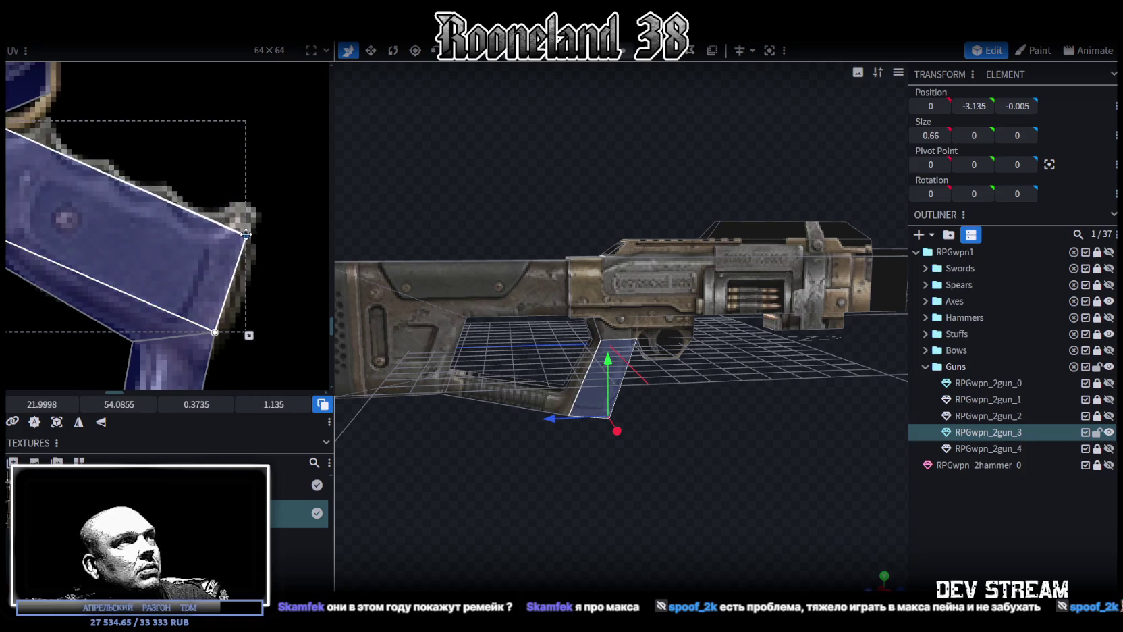
{"action": "scroll", "coordinate": [660, 449], "scroll_direction": "up", "scroll_amount": 3}
{"action": "scroll", "coordinate": [680, 419], "scroll_direction": "up", "scroll_amount": 2}
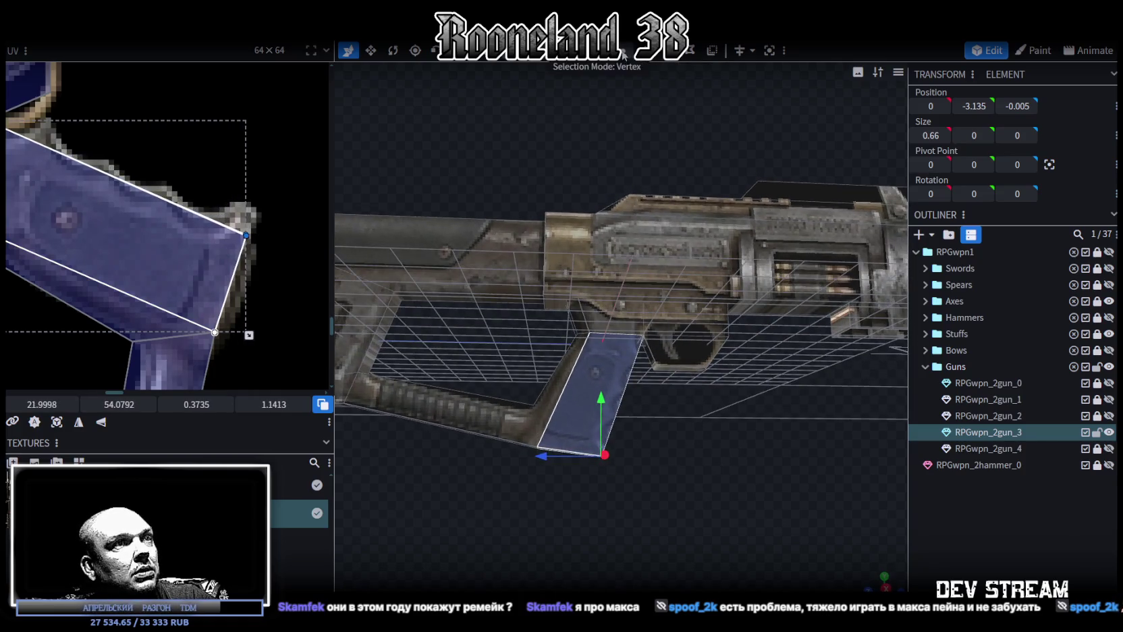
Deselect the face and lower the grip by 0.2 units.
{"action": "left_click", "coordinate": [627, 494]}
{"action": "left_click_drag", "start_coordinate": [607, 400], "coordinate": [607, 408]}
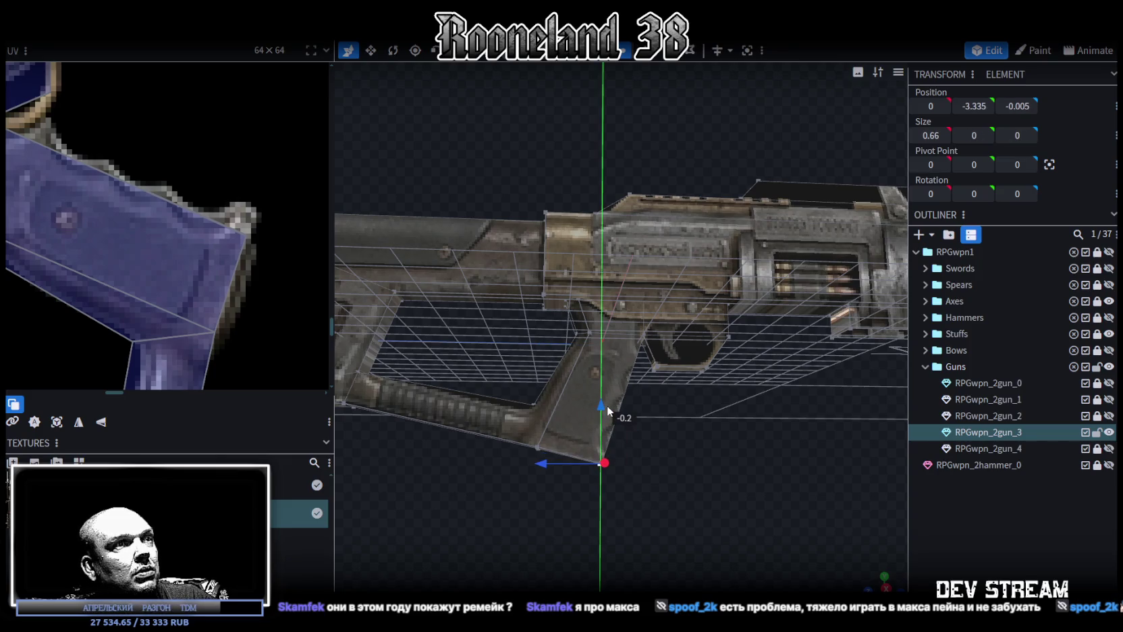
{"action": "scroll", "coordinate": [176, 255], "scroll_direction": "down", "scroll_amount": 2}
{"action": "scroll", "coordinate": [196, 256], "scroll_direction": "down", "scroll_amount": 2}
{"action": "scroll", "coordinate": [195, 258], "scroll_direction": "up", "scroll_amount": 1}
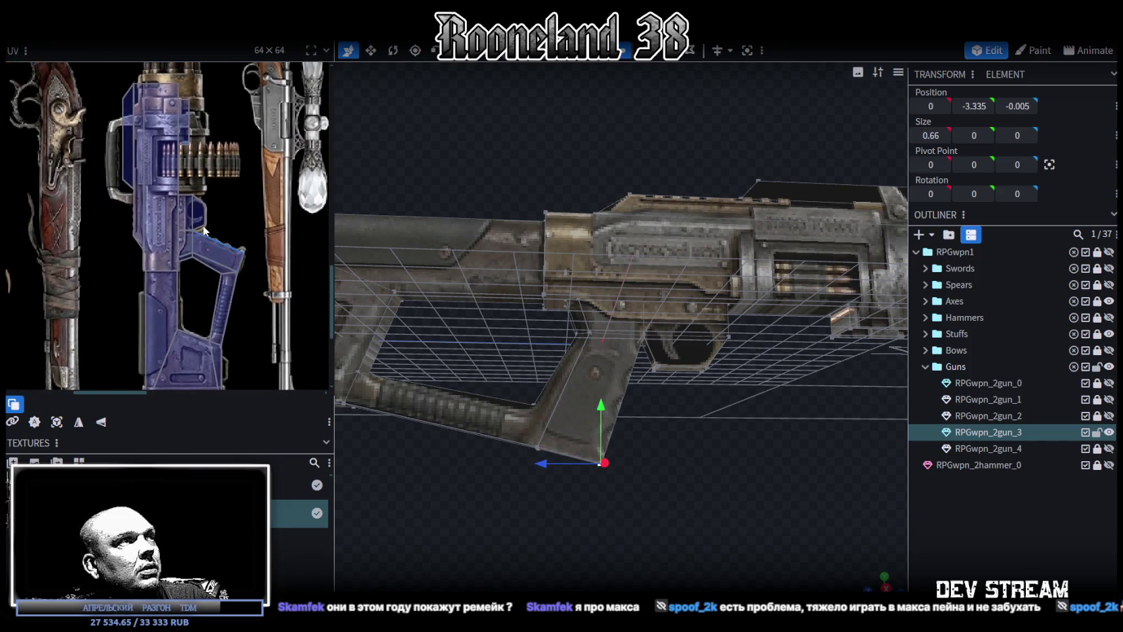
{"action": "scroll", "coordinate": [201, 229], "scroll_direction": "up", "scroll_amount": 3}
{"action": "scroll", "coordinate": [669, 403], "scroll_direction": "up", "scroll_amount": 2}
{"action": "scroll", "coordinate": [705, 452], "scroll_direction": "up", "scroll_amount": 2}
{"action": "left_click_drag", "start_coordinate": [705, 452], "coordinate": [686, 487]}
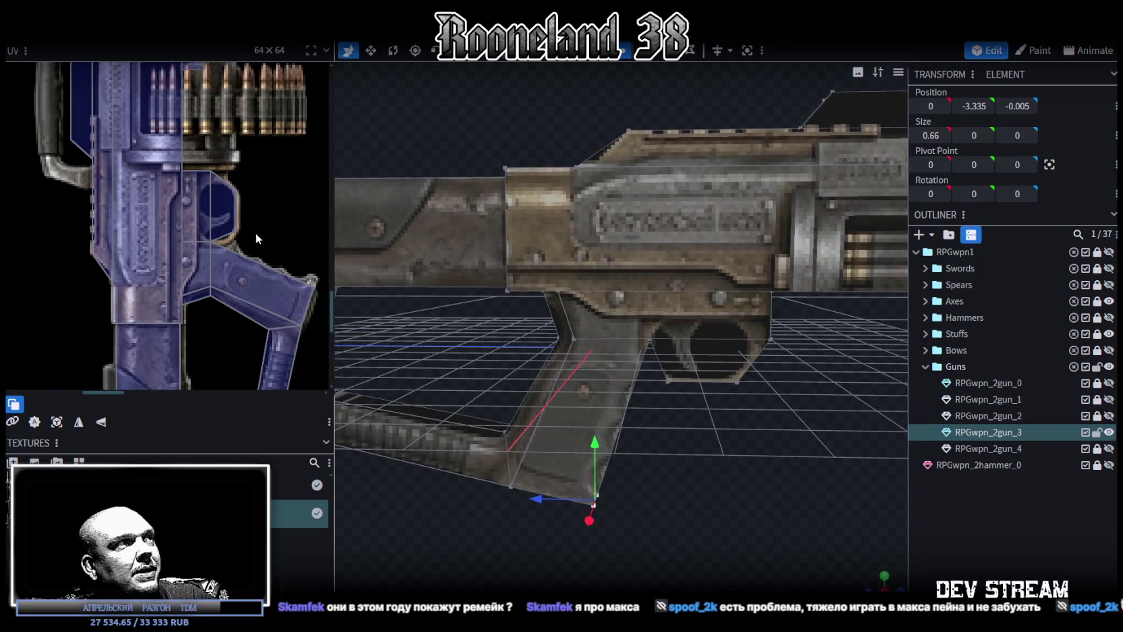
{"action": "scroll", "coordinate": [249, 234], "scroll_direction": "up", "scroll_amount": 3}
Stretch the trigger guard's UV corner slightly downward.
{"action": "left_click", "coordinate": [197, 209]}
{"action": "left_click_drag", "start_coordinate": [114, 403], "coordinate": [129, 403]}
{"action": "left_click_drag", "start_coordinate": [216, 245], "coordinate": [216, 247]}
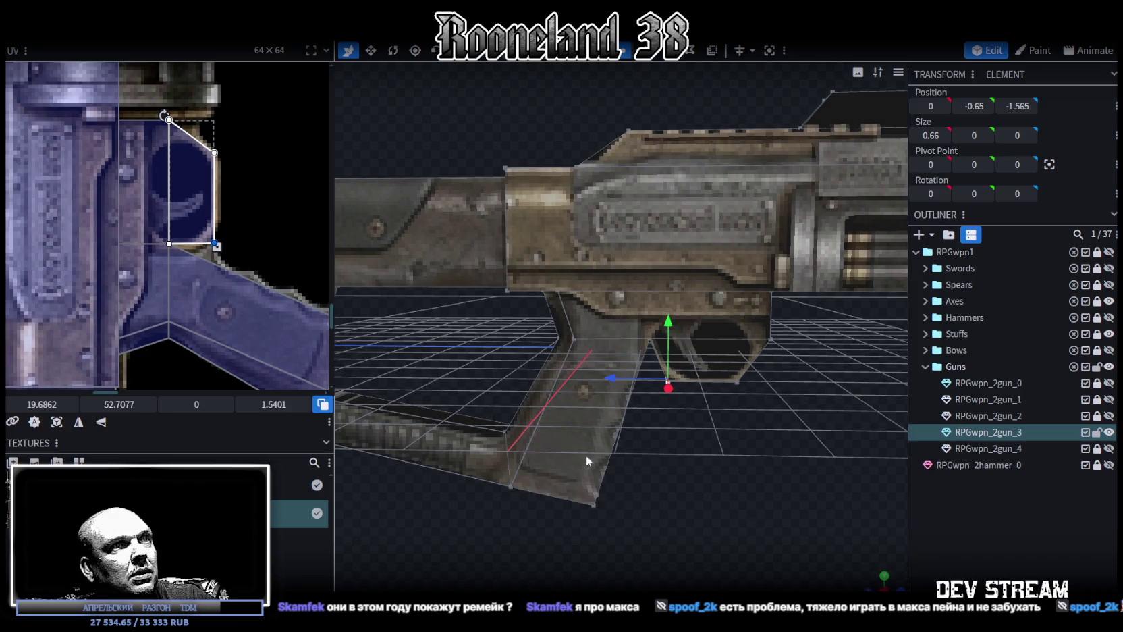
{"action": "scroll", "coordinate": [729, 488], "scroll_direction": "up", "scroll_amount": 2}
{"action": "scroll", "coordinate": [723, 458], "scroll_direction": "up", "scroll_amount": 2}
Slide the grip point near the trigger guard back along Z to -1.265.
{"action": "left_click", "coordinate": [698, 375]}
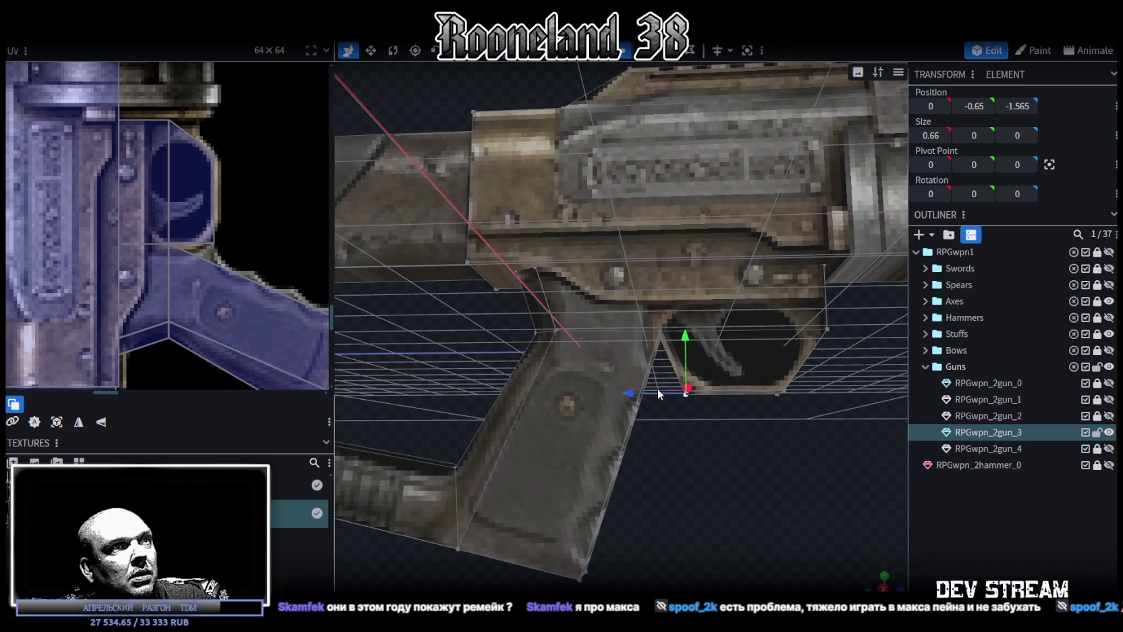
{"action": "left_click_drag", "start_coordinate": [657, 388], "coordinate": [623, 389]}
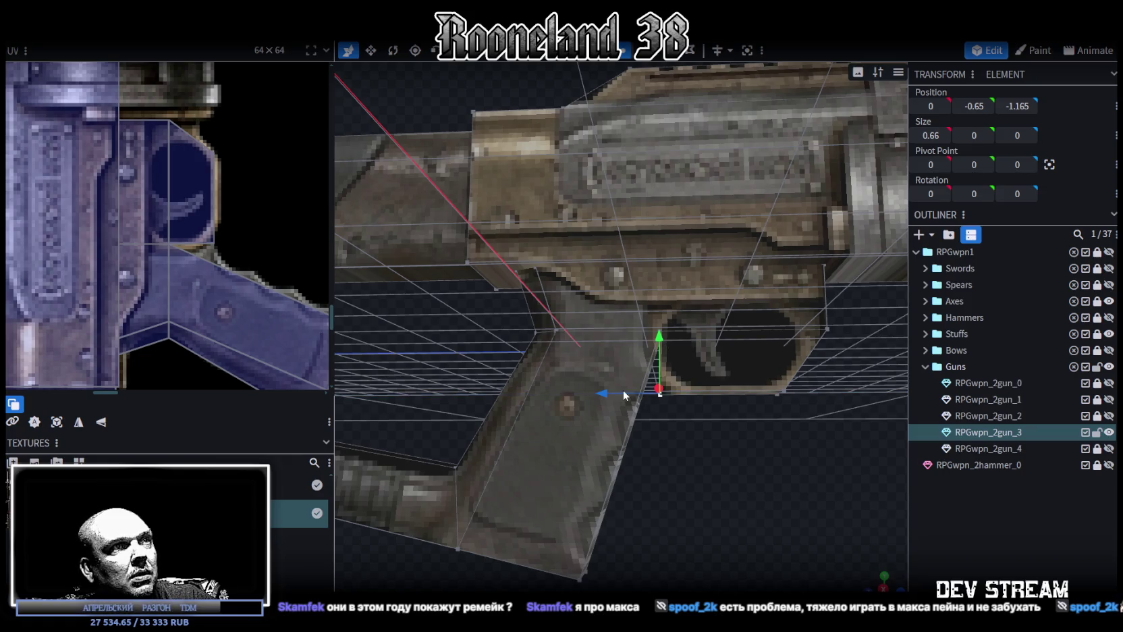
{"action": "left_click_drag", "start_coordinate": [623, 390], "coordinate": [612, 393]}
{"action": "scroll", "coordinate": [738, 474], "scroll_direction": "down", "scroll_amount": 2}
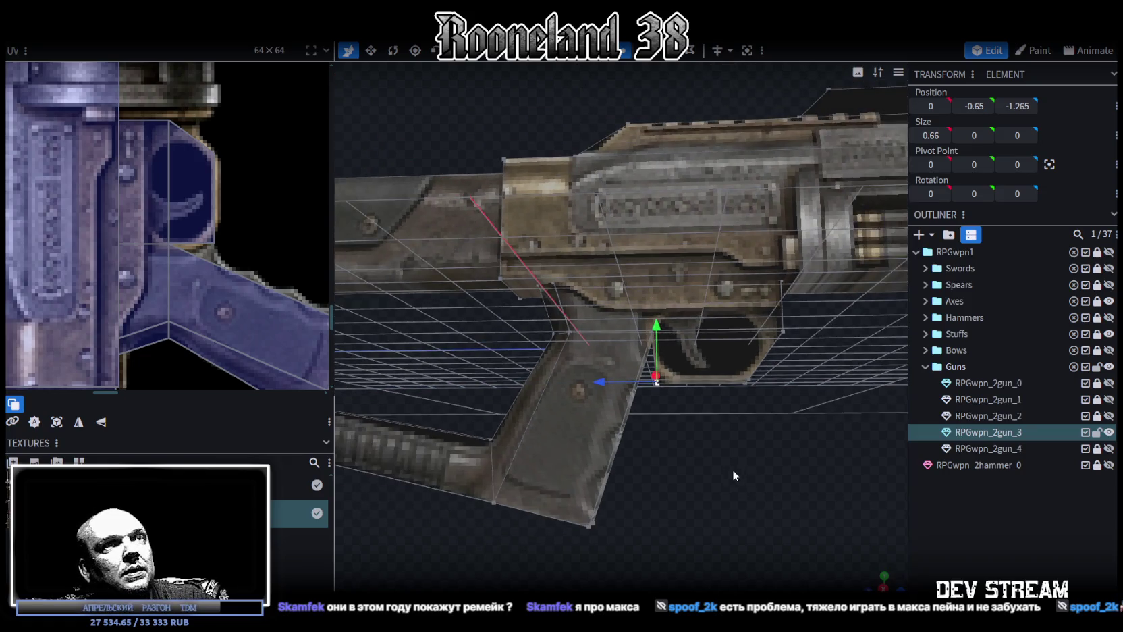
{"action": "left_click_drag", "start_coordinate": [732, 469], "coordinate": [735, 503]}
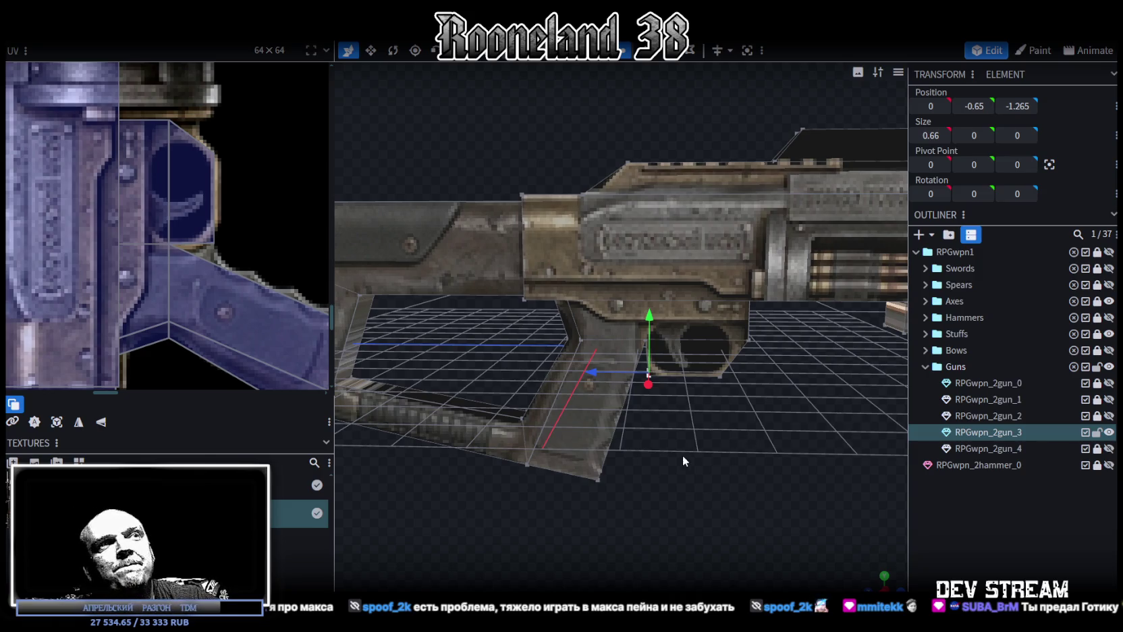
Orbit and zoom to a close, side-on view of the gun.
{"action": "mouse_move", "coordinate": [772, 468]}
{"action": "left_mouse_down"}
{"action": "mouse_move", "coordinate": [745, 449]}
{"action": "mouse_move", "coordinate": [763, 457]}
{"action": "left_mouse_up"}
{"action": "scroll", "coordinate": [86, 116], "scroll_direction": "down", "scroll_amount": 5}
{"action": "scroll", "coordinate": [126, 156], "scroll_direction": "up", "scroll_amount": 2}
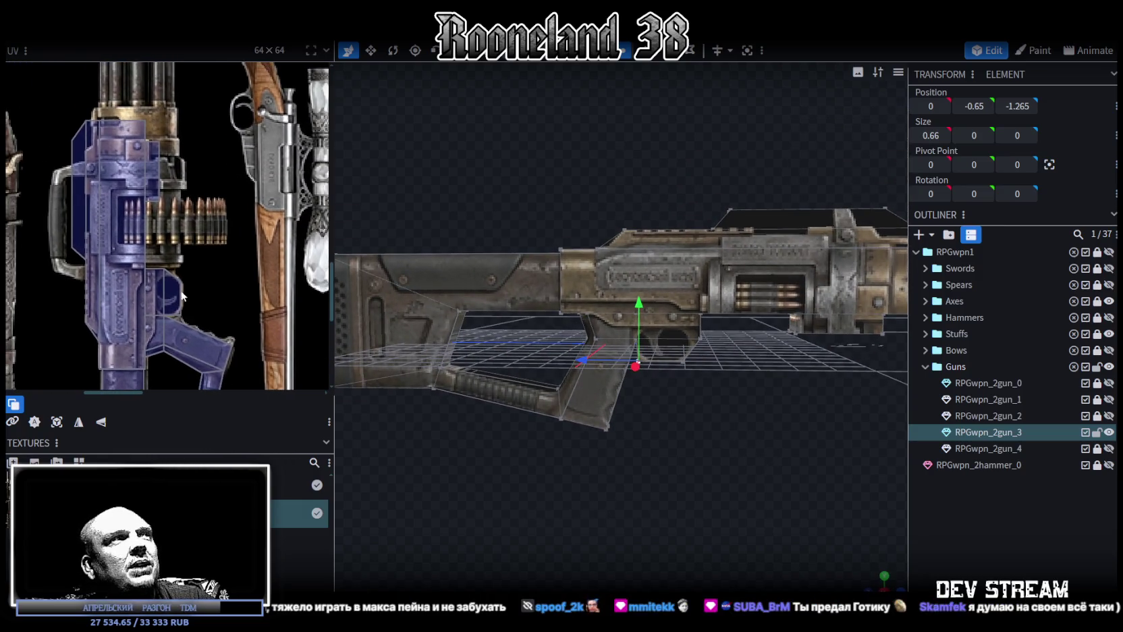
{"action": "mouse_move", "coordinate": [763, 427]}
{"action": "left_mouse_down"}
{"action": "mouse_move", "coordinate": [744, 379]}
{"action": "mouse_move", "coordinate": [729, 386]}
{"action": "left_mouse_up"}
{"action": "scroll", "coordinate": [729, 386], "scroll_direction": "up", "scroll_amount": 3}
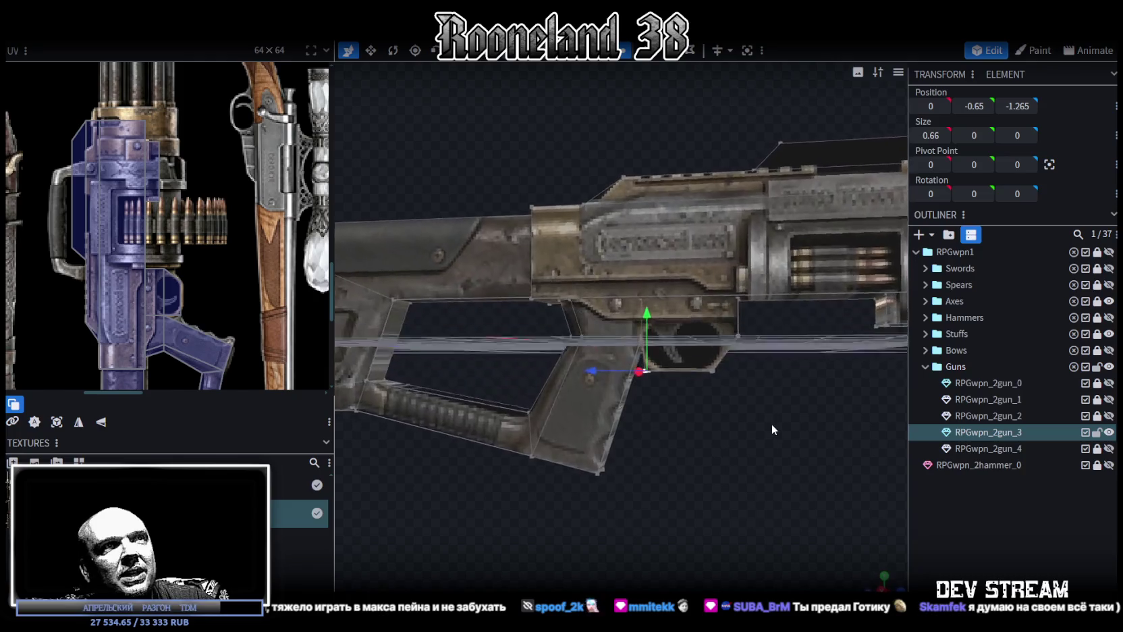
{"action": "left_click_drag", "start_coordinate": [771, 424], "coordinate": [775, 428]}
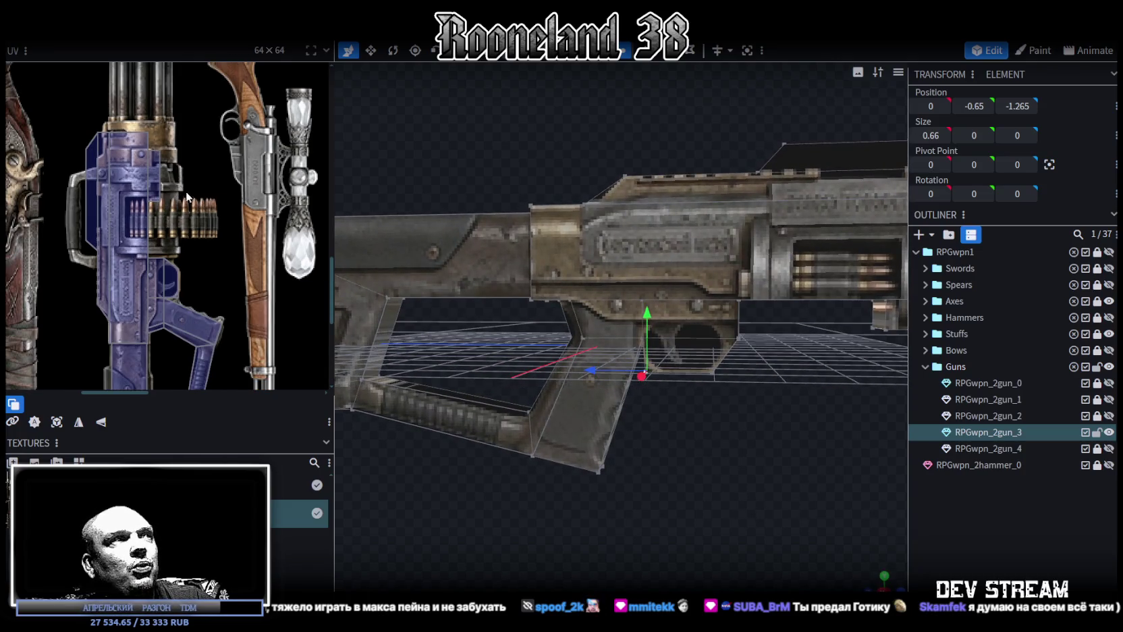
{"action": "scroll", "coordinate": [165, 193], "scroll_direction": "up", "scroll_amount": 3}
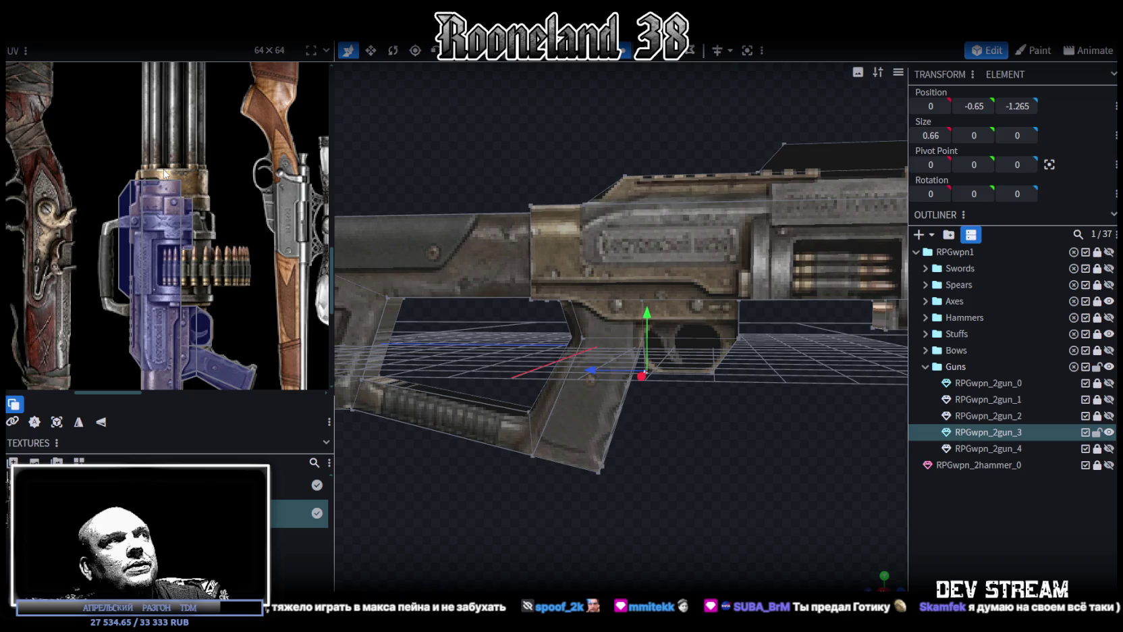
{"action": "scroll", "coordinate": [149, 176], "scroll_direction": "up", "scroll_amount": 2}
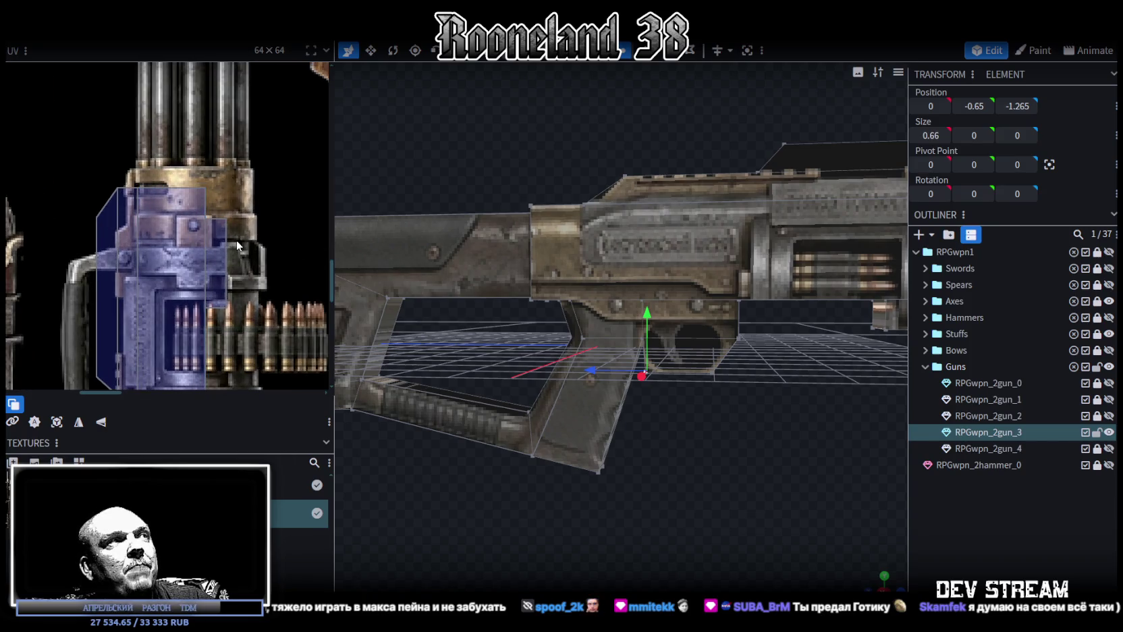
{"action": "scroll", "coordinate": [229, 238], "scroll_direction": "down", "scroll_amount": 4}
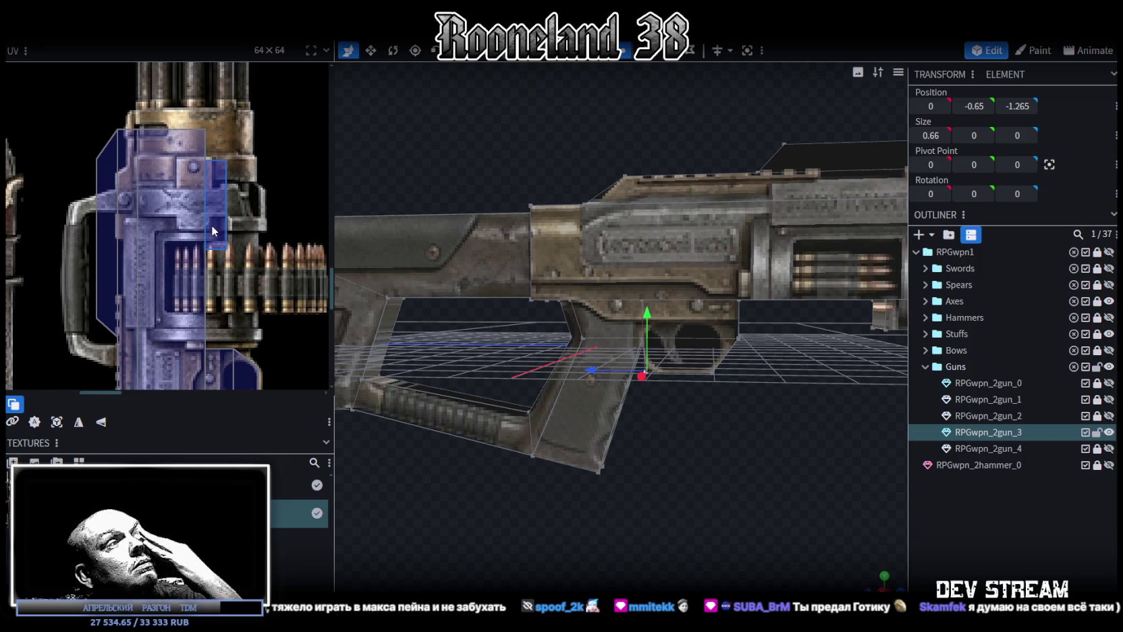
Select the top rail box above the receiver.
{"action": "mouse_move", "coordinate": [645, 322]}
{"action": "left_mouse_down"}
{"action": "mouse_move", "coordinate": [645, 475]}
{"action": "mouse_move", "coordinate": [754, 419]}
{"action": "mouse_move", "coordinate": [716, 493]}
{"action": "left_mouse_up"}
{"action": "mouse_move", "coordinate": [643, 254]}
{"action": "left_mouse_down"}
{"action": "mouse_move", "coordinate": [678, 84]}
{"action": "mouse_move", "coordinate": [661, 260]}
{"action": "mouse_move", "coordinate": [640, 188]}
{"action": "mouse_move", "coordinate": [553, 259]}
{"action": "left_mouse_up"}
{"action": "left_click", "coordinate": [743, 325]}
{"action": "mouse_move", "coordinate": [684, 195]}
{"action": "left_mouse_down"}
{"action": "mouse_move", "coordinate": [710, 241]}
{"action": "mouse_move", "coordinate": [705, 202]}
{"action": "left_mouse_up"}
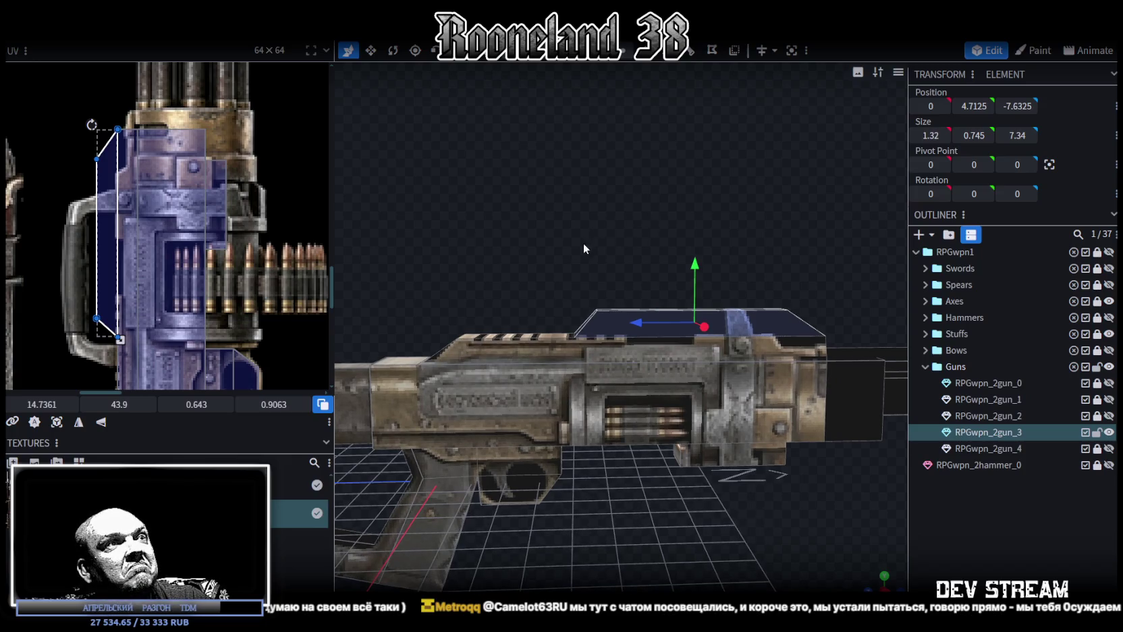
Move the front corner of the top rail's sloped step 0.3 back along Z.
{"action": "left_click_drag", "start_coordinate": [591, 244], "coordinate": [534, 249]}
{"action": "scroll", "coordinate": [213, 218], "scroll_direction": "down", "scroll_amount": 1}
{"action": "scroll", "coordinate": [213, 218], "scroll_direction": "down", "scroll_amount": 1}
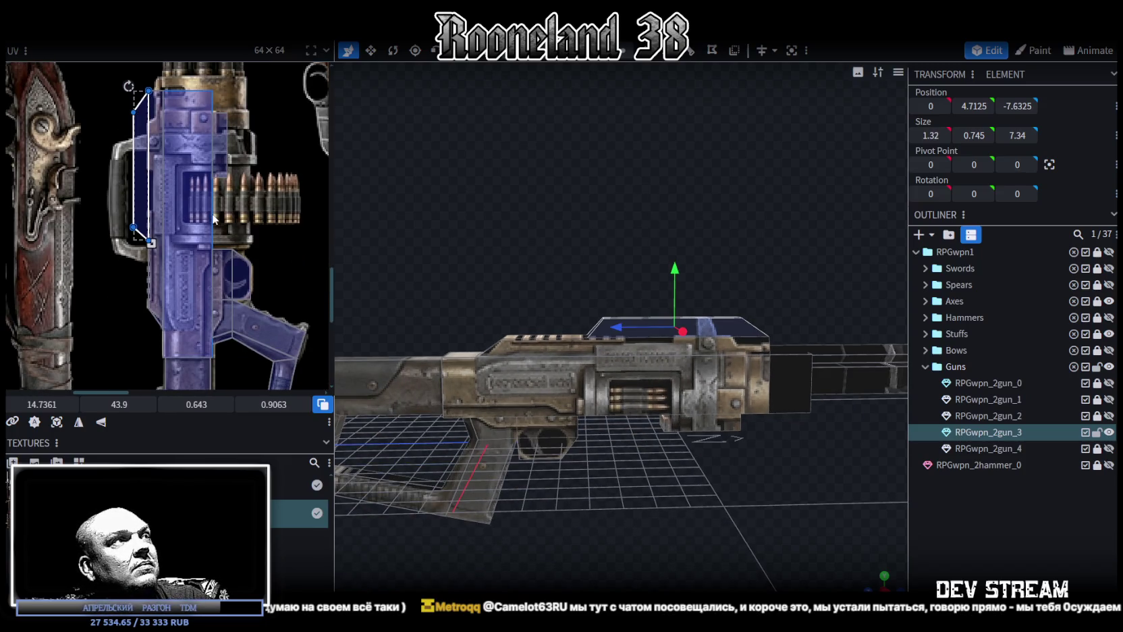
{"action": "scroll", "coordinate": [170, 240], "scroll_direction": "up", "scroll_amount": 2}
{"action": "right_click_drag", "start_coordinate": [550, 281], "coordinate": [634, 219]}
{"action": "scroll", "coordinate": [532, 232], "scroll_direction": "up", "scroll_amount": 2}
{"action": "scroll", "coordinate": [585, 249], "scroll_direction": "up", "scroll_amount": 2}
{"action": "scroll", "coordinate": [583, 266], "scroll_direction": "up", "scroll_amount": 2}
{"action": "scroll", "coordinate": [583, 267], "scroll_direction": "up", "scroll_amount": 2}
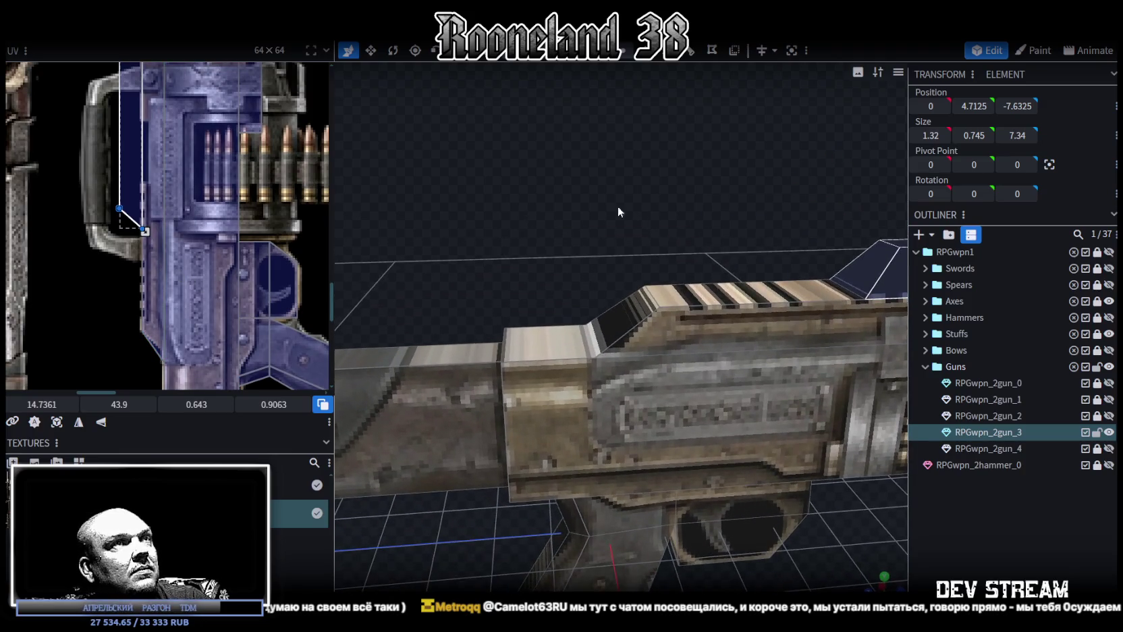
{"action": "left_click", "coordinate": [598, 352]}
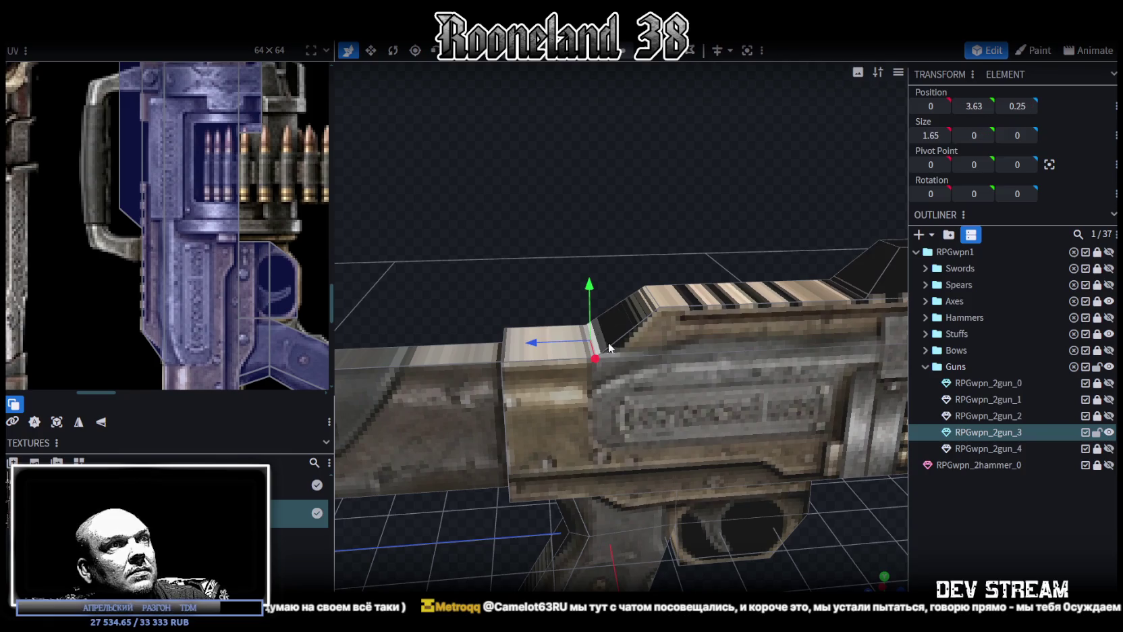
{"action": "left_click_drag", "start_coordinate": [557, 340], "coordinate": [568, 348]}
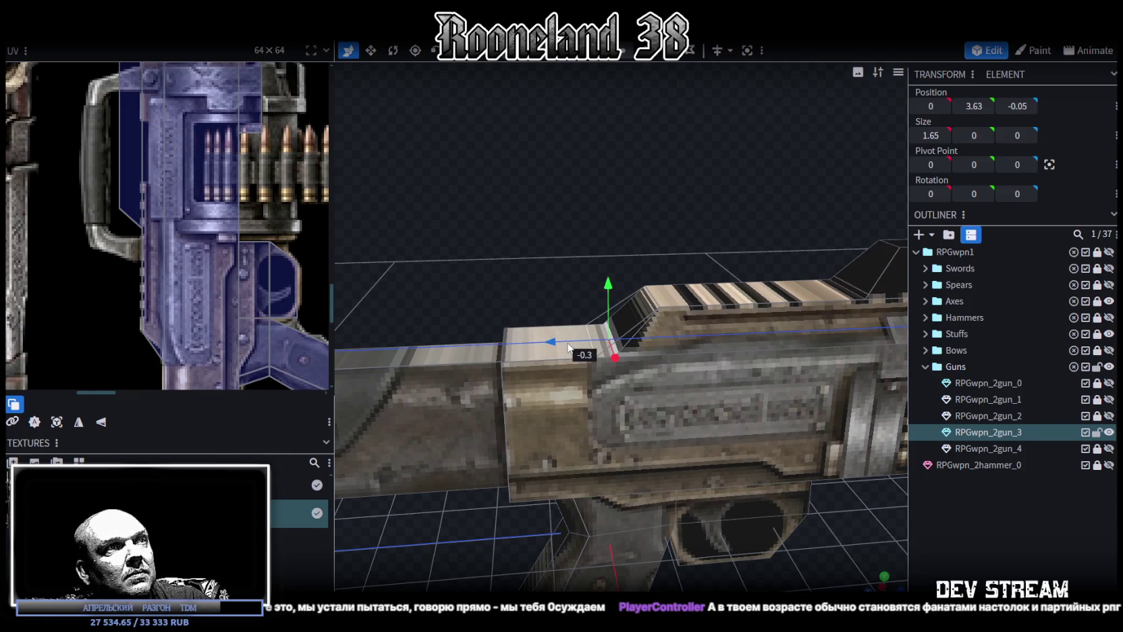
Raise the sloped face's UV corner slightly to fit, then clear the selection.
{"action": "scroll", "coordinate": [220, 313], "scroll_direction": "up", "scroll_amount": 3}
{"action": "scroll", "coordinate": [197, 285], "scroll_direction": "up", "scroll_amount": 2}
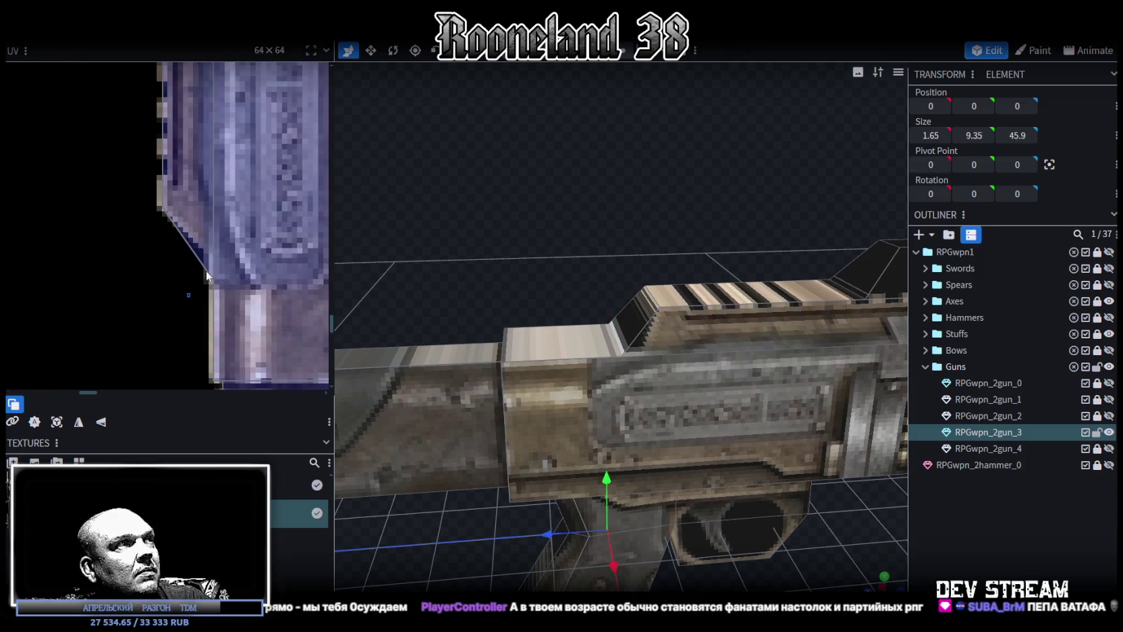
{"action": "left_click", "coordinate": [199, 278]}
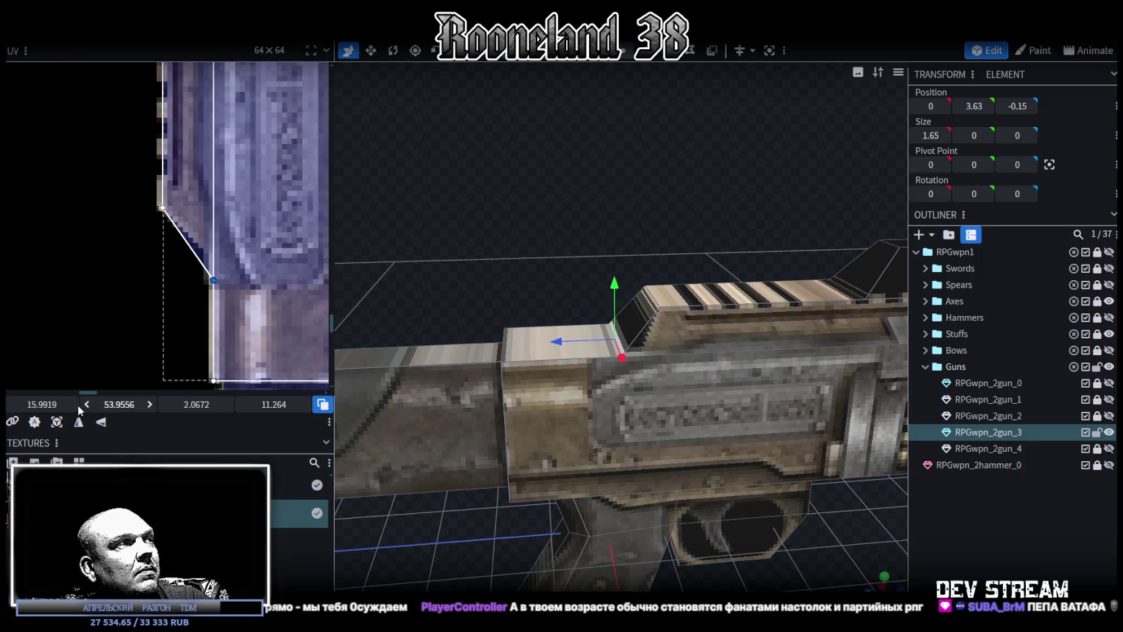
{"action": "left_click_drag", "start_coordinate": [115, 403], "coordinate": [101, 404]}
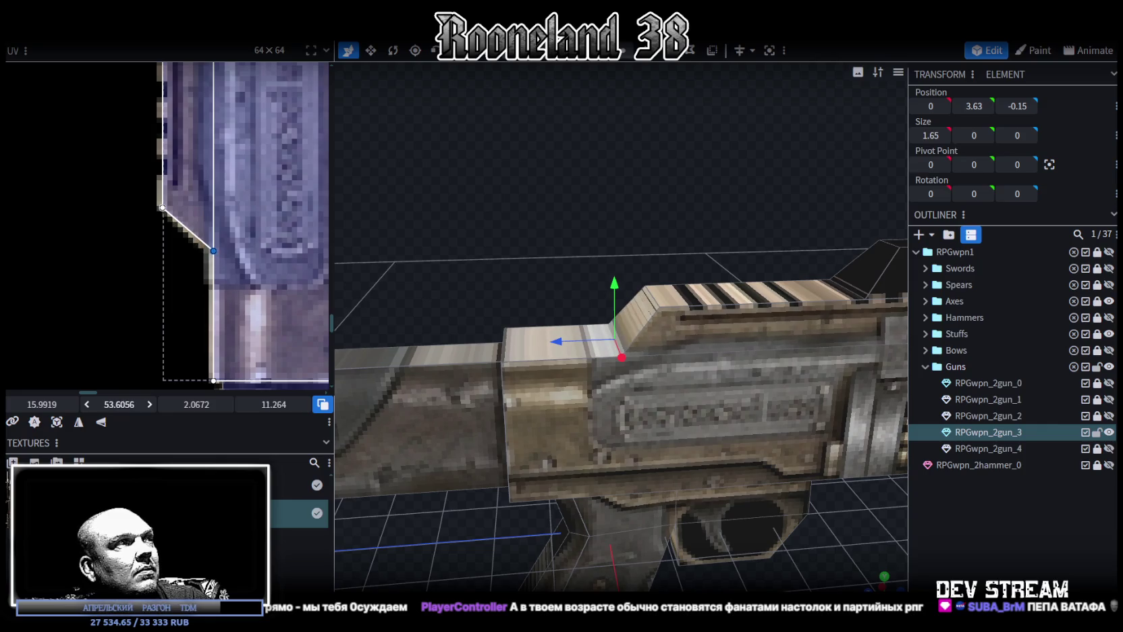
{"action": "left_click", "coordinate": [1082, 527]}
{"action": "left_click_drag", "start_coordinate": [654, 385], "coordinate": [628, 379]}
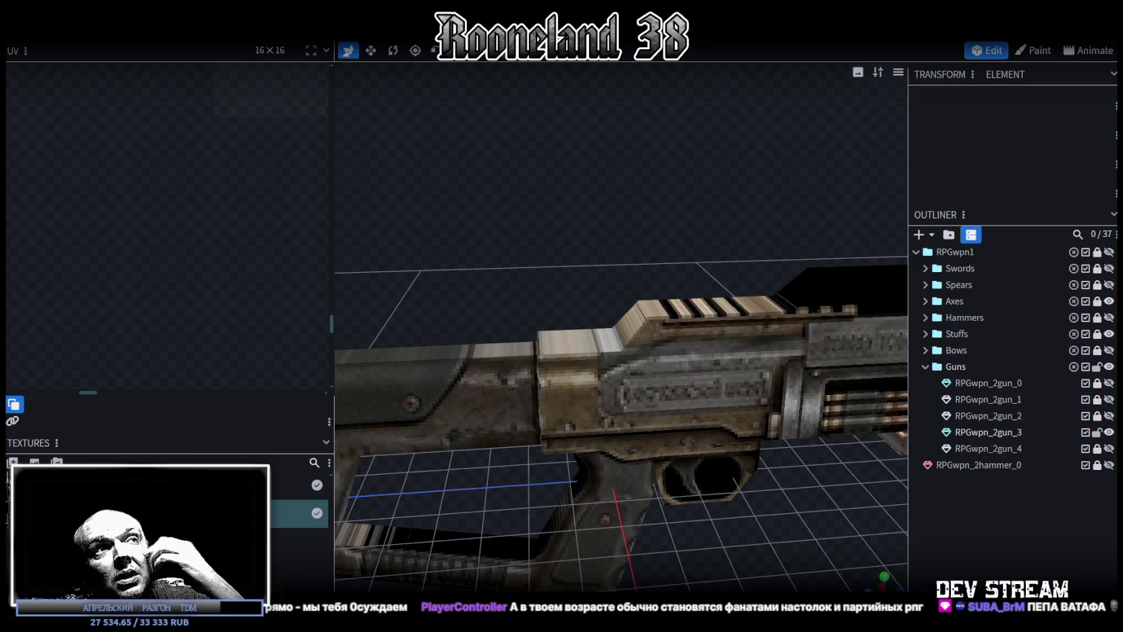
Select the top rail face strips of RPGwpn_2gun_3, viewed from a side-on angle.
{"action": "left_click", "coordinate": [746, 348]}
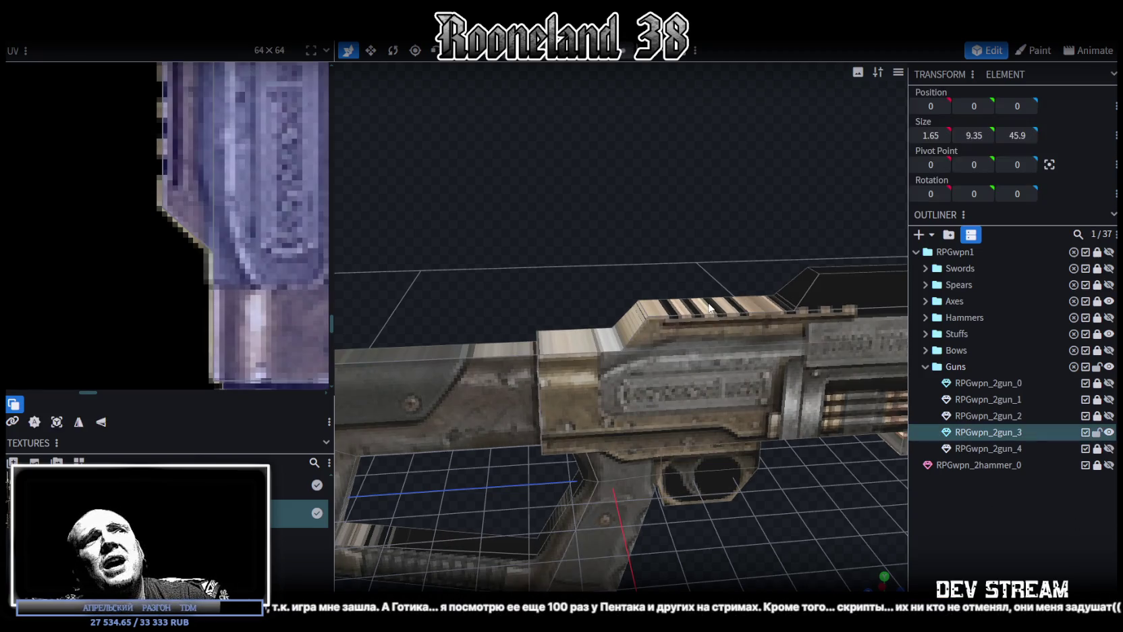
{"action": "mouse_move", "coordinate": [746, 348]}
{"action": "left_mouse_down"}
{"action": "mouse_move", "coordinate": [806, 466]}
{"action": "mouse_move", "coordinate": [732, 480]}
{"action": "mouse_move", "coordinate": [761, 364]}
{"action": "left_mouse_up"}
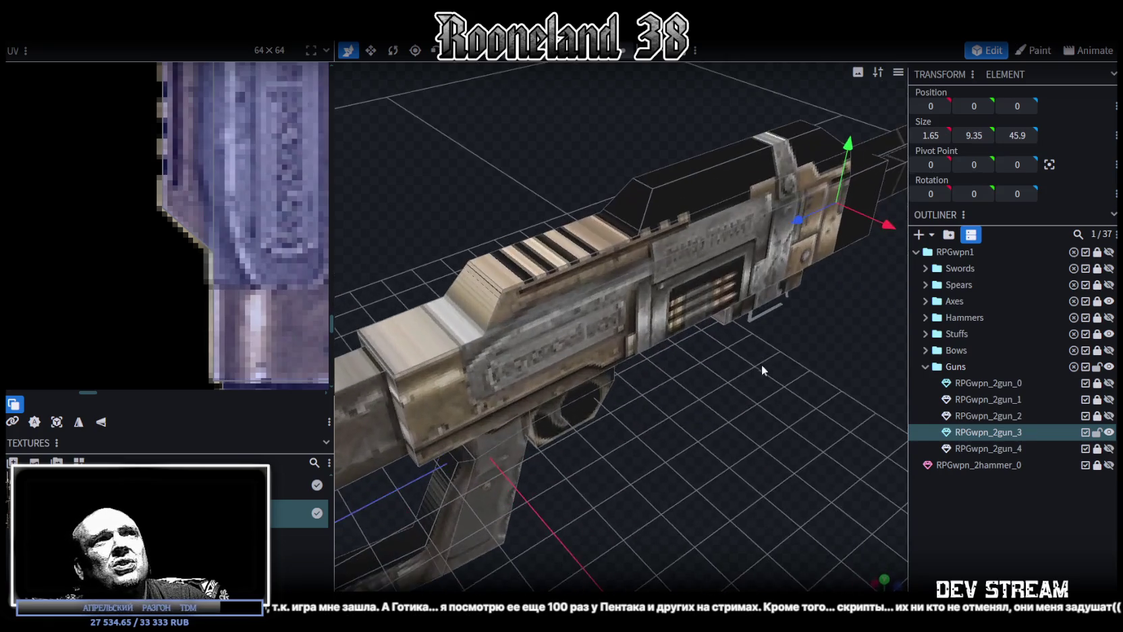
{"action": "left_click_drag", "start_coordinate": [585, 68], "coordinate": [582, 225]}
{"action": "left_click", "coordinate": [580, 229]}
{"action": "mouse_move", "coordinate": [643, 298]}
{"action": "left_mouse_down"}
{"action": "mouse_move", "coordinate": [693, 425]}
{"action": "mouse_move", "coordinate": [673, 388]}
{"action": "mouse_move", "coordinate": [649, 412]}
{"action": "mouse_move", "coordinate": [763, 447]}
{"action": "mouse_move", "coordinate": [705, 427]}
{"action": "mouse_move", "coordinate": [723, 435]}
{"action": "mouse_move", "coordinate": [711, 409]}
{"action": "mouse_move", "coordinate": [807, 435]}
{"action": "mouse_move", "coordinate": [634, 433]}
{"action": "mouse_move", "coordinate": [860, 266]}
{"action": "mouse_move", "coordinate": [677, 486]}
{"action": "mouse_move", "coordinate": [641, 191]}
{"action": "left_mouse_up"}
{"action": "left_click", "coordinate": [859, 267]}
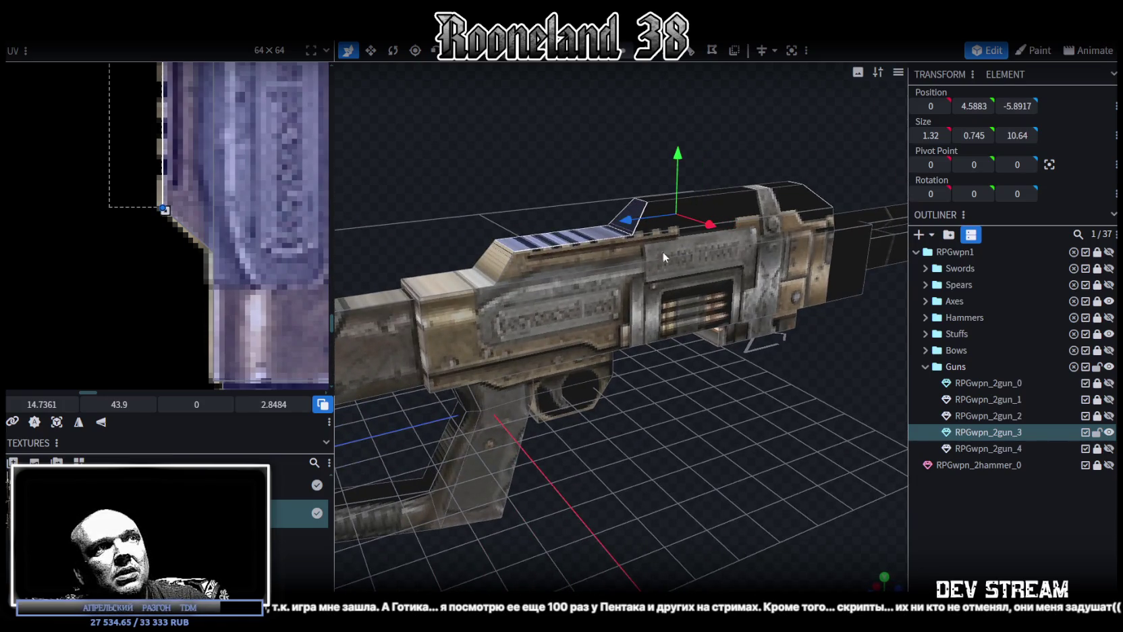
{"action": "left_click_drag", "start_coordinate": [650, 231], "coordinate": [696, 393]}
Lower the rail 0.1, merge its overlapping vertices, then nudge it up to height 4.638.
{"action": "left_click_drag", "start_coordinate": [688, 155], "coordinate": [688, 162]}
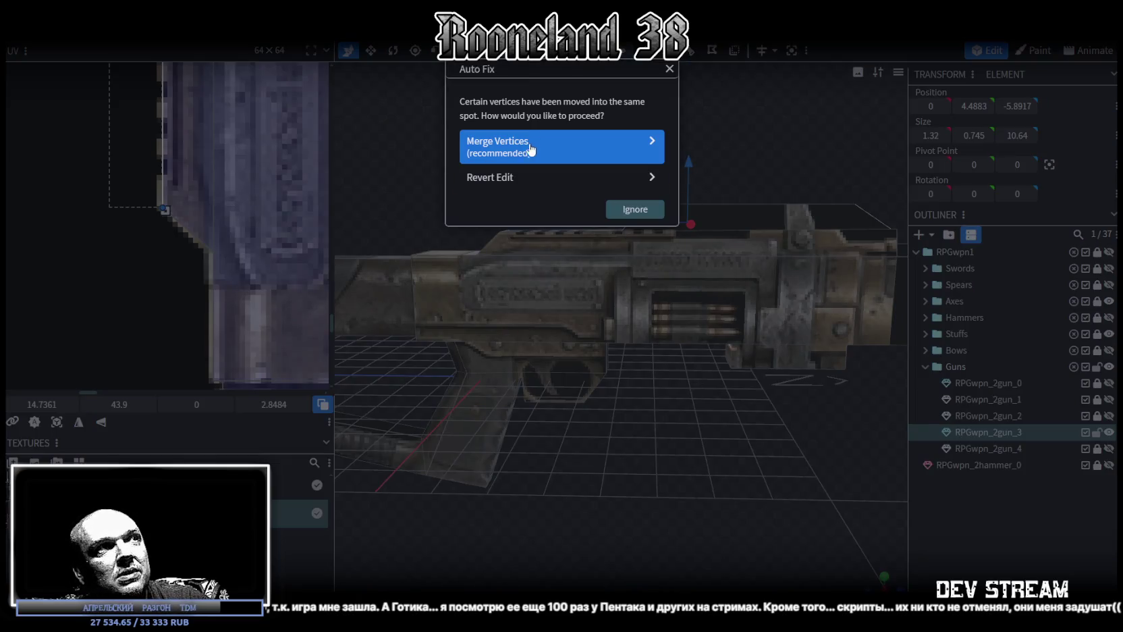
{"action": "left_click", "coordinate": [531, 149]}
{"action": "mouse_move", "coordinate": [651, 344]}
{"action": "left_mouse_down"}
{"action": "mouse_move", "coordinate": [686, 440]}
{"action": "mouse_move", "coordinate": [626, 459]}
{"action": "mouse_move", "coordinate": [534, 454]}
{"action": "mouse_move", "coordinate": [875, 442]}
{"action": "mouse_move", "coordinate": [900, 425]}
{"action": "mouse_move", "coordinate": [818, 268]}
{"action": "left_mouse_up"}
{"action": "key", "text": "ctrl+Page_Up"}
{"action": "left_click", "coordinate": [624, 51]}
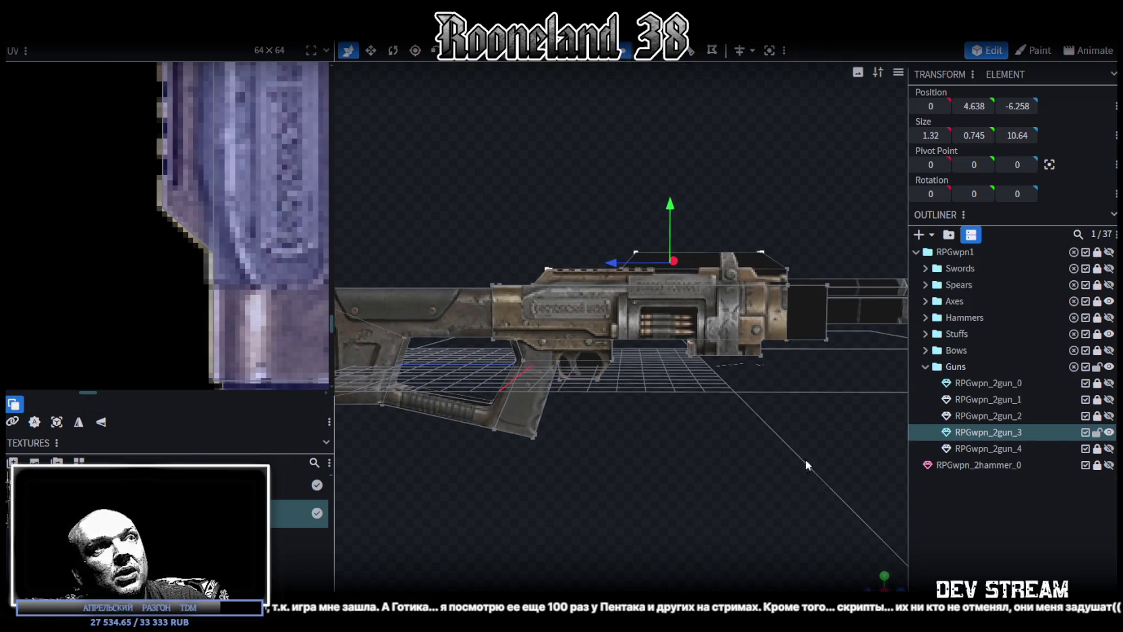